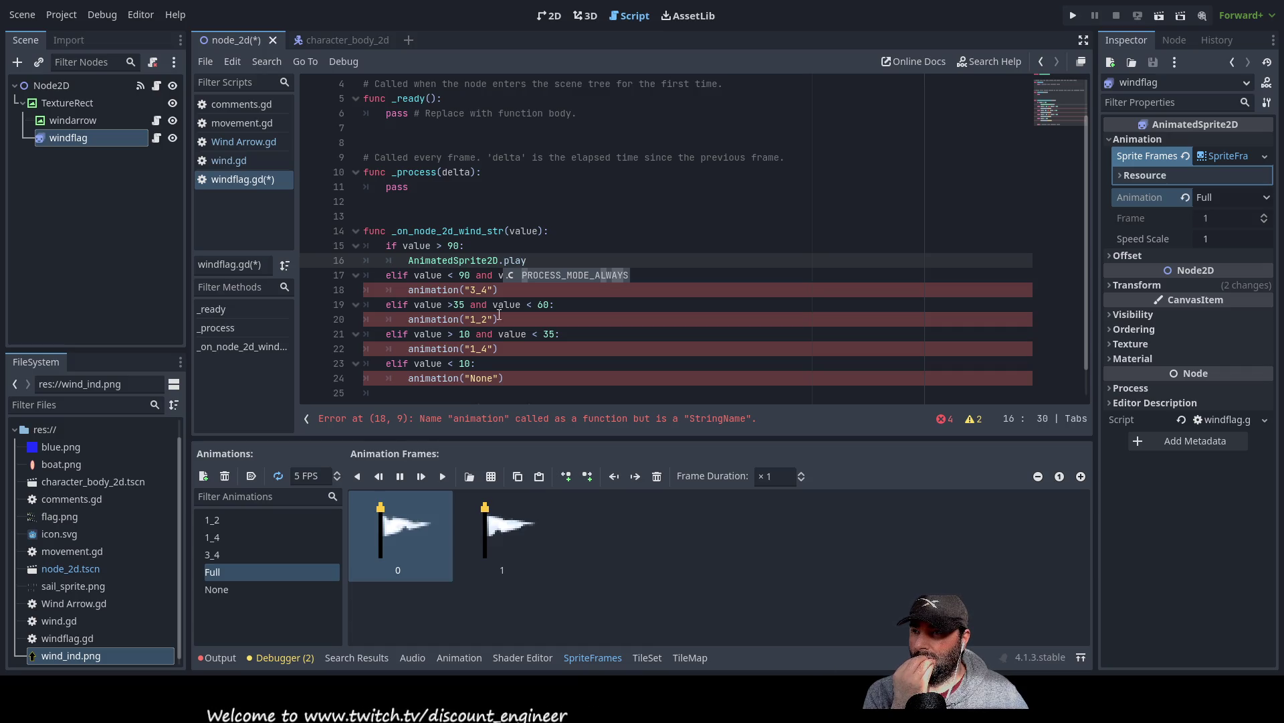
- Complete line 16 of windflag.gd as AnimatedSprite2D.play("Full")
left_click(393, 218)
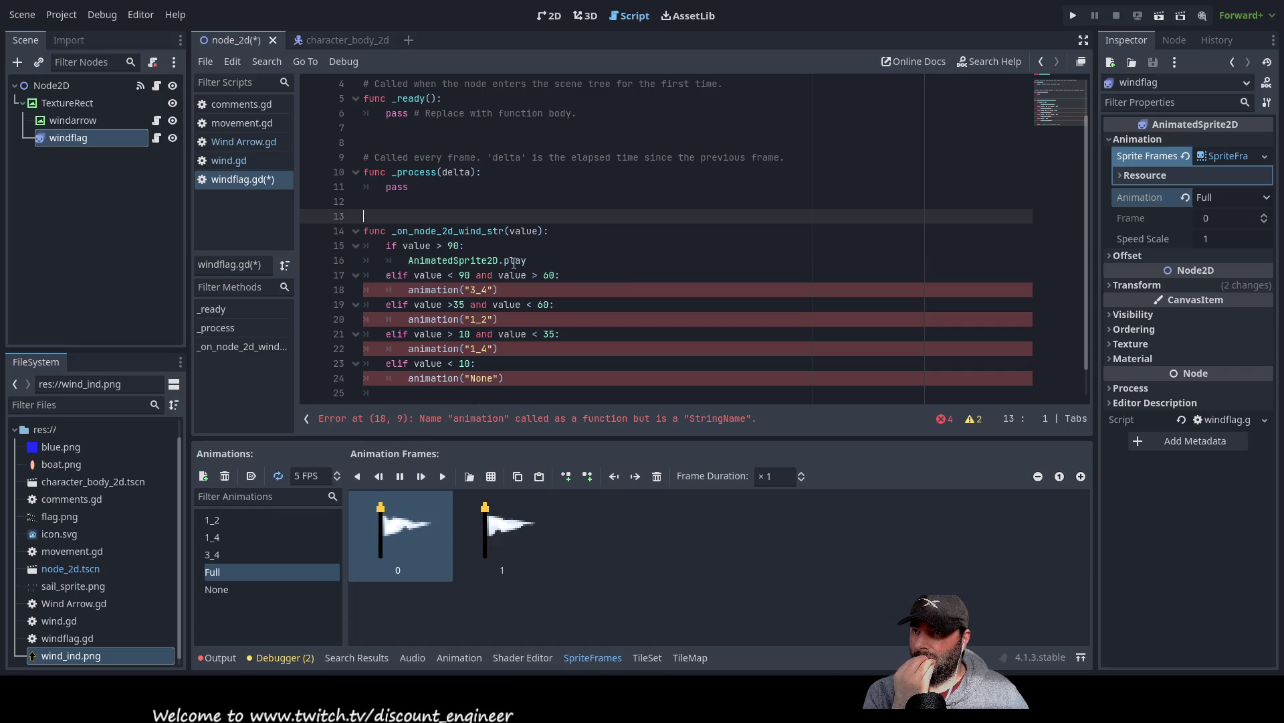
key("Up")
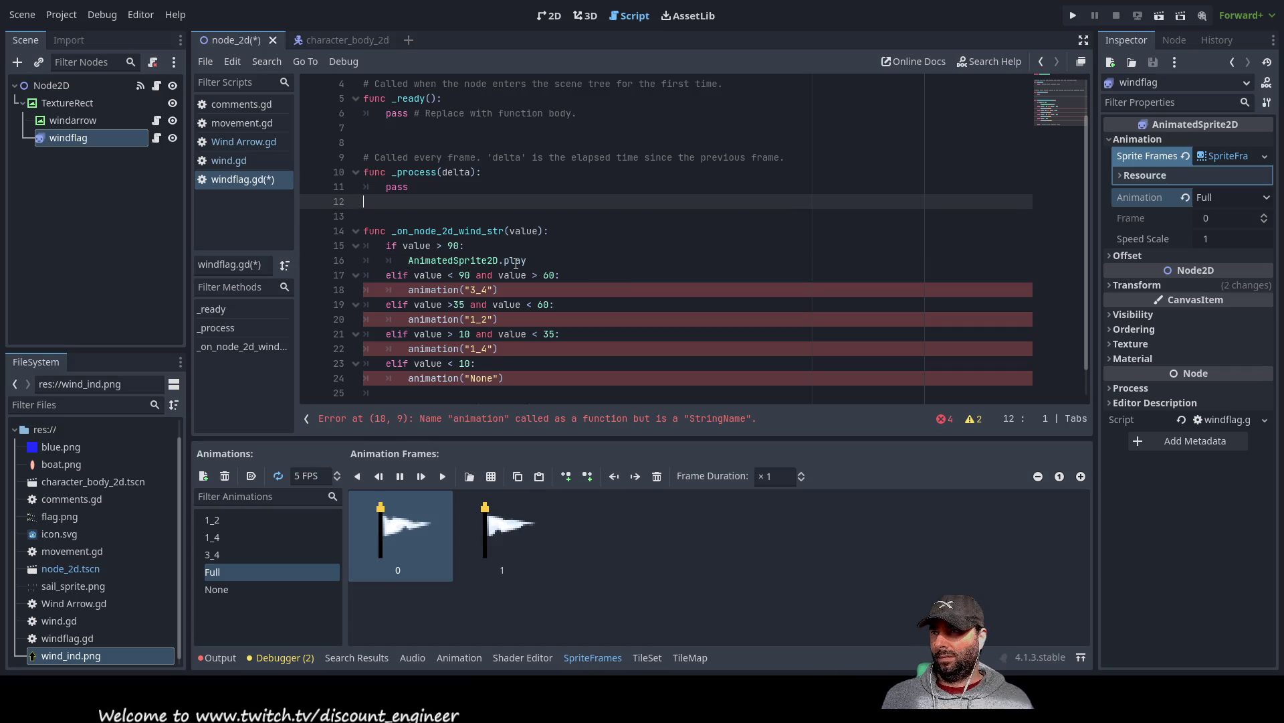
scroll(505, 263, "up", 1)
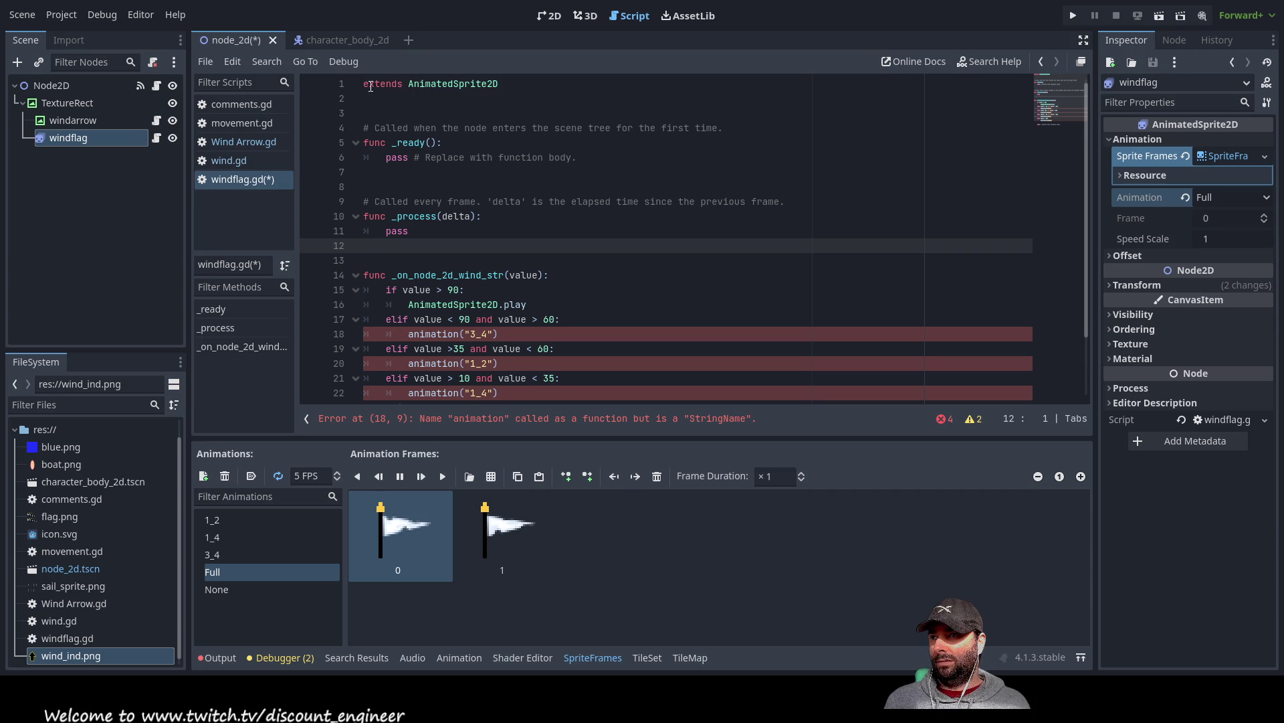
double_click(452, 85)
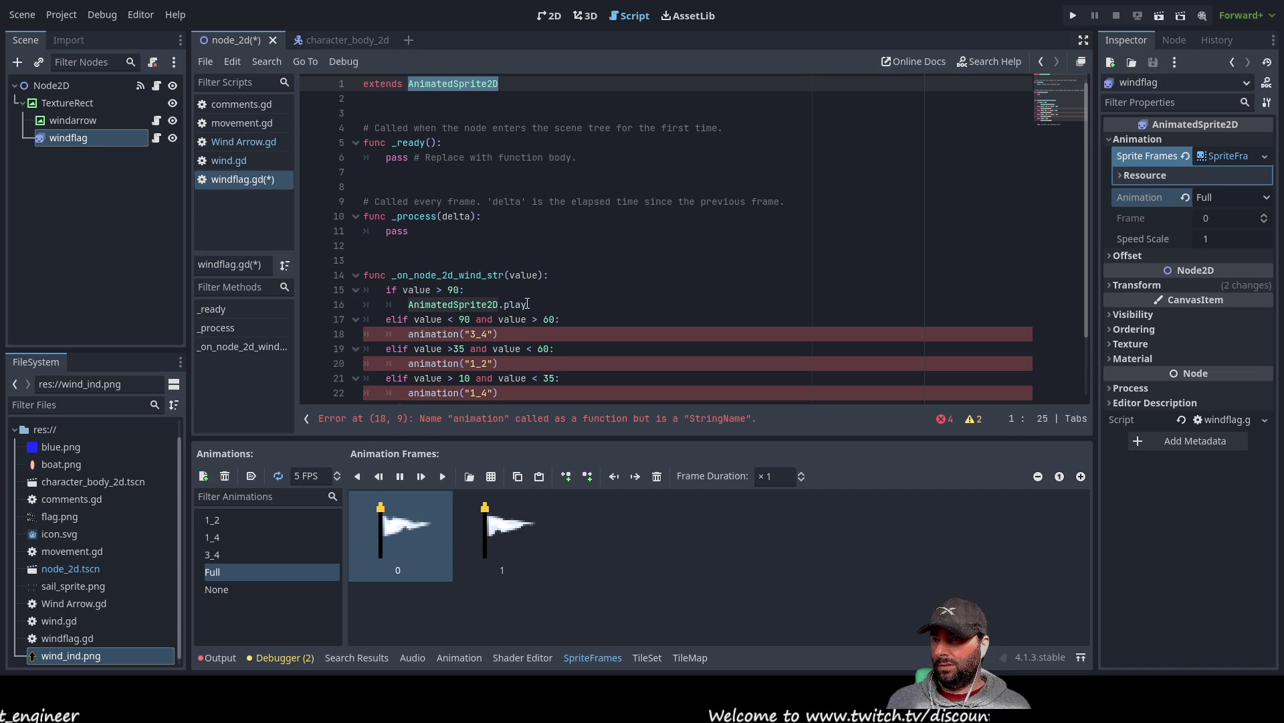
left_click(577, 305)
type("()")
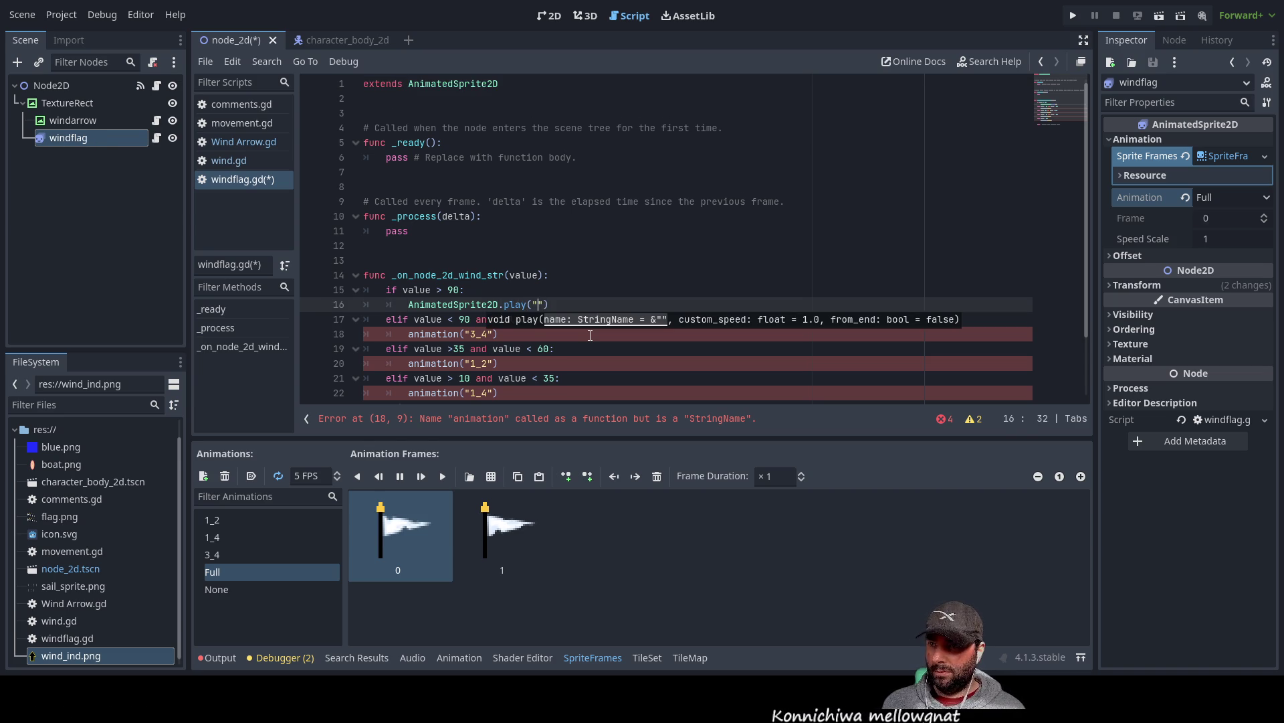
type("ll")
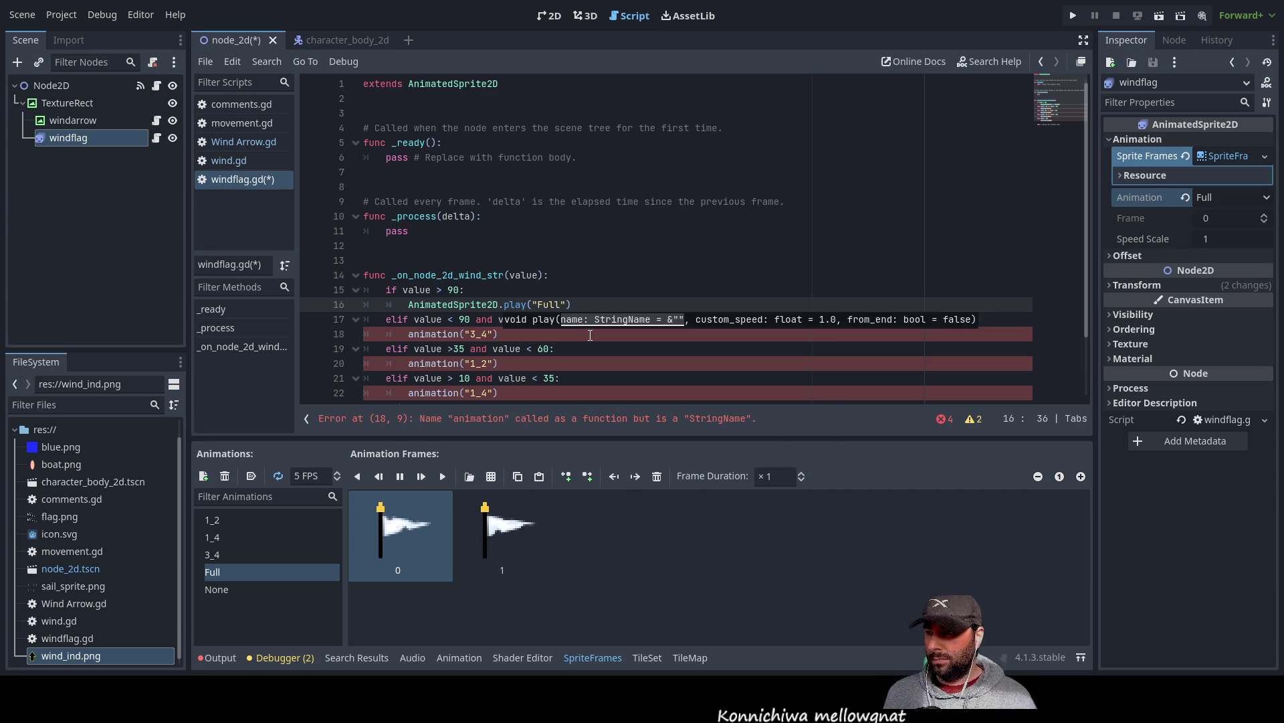
left_click(604, 291)
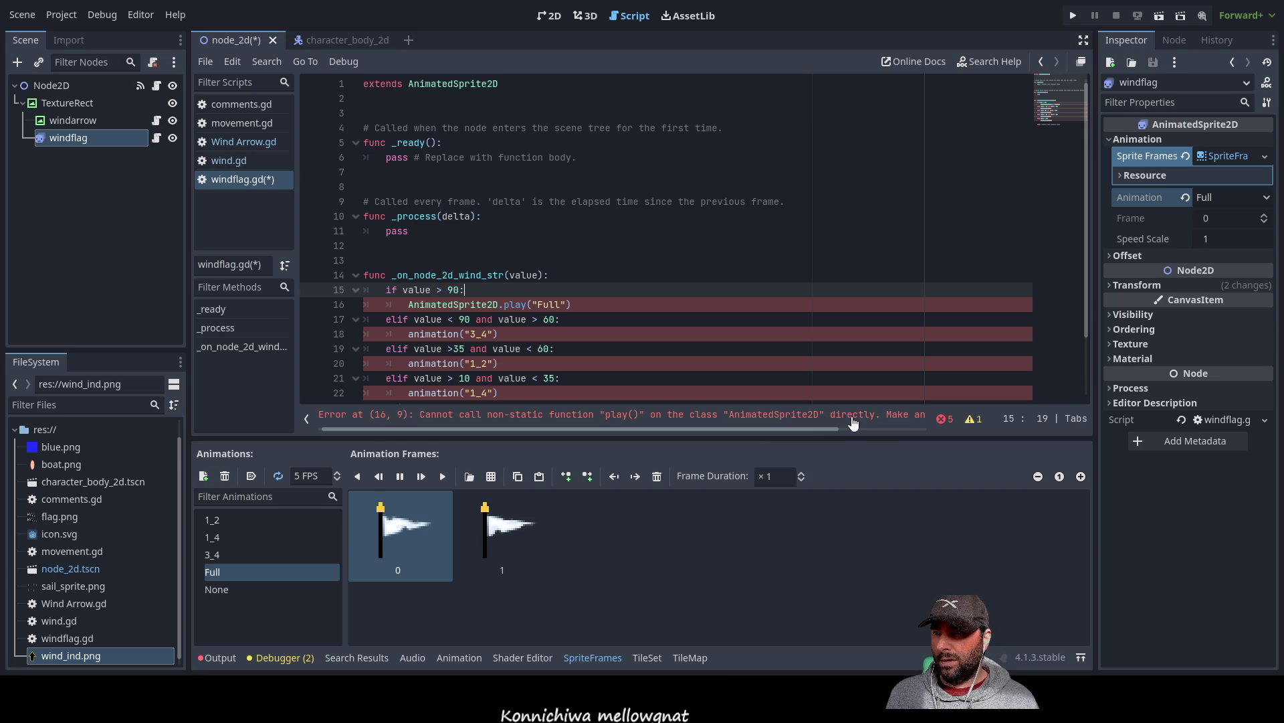
- Replace AnimatedSprite2D on line 16 with 'animation' using autocomplete
left_click(467, 304)
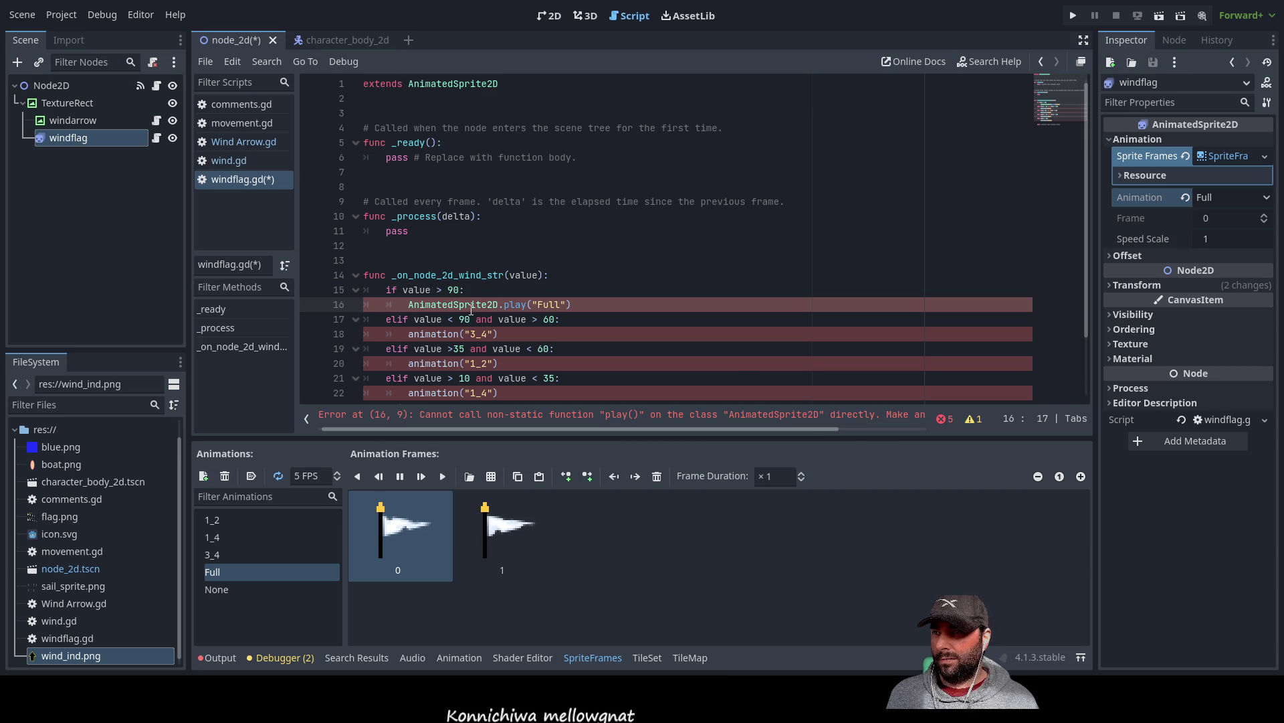
double_click(467, 305)
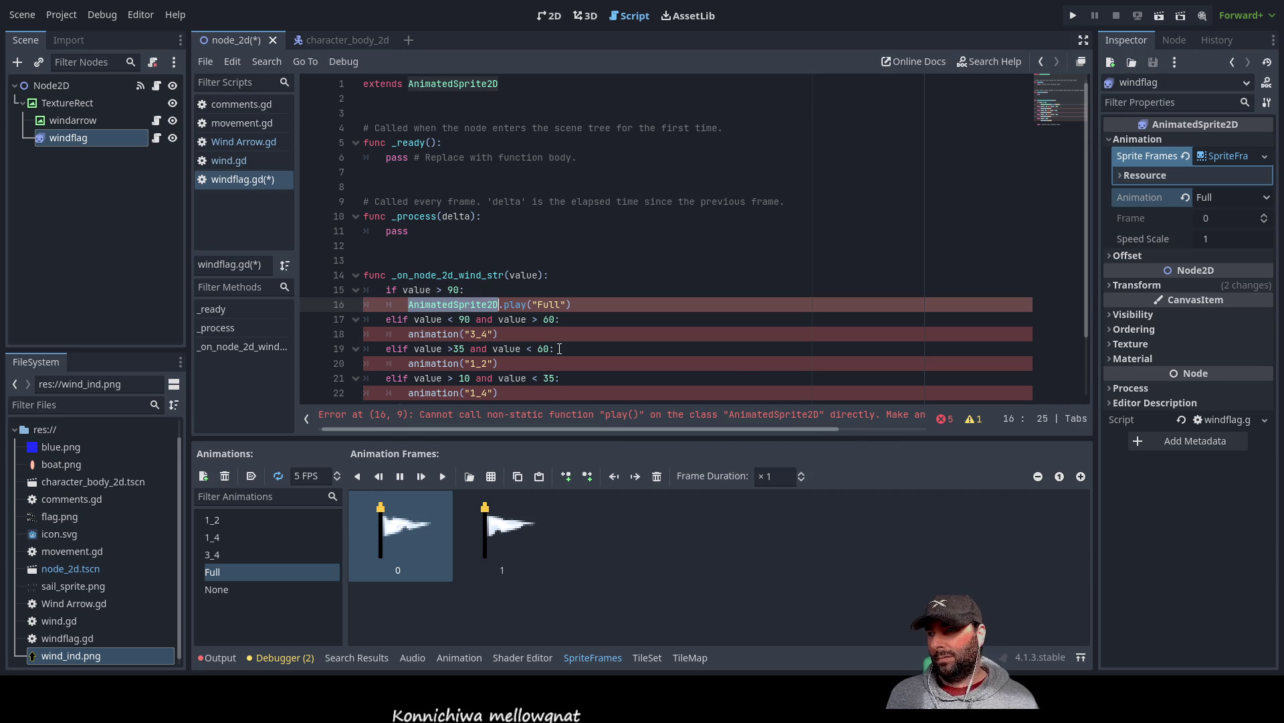
type("an")
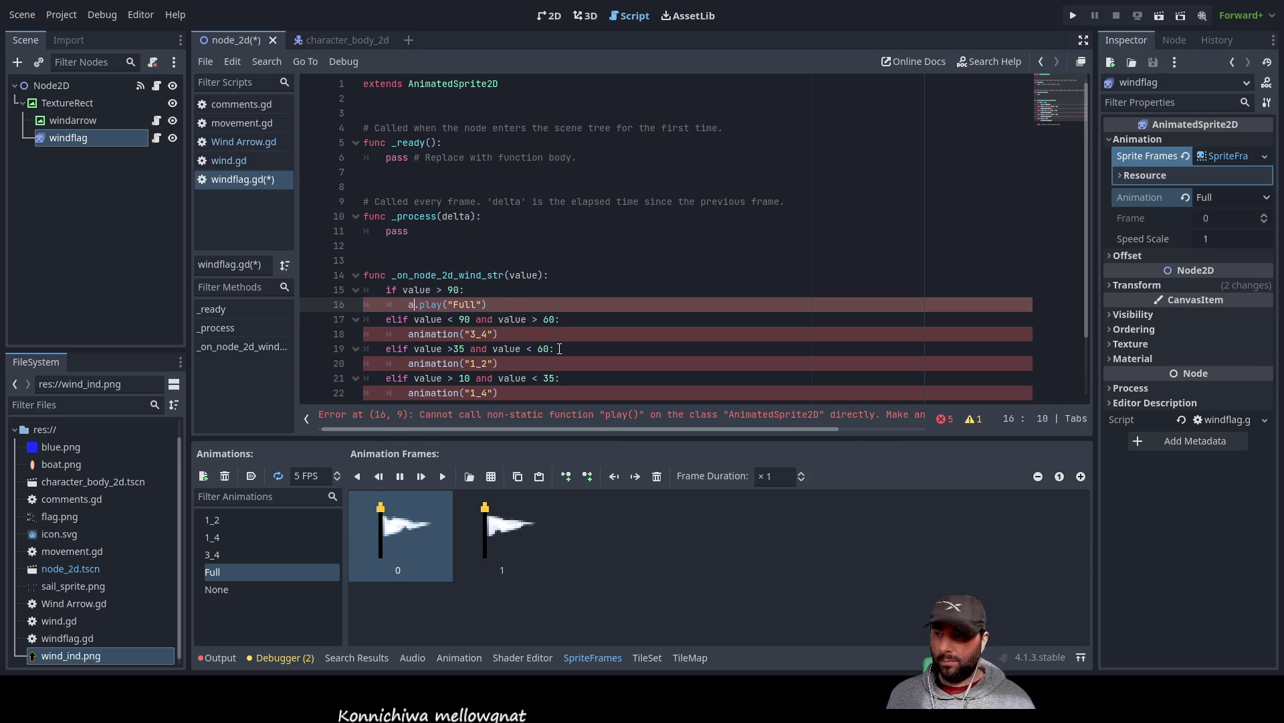
key("Return")
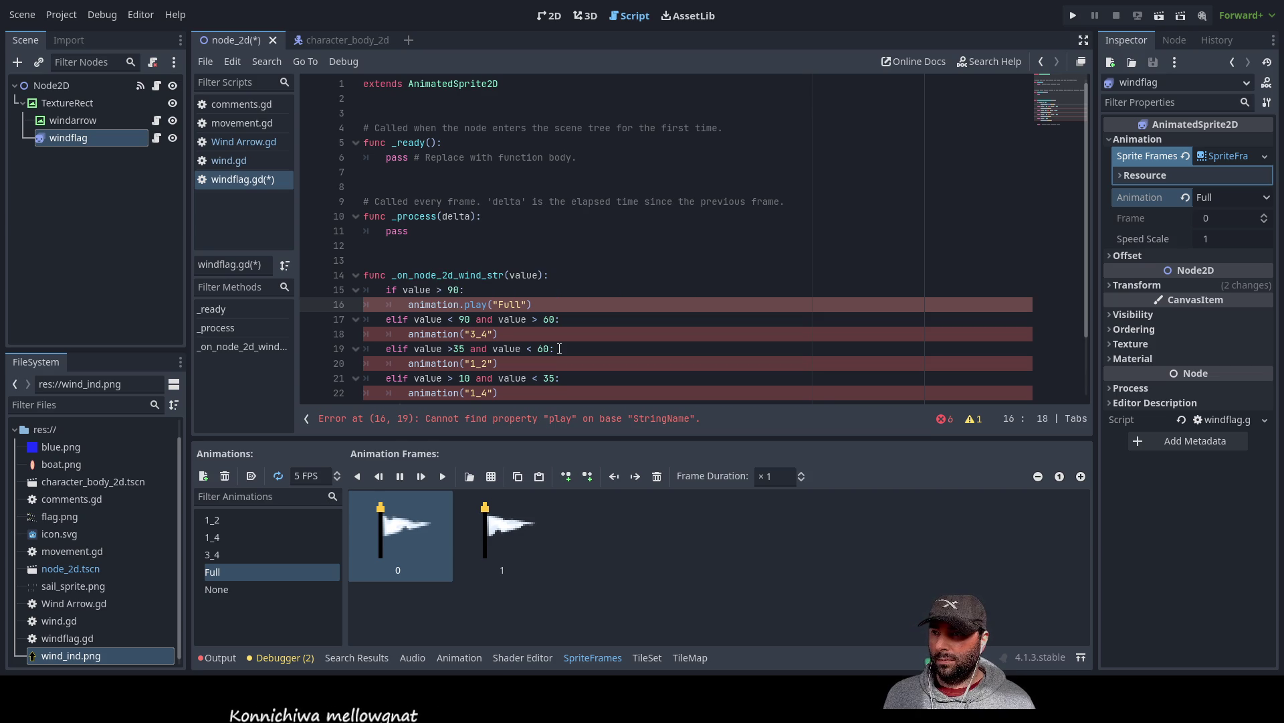
- Select the word animation at the start of line 16
key("Up")
key("Right")
key("Right")
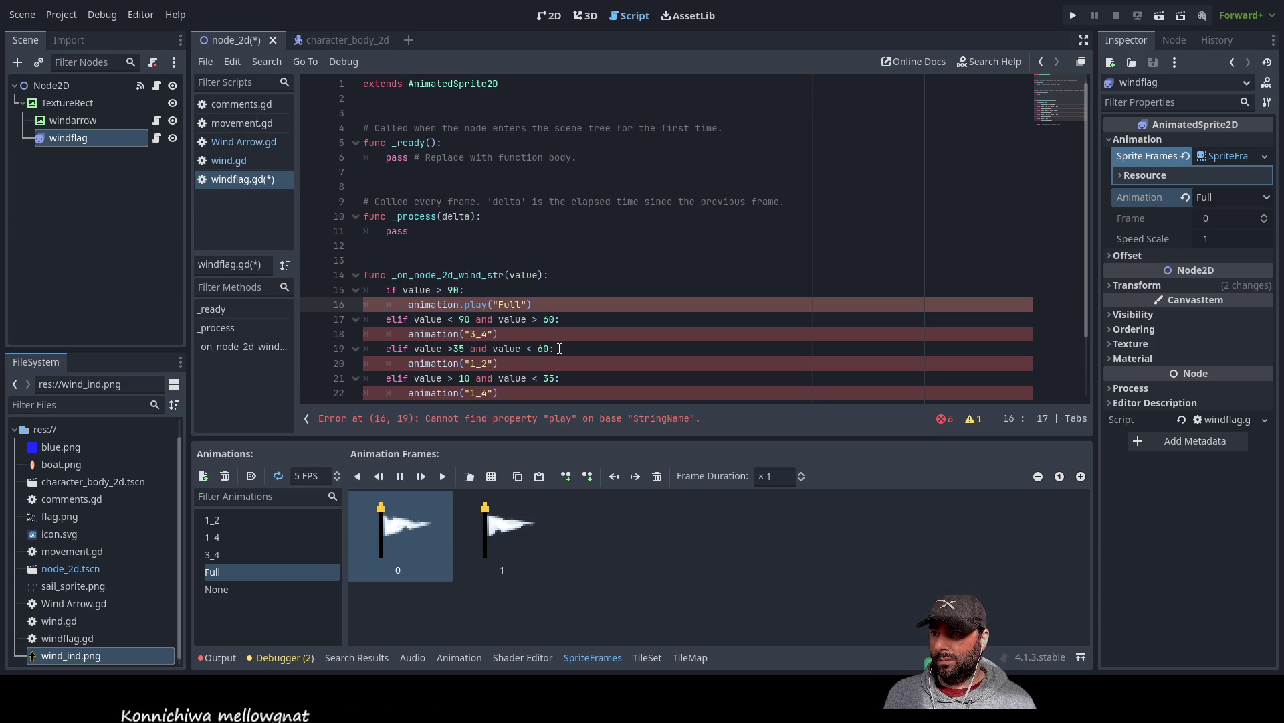
key("Right")
key("Right")
key("Right")
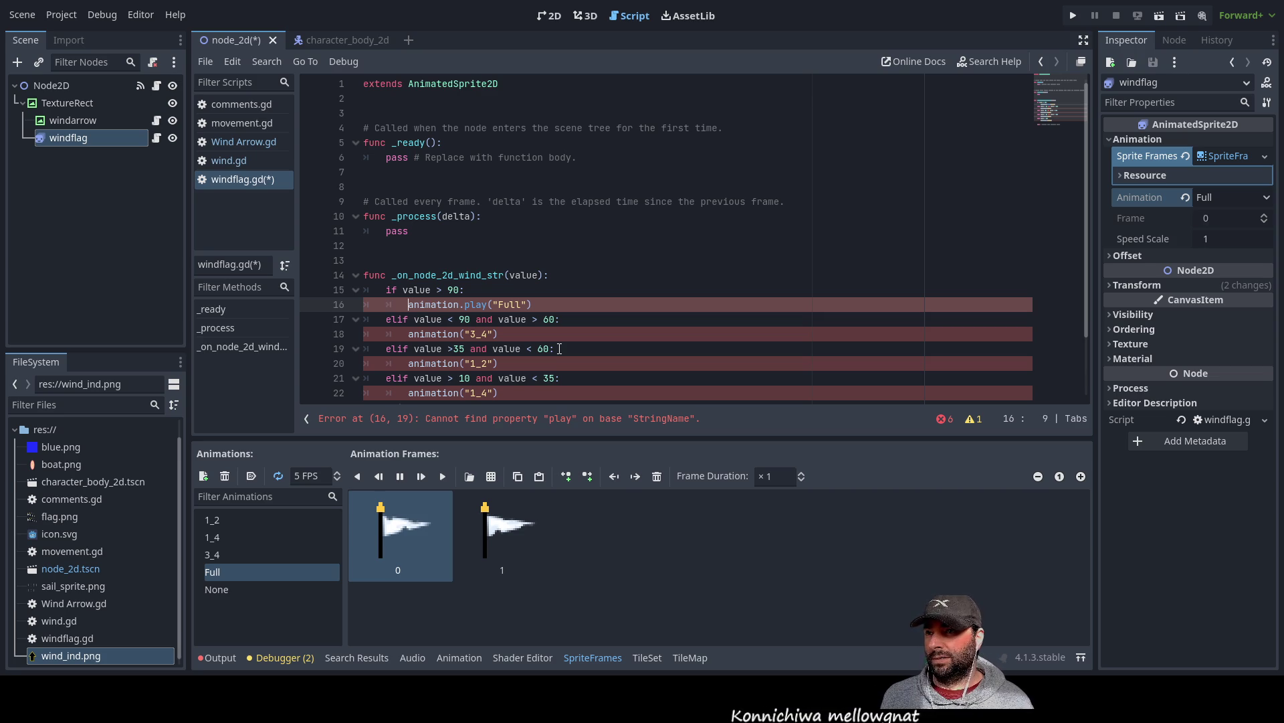
key("shift+Right")
key("shift+Right")
key("shift+Right")
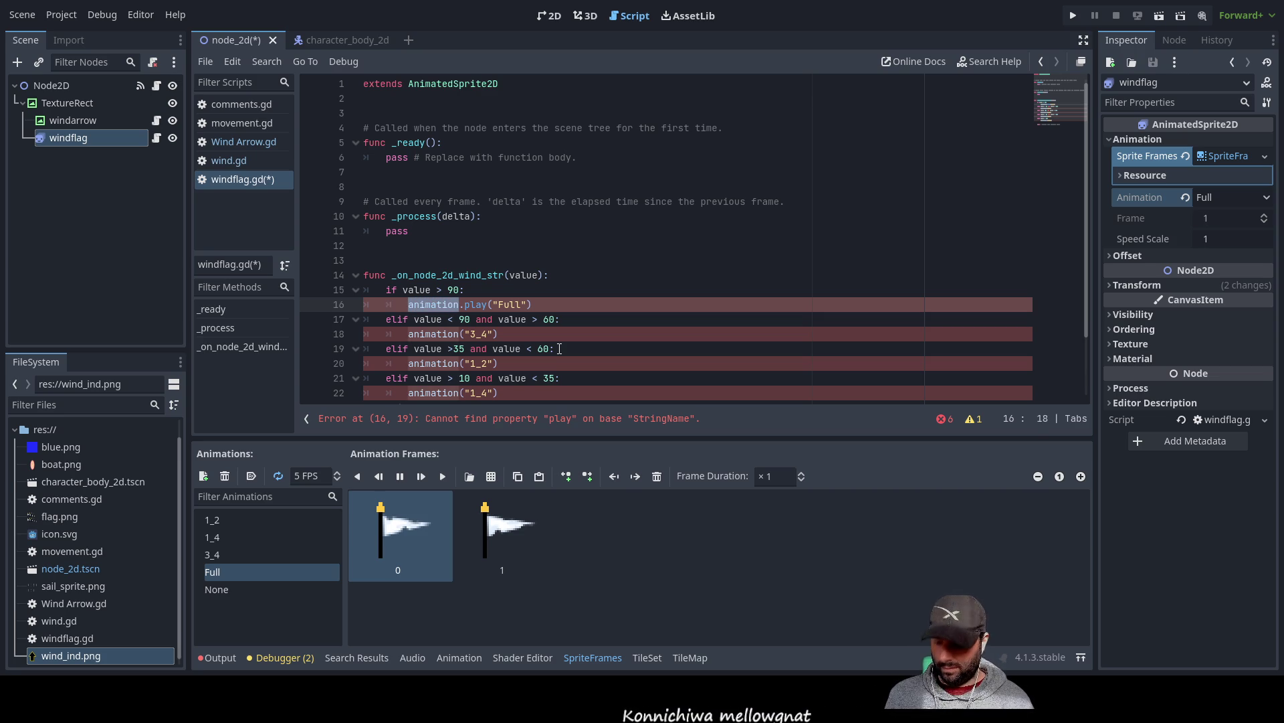
- Replace animation on line 16 with $windflag and copy '$windflag.play'
type("$")
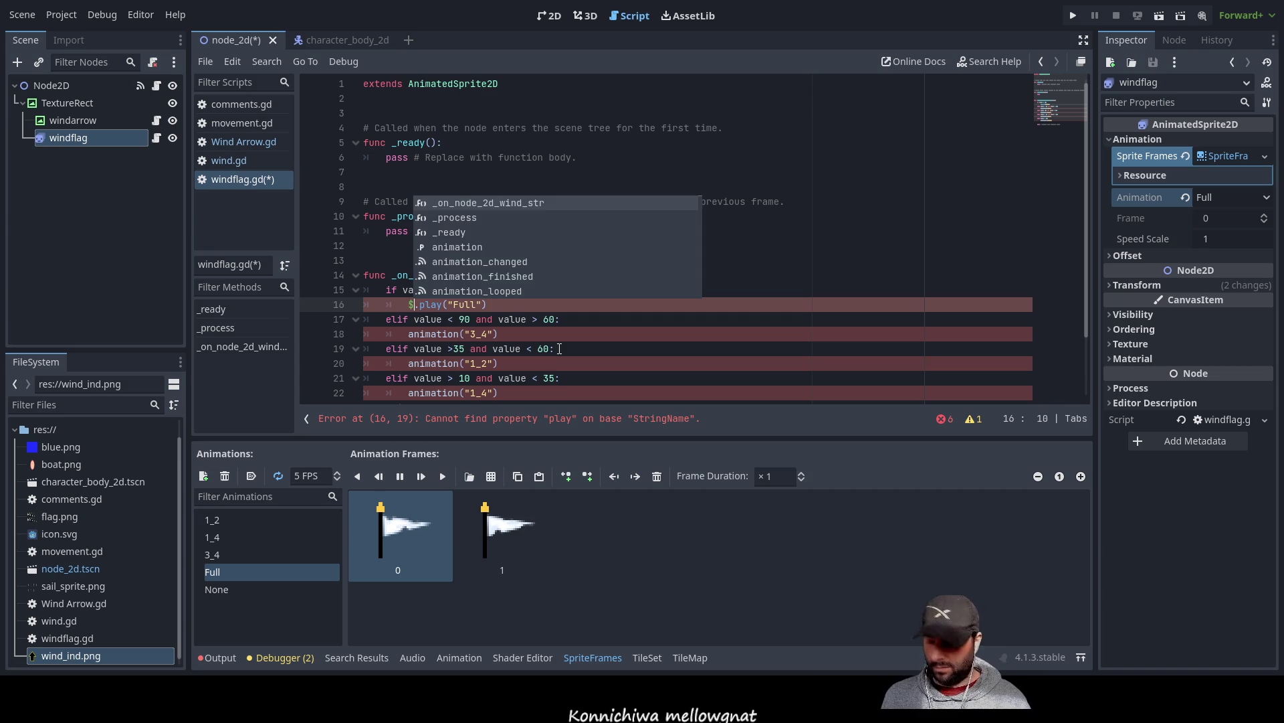
type("windflag")
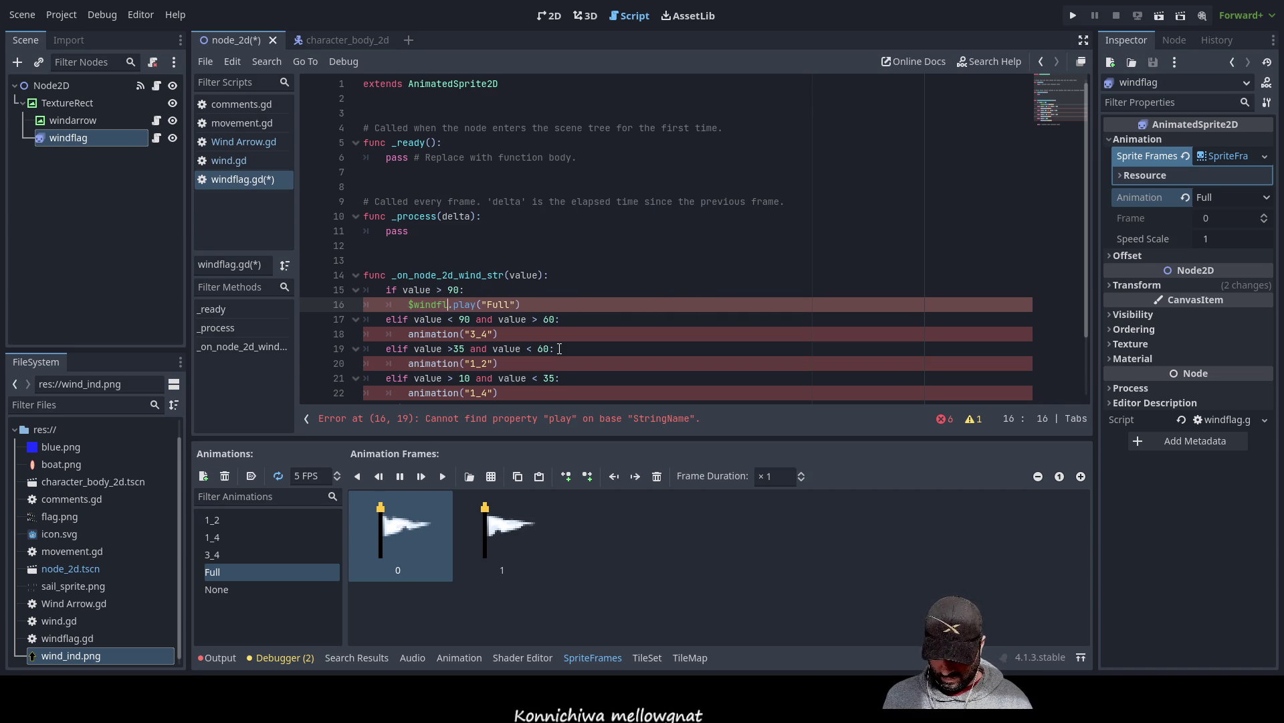
key("ctrl+Left")
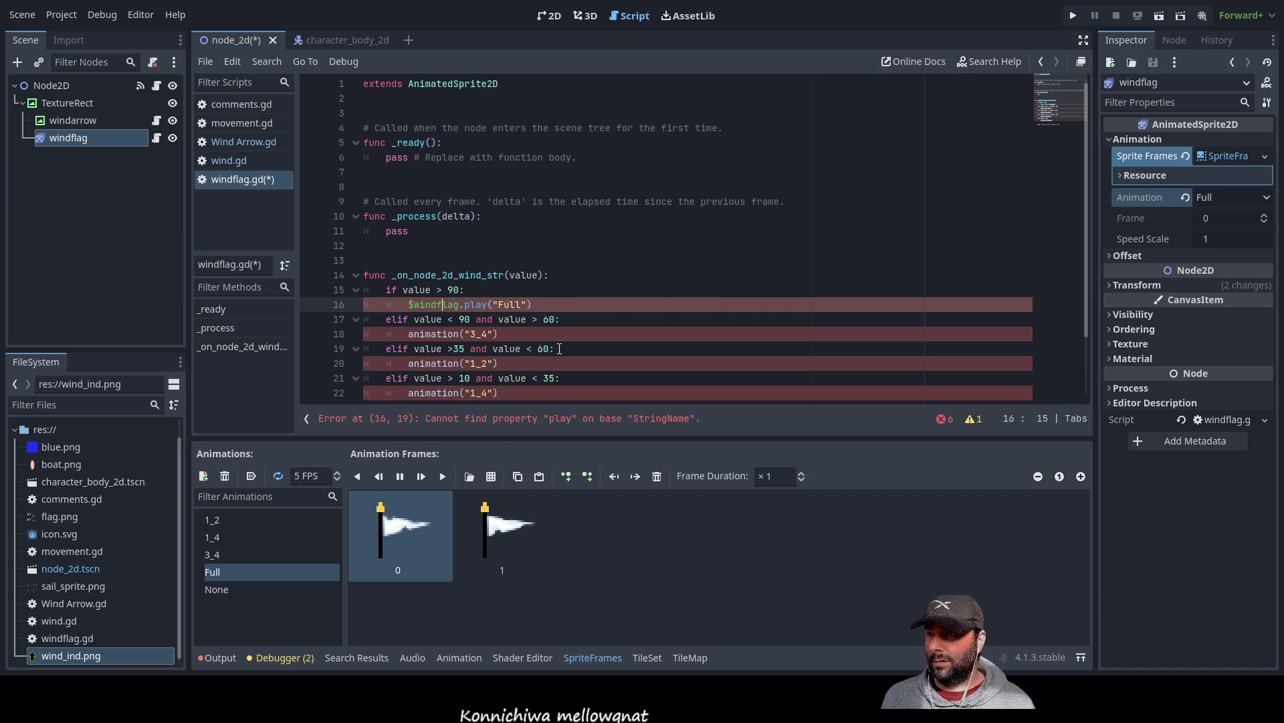
key("Left")
key("shift+ctrl+Right")
key("shift+ctrl+Right")
key("shift+ctrl+Right")
key("ctrl+c")
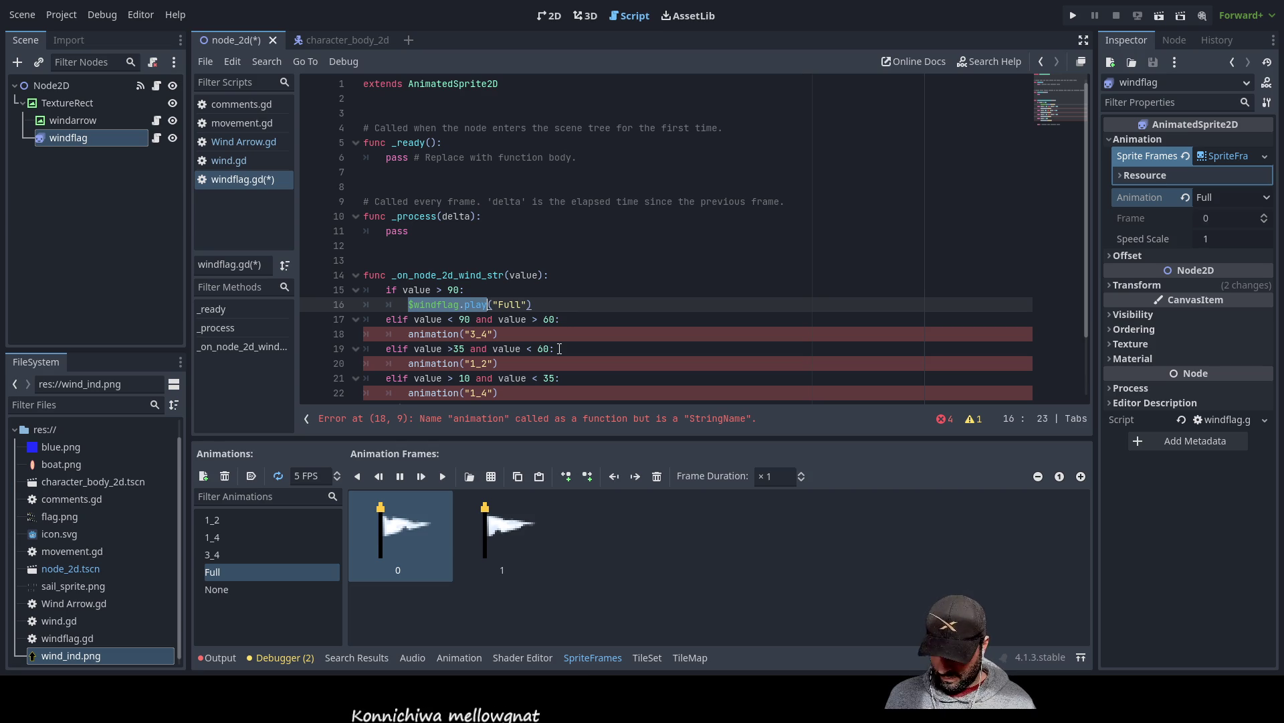
- Paste $windflag.play over animation on lines 18 and 20
key("Down")
key("Down")
key("Left")
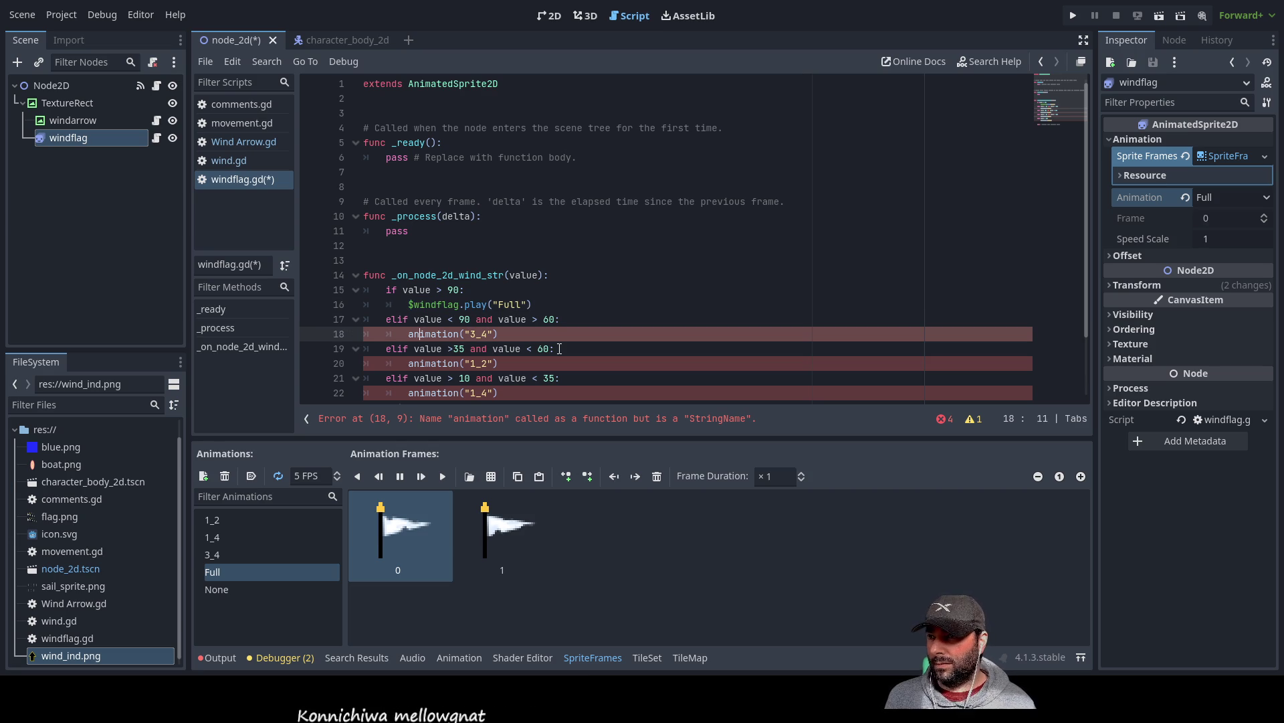
key("Home")
key("shift+Right")
key("shift+Right")
key("shift+Right")
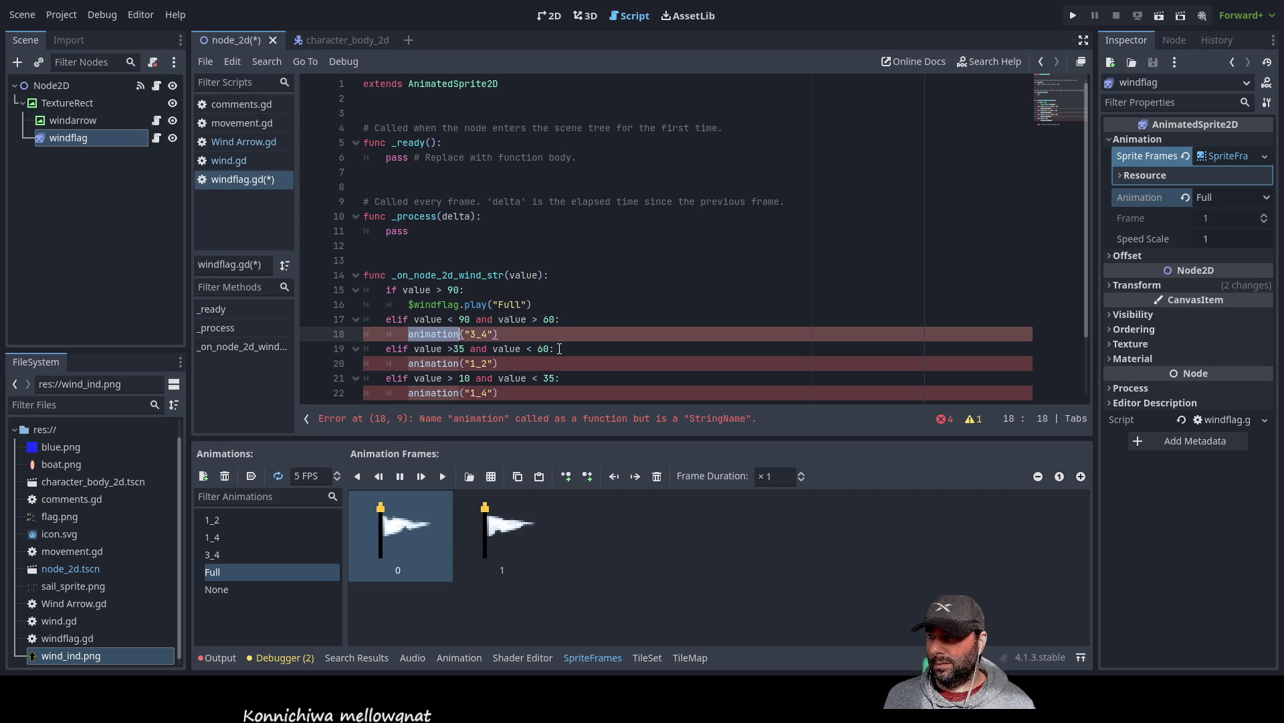
key("ctrl+v")
key("Down")
key("Down")
key("Home")
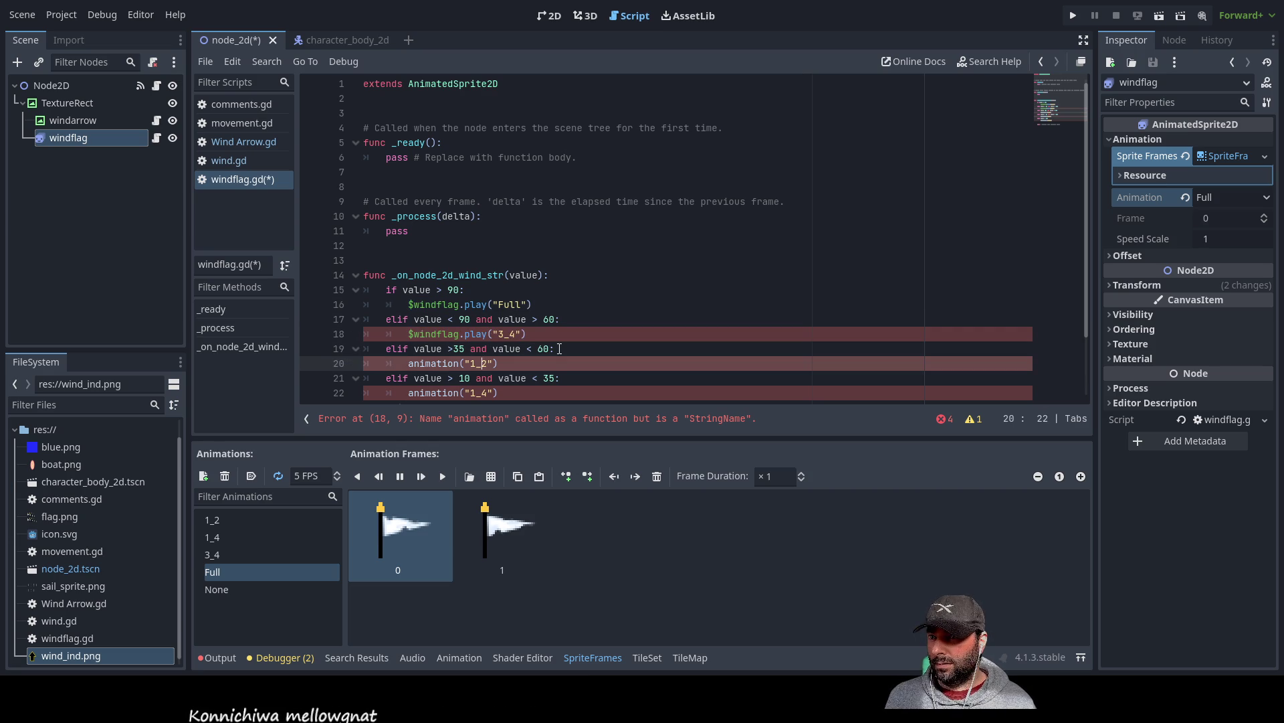
key("shift+Right")
key("shift+Right")
key("shift+Right")
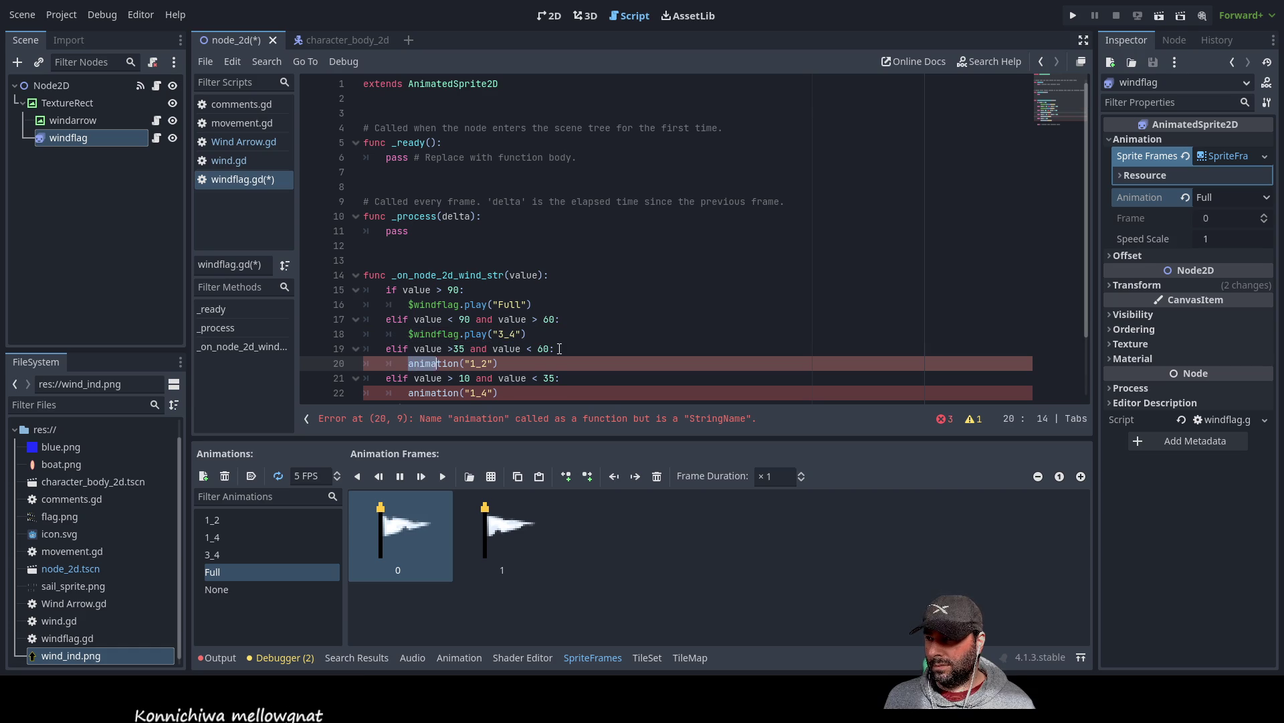
key("ctrl+v")
- Paste $windflag.play over animation on lines 22 and 24
key("Down")
key("Down")
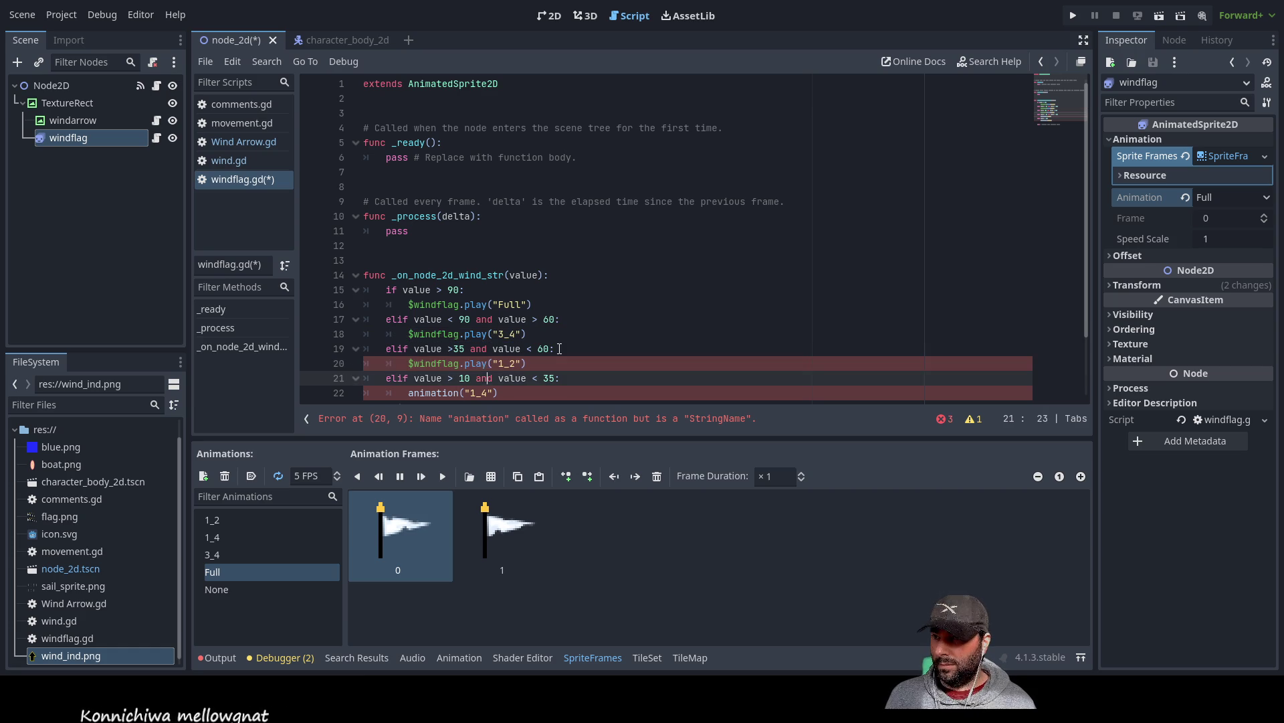
key("Home")
key("shift+Right")
key("shift+Right")
key("shift+Right")
key("shift+Right")
key("shift+Right")
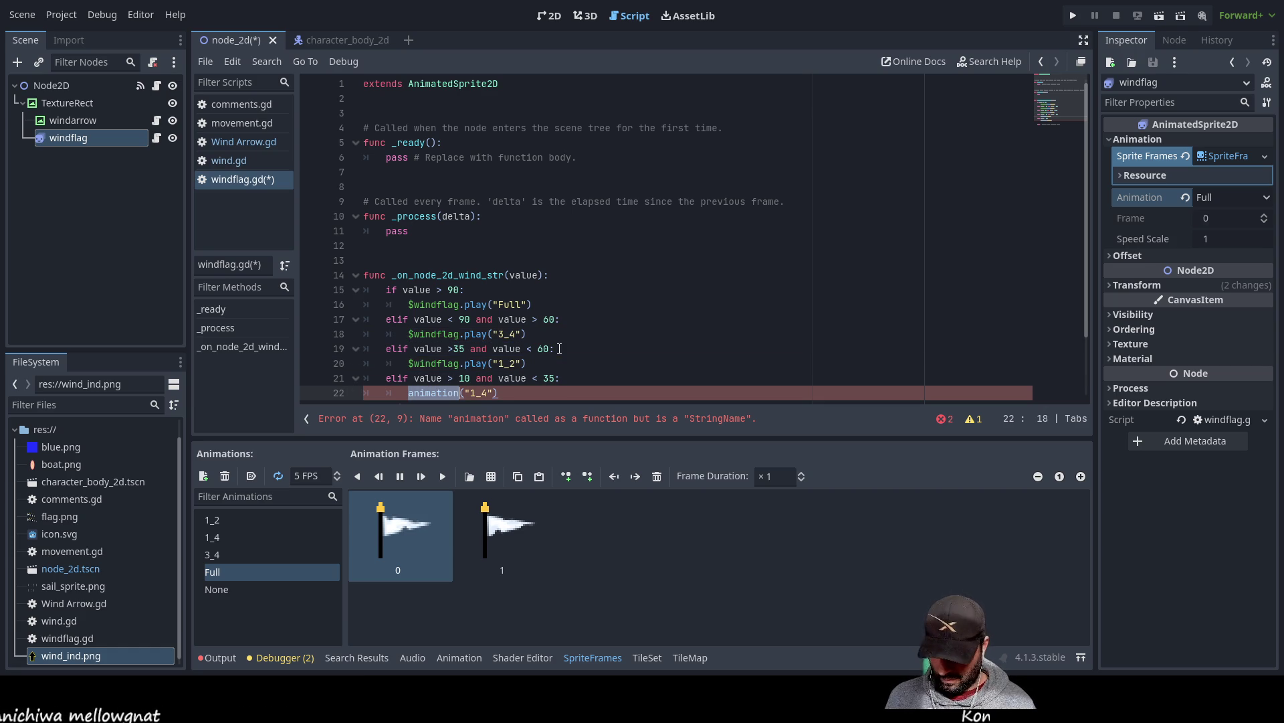
key("ctrl+v")
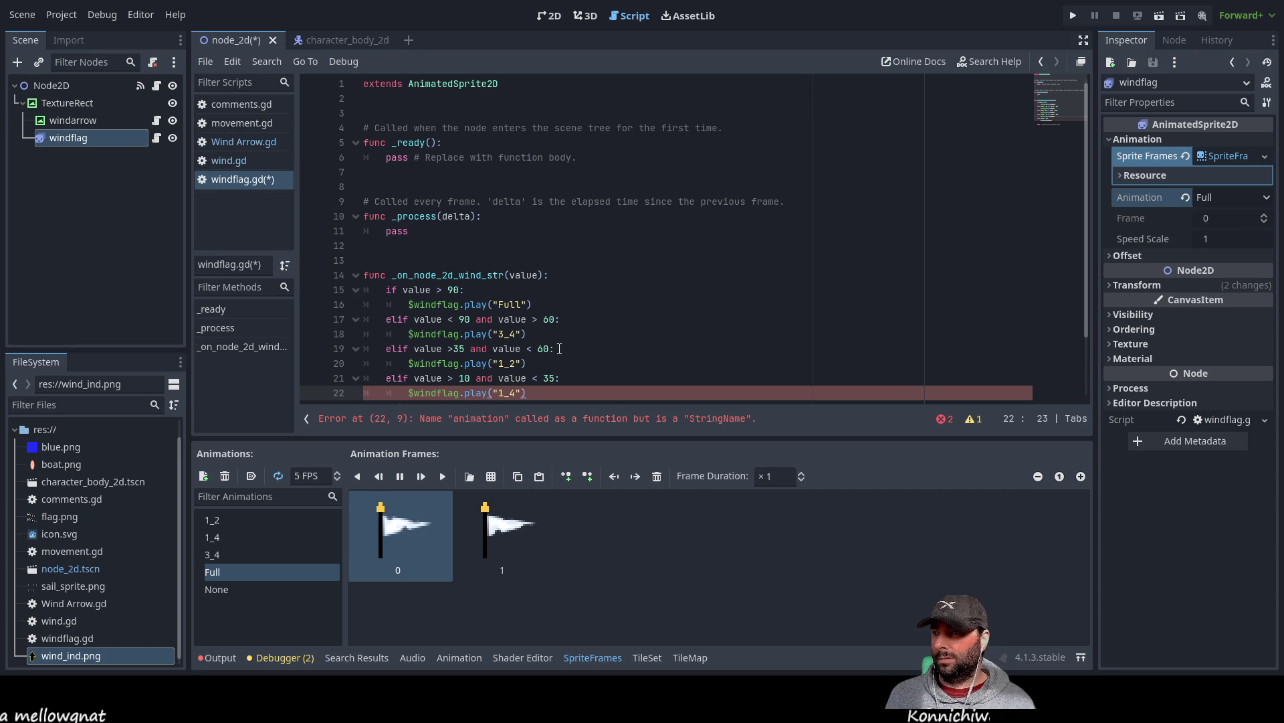
scroll(557, 289, "down", 2)
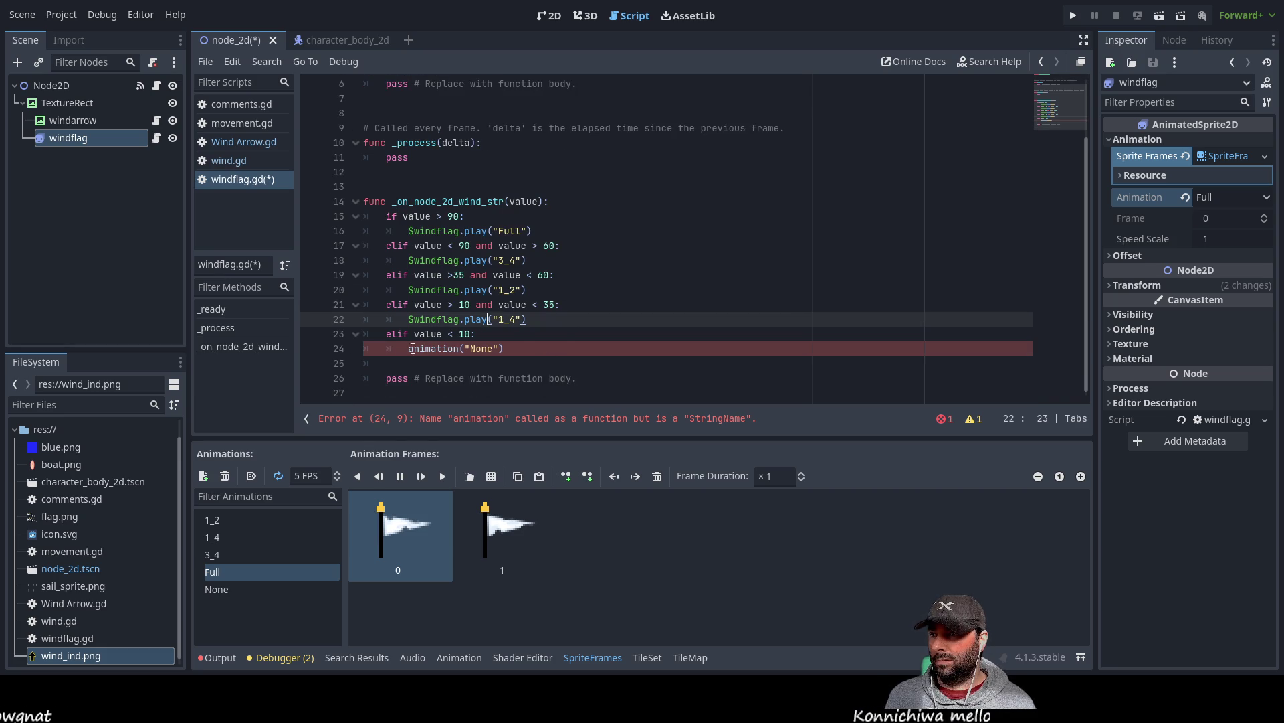
left_click(536, 419)
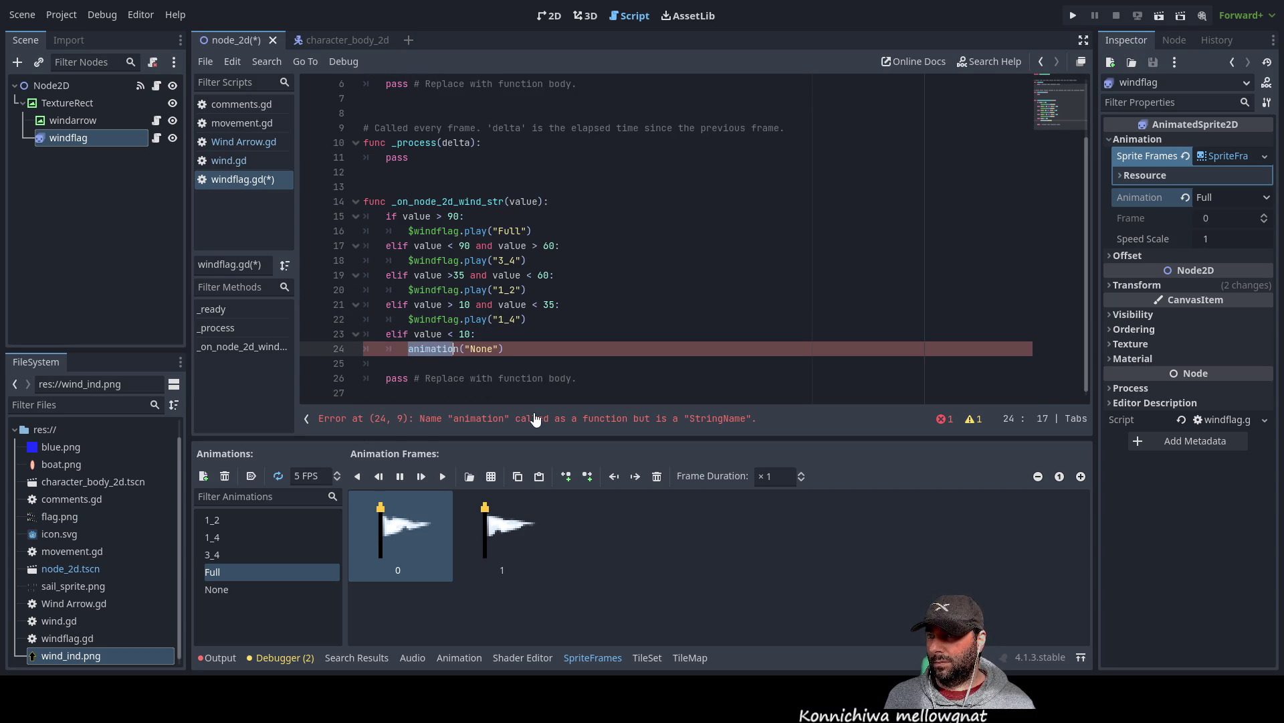
key("ctrl+v")
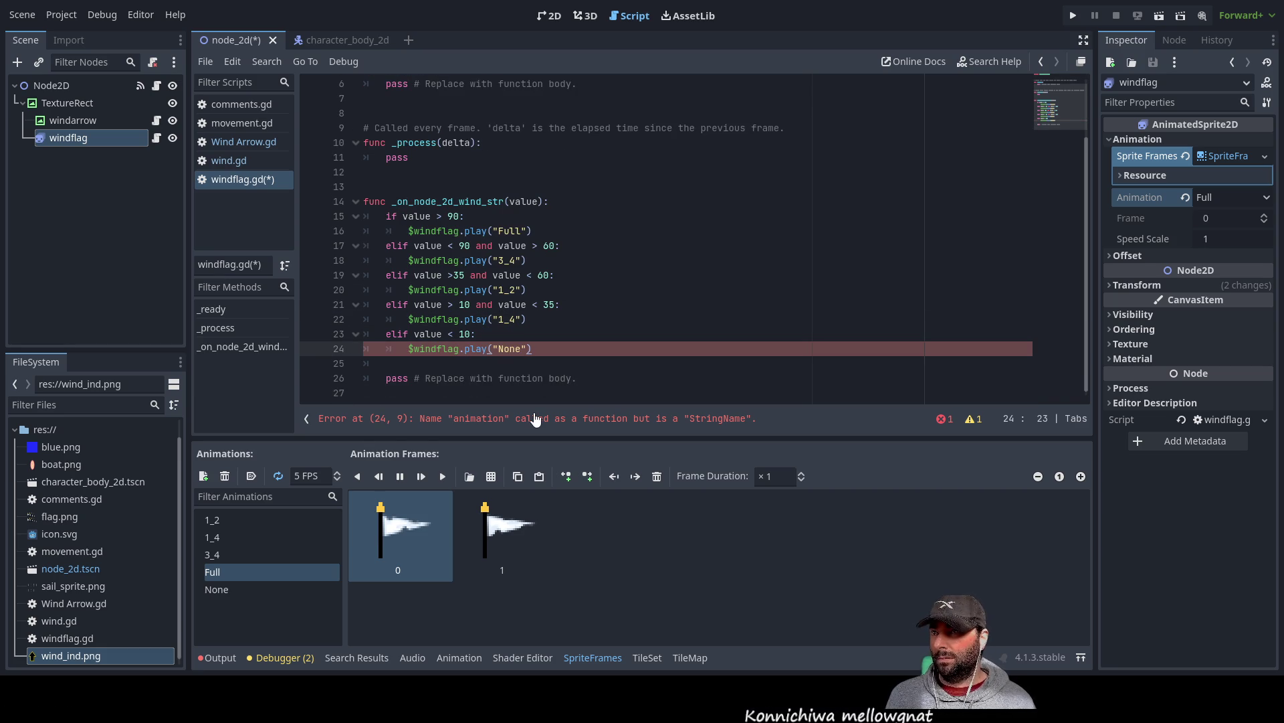
scroll(622, 279, "up", 1)
scroll(622, 279, "down", 1)
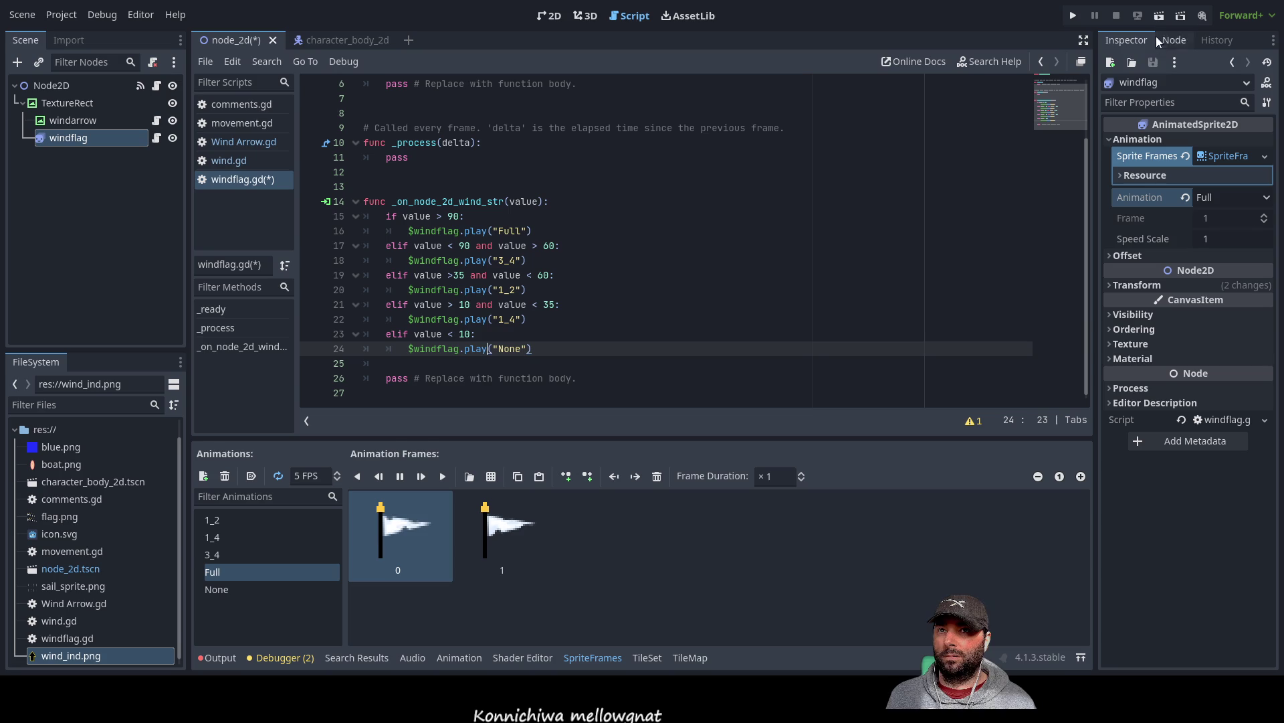
- Save the scripts and launch the project with Run Project (F5)
left_click(1159, 15)
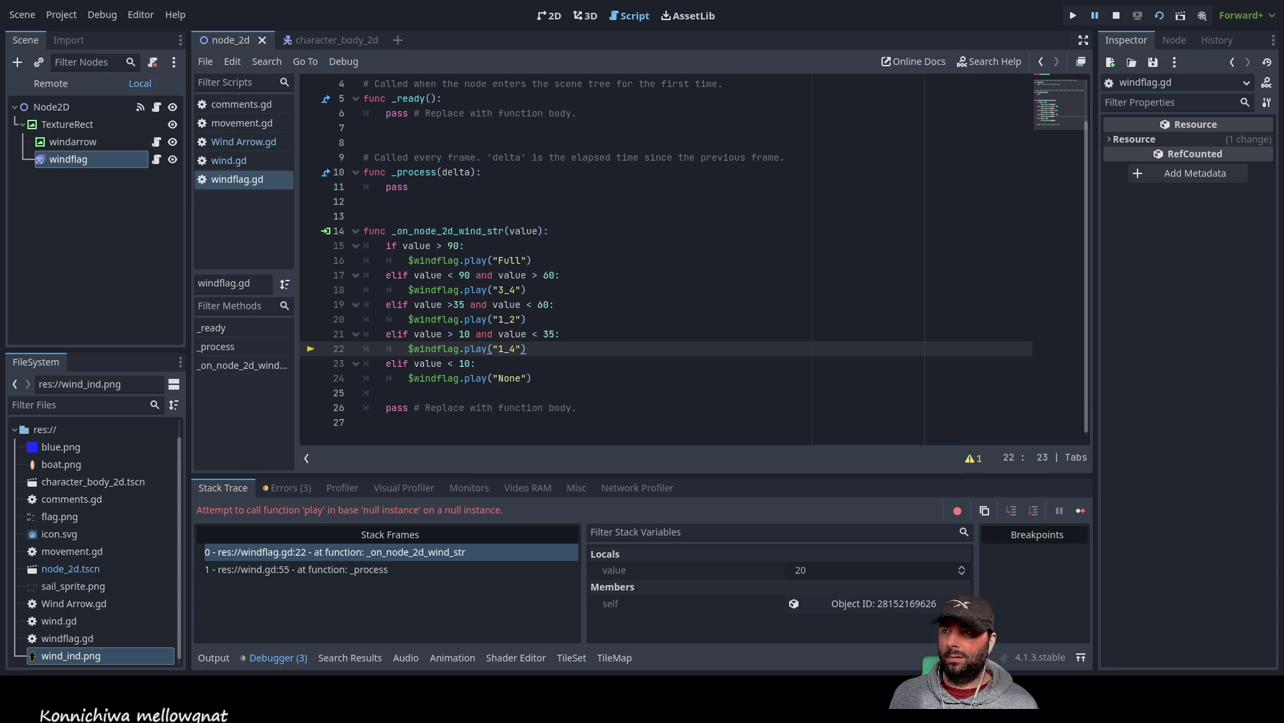
- Open the debugger's Errors tab to list the windflag node-not-found error
left_click(247, 537)
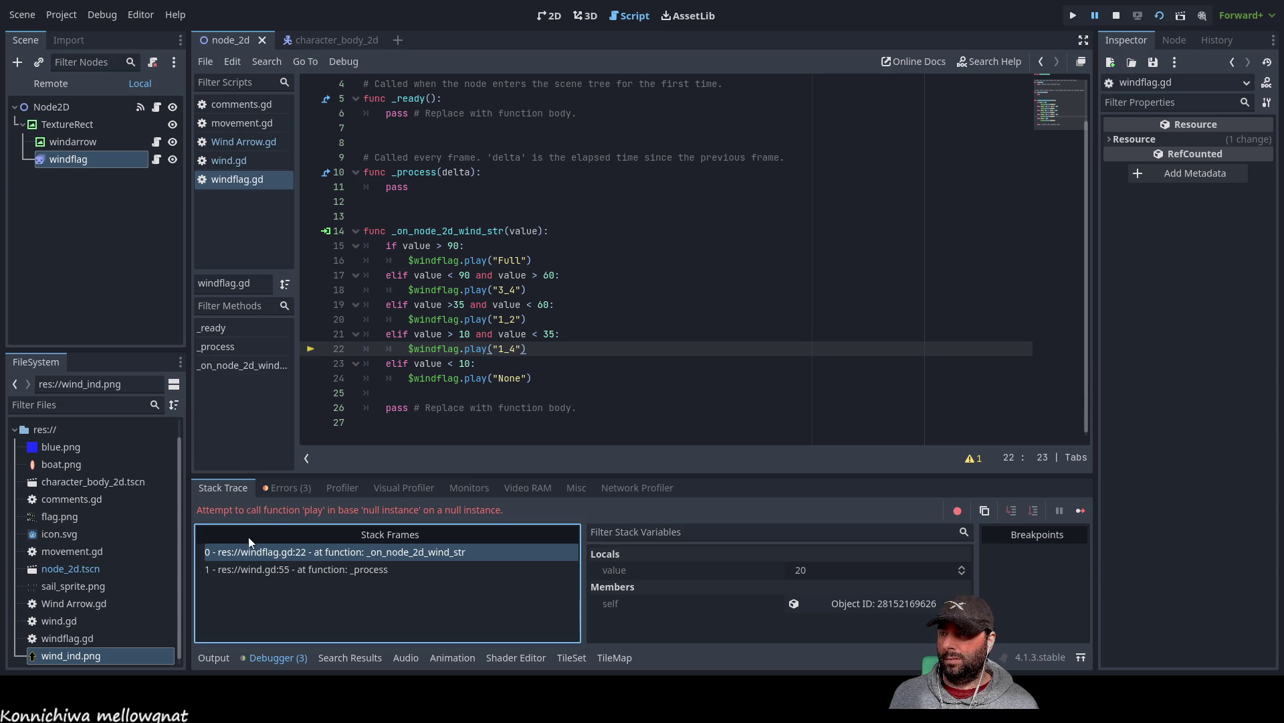
left_click(267, 489)
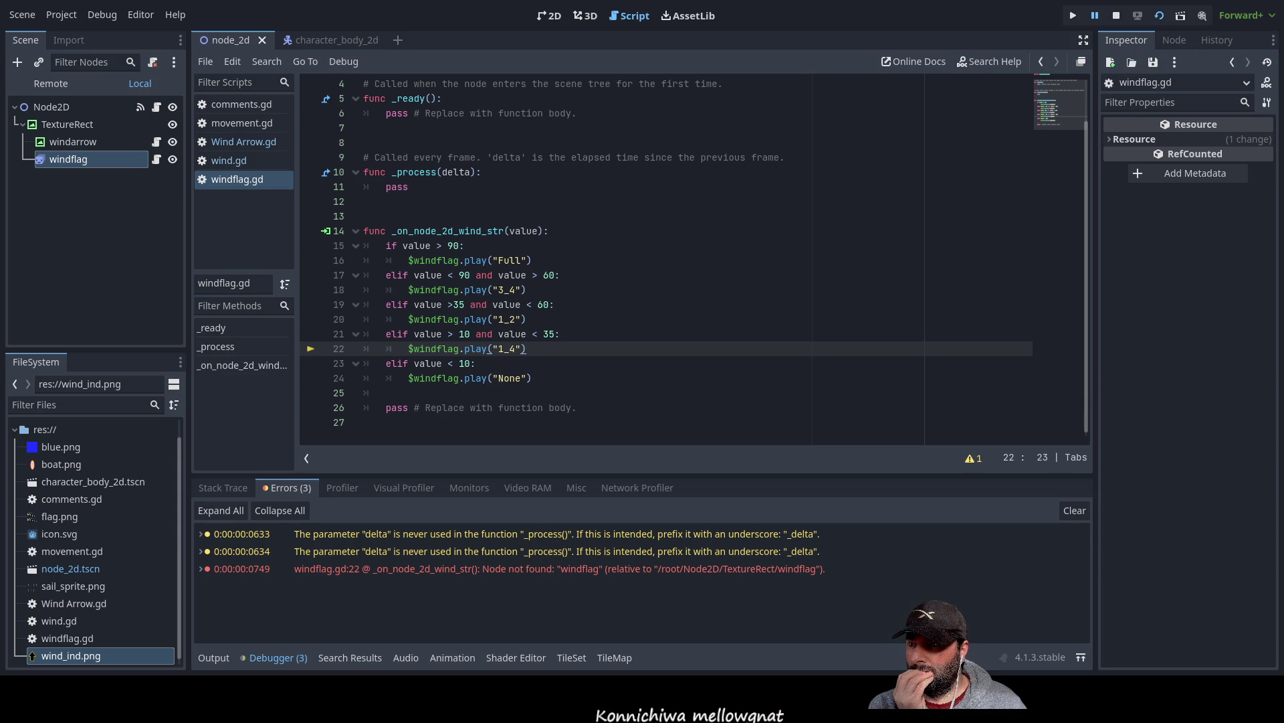
left_click(304, 569)
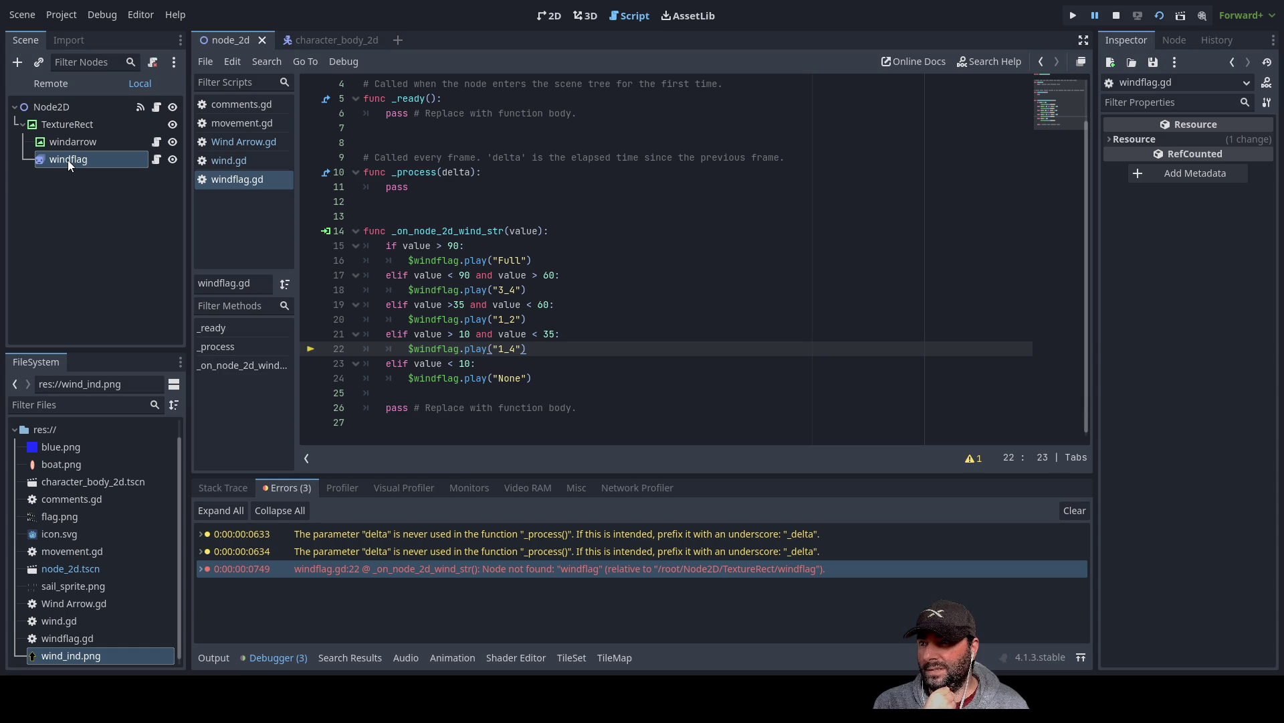
double_click(434, 260)
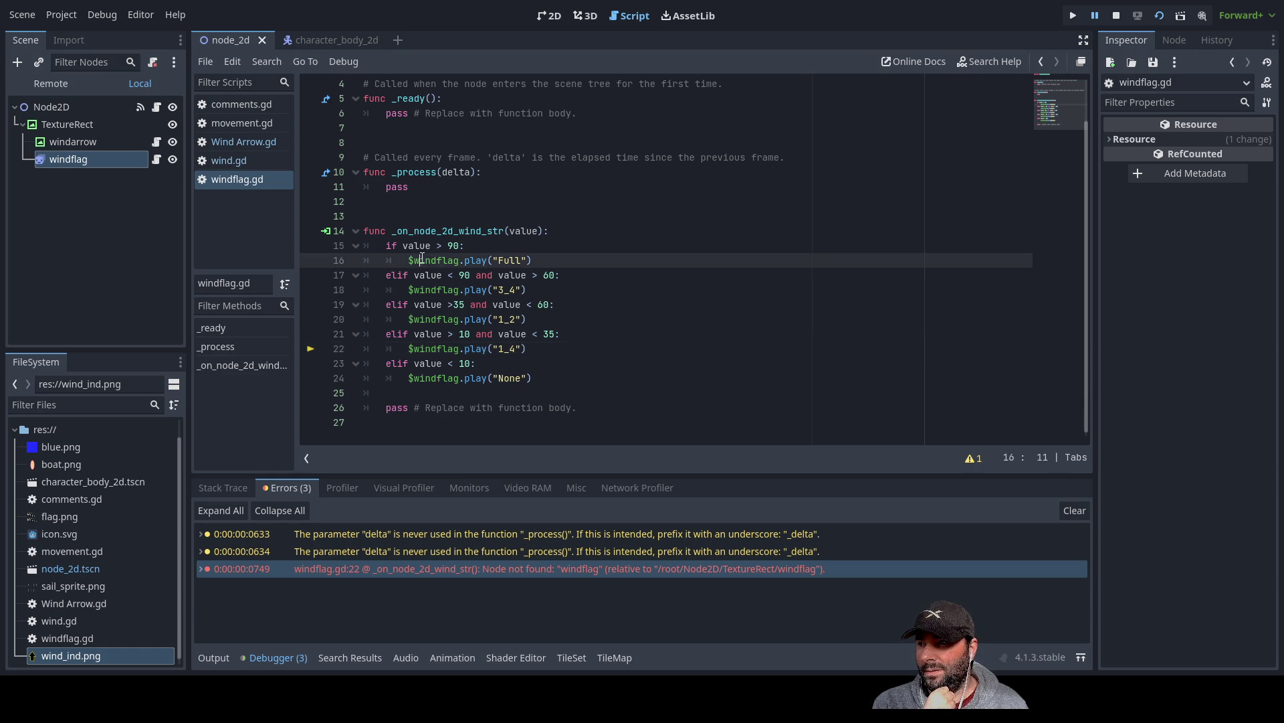
key("Left")
- Revert line 16 to animation.play("Full") and inspect the windflag node's SpriteFrames animations
key("shift+Right")
key("shift+Right")
key("shift+Right")
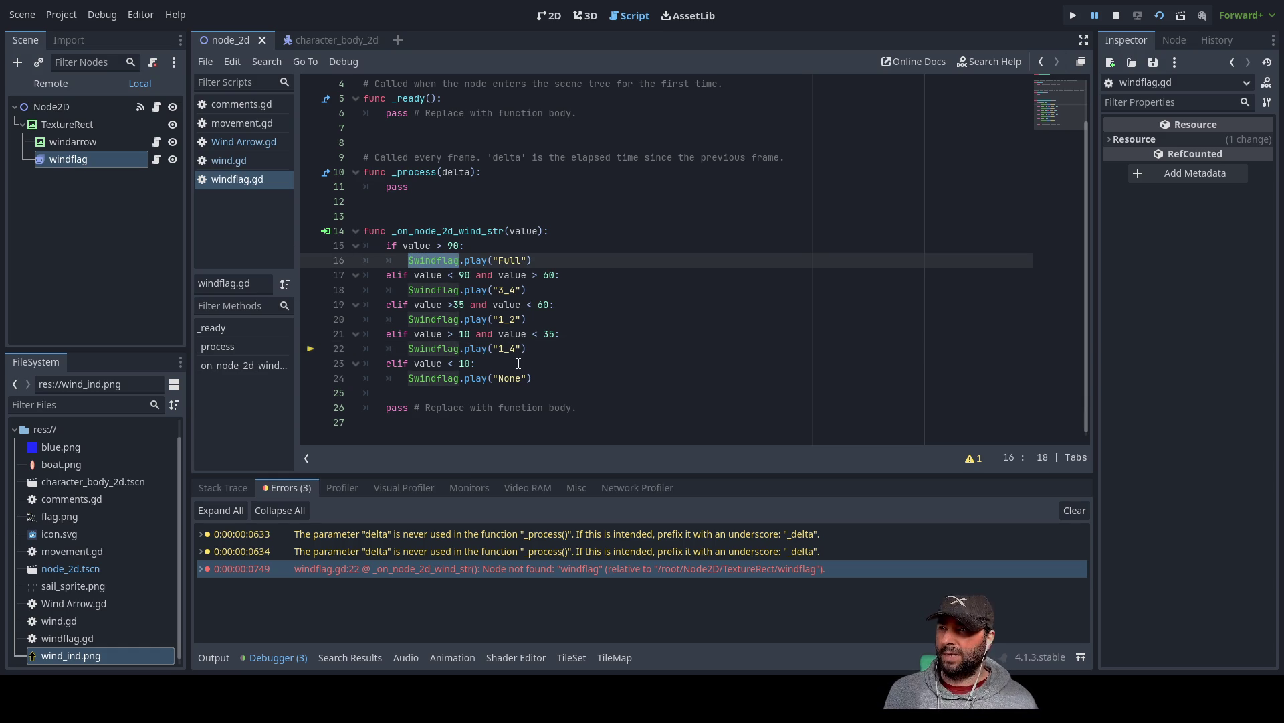
type("animation")
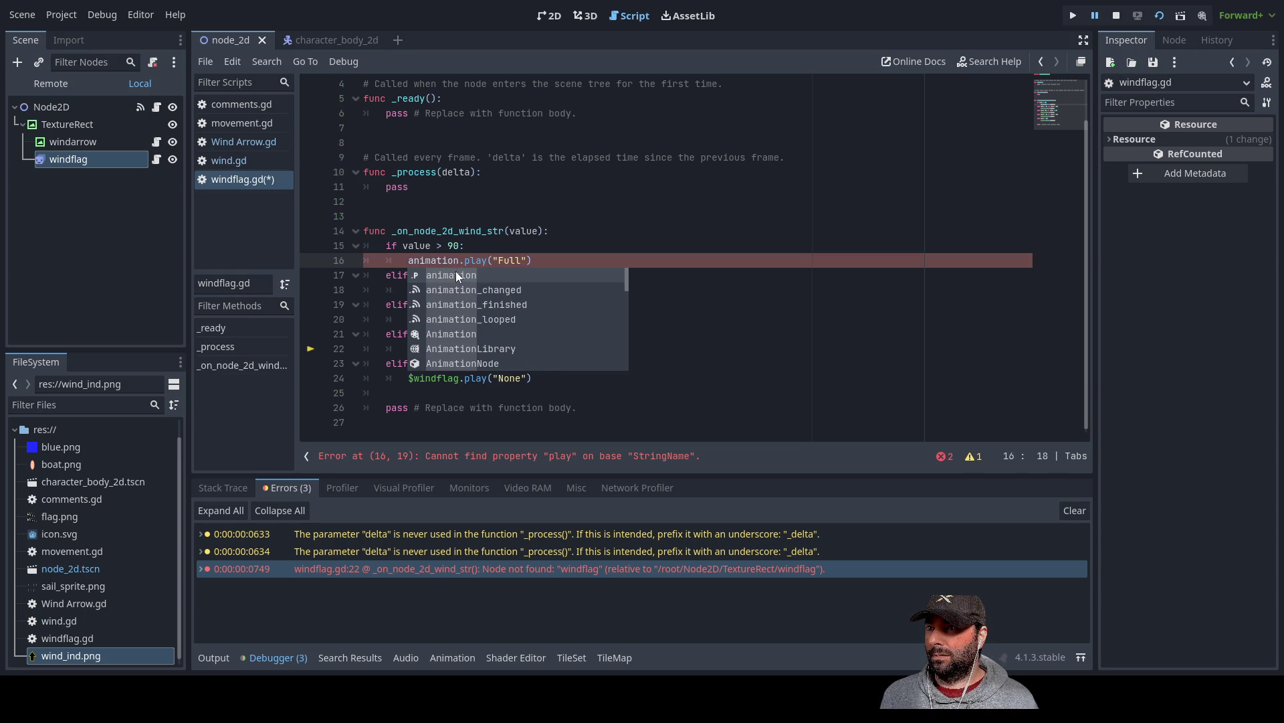
key("Escape")
left_click(560, 261)
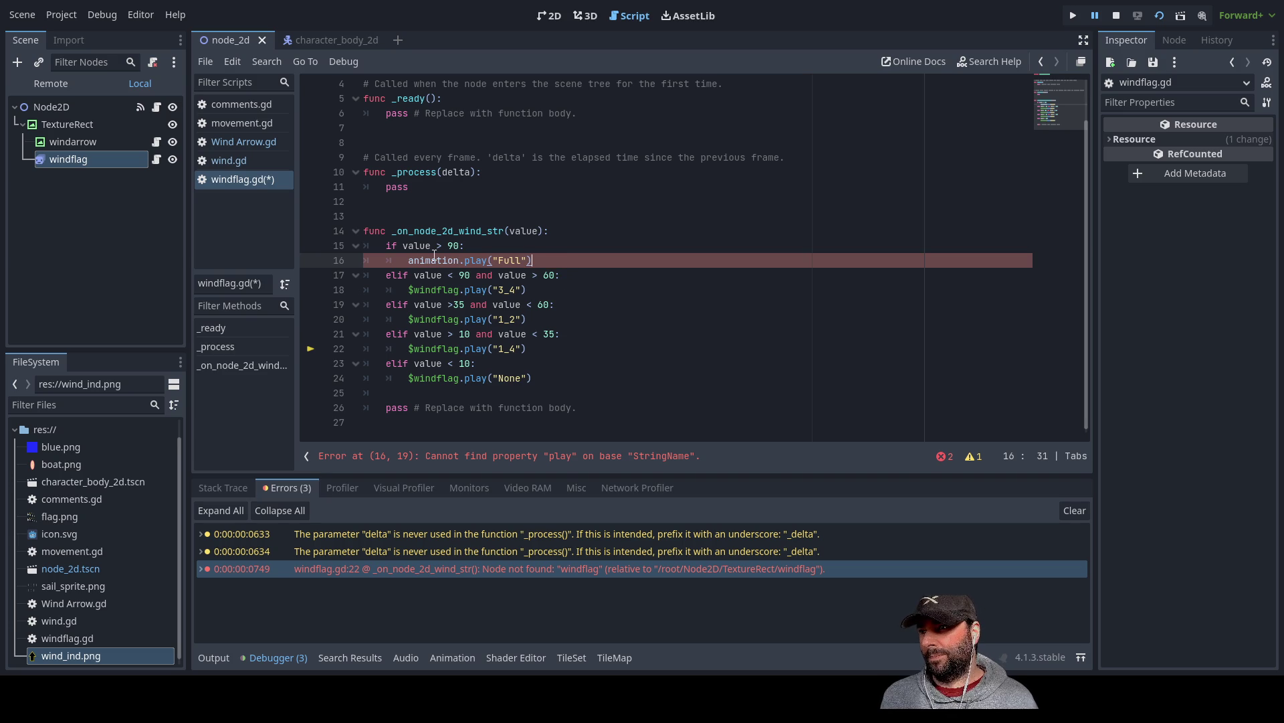
double_click(433, 259)
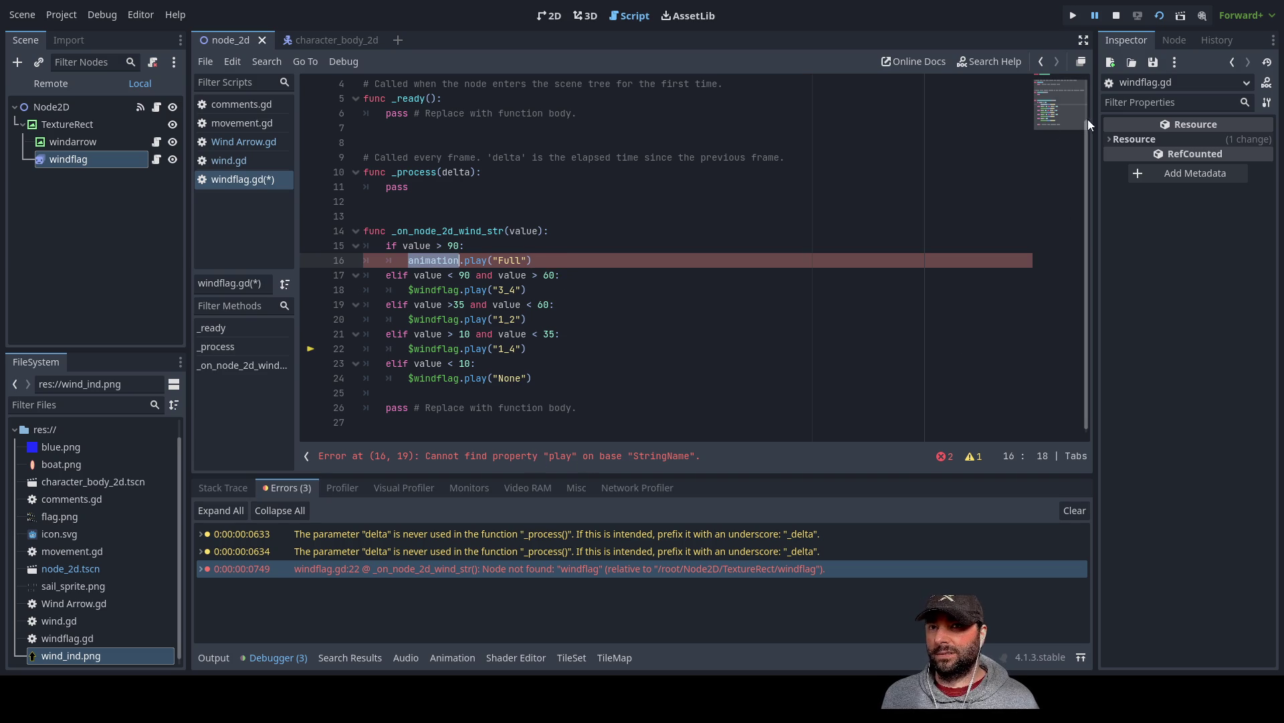
left_click(66, 161)
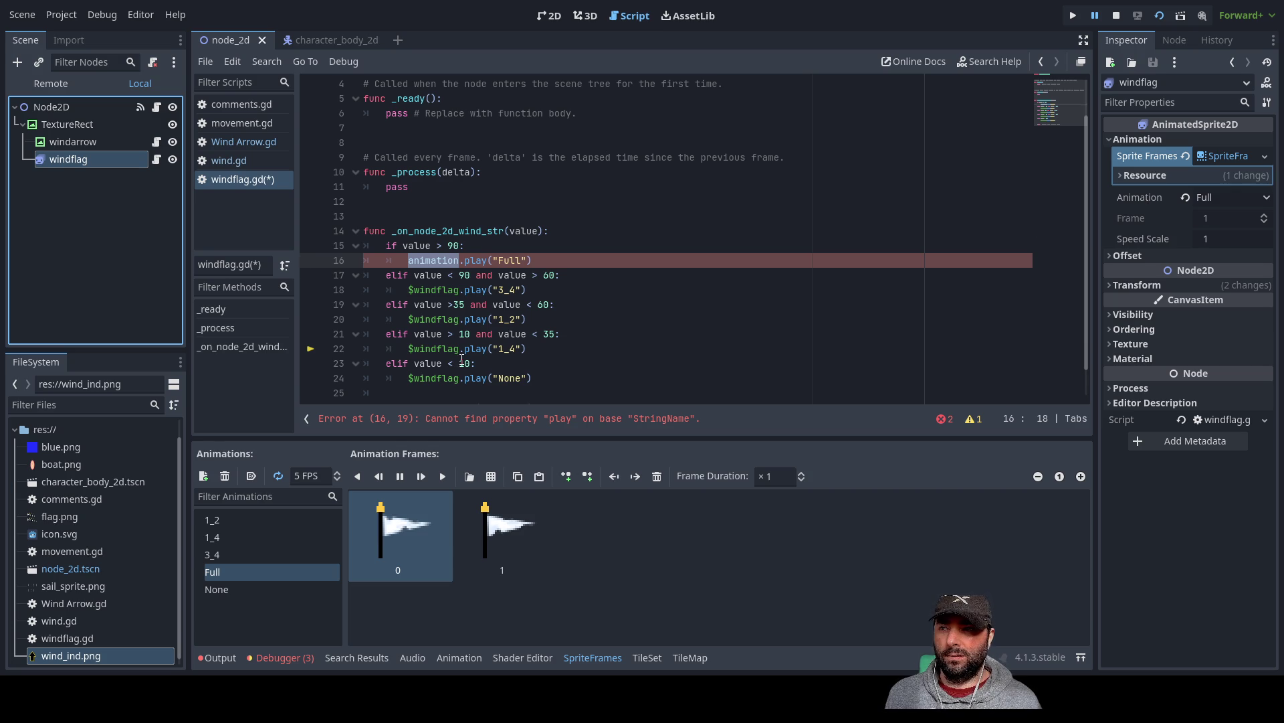
- Stop the game with F8 and expand the windflag.gd:22 error to show its nullptr details
left_click(296, 658)
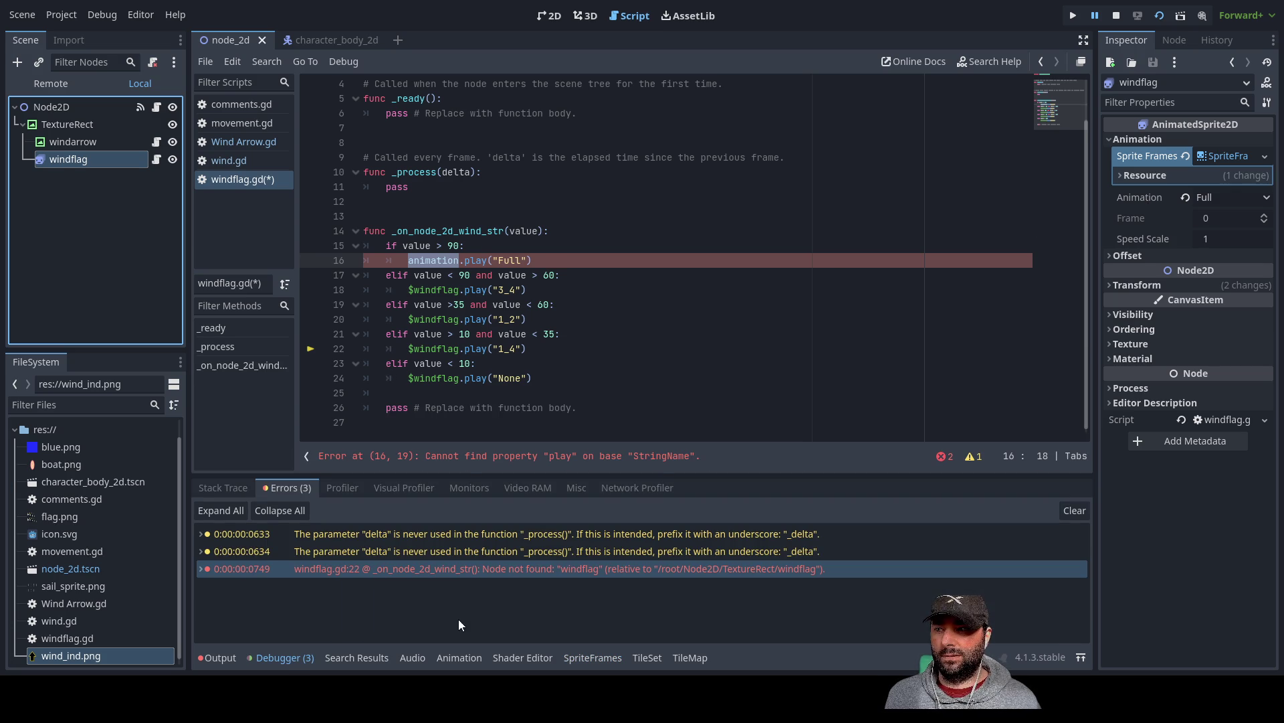
key("F8")
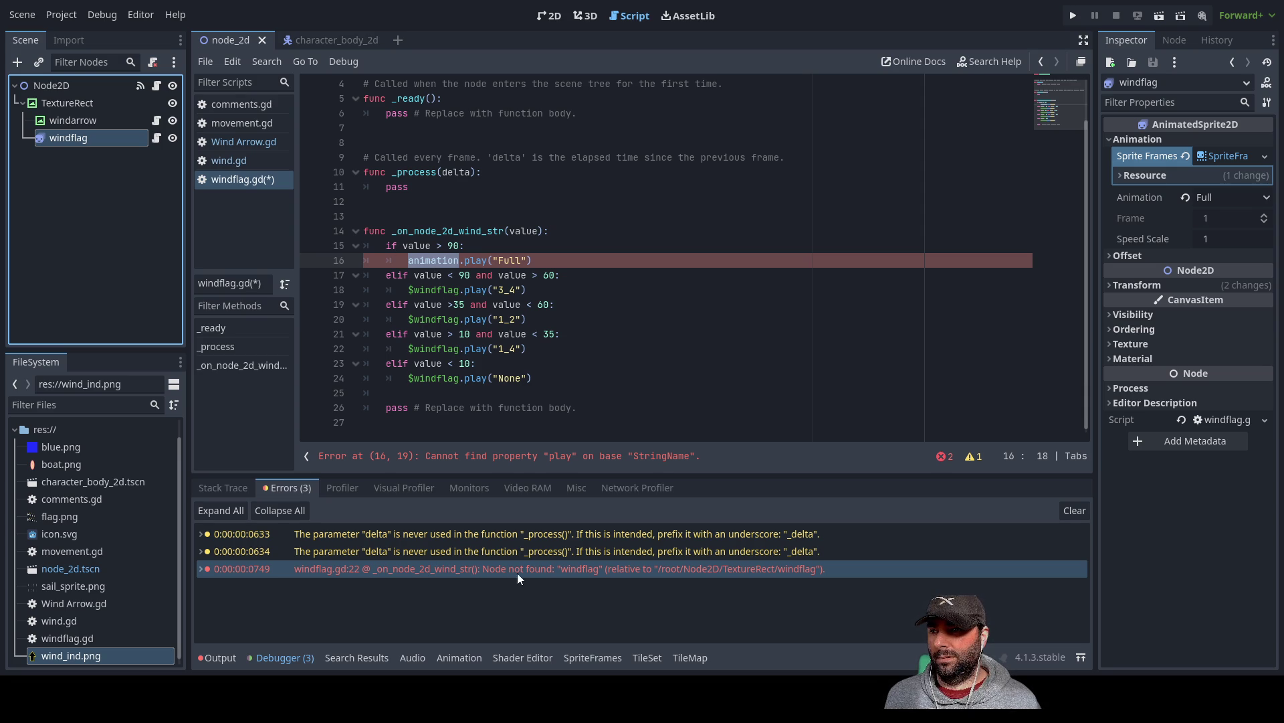
double_click(577, 568)
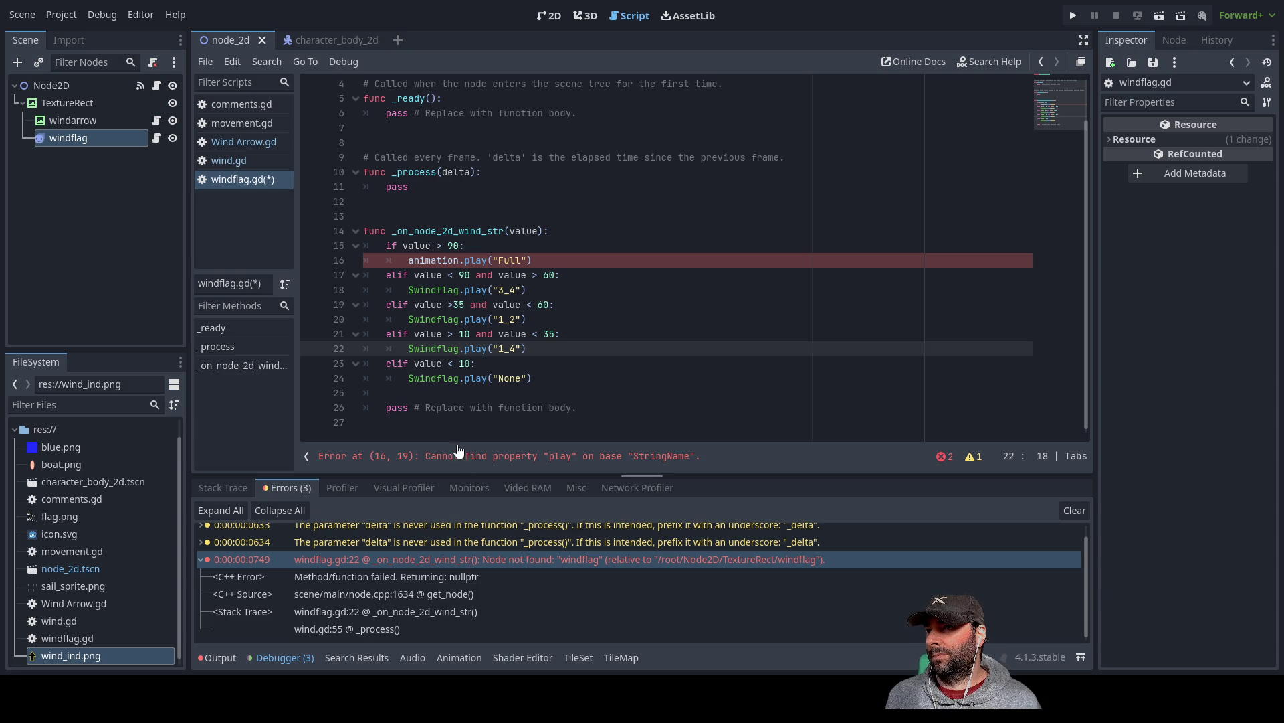
scroll(517, 386, "up", 1)
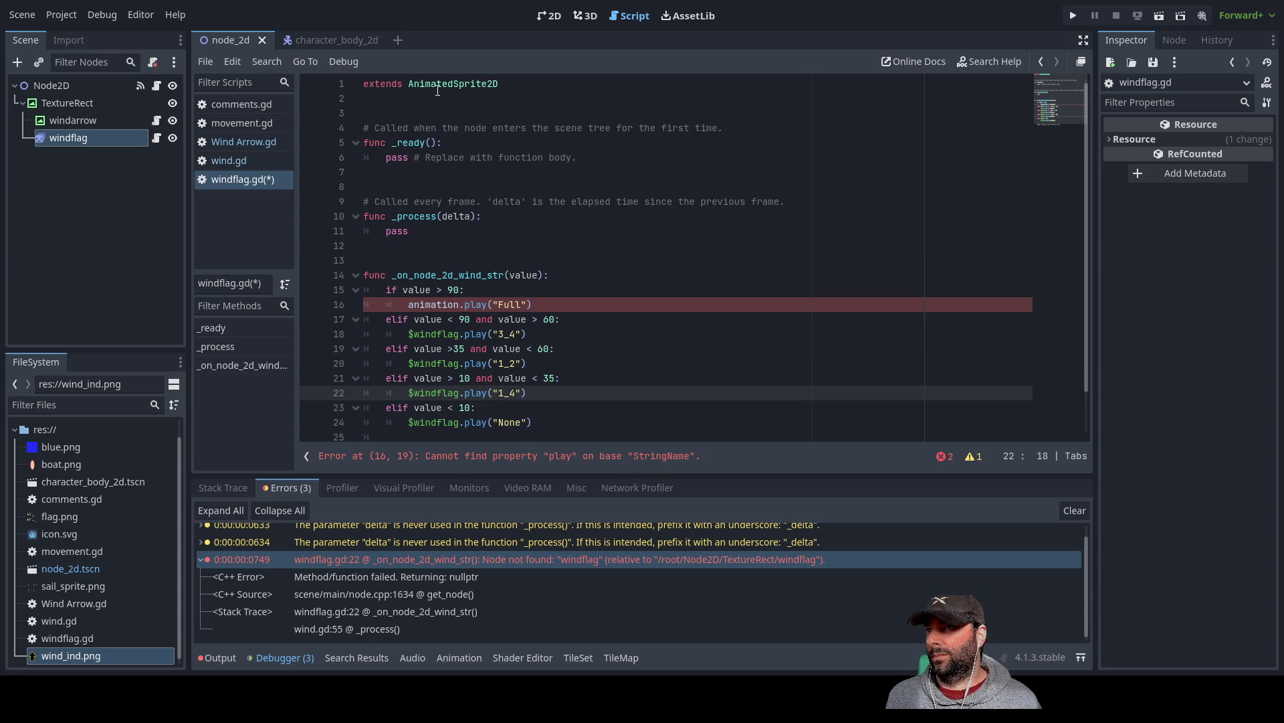
- Strip the $windflag. prefix from lines 18 and 20 so they call play() directly
left_click(440, 83)
double_click(439, 83)
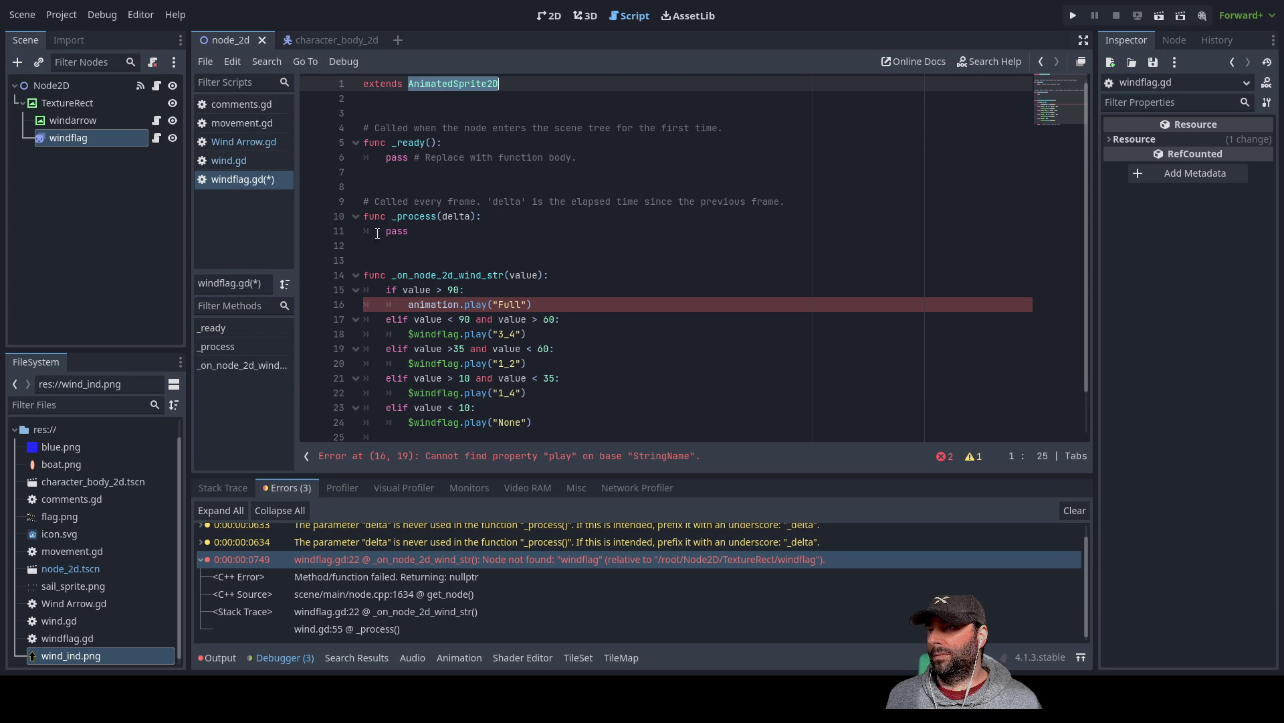
scroll(529, 328, "down", 1)
double_click(441, 379)
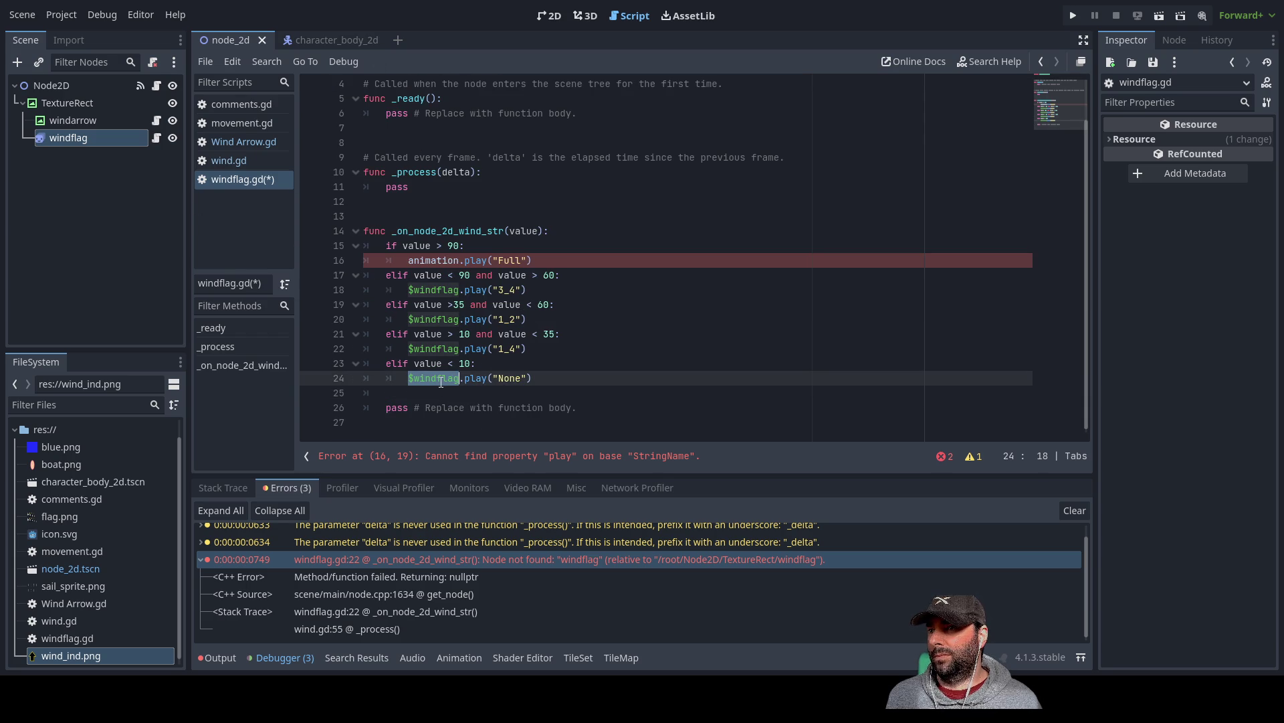
double_click(435, 289)
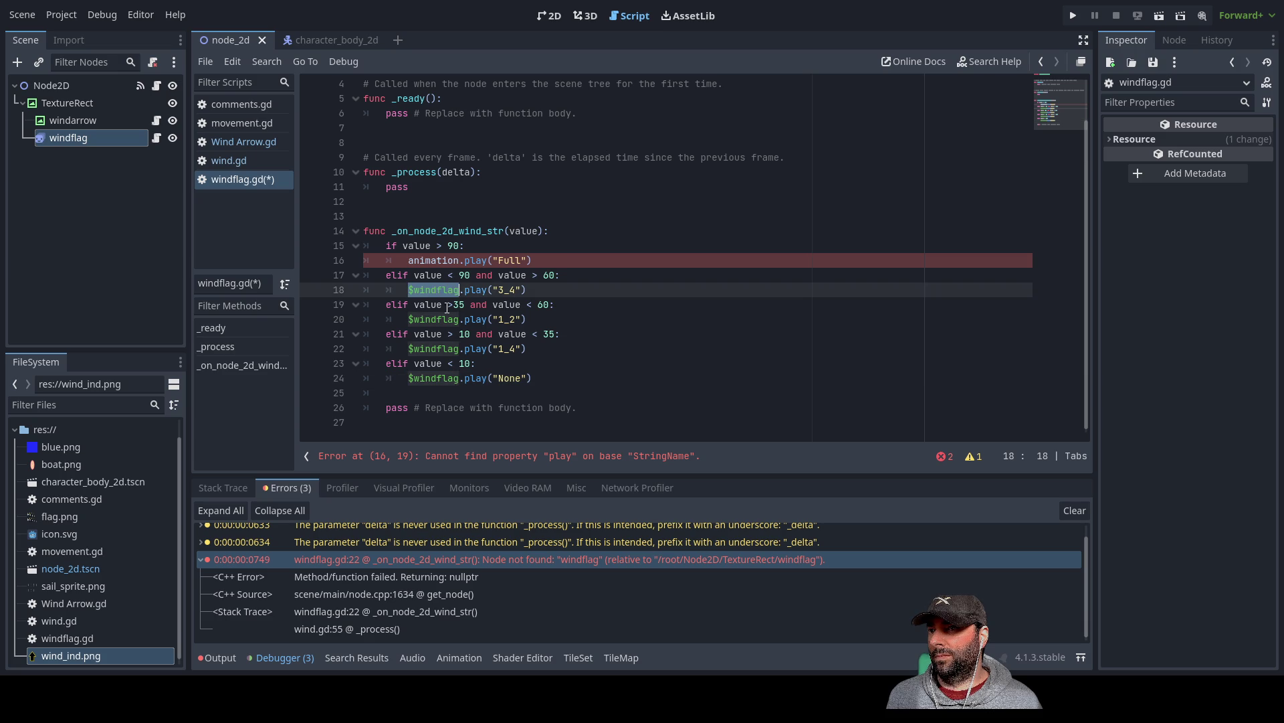
key("Left")
key("Delete")
key("Delete")
key("Delete")
key("Delete")
key("Down")
key("Down")
key("Delete")
key("Delete")
key("Delete")
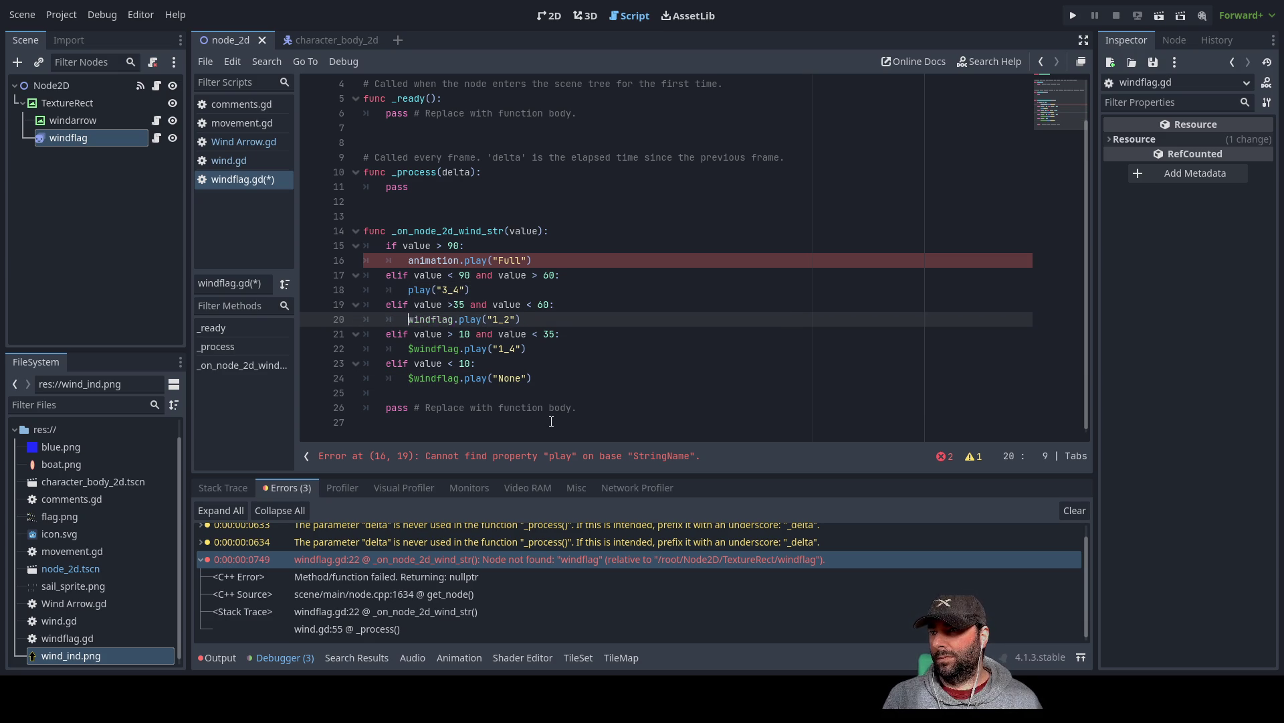
- Remove the remaining prefixes on lines 16, 22 and 24, then save and run the scene
key("Delete")
key("Delete")
key("Delete")
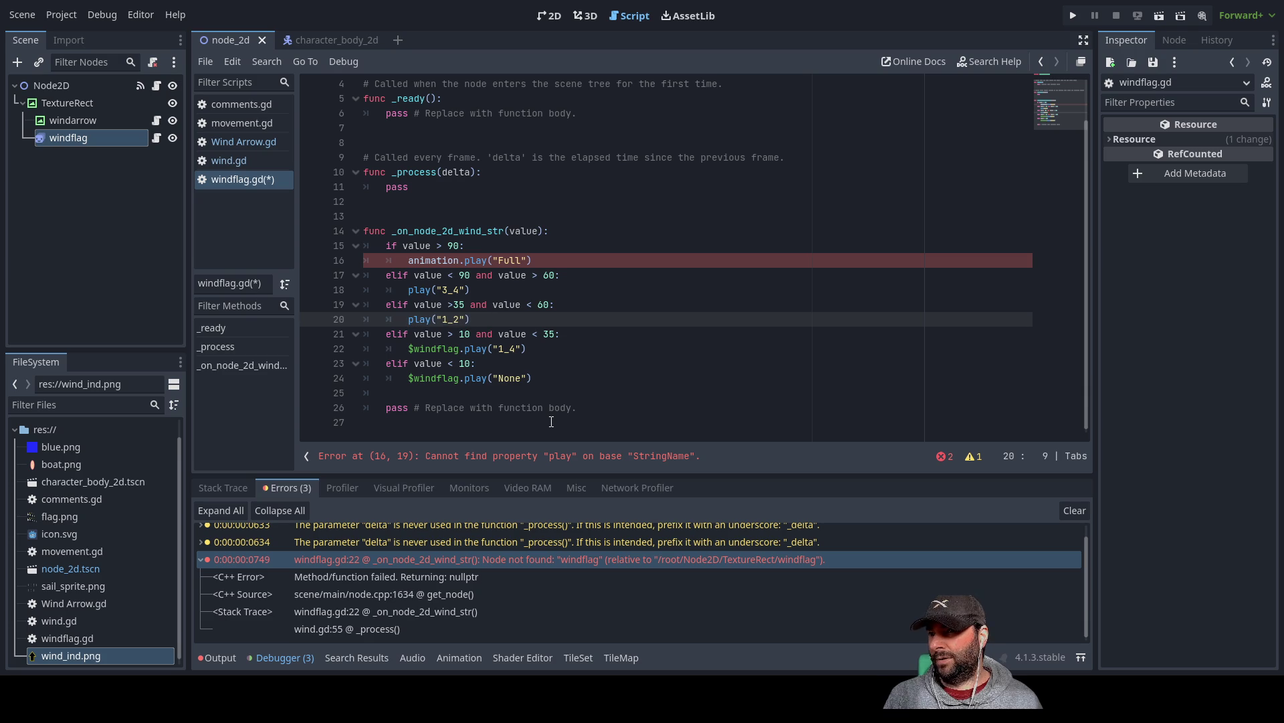
key("Up")
key("Up")
key("Up")
key("Delete")
key("Delete")
key("Delete")
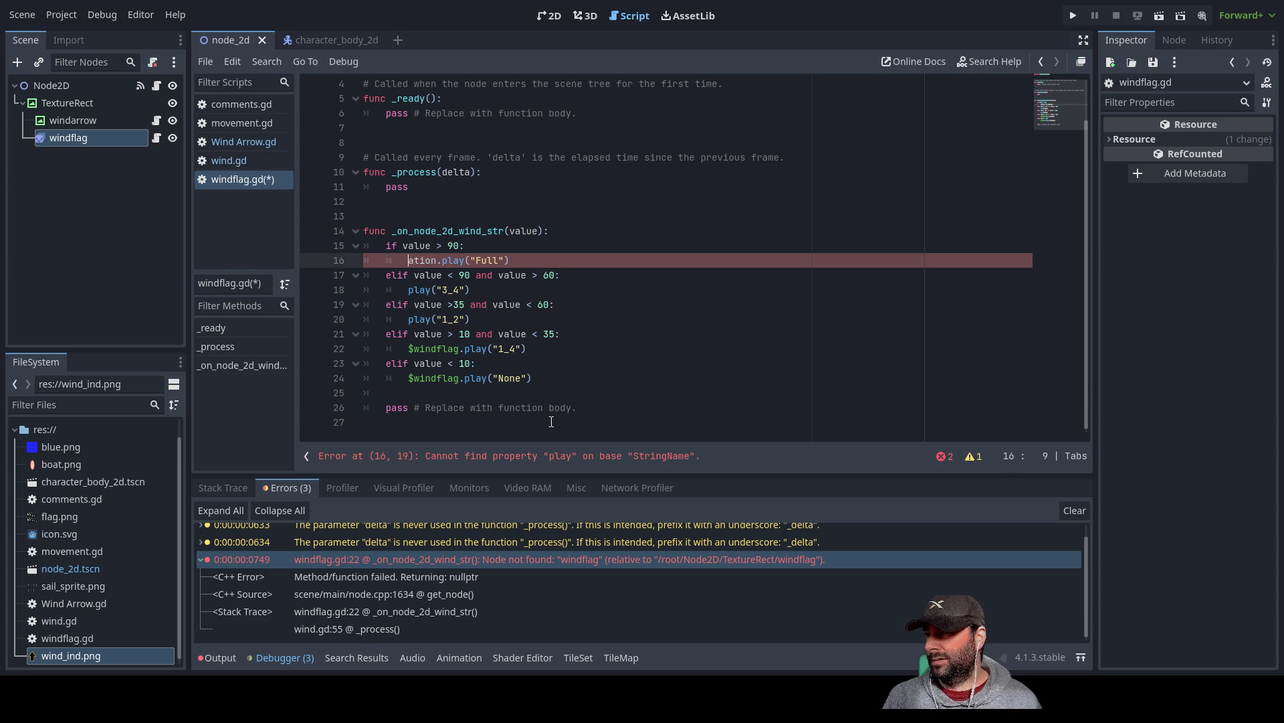
key("Delete")
key("Delete")
key("Delete")
key("Down")
key("Down")
key("Down")
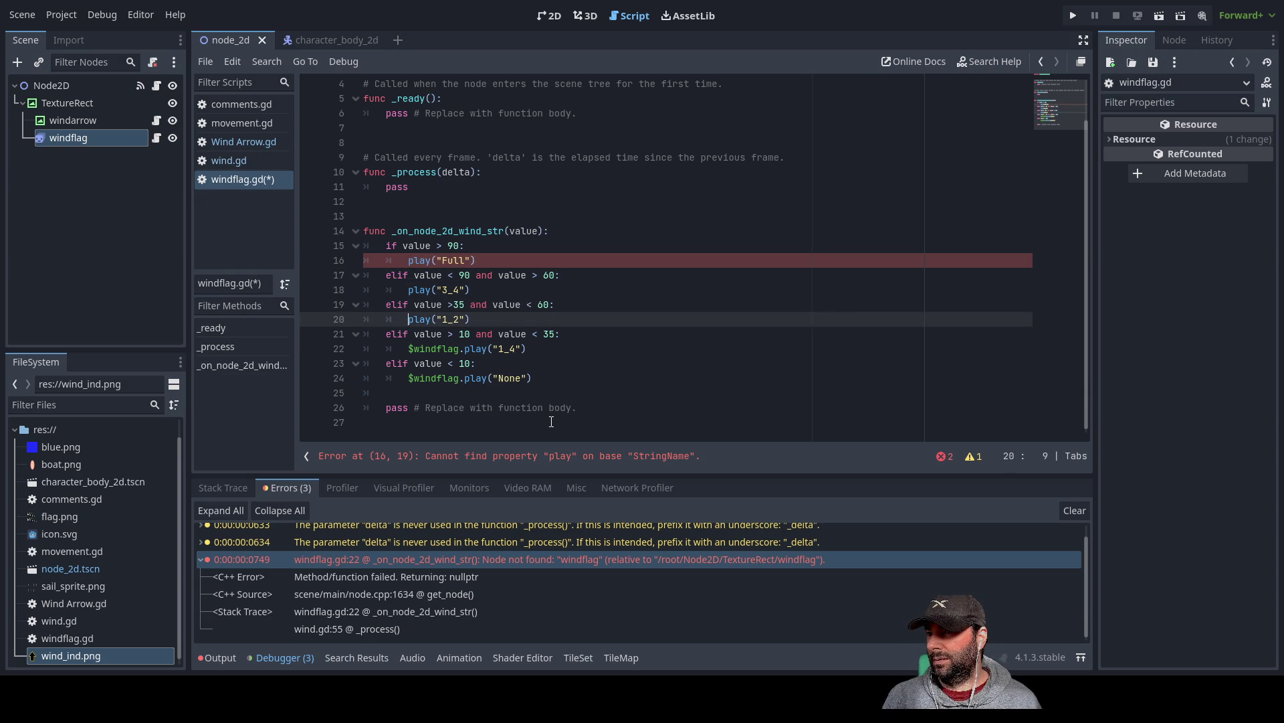
key("Delete")
key("Delete")
key("Delete")
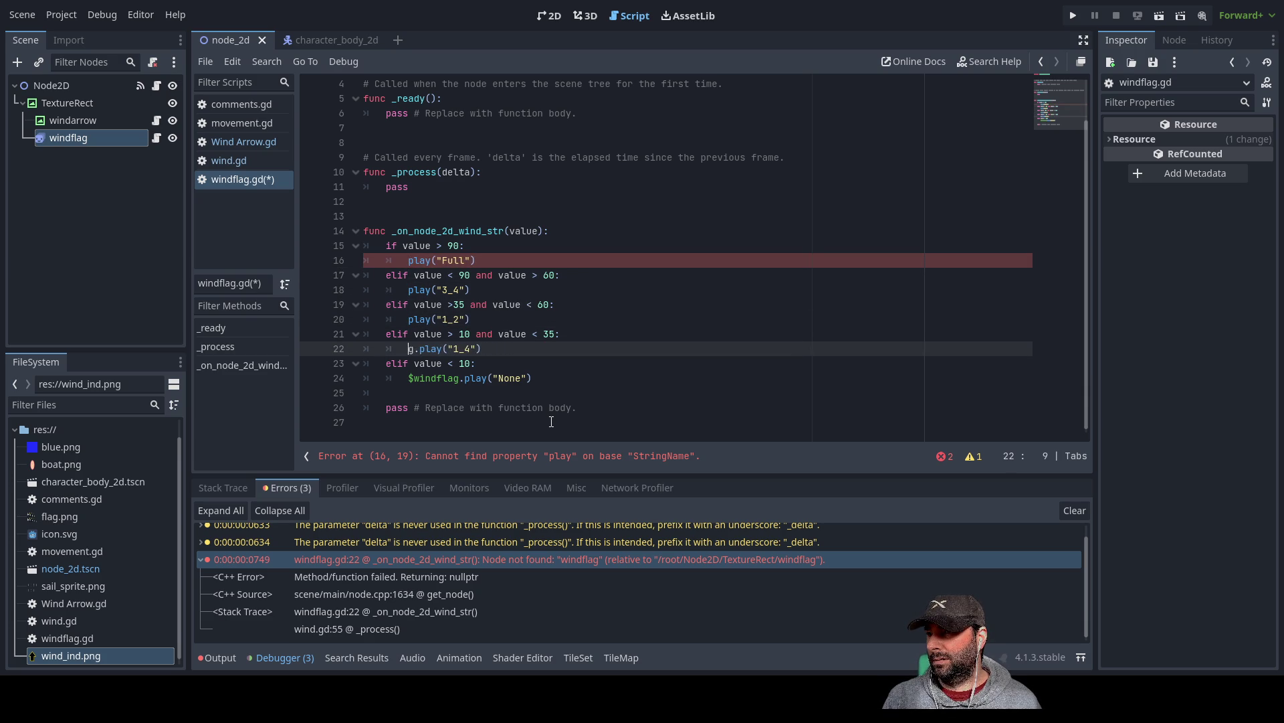
key("Down")
key("Down")
key("Delete")
key("Delete")
key("Delete")
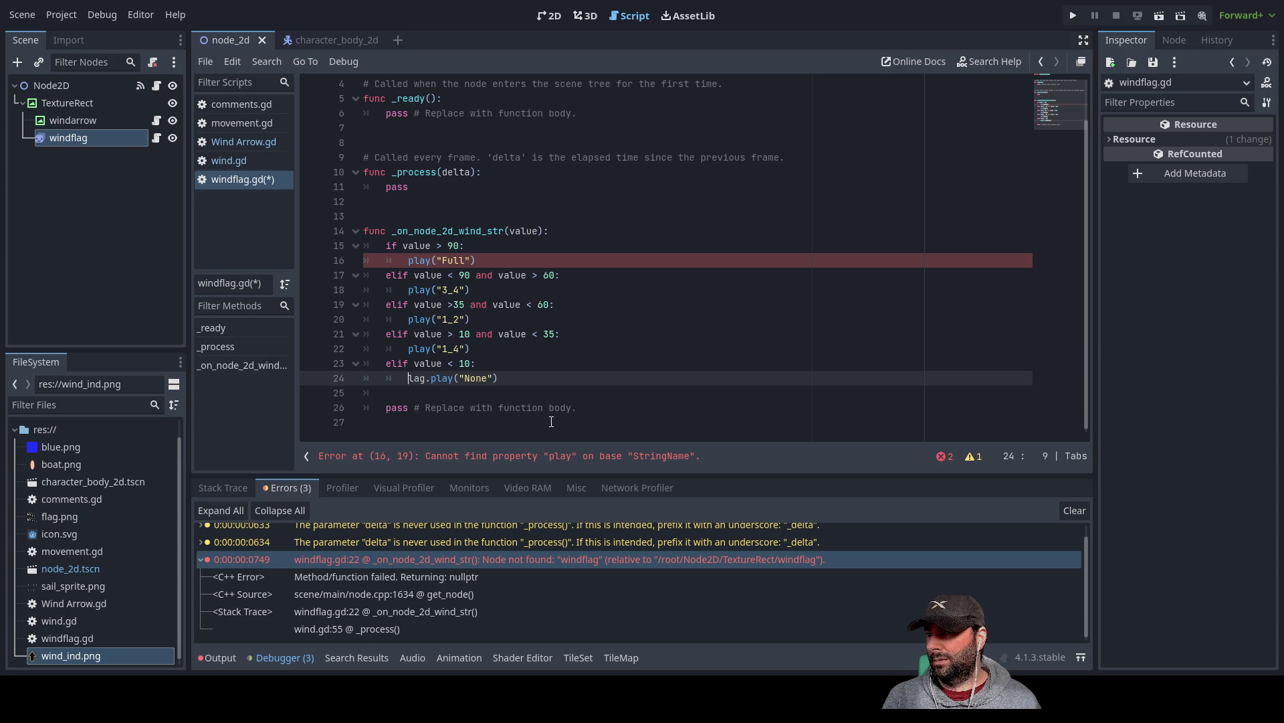
key("Delete")
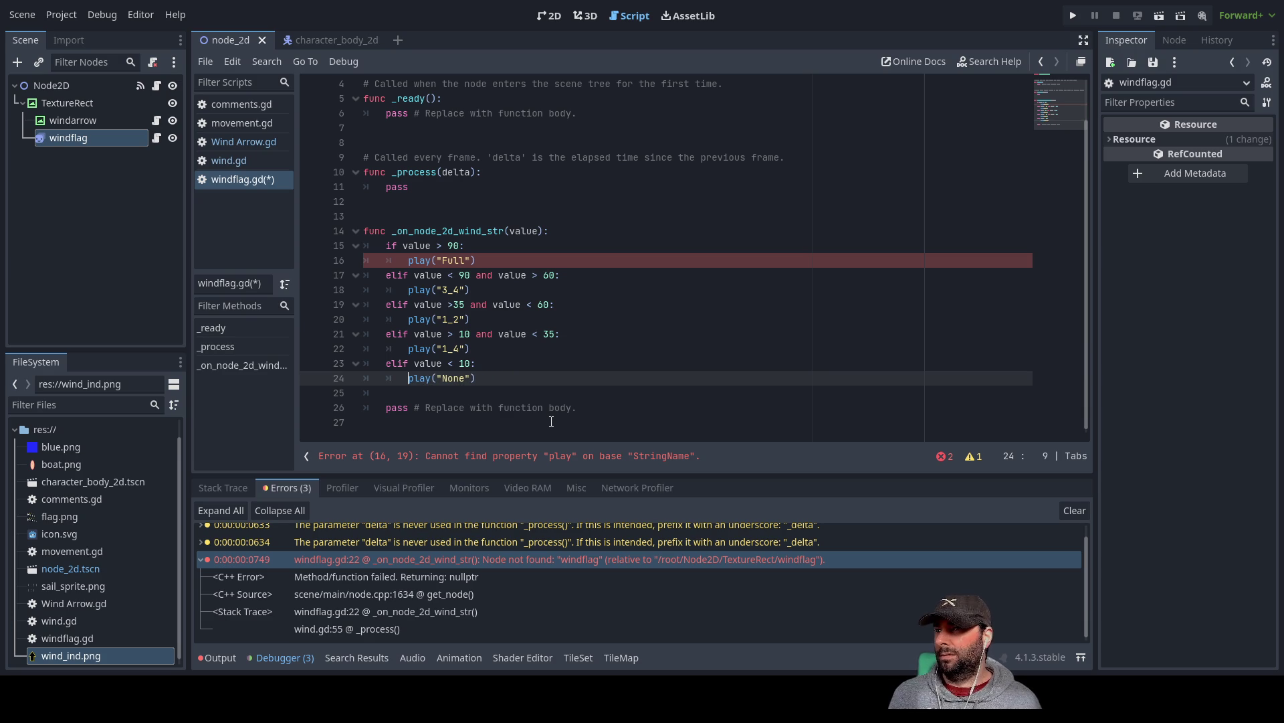
left_click(533, 246)
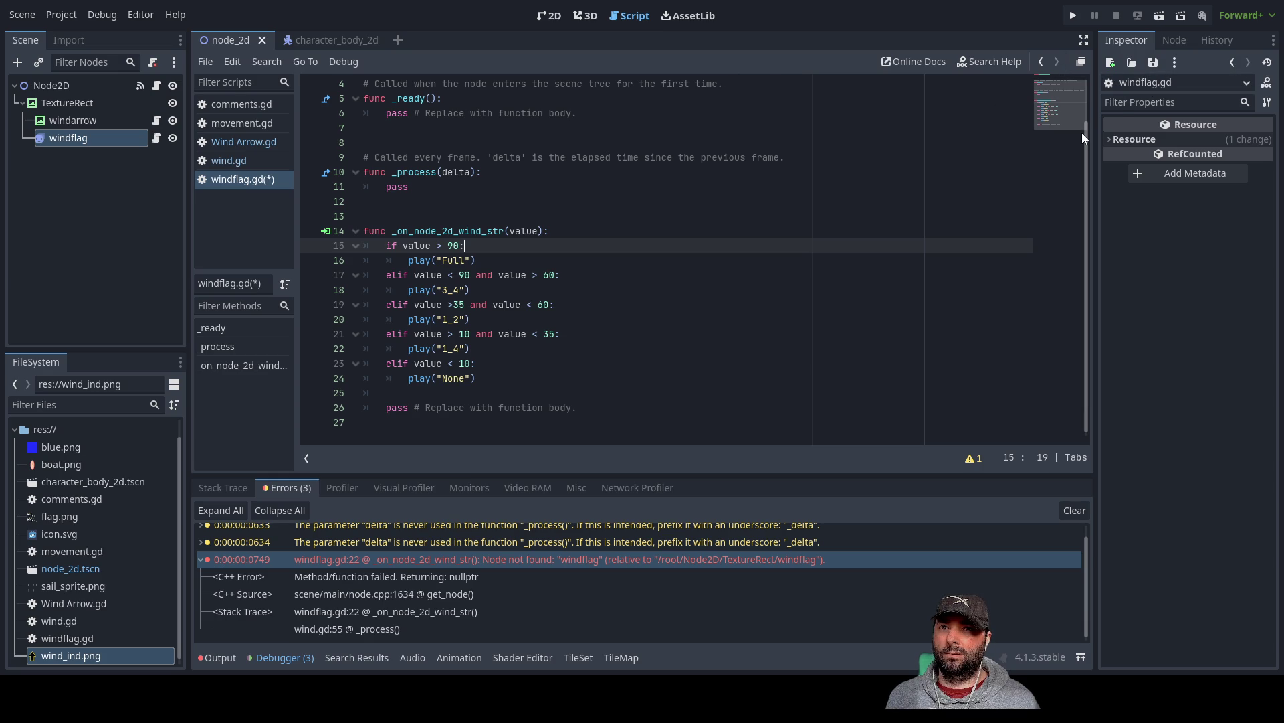
left_click(1159, 17)
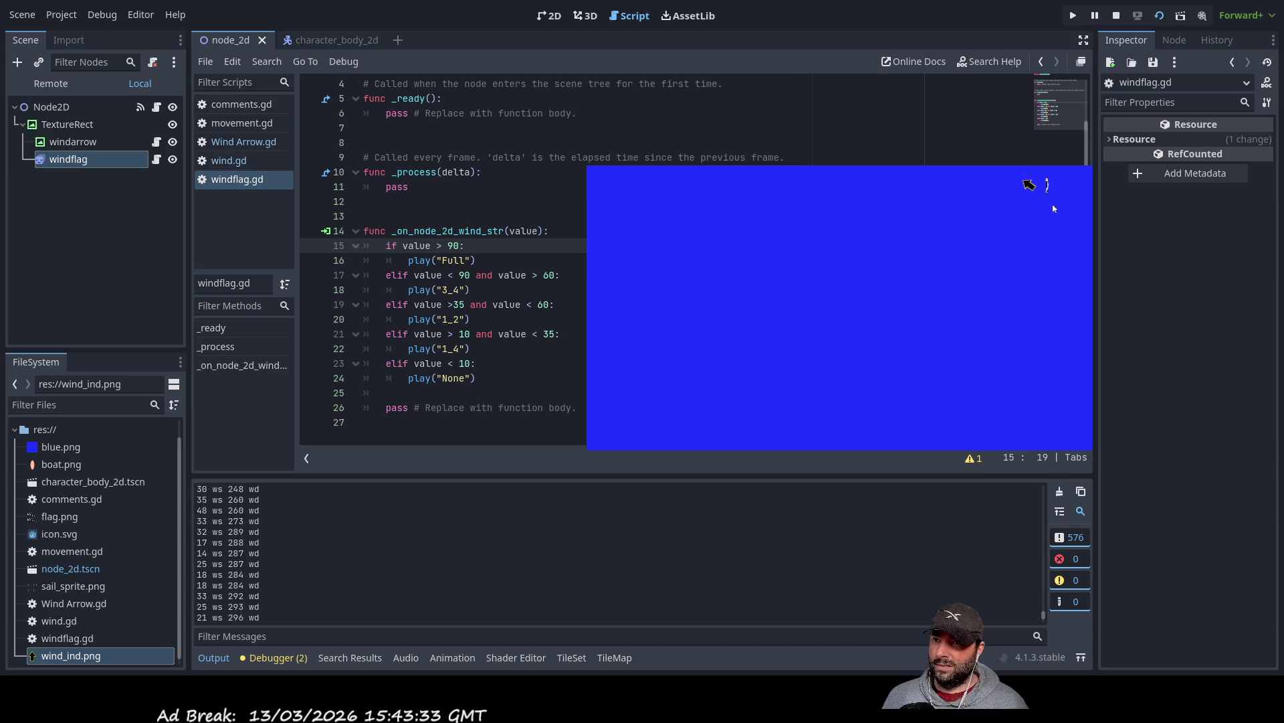
- Watch the printed wind values in the Output log, then stop the game with F8
double_click(1063, 167)
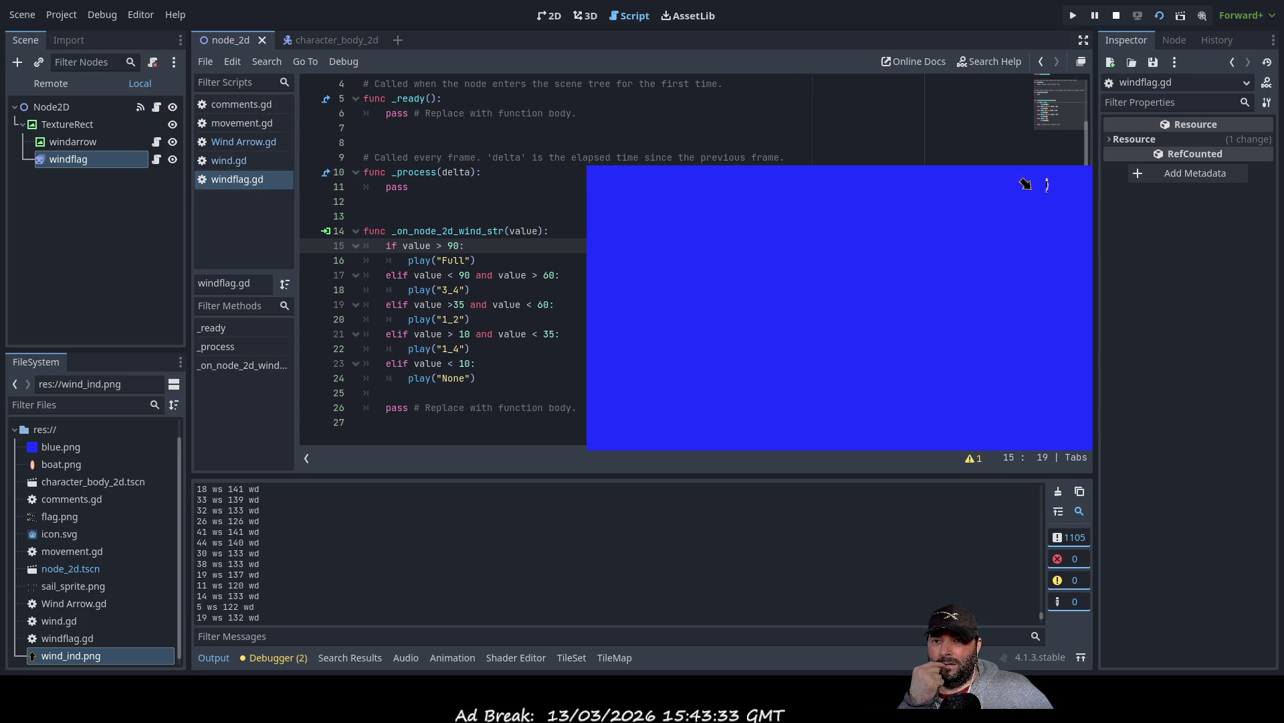
key("F8")
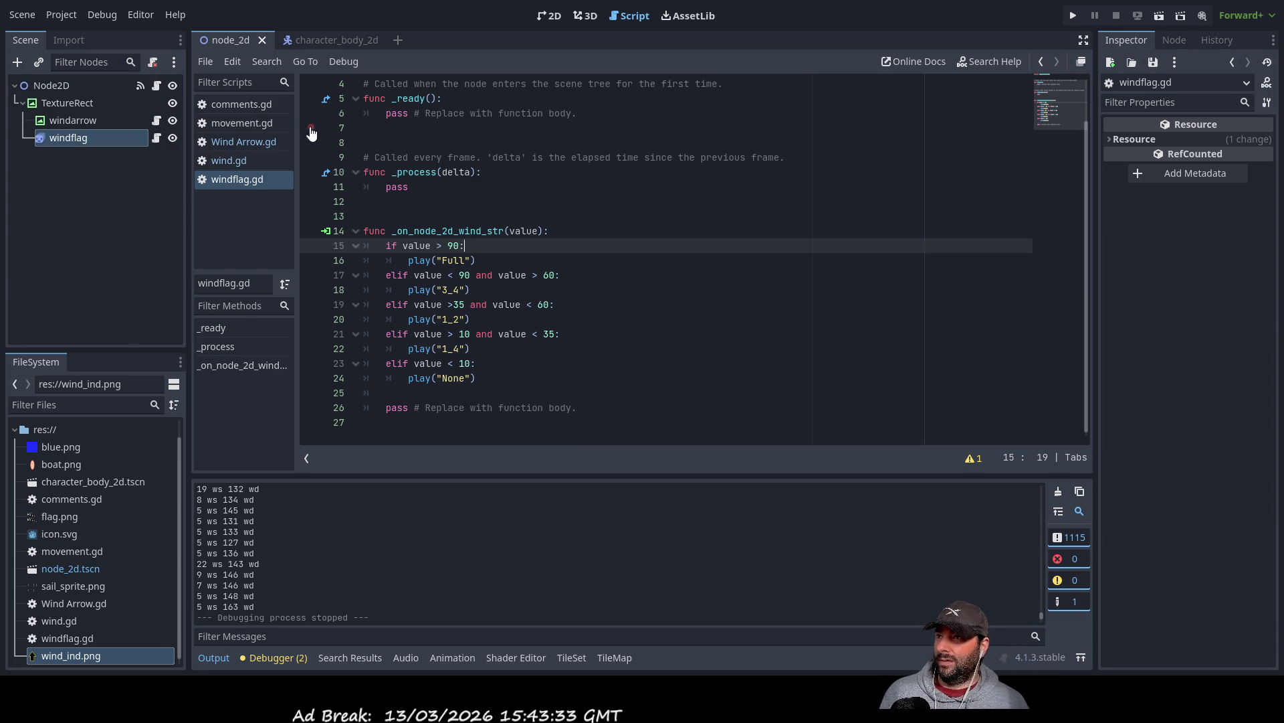
- Pan and zoom around the main 2D scene to view the arrow and flag
left_click(550, 20)
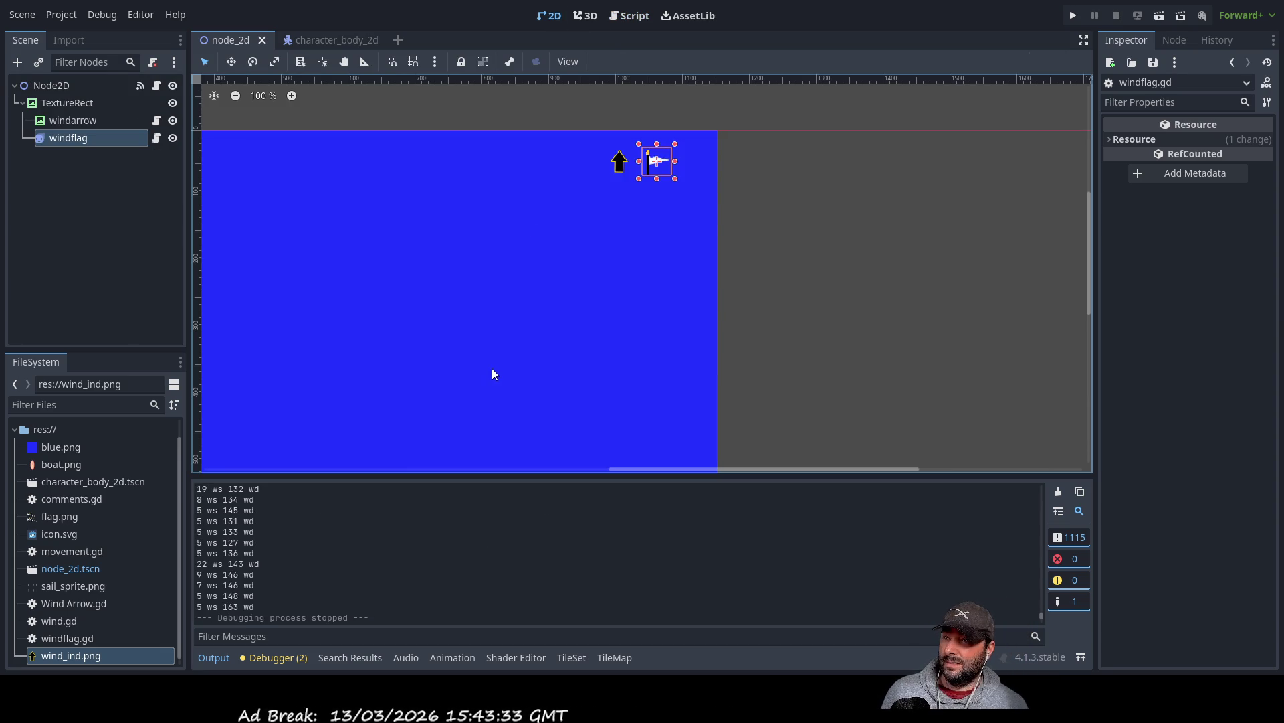
left_click(564, 346)
mouse_move(562, 341)
left_mouse_down()
mouse_move(476, 319)
mouse_move(863, 286)
mouse_move(806, 294)
left_mouse_up()
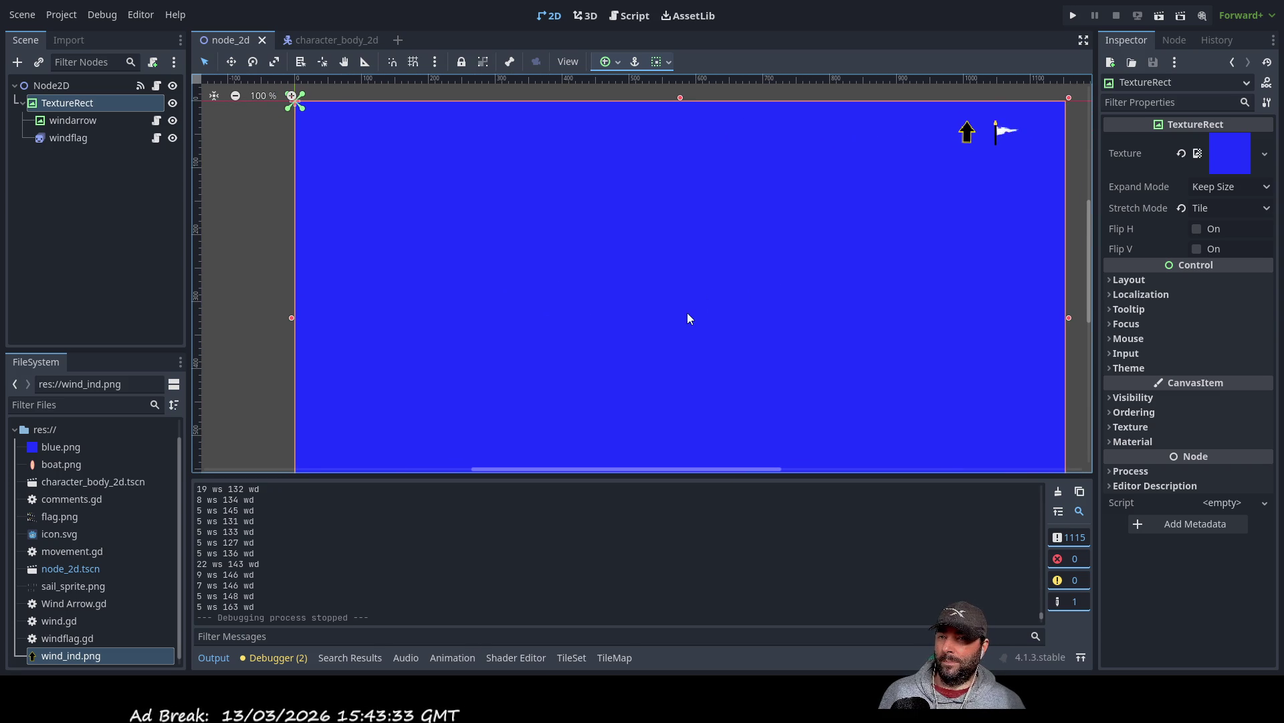
scroll(685, 307, "down", 4)
scroll(665, 236, "right", 1)
left_click_drag(665, 236, 635, 304)
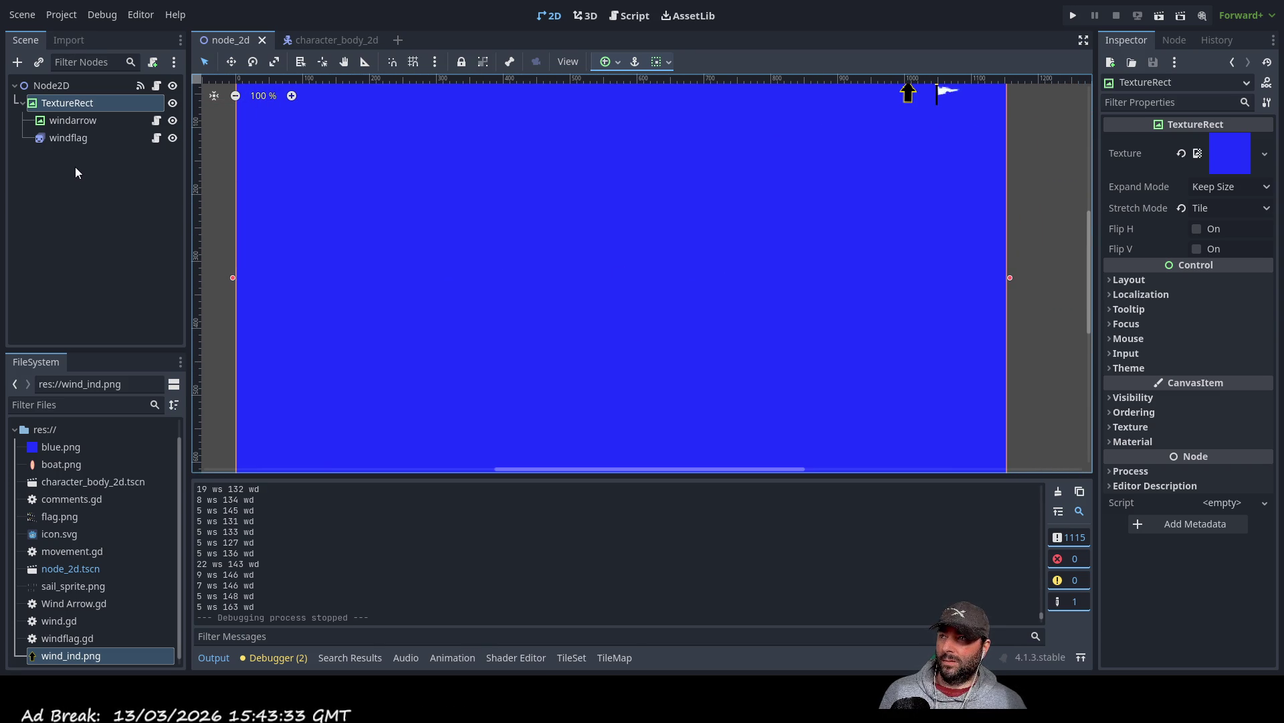
- Switch to character_body_2d, center the boat sprite, and open AnimatedSprite2D's animations
left_click(328, 40)
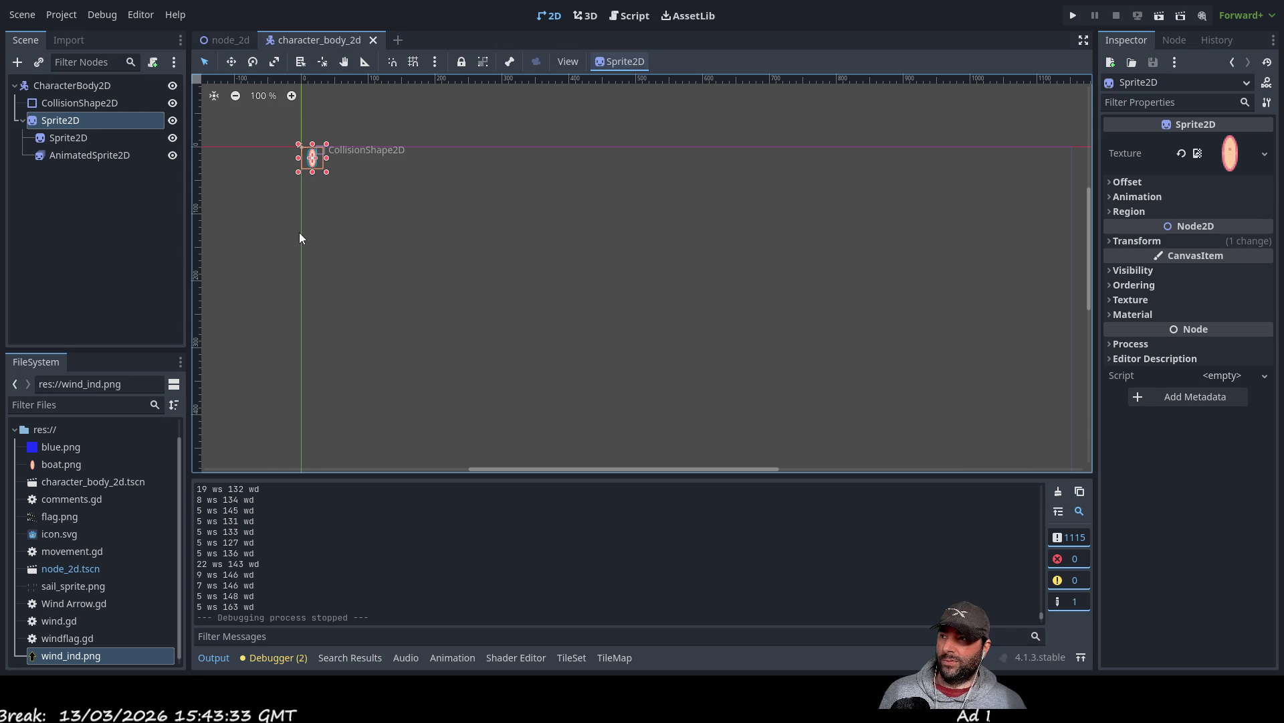
scroll(314, 201, "up", 3)
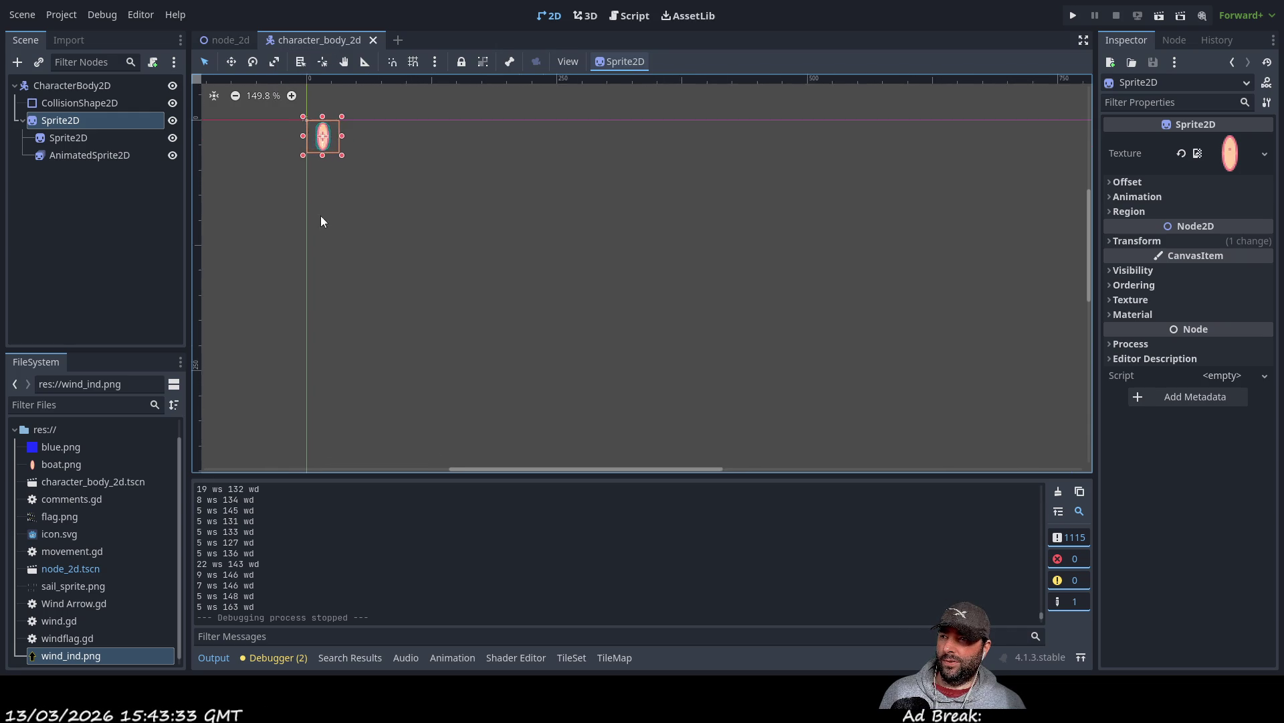
left_click_drag(375, 192, 480, 351)
scroll(463, 324, "up", 5)
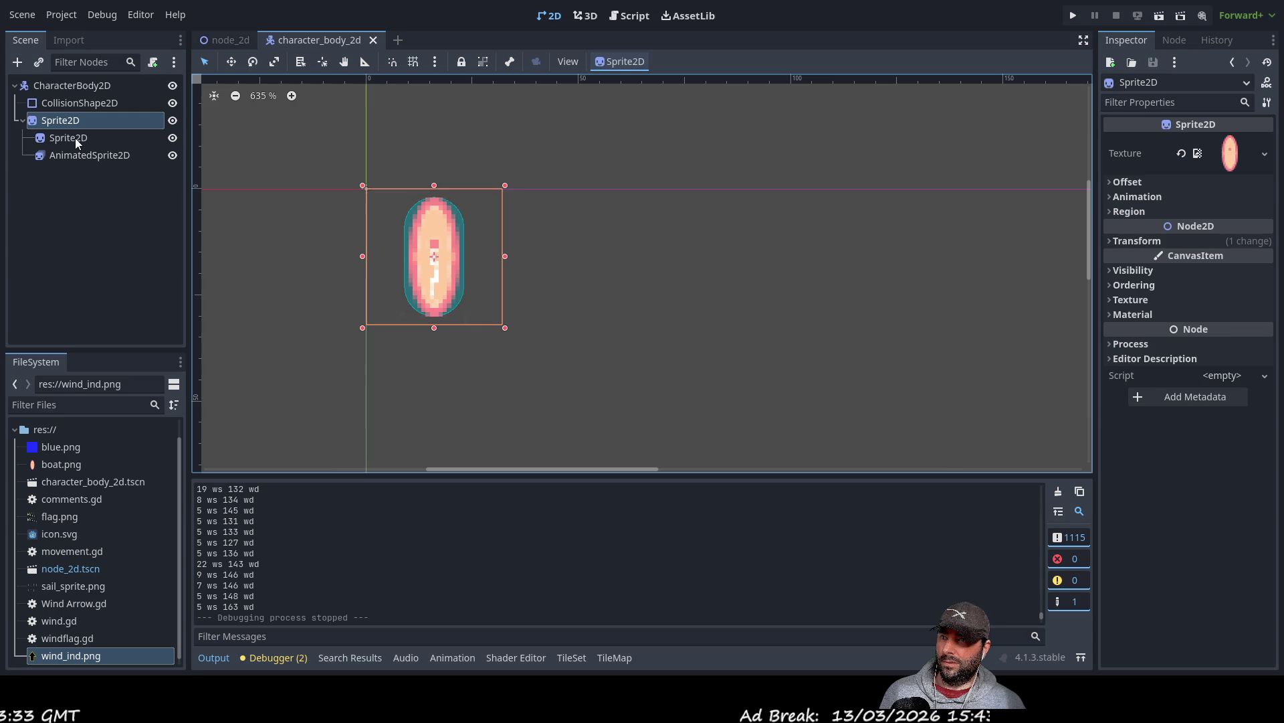
left_click(75, 138)
left_click(70, 154)
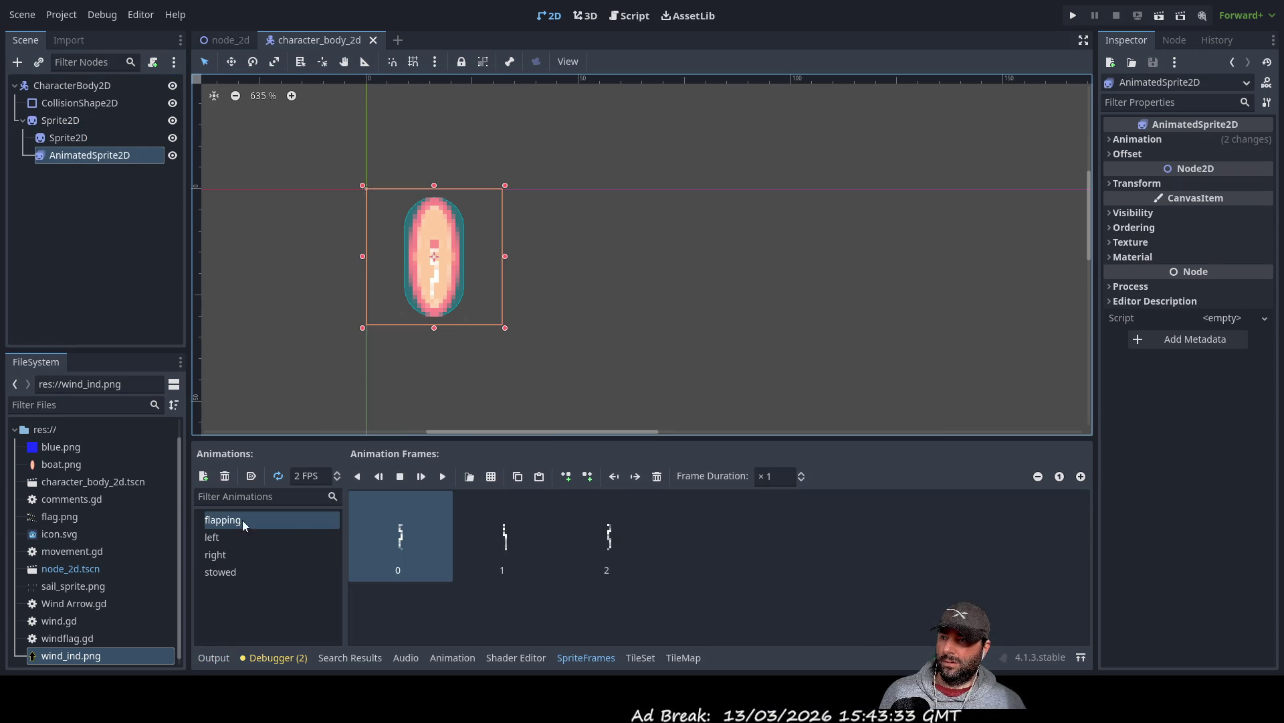
left_click(209, 537)
left_click(216, 555)
left_click(221, 572)
left_click(224, 519)
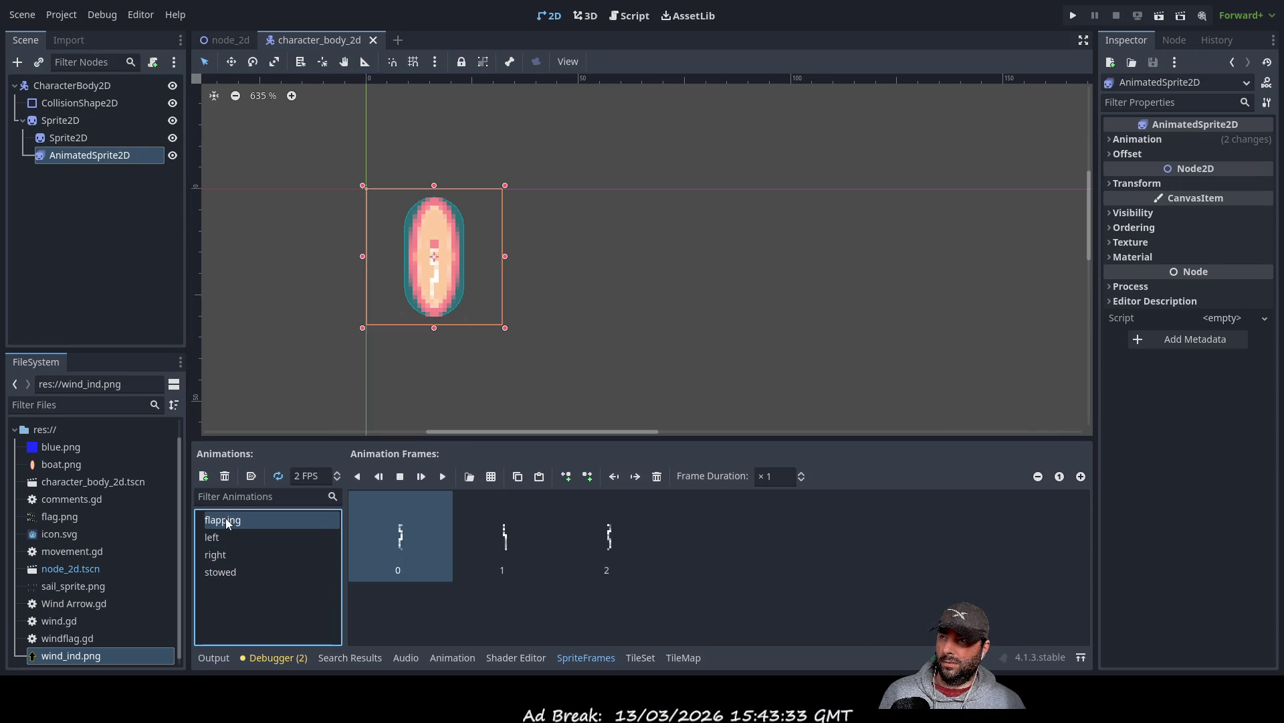
left_click(130, 270)
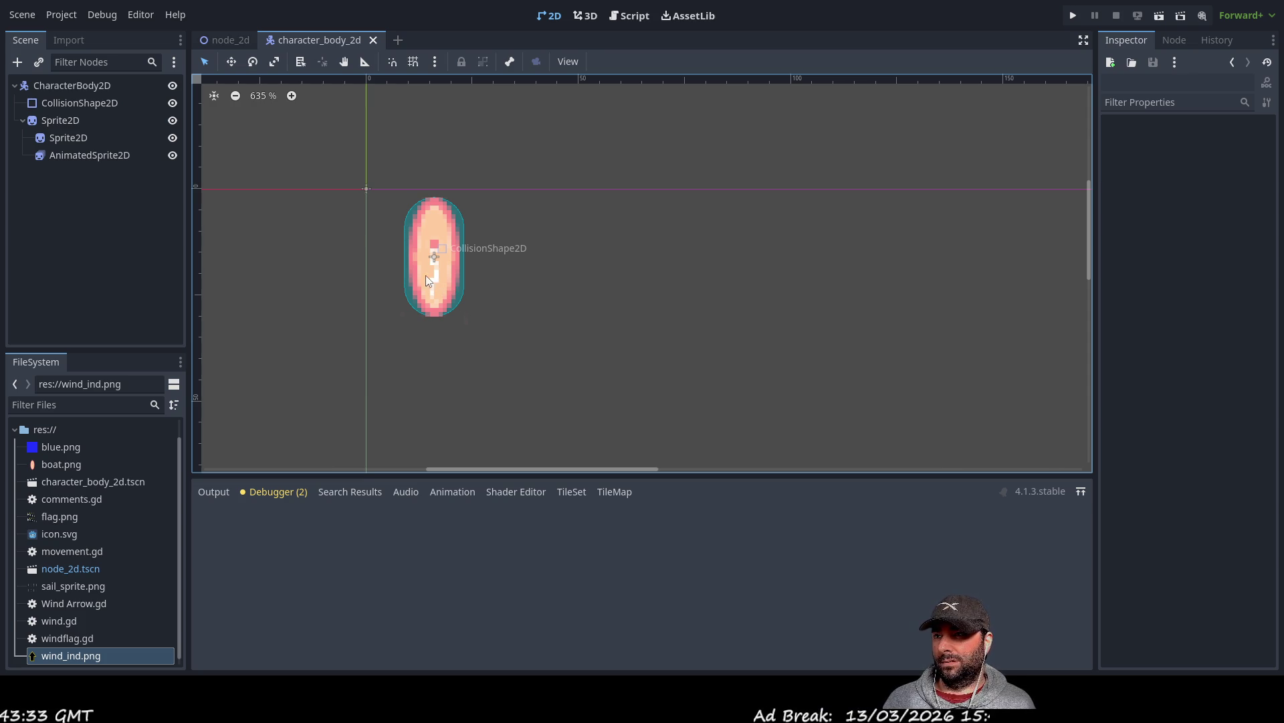
left_click(62, 156)
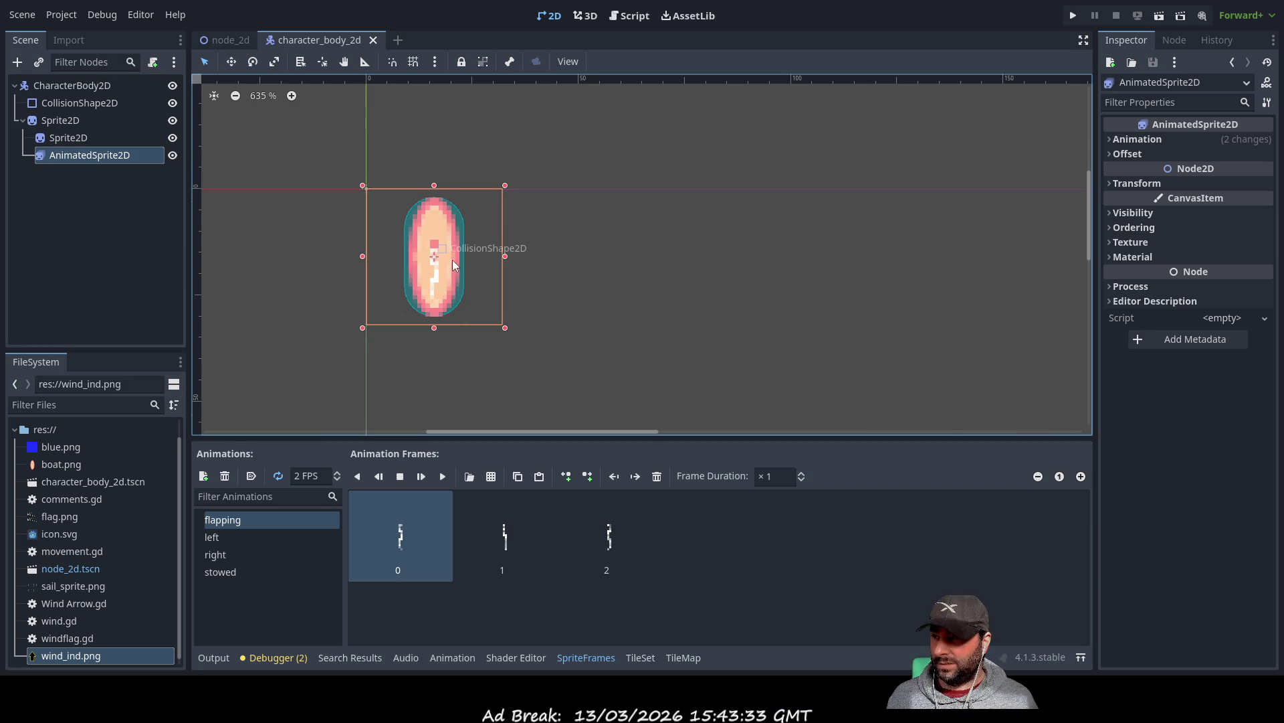
scroll(455, 274, "up", 5)
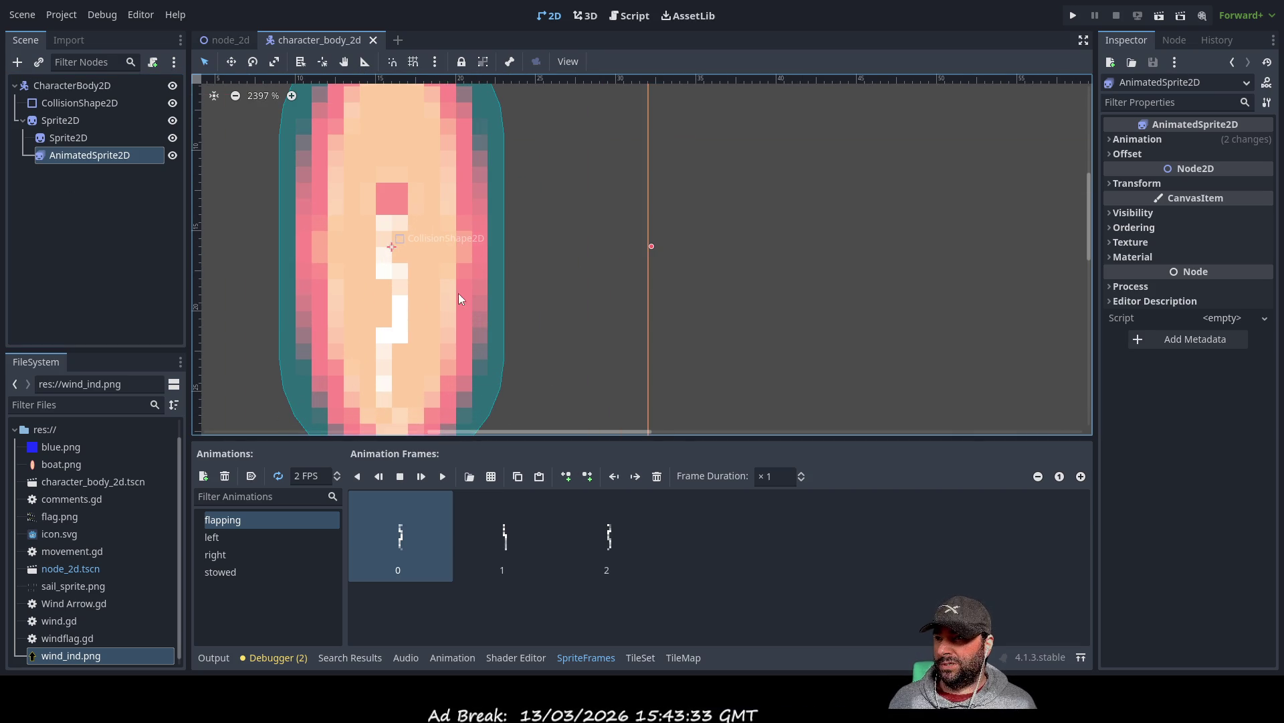
scroll(602, 241, "up", 1)
scroll(681, 276, "down", 3)
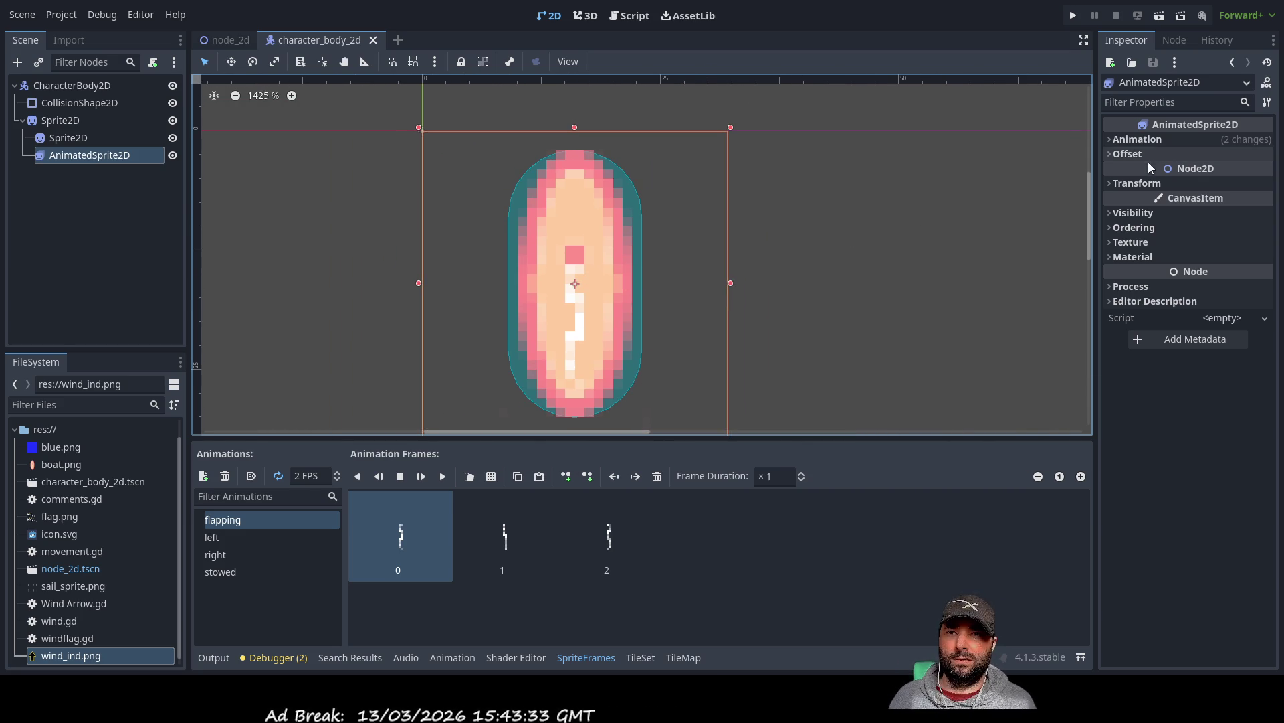
left_click(1116, 155)
left_click(1113, 154)
left_click(1115, 139)
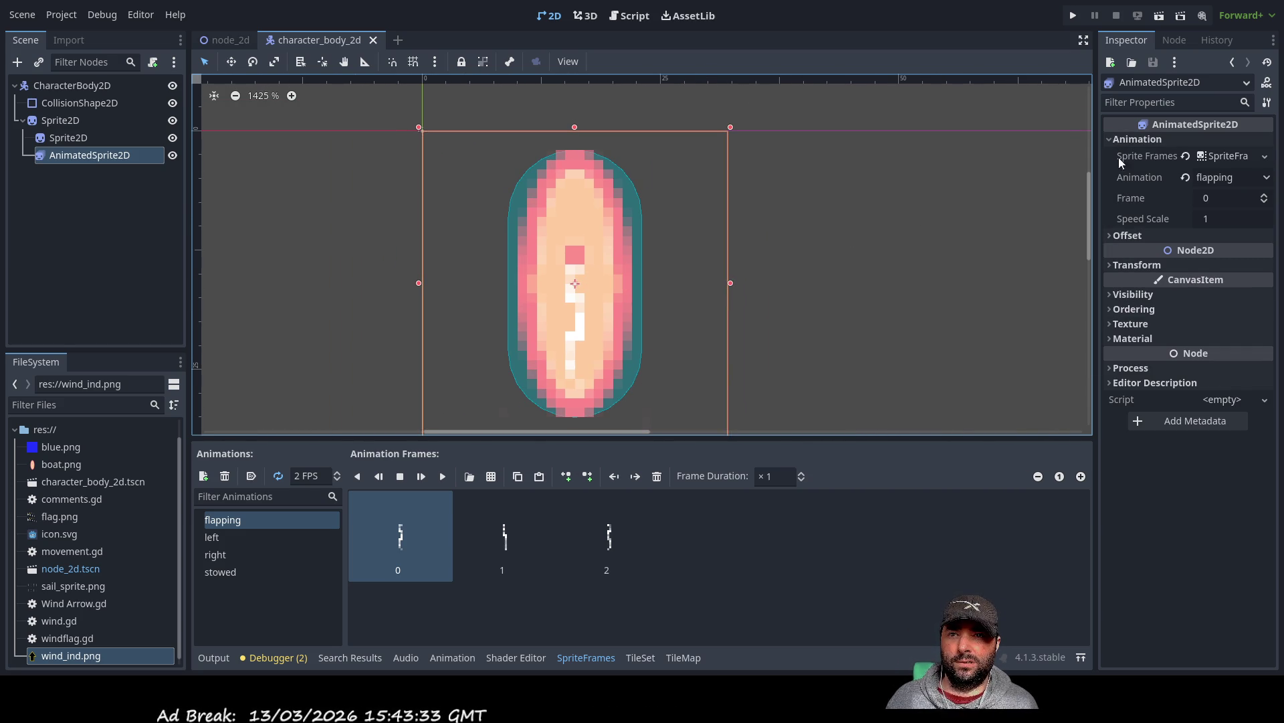
left_click(1114, 139)
left_click(1108, 182)
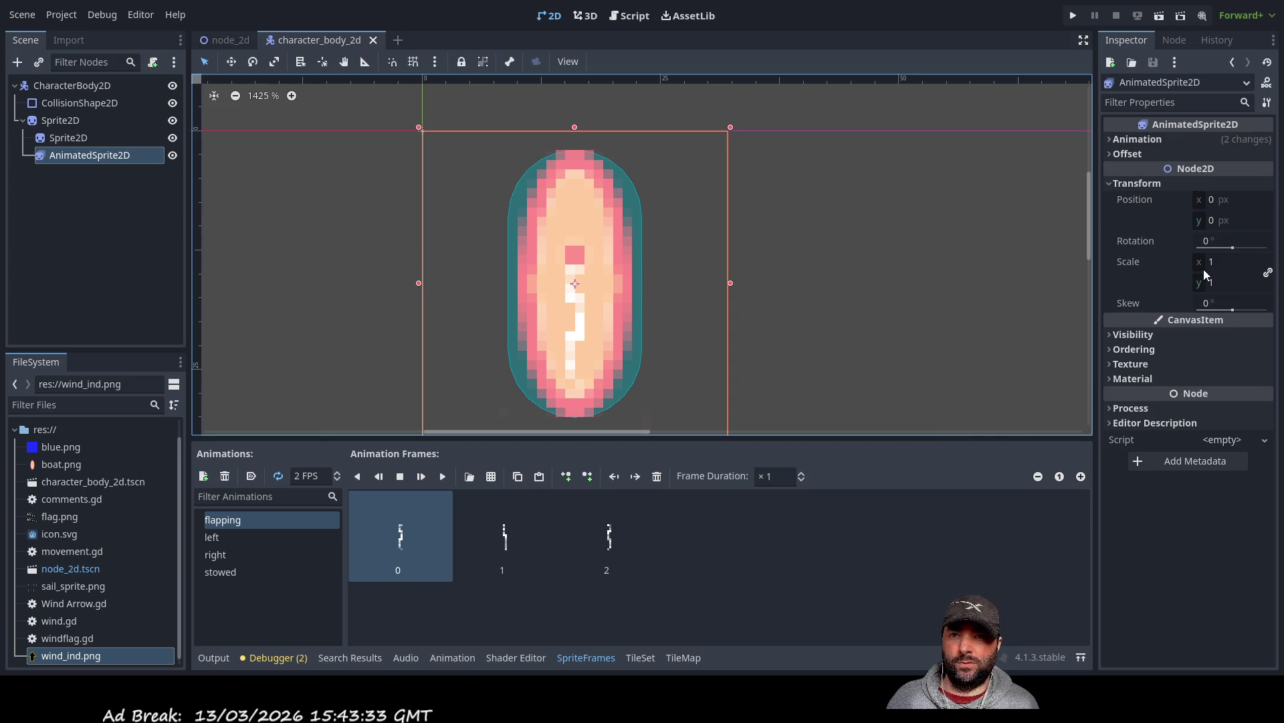
left_click_drag(1234, 249, 1233, 248)
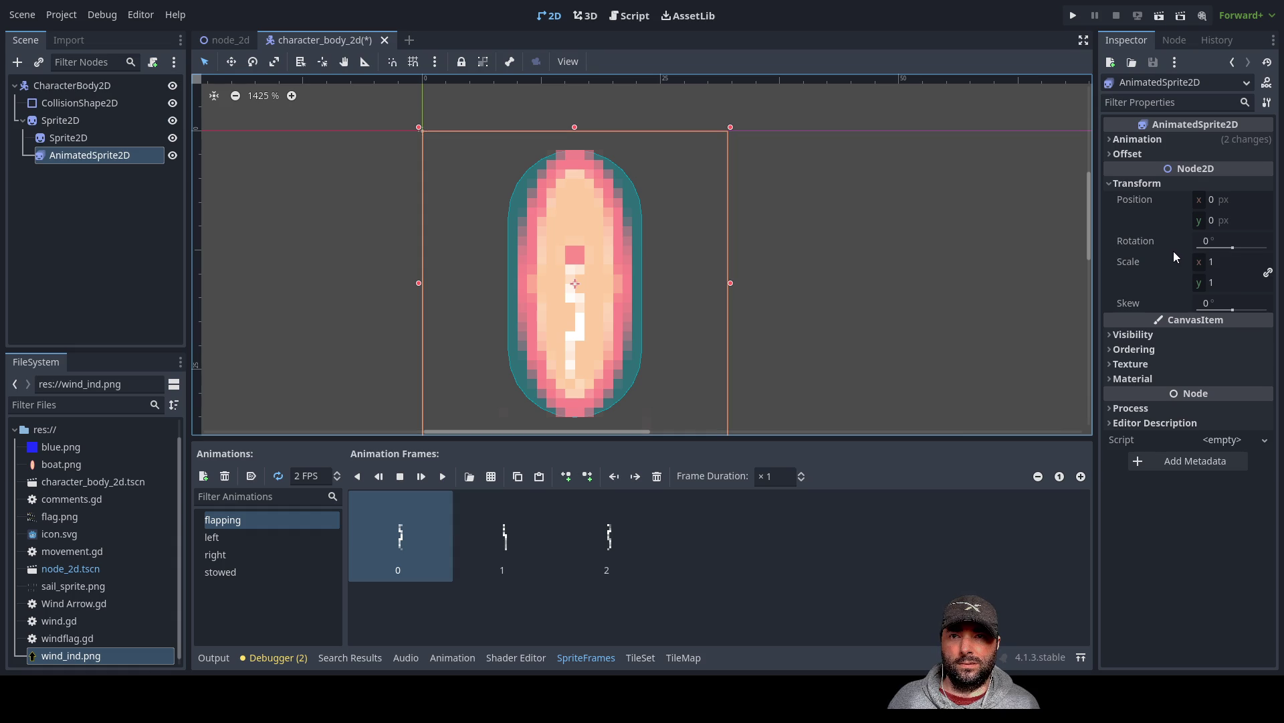
left_click(1217, 200)
type("10")
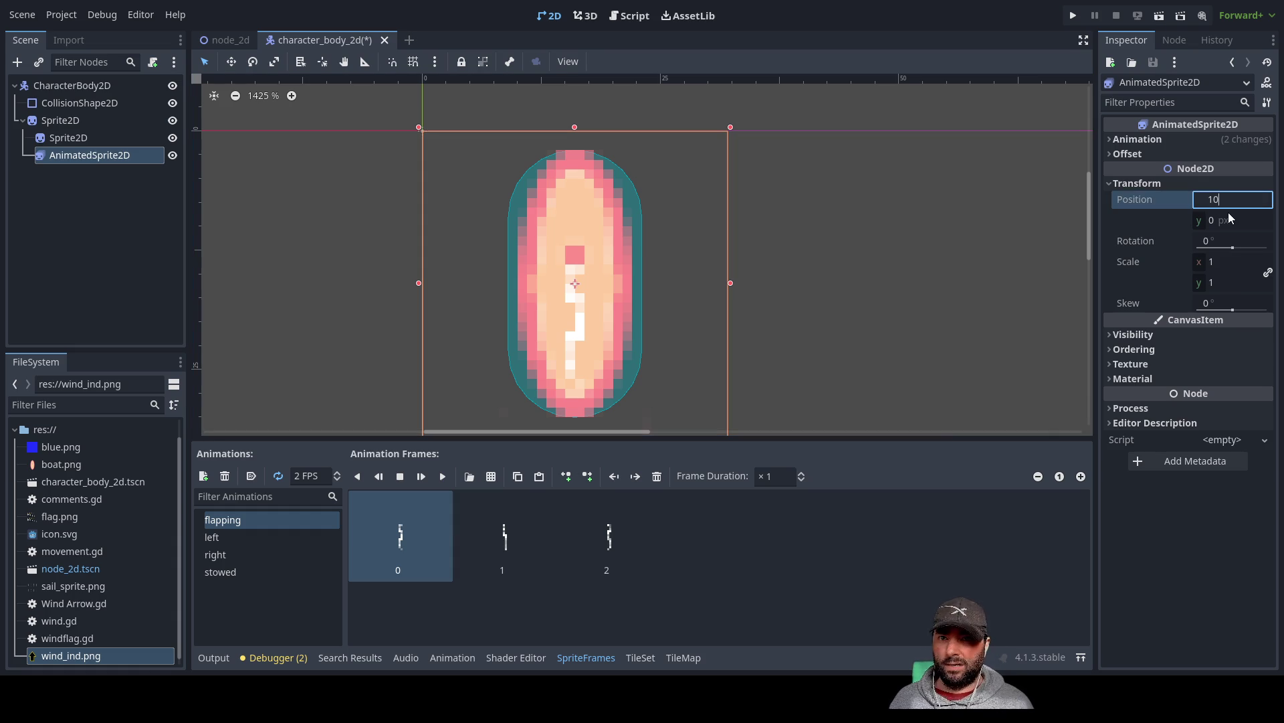
key("Return")
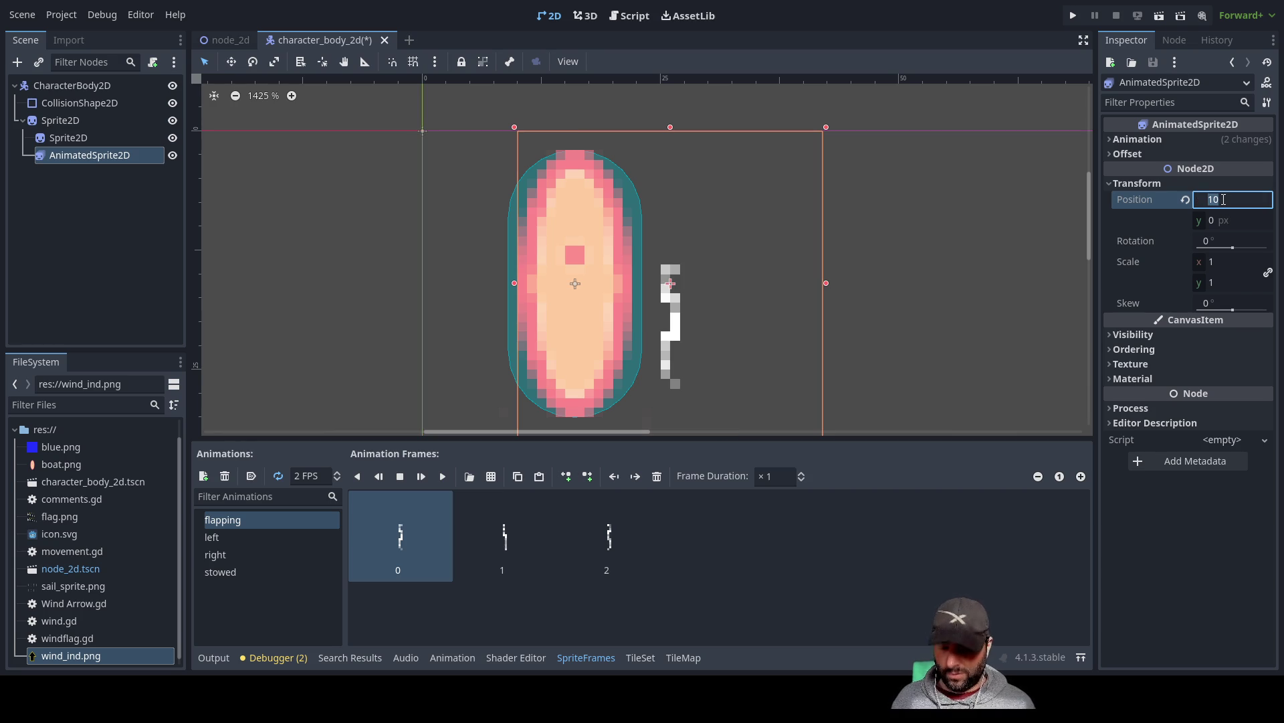
type("0")
key("Return")
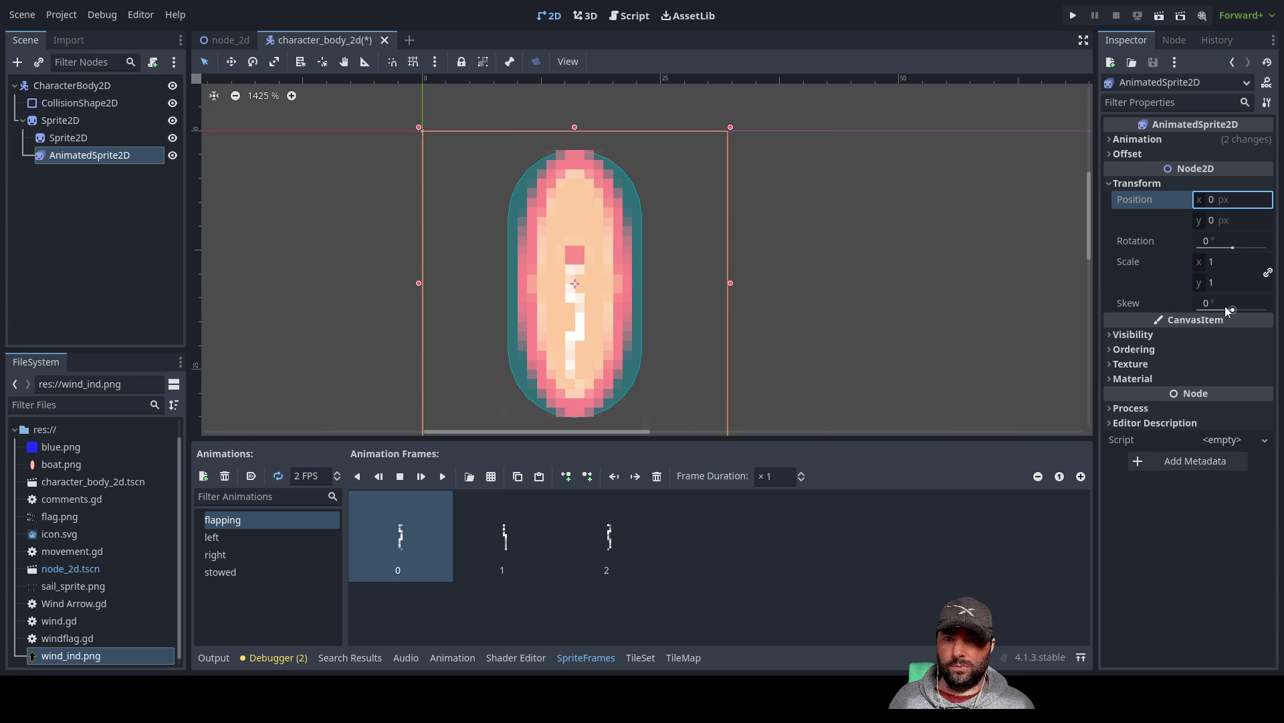
left_click_drag(1234, 312, 1236, 315)
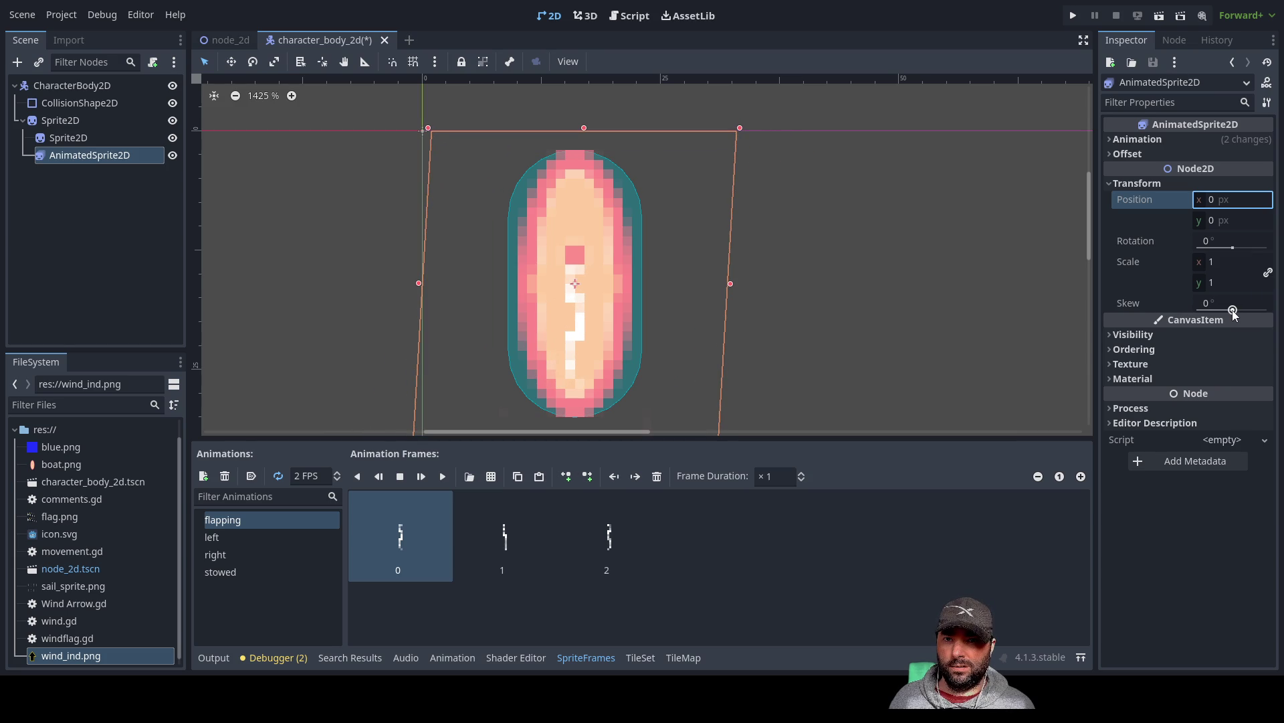
left_click_drag(1233, 250, 1226, 250)
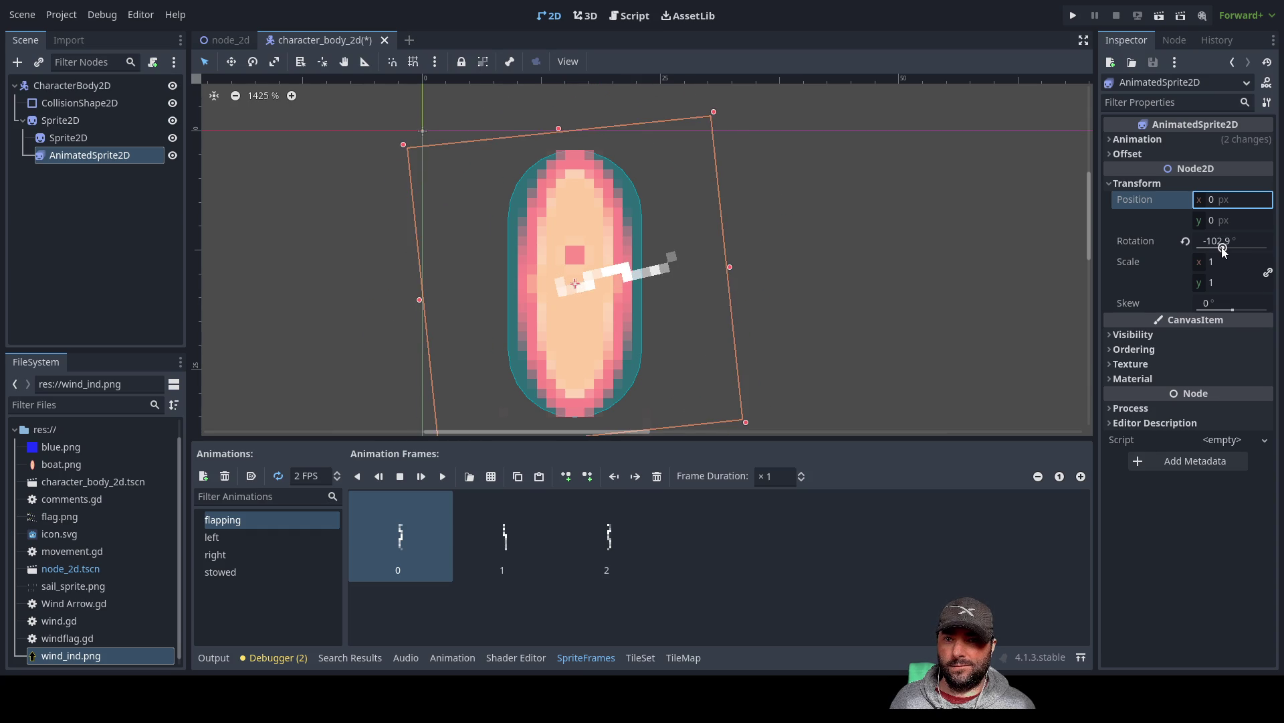
left_click_drag(1226, 251, 1233, 249)
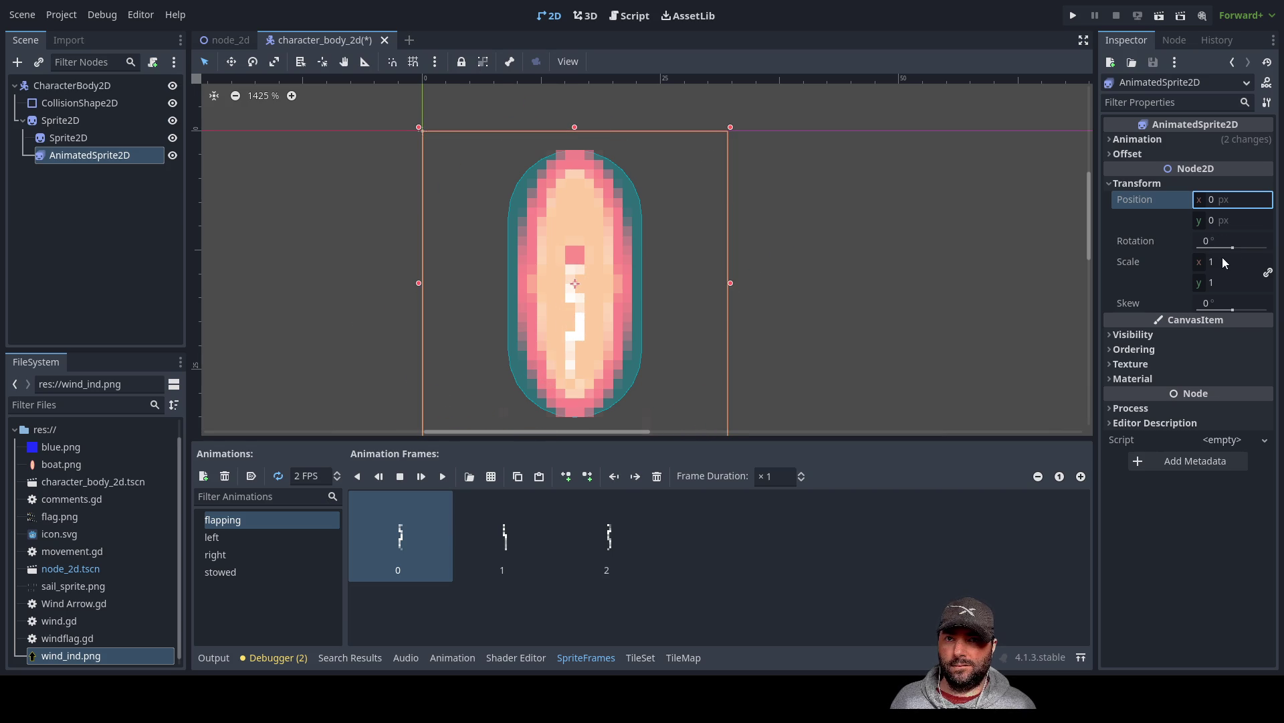
left_click(1114, 155)
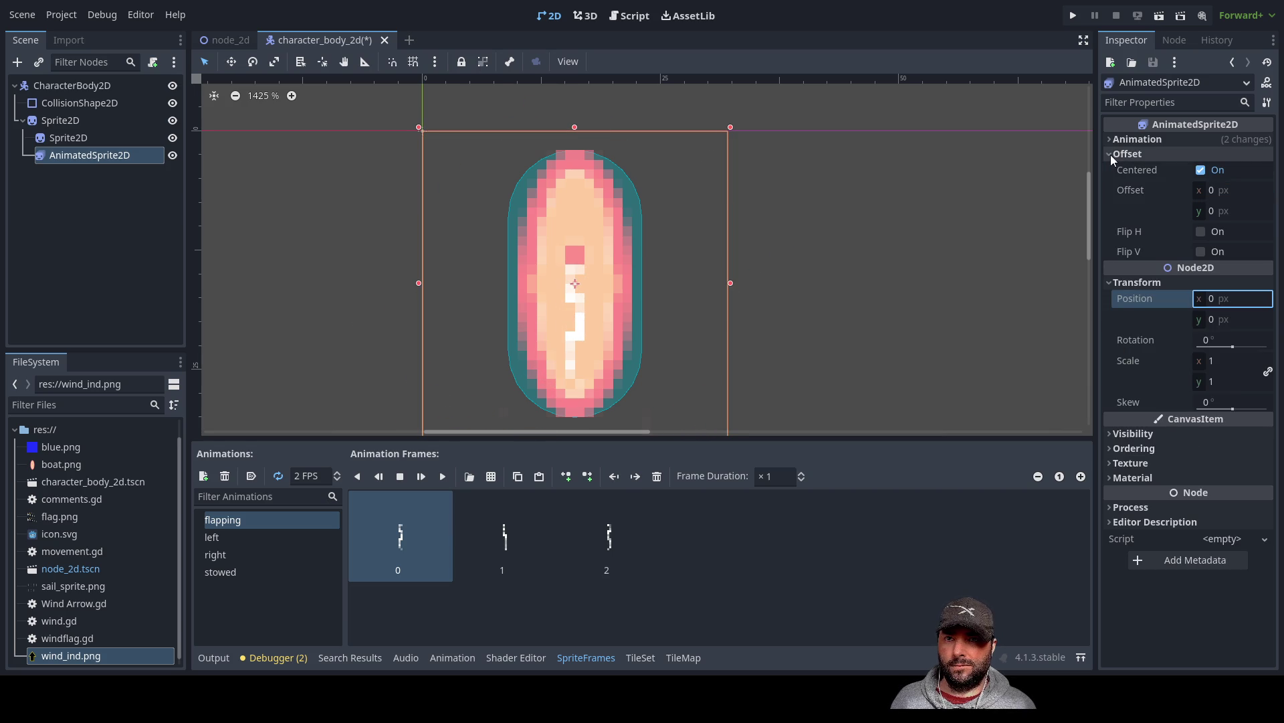
- Give the AnimatedSprite2D a vertical offset and move it up to y position -3
left_click(1214, 190)
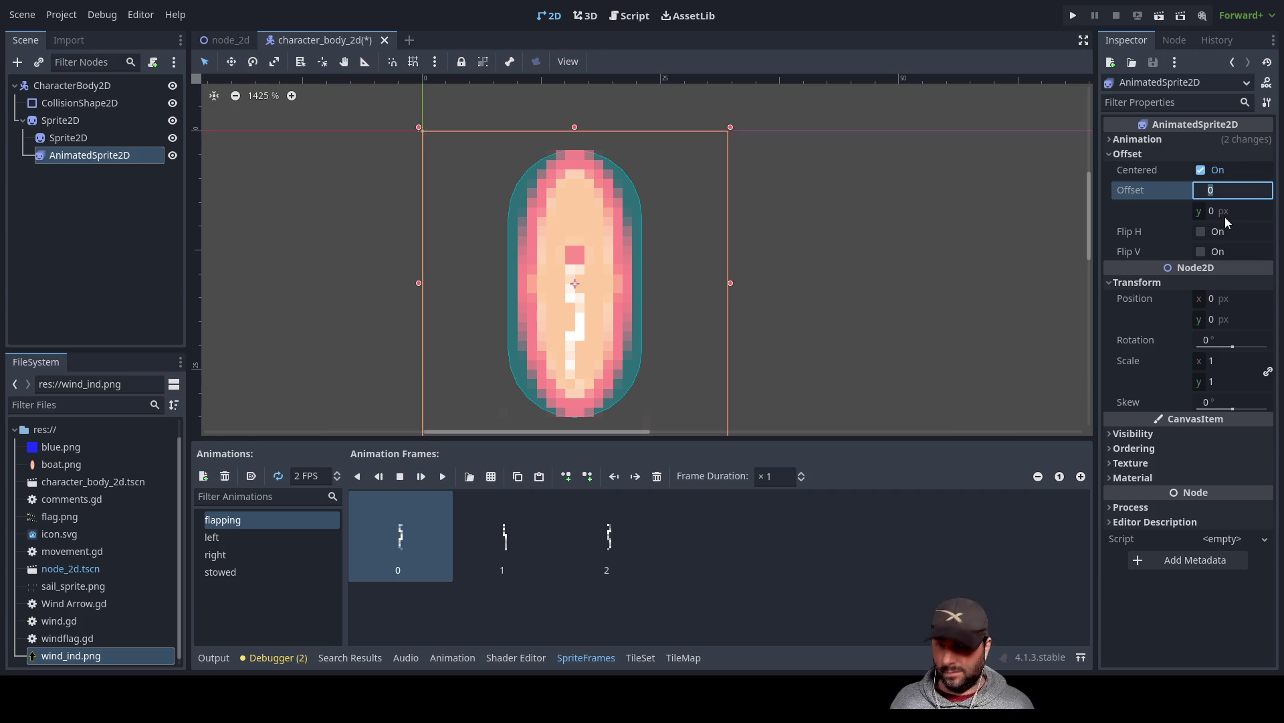
left_click(1222, 211)
type("5")
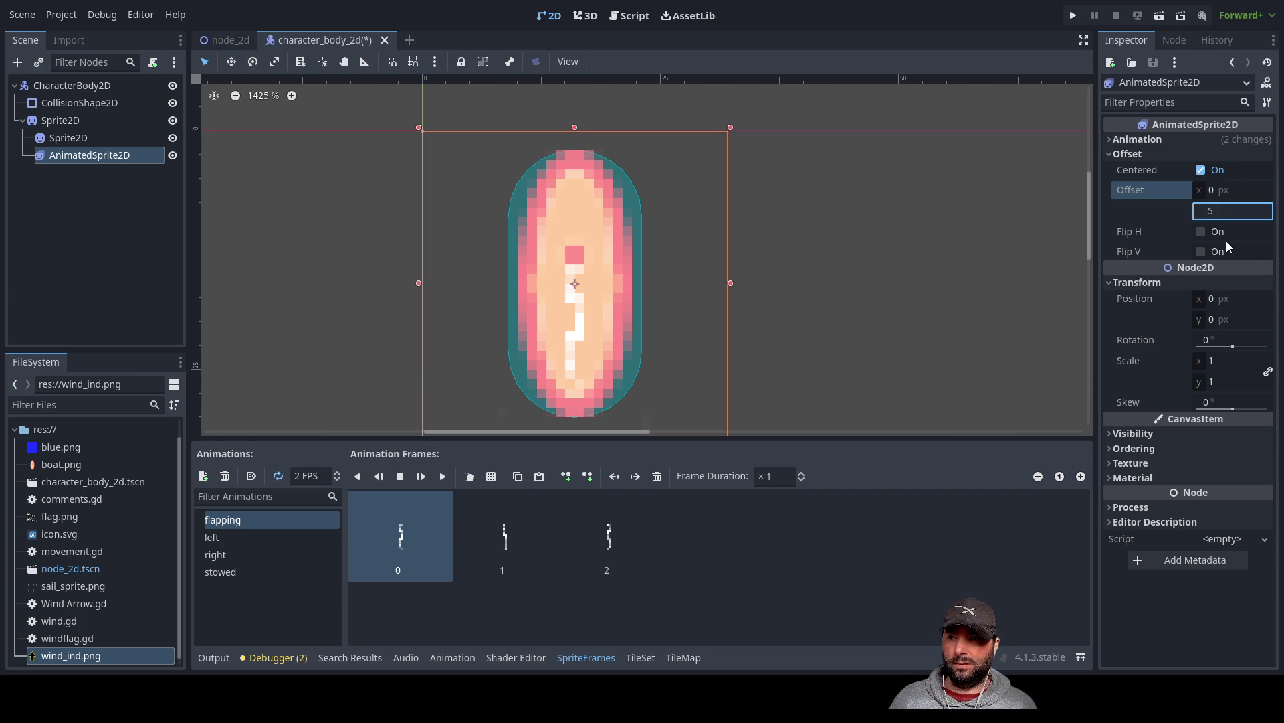
key("Return")
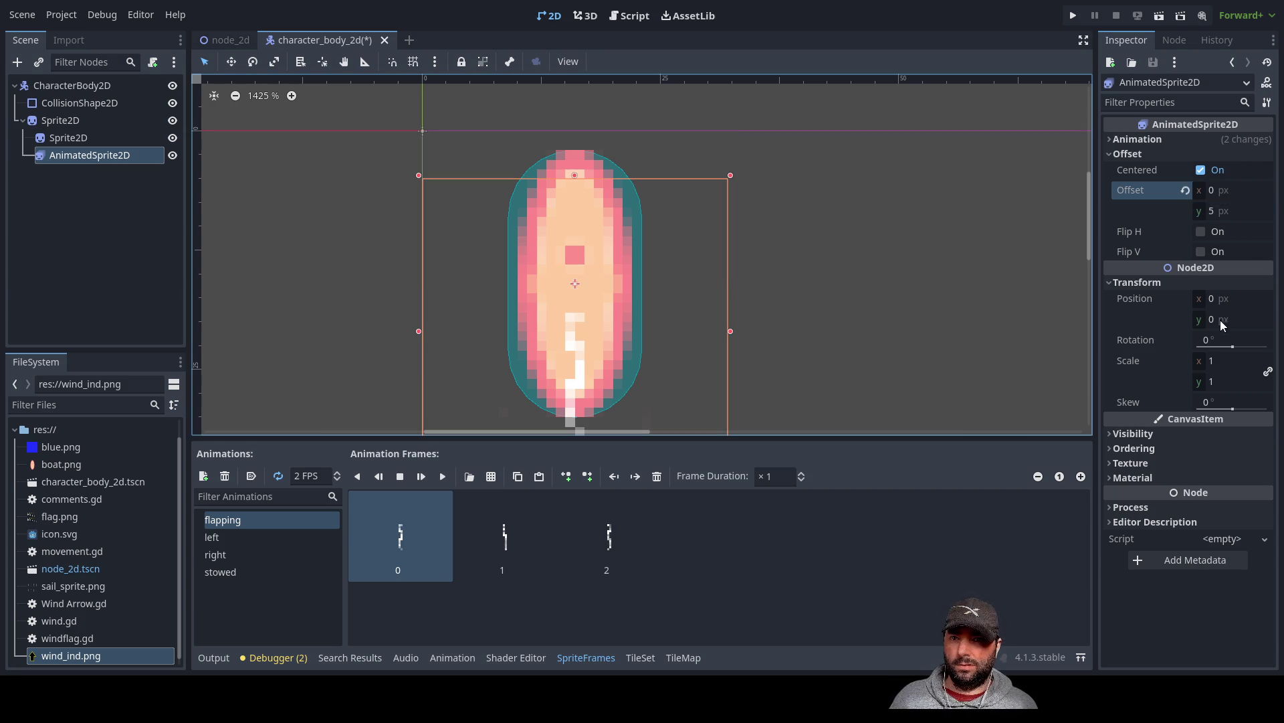
left_click_drag(1233, 348, 1204, 340)
left_click_drag(673, 307, 673, 281)
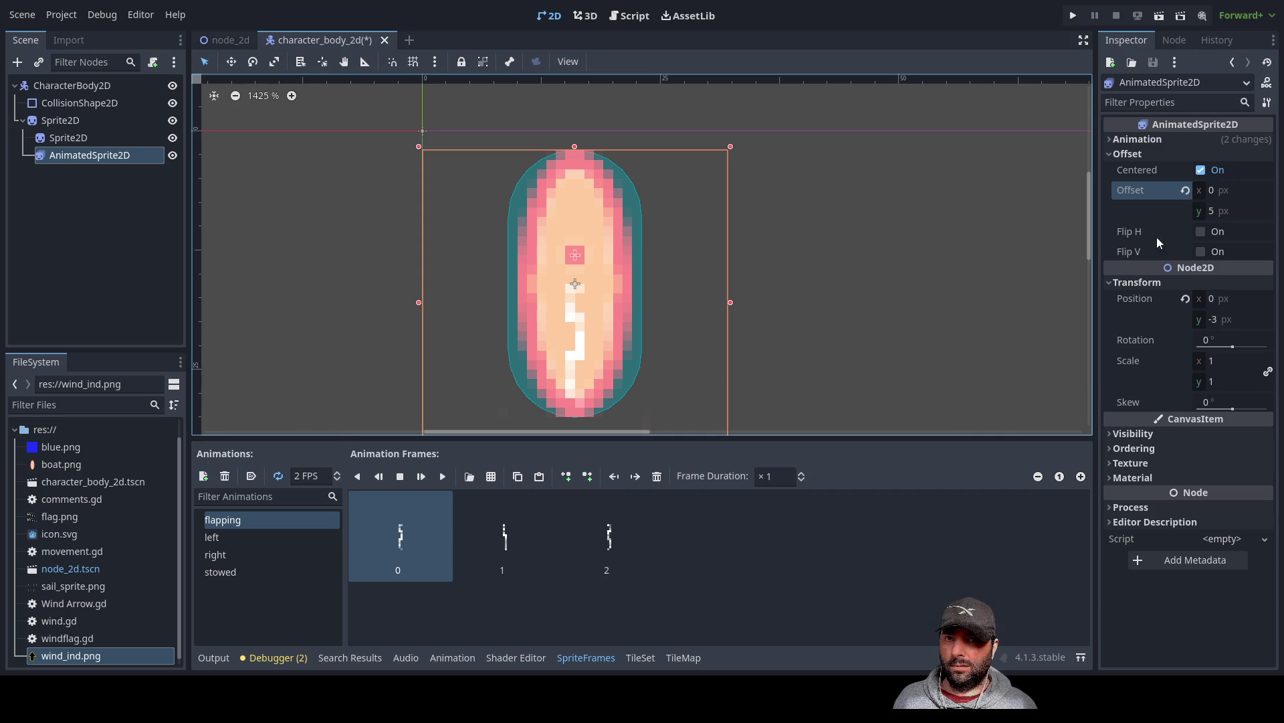
- Adjust the sprite's vertical offset from 2 to 3 px, swinging it to check the pivot
left_click(1212, 212)
type("2")
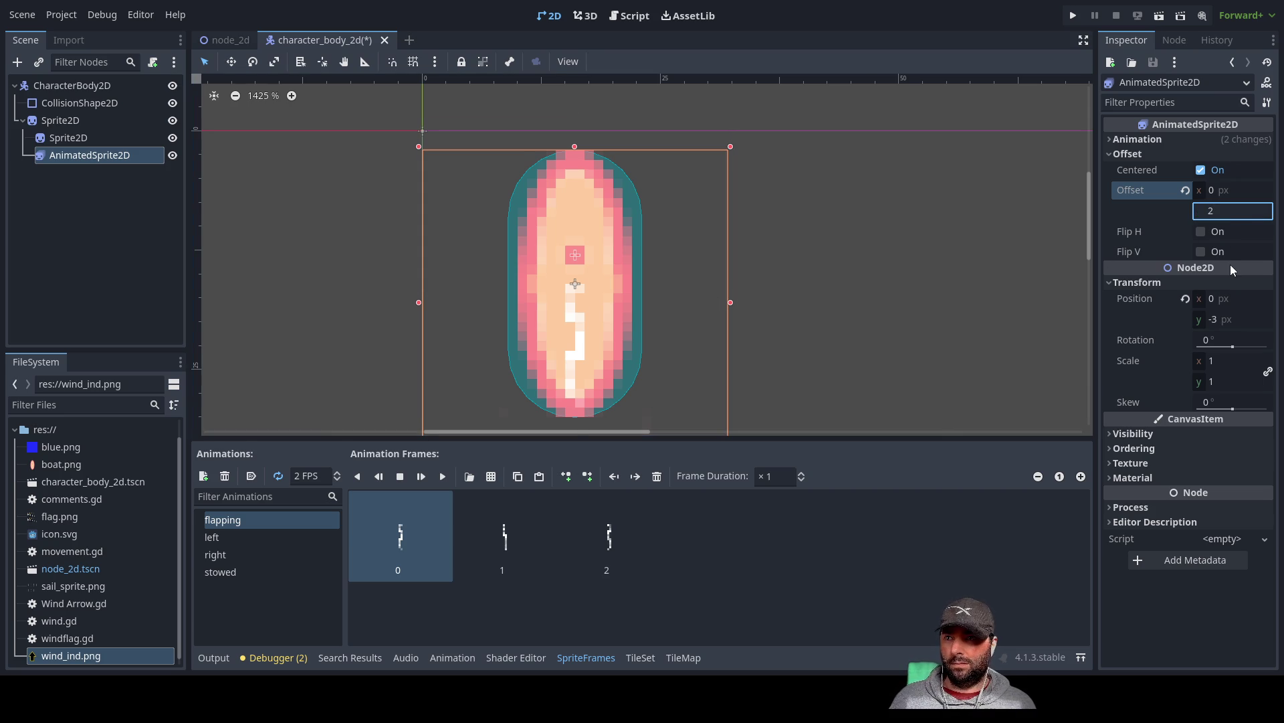
key("Return")
left_click_drag(1234, 345, 1224, 347)
left_click_drag(1236, 347, 1231, 344)
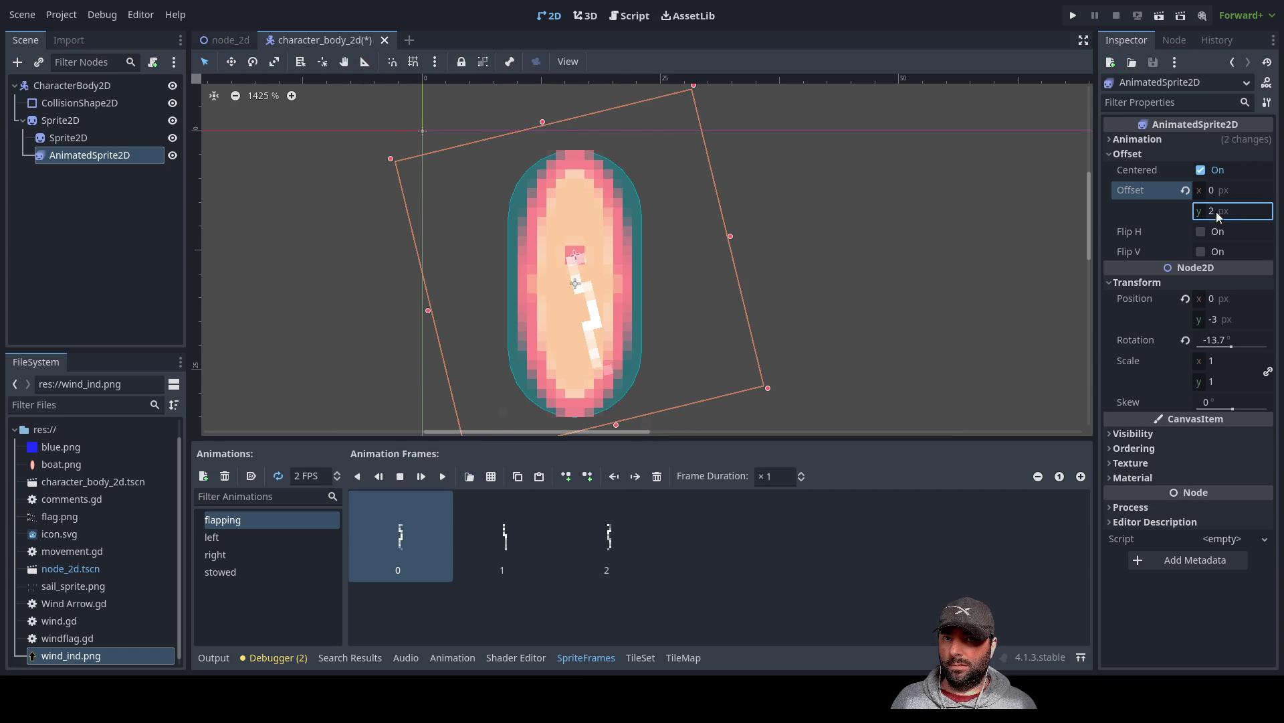
key("Up")
key("Return")
mouse_move(1231, 348)
left_mouse_down()
mouse_move(1243, 348)
mouse_move(1041, 358)
mouse_move(1233, 348)
left_mouse_up()
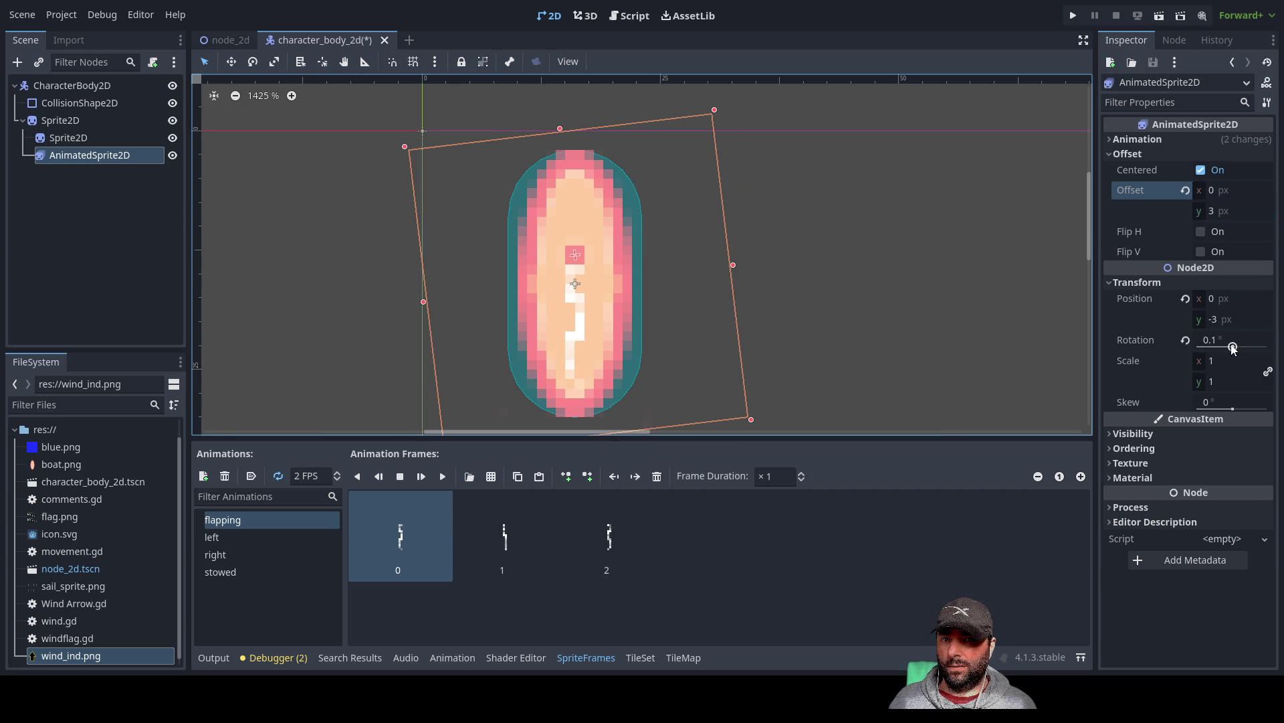
left_click_drag(1232, 348, 1235, 348)
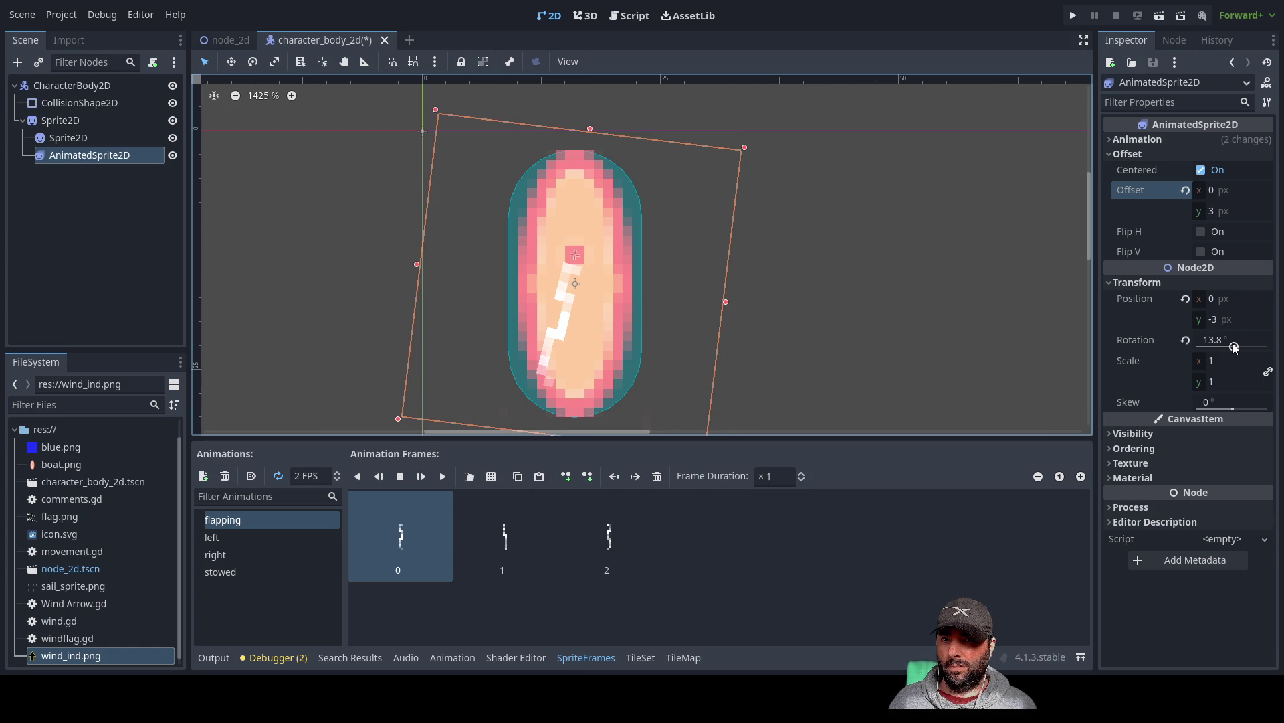
- Reset the sprite's rotation to 0 and clear the node selection
left_click(1211, 339)
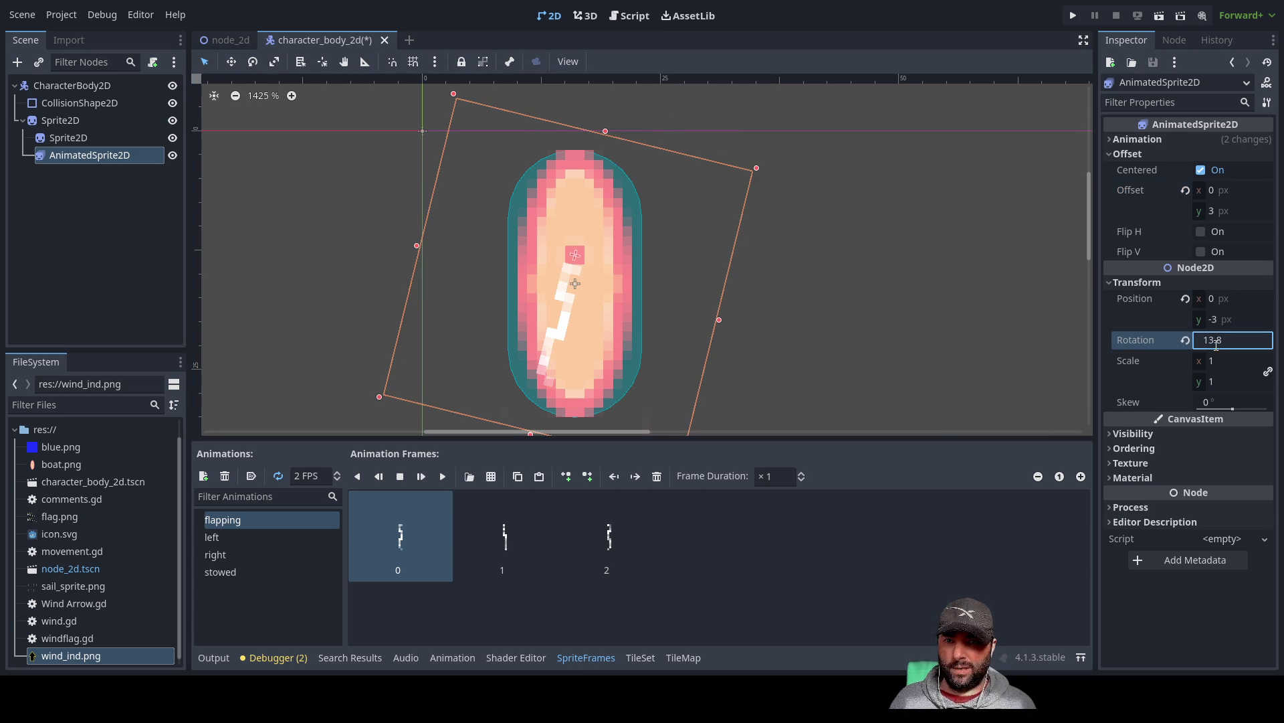
type("0")
key("Return")
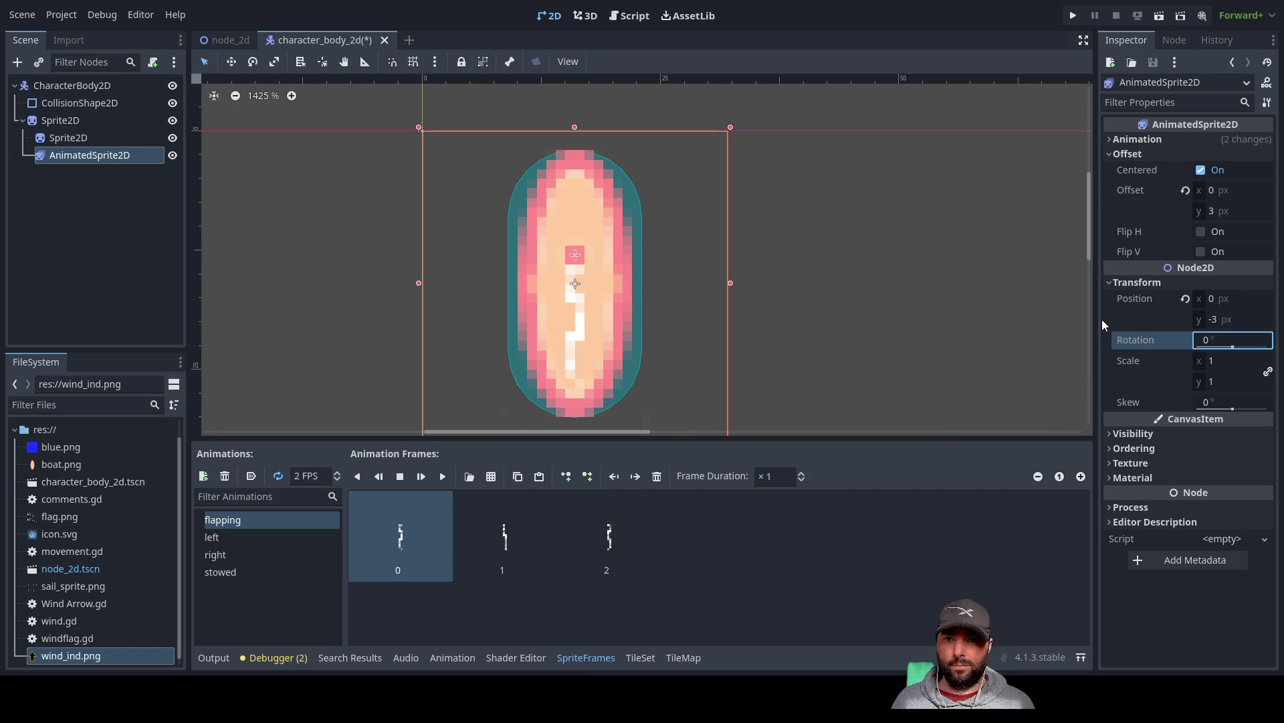
left_click(820, 255)
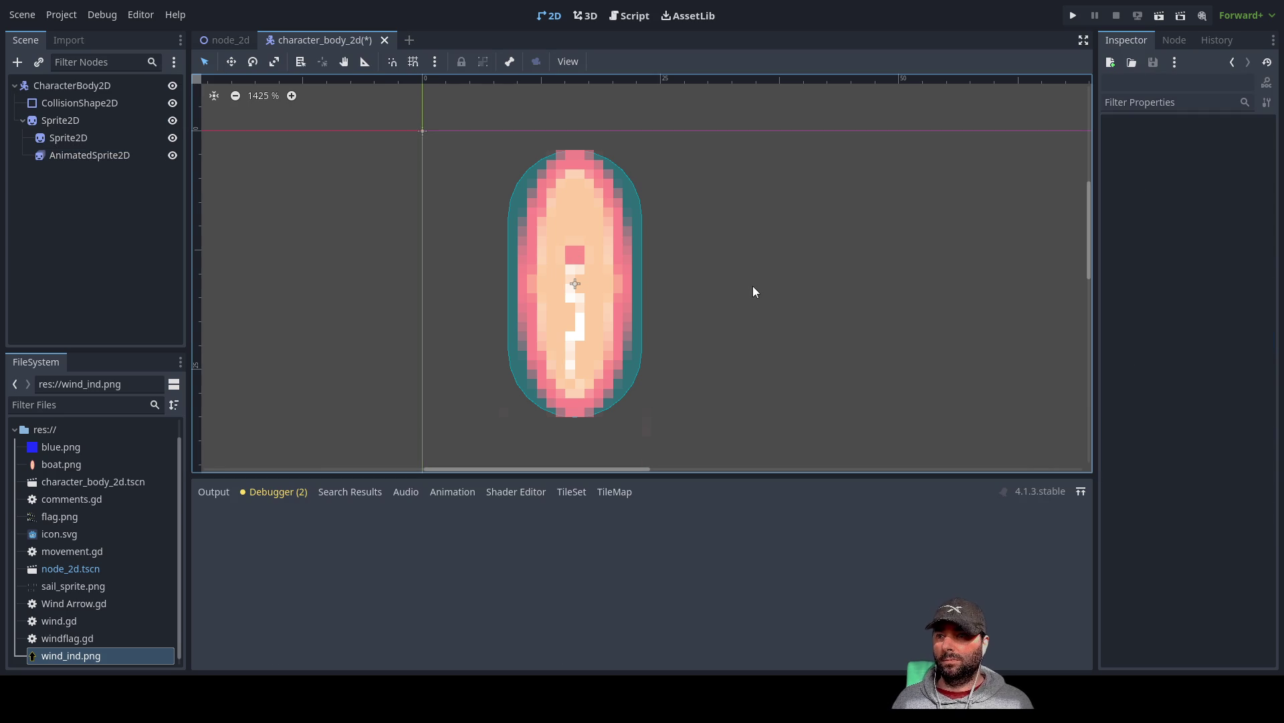
- Select the AnimatedSprite2D node to show its Inspector properties and SpriteFrames animations
left_click(106, 156)
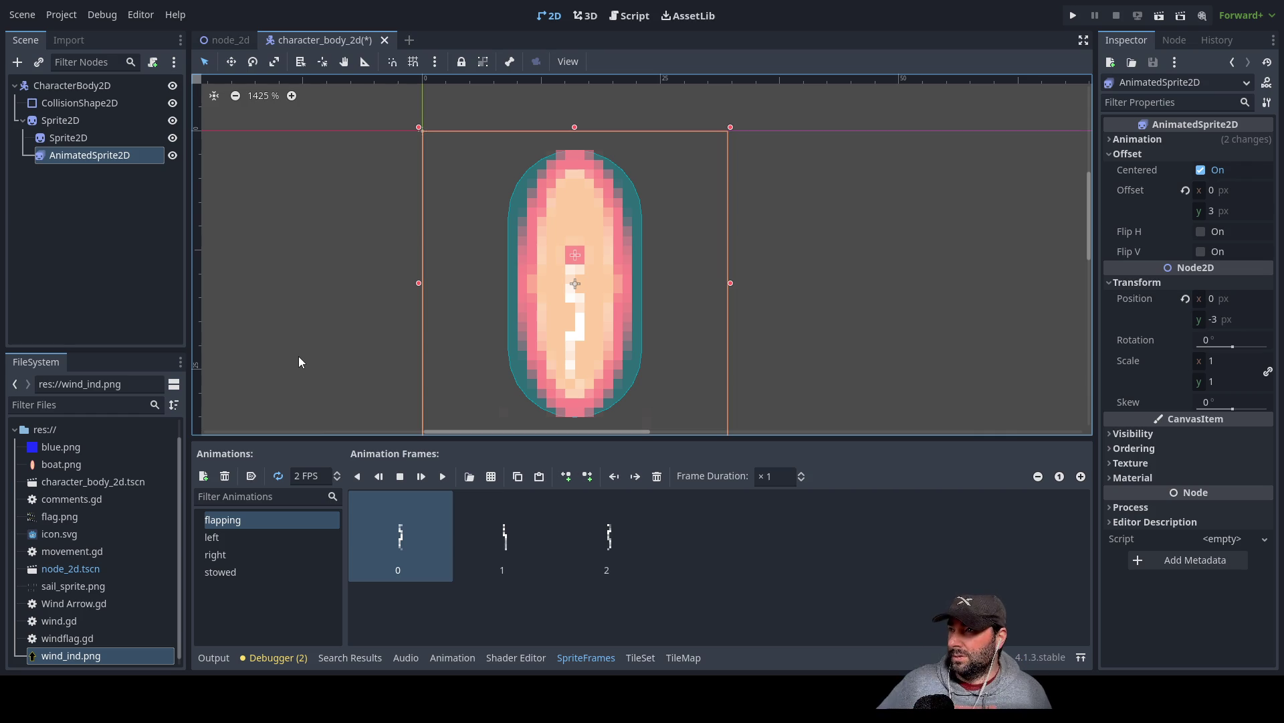
- Open the CharacterBody2D's movement.gd script in the script editor
left_click(106, 86)
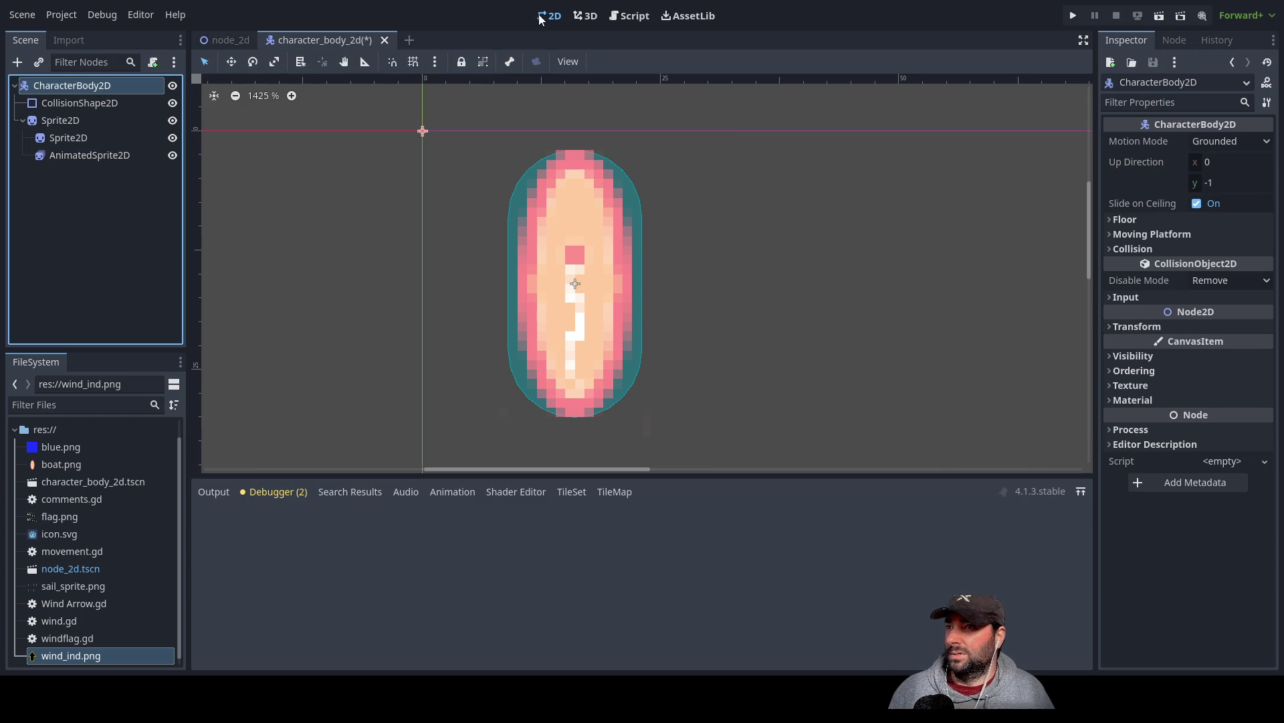
left_click(636, 18)
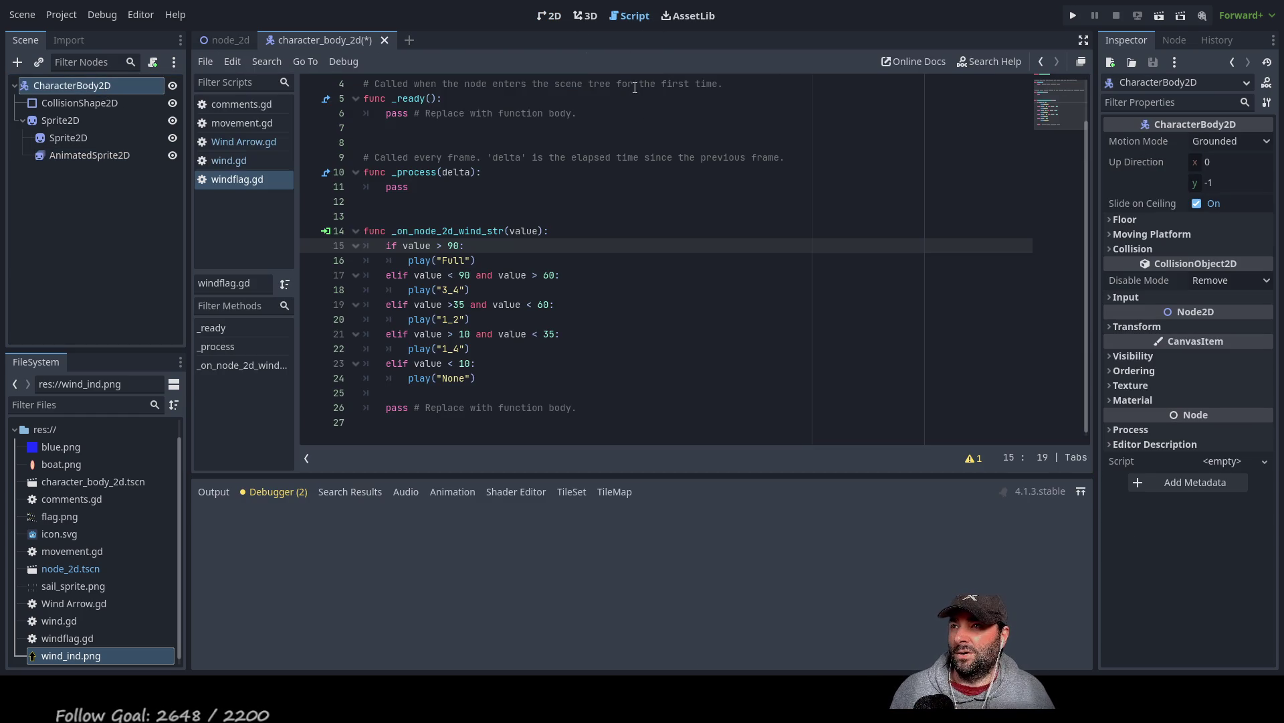
left_click(256, 123)
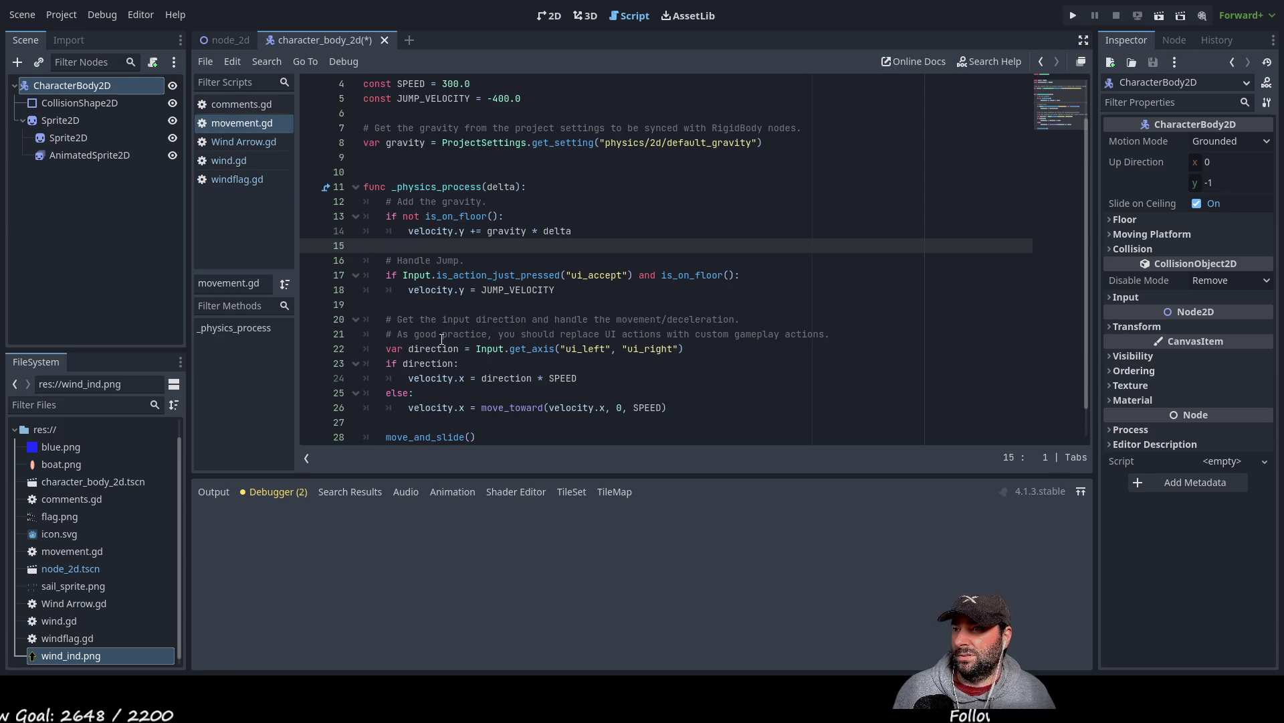
scroll(423, 349, "up", 1)
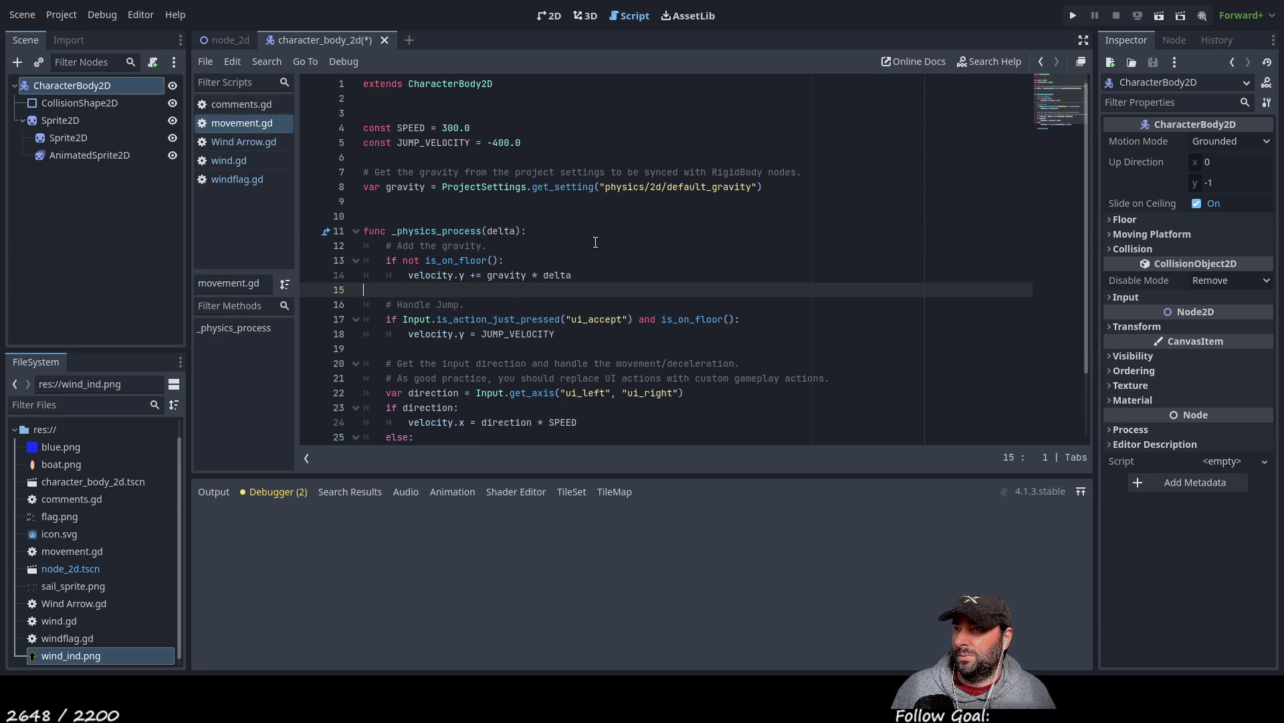
scroll(595, 242, "down", 2)
scroll(578, 285, "up", 2)
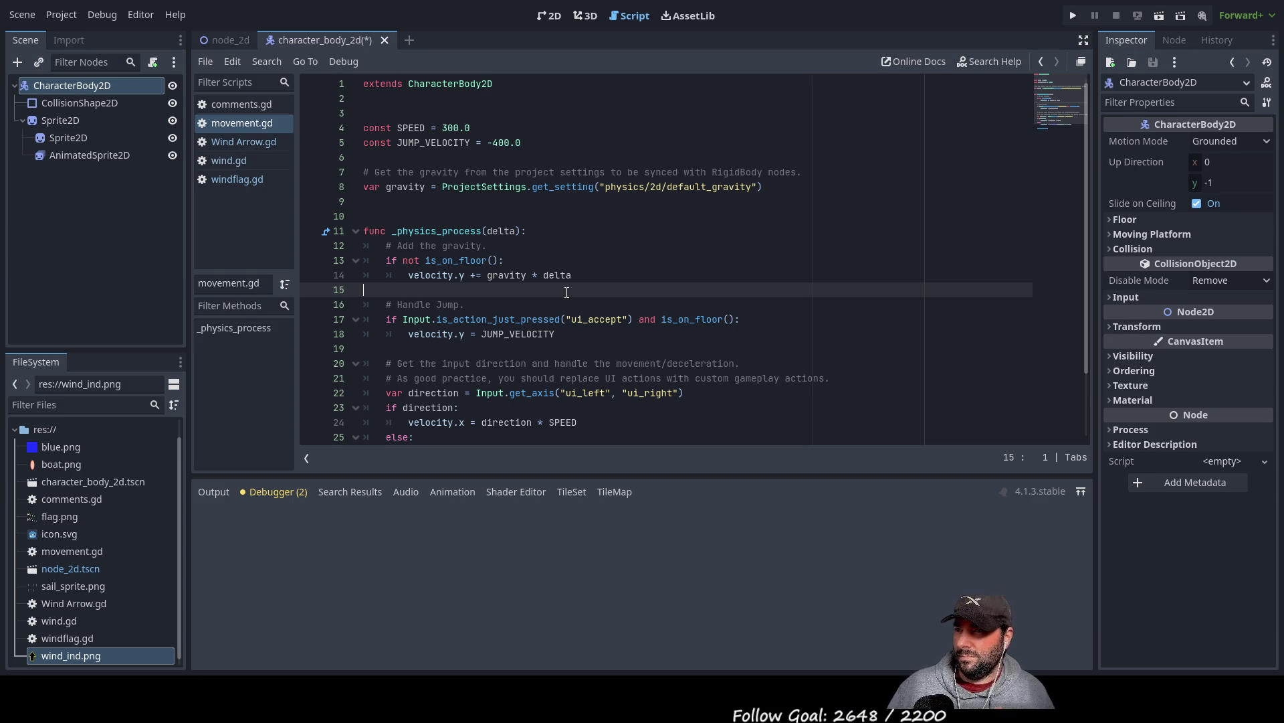
scroll(570, 280, "down", 2)
scroll(572, 270, "up", 2)
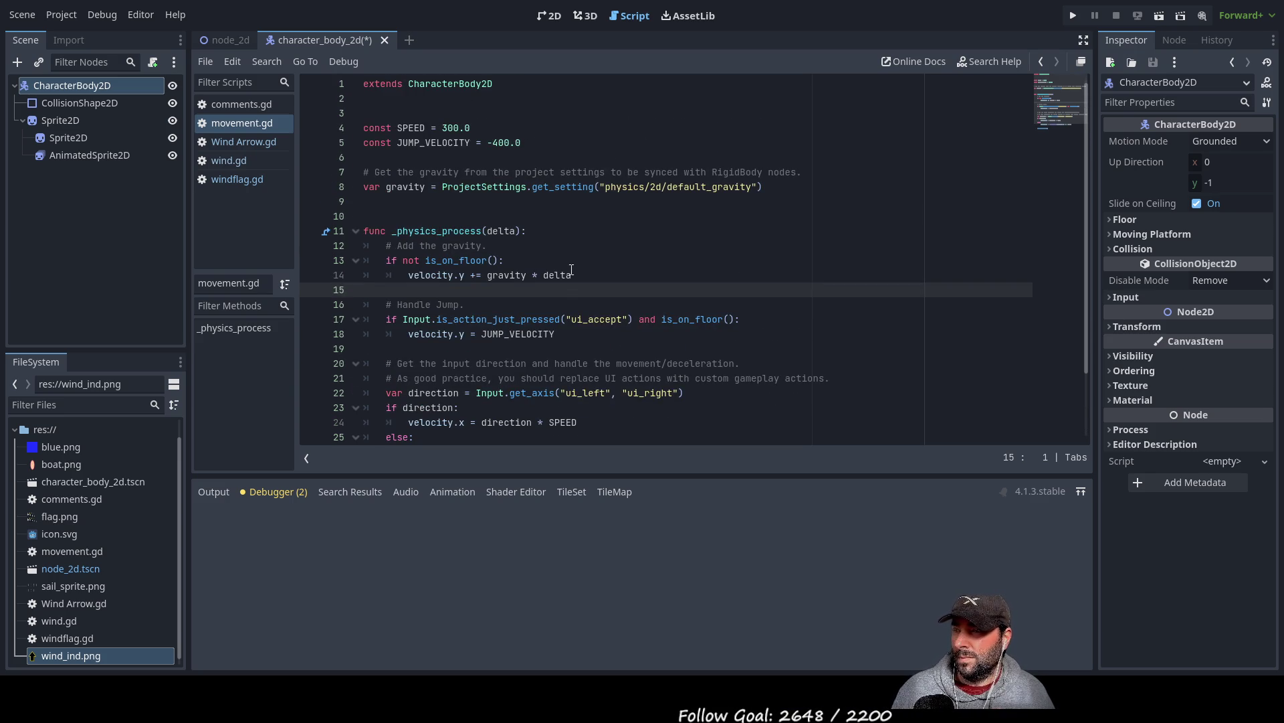
scroll(569, 271, "down", 2)
scroll(468, 248, "up", 2)
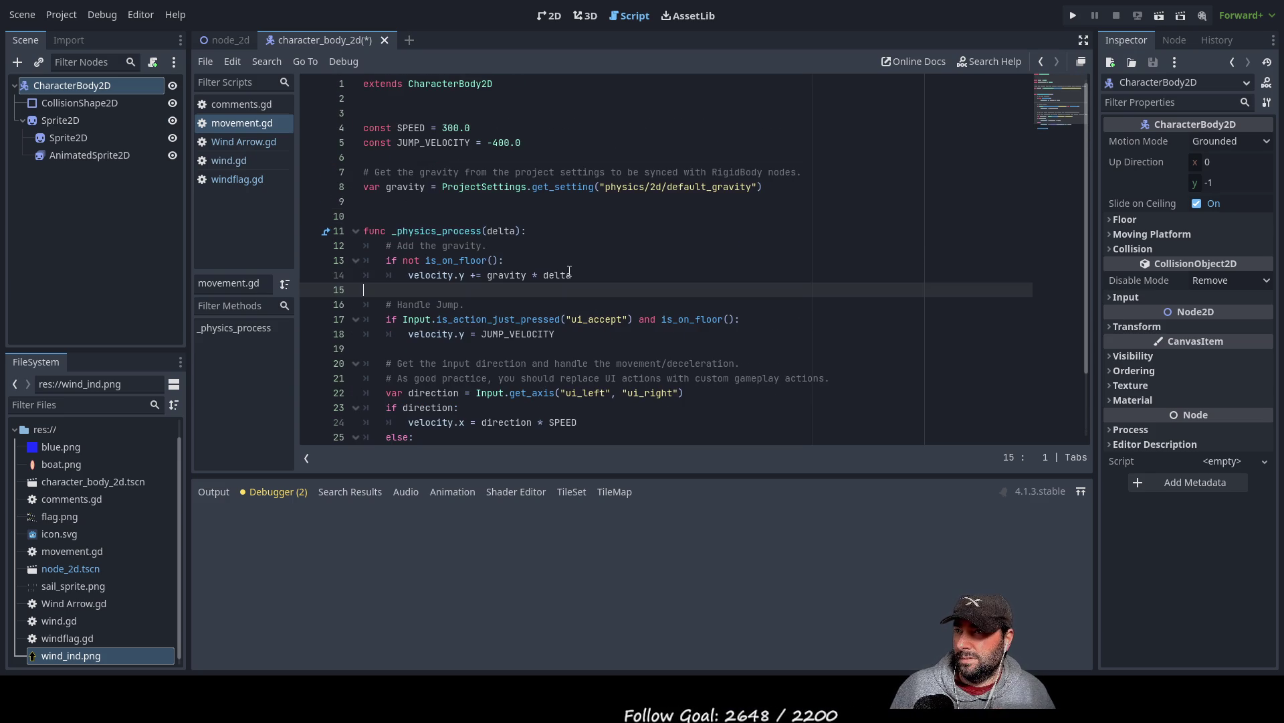
- Add blank lines below the constants and declare var rope_length = 100 on line 6
key("Up")
key("Up")
key("Up")
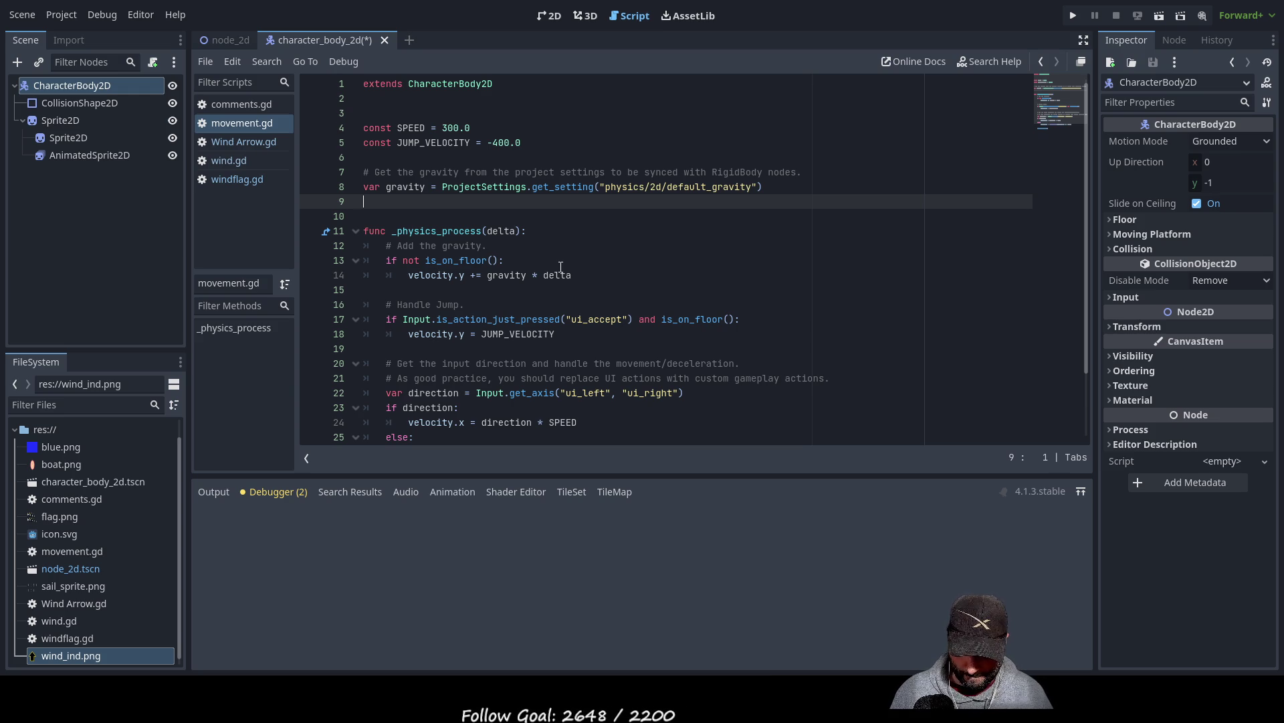
key("Up")
key("Up")
key("Up")
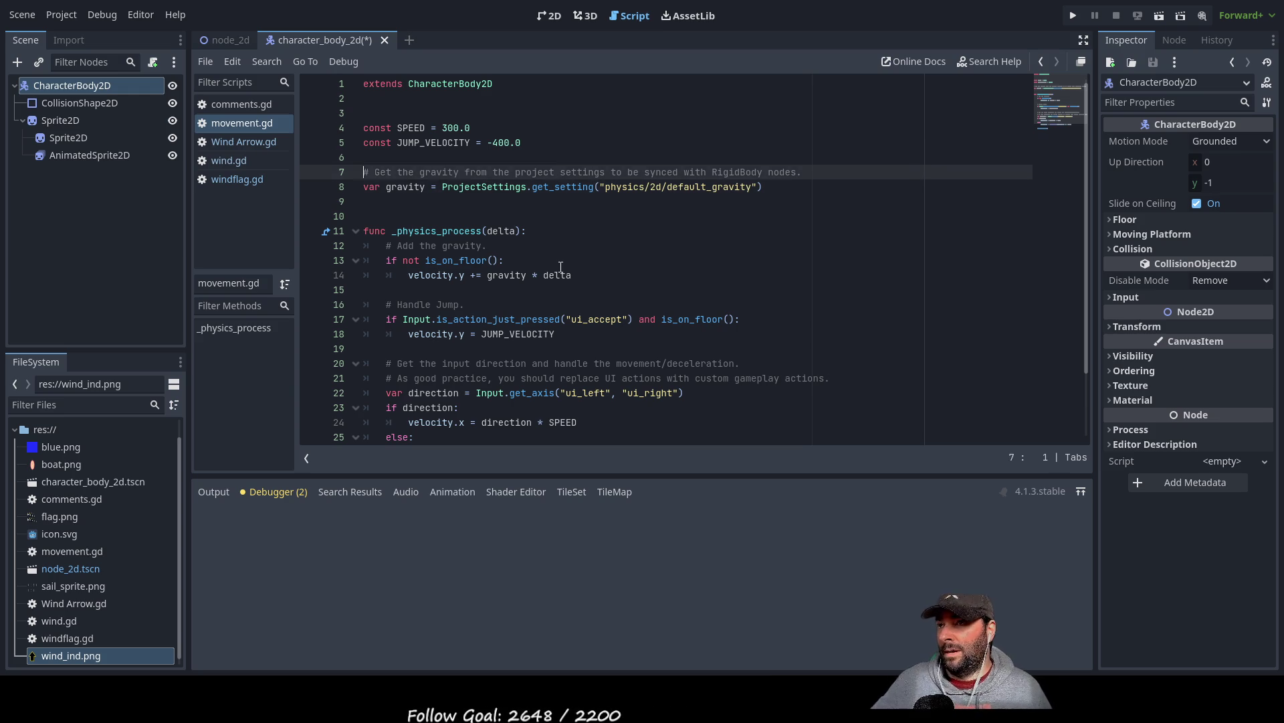
key("Up")
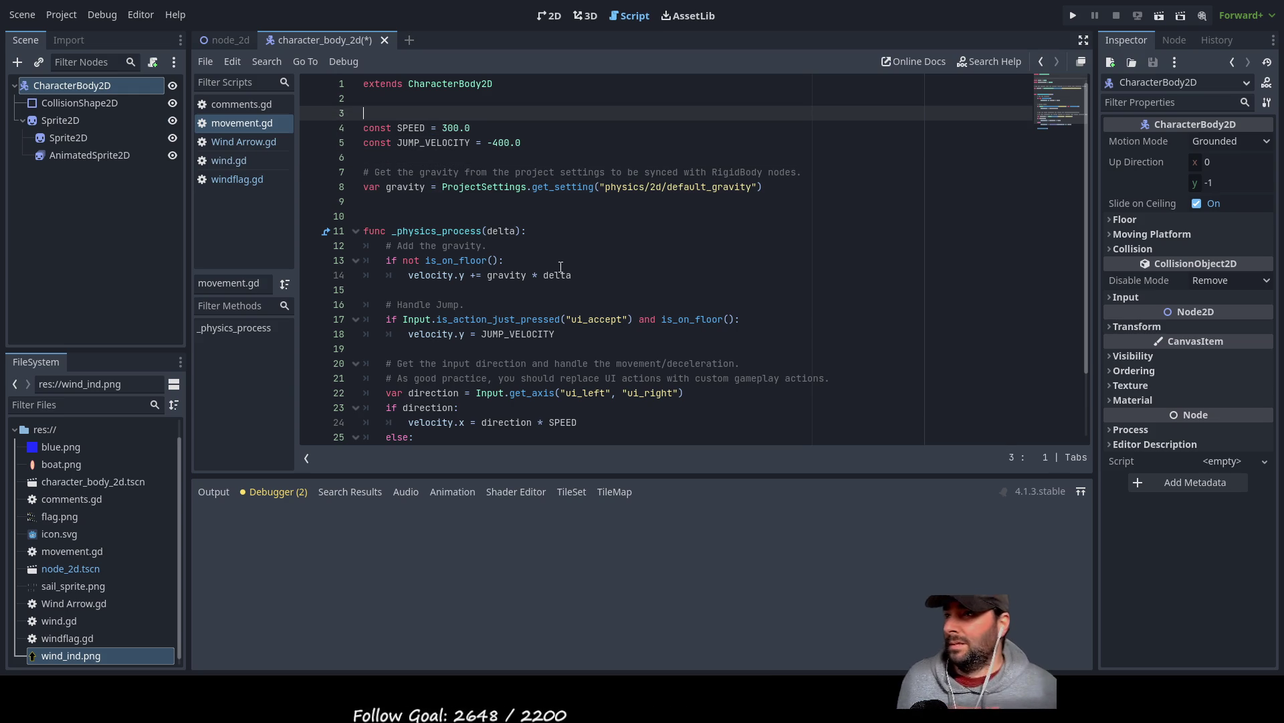
key("Down")
key("Down")
key("Down")
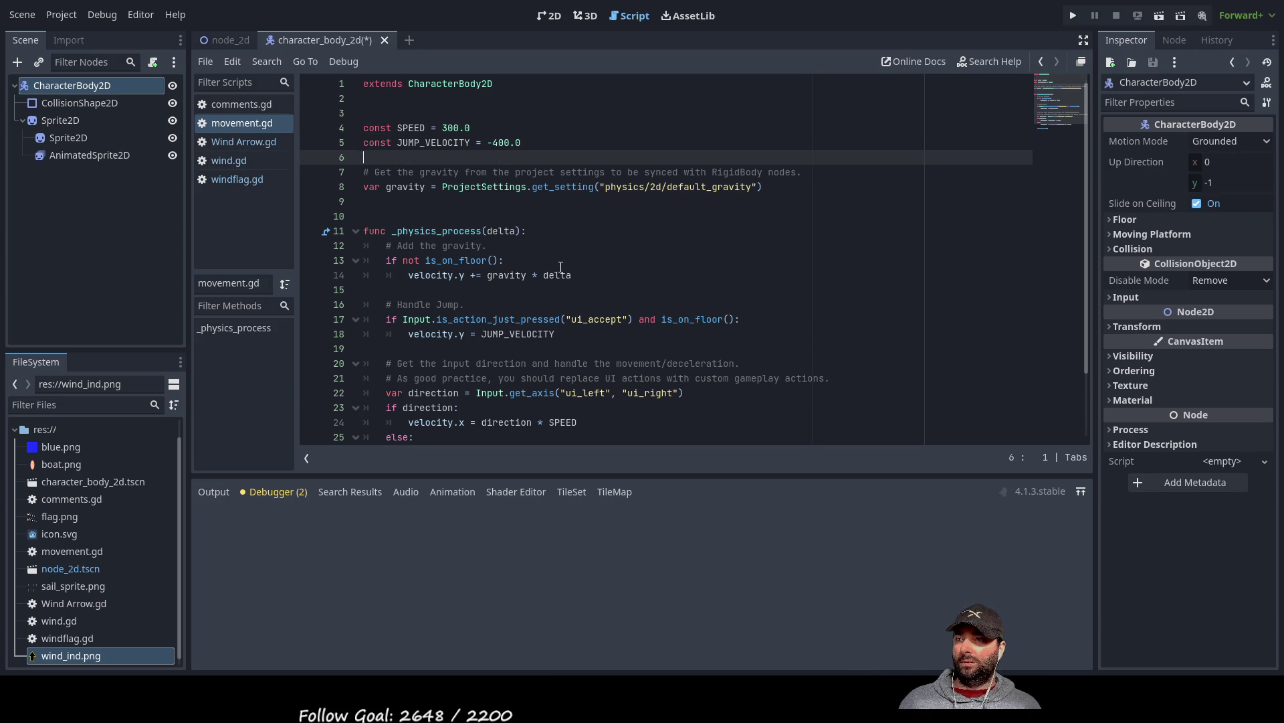
key("Return")
key("Return")
key("Return")
key("Up")
key("Up")
key("Up")
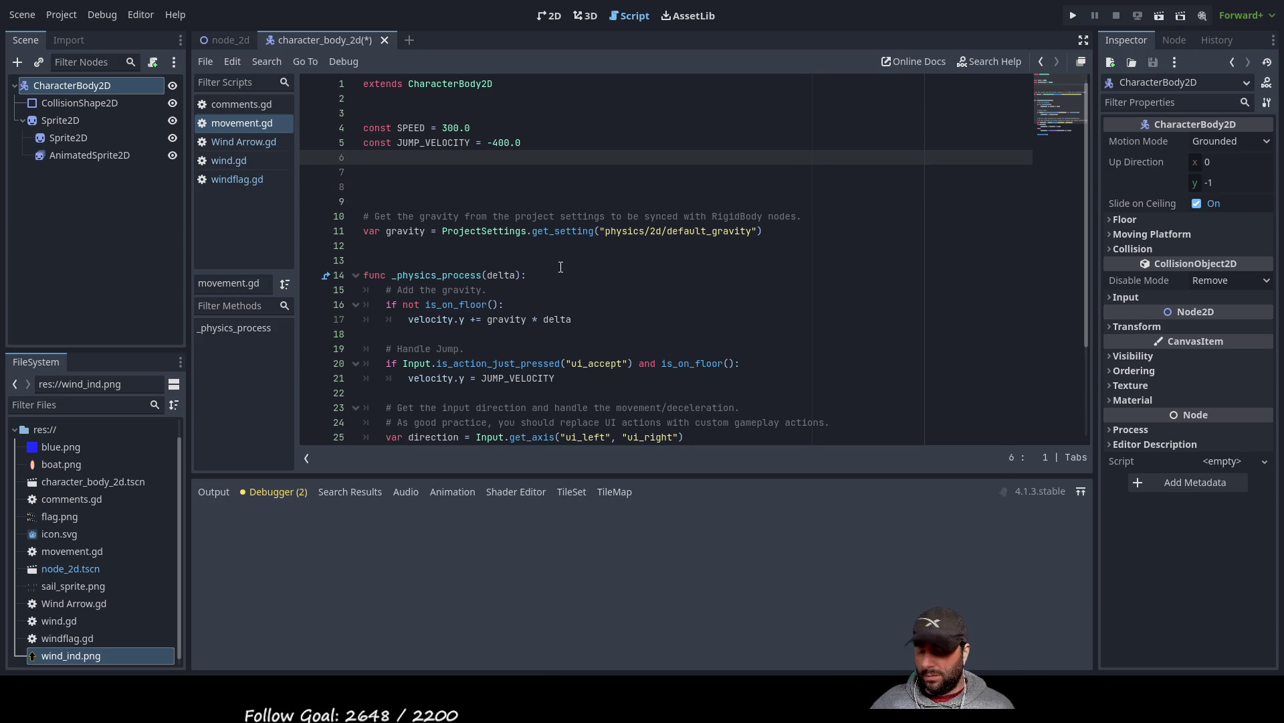
type("var ")
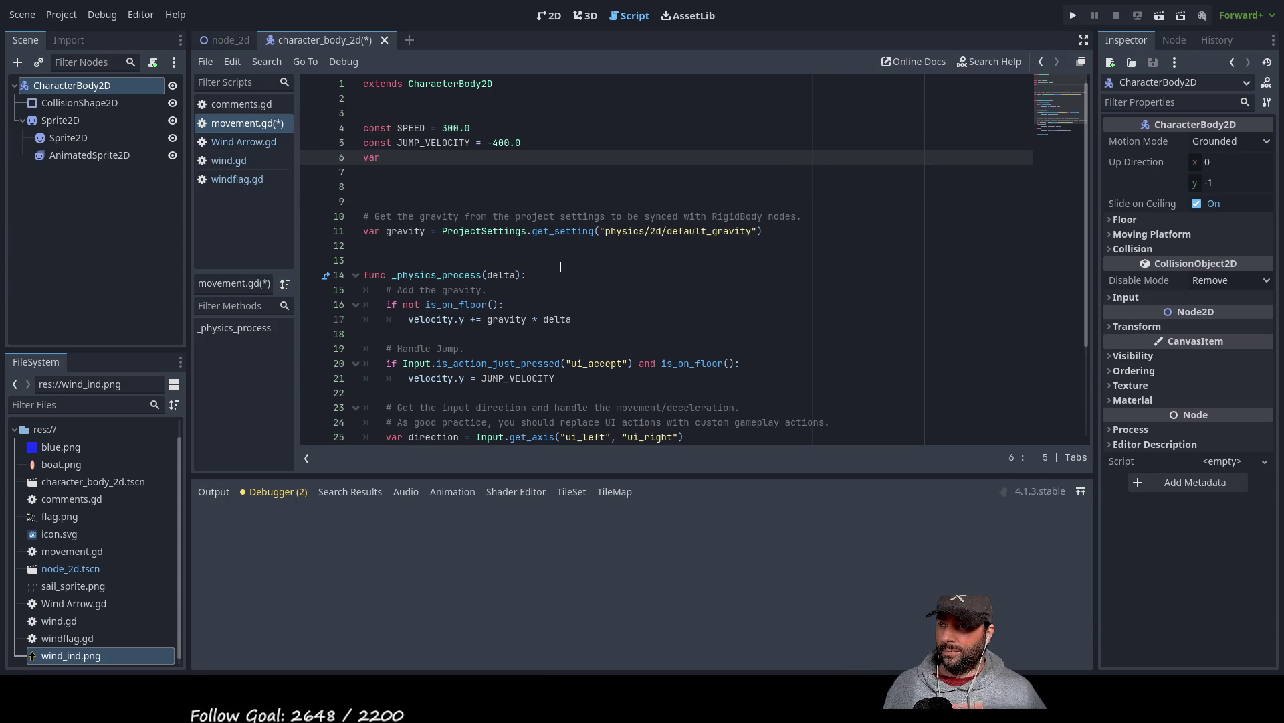
type("rope_length")
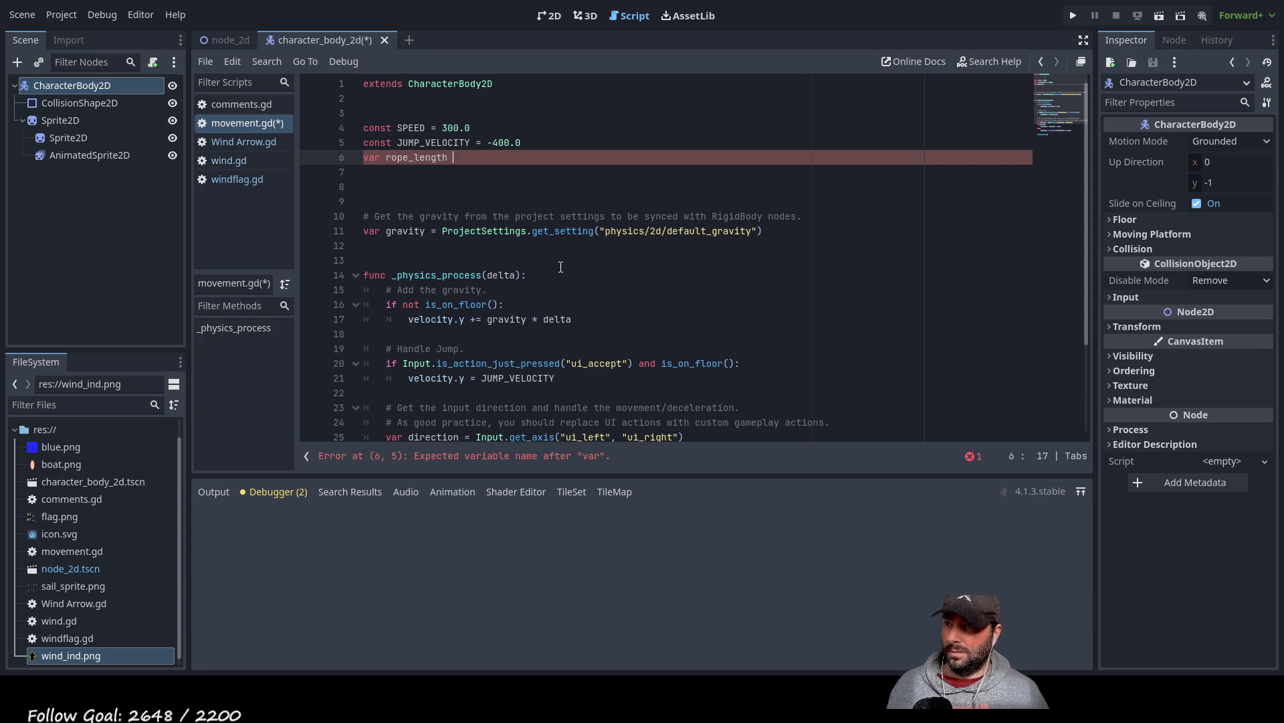
type(" = ")
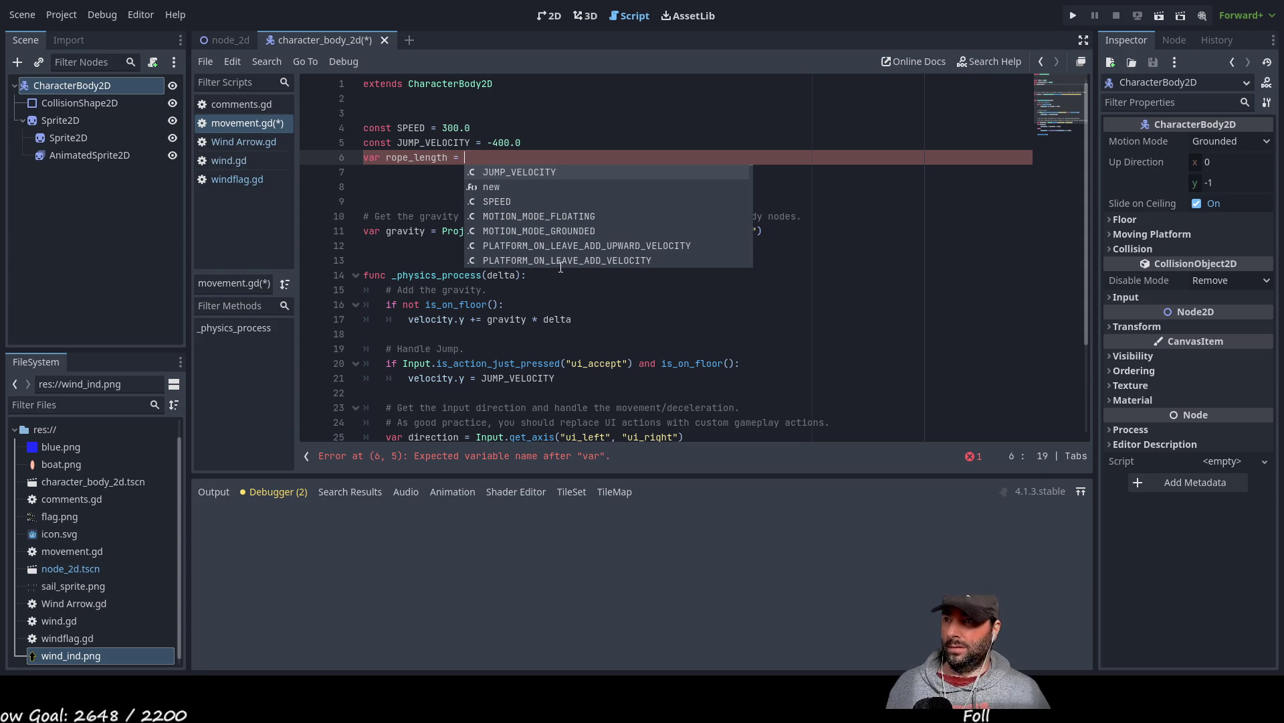
type("100")
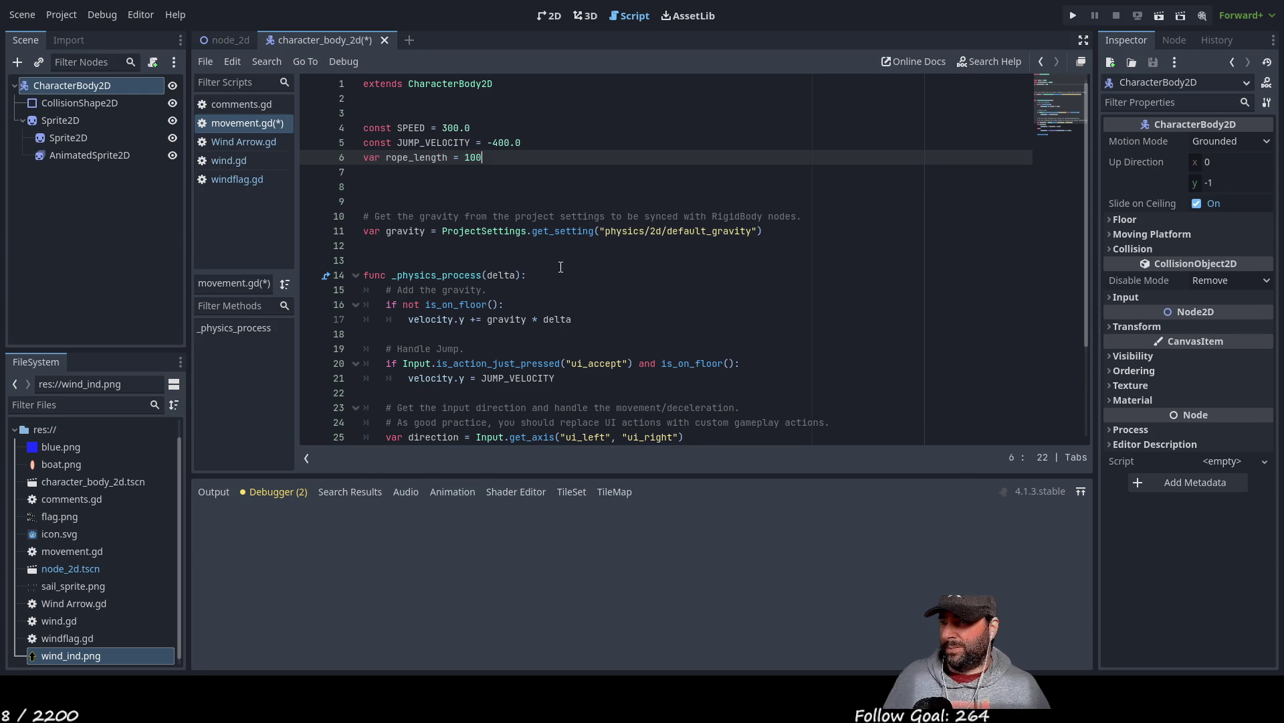
key("Down")
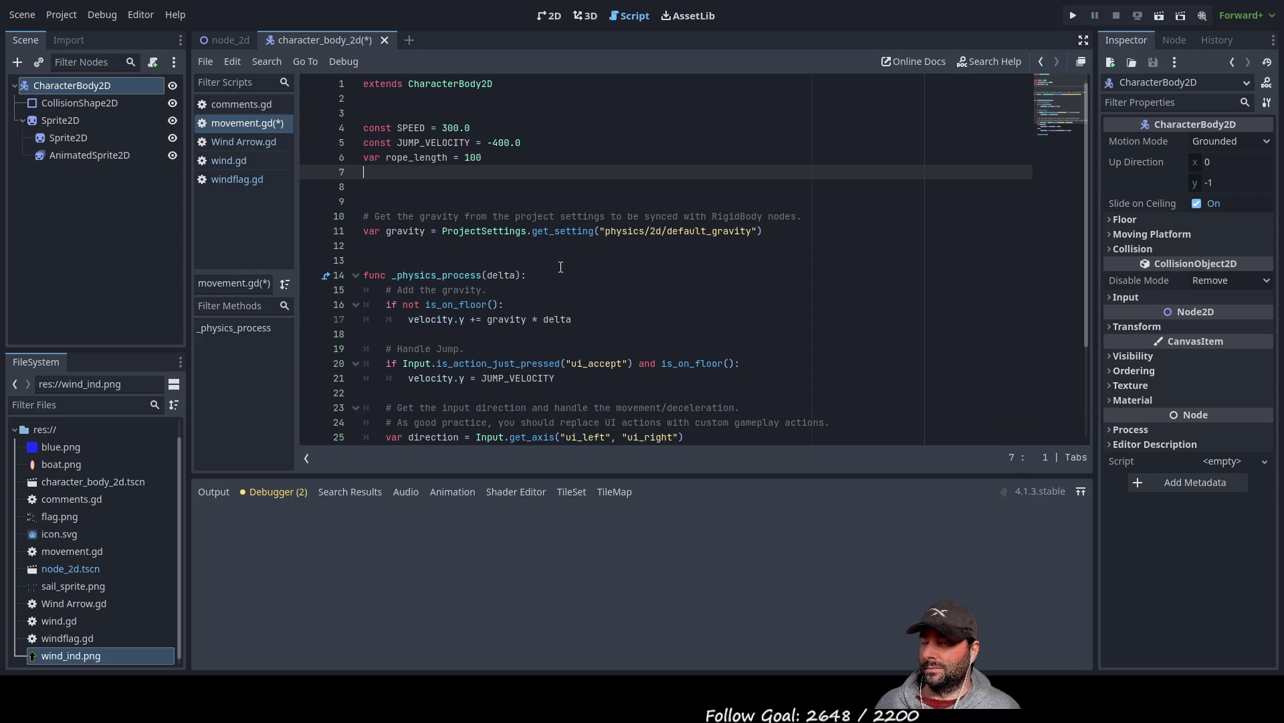
- Type func sail_position on line 8, fixing the typo, and start its indented body line
type("ar")
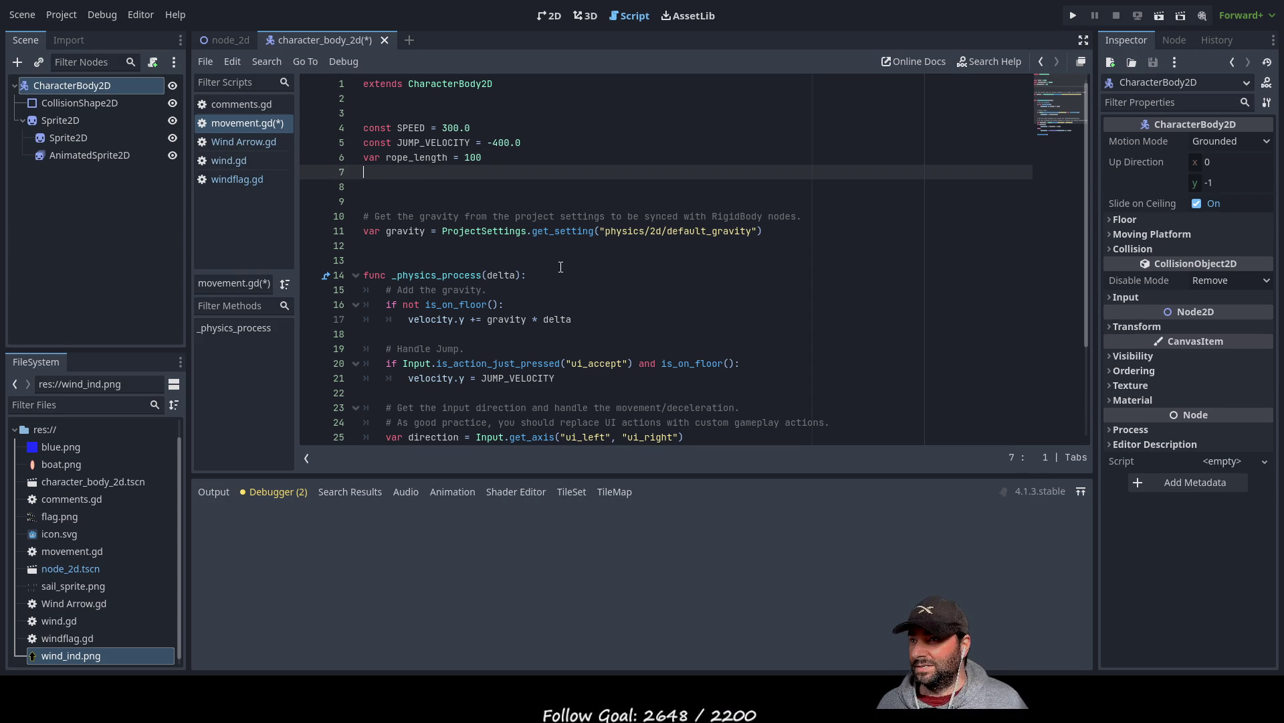
key("Up")
key("Up")
key("Up")
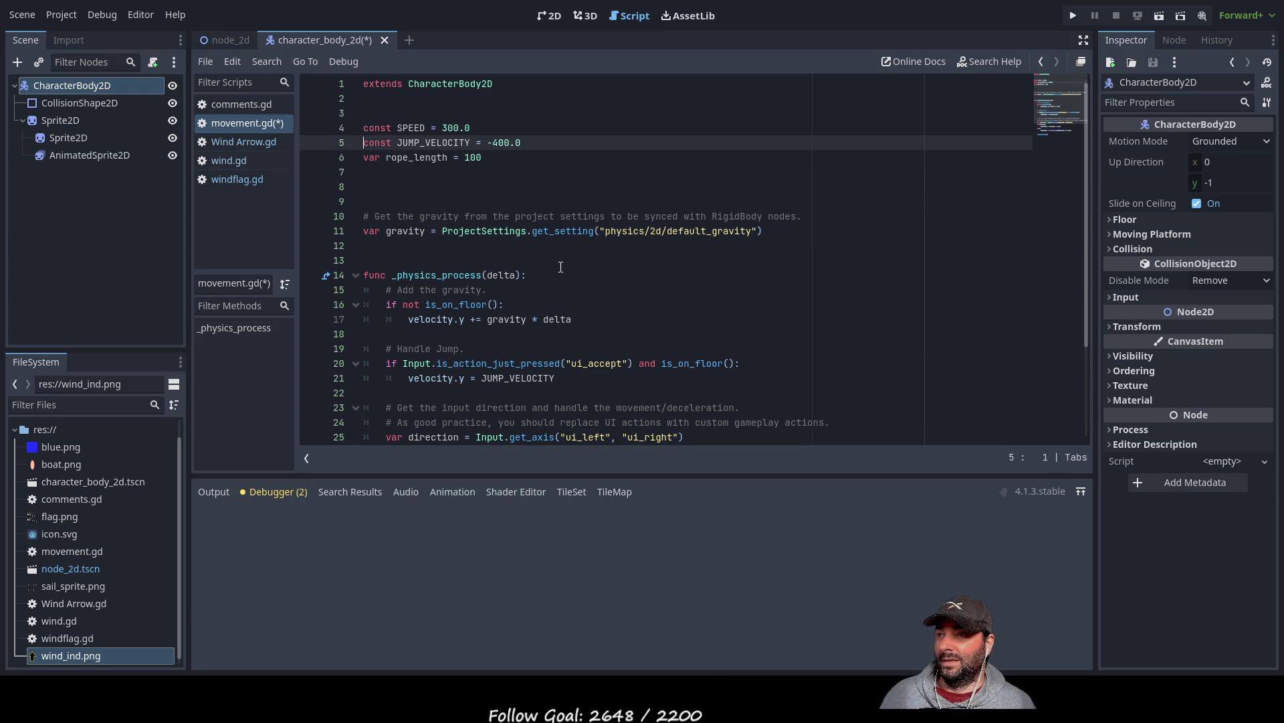
key("Down")
key("Down")
key("Down")
key("Down")
key("Down")
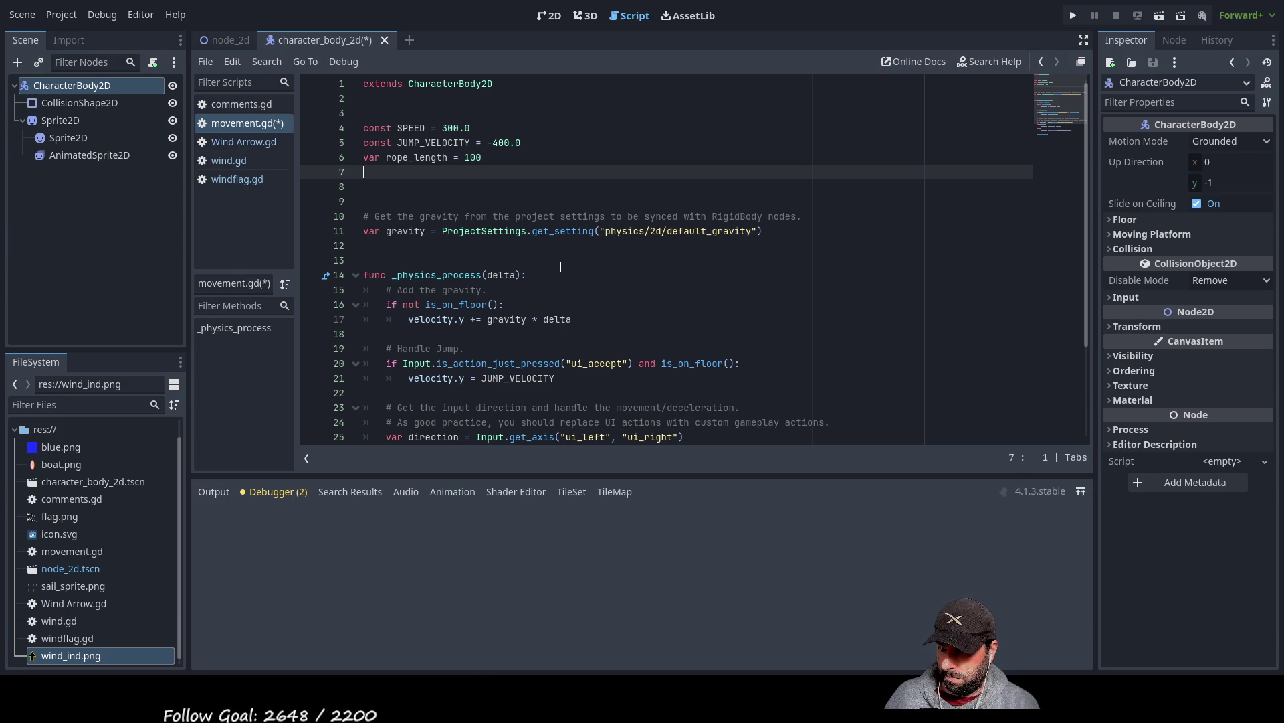
key("Down")
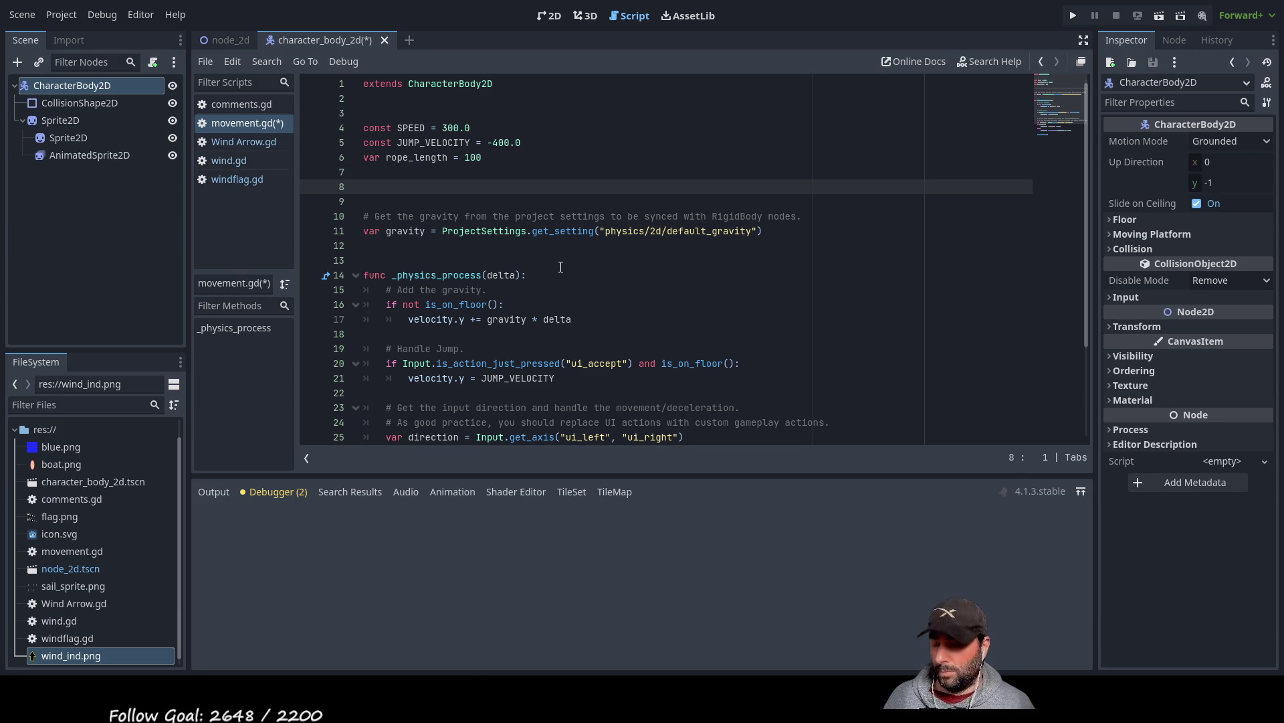
type("func sail_posti")
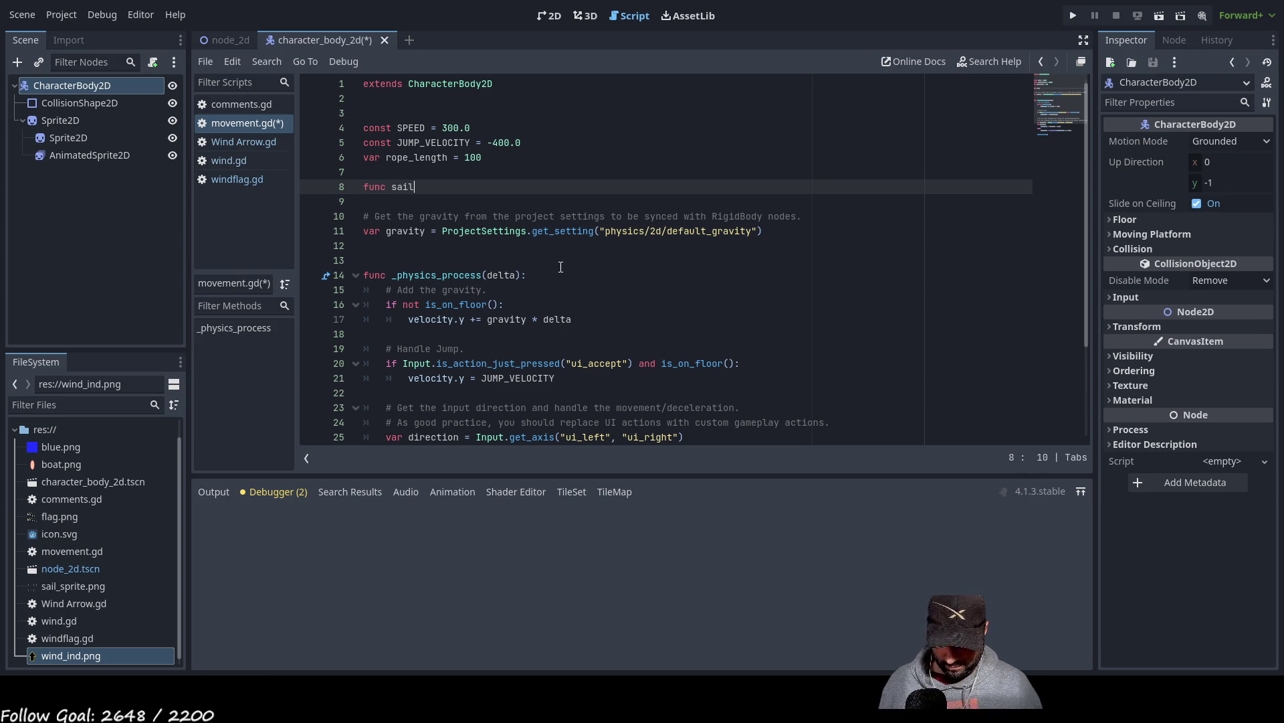
key("BackSpace")
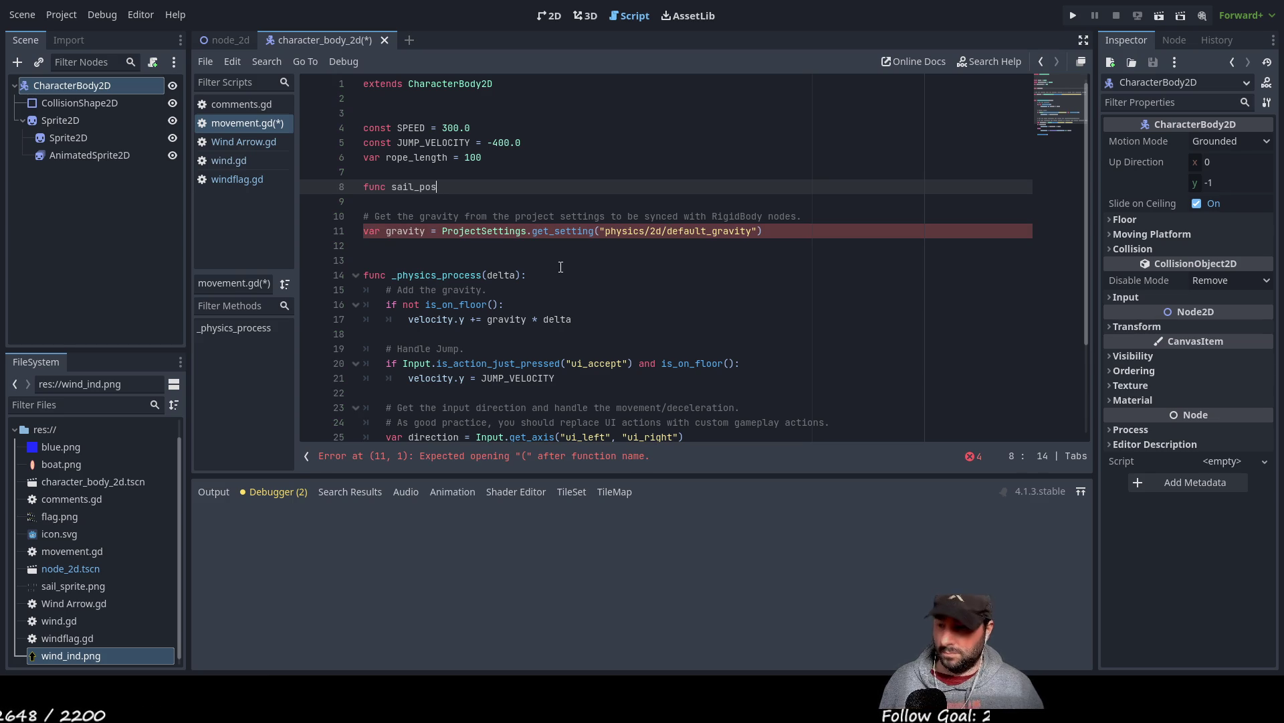
type("ition")
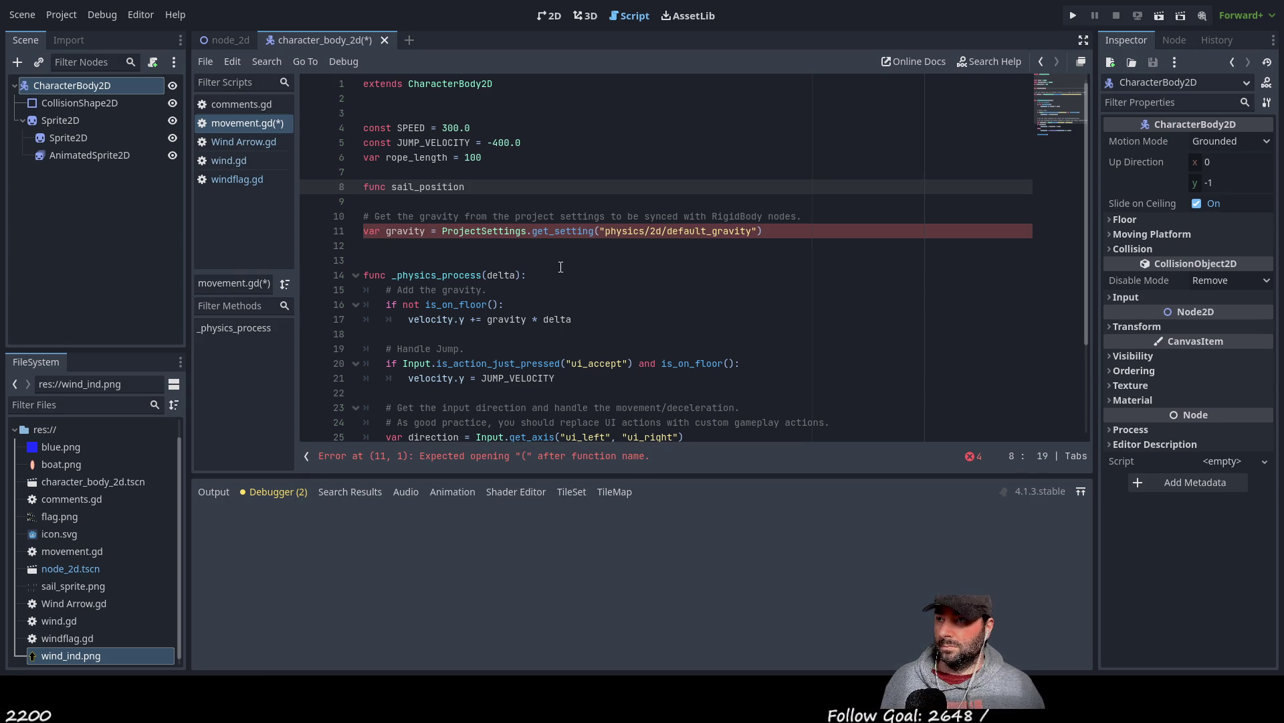
key("Return")
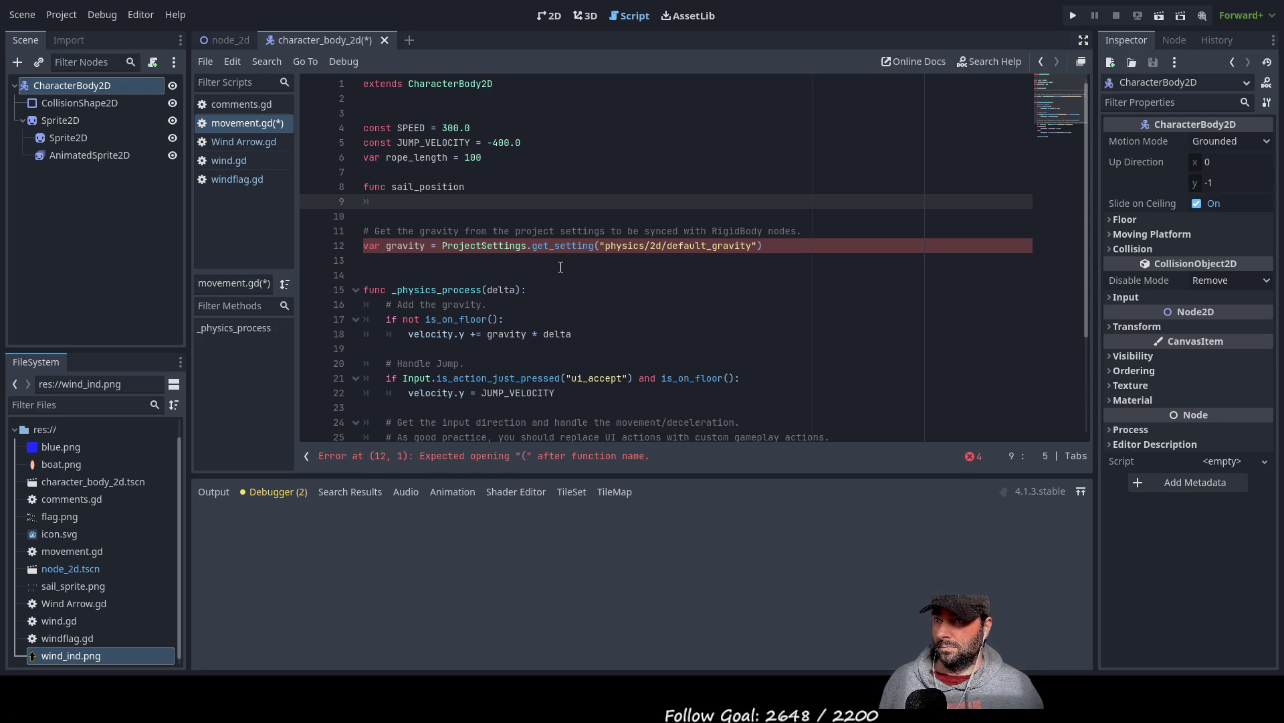
- Move the gravity comment and declaration lines up above the sail_position function
left_click_drag(763, 245, 272, 230)
key("ctrl+c")
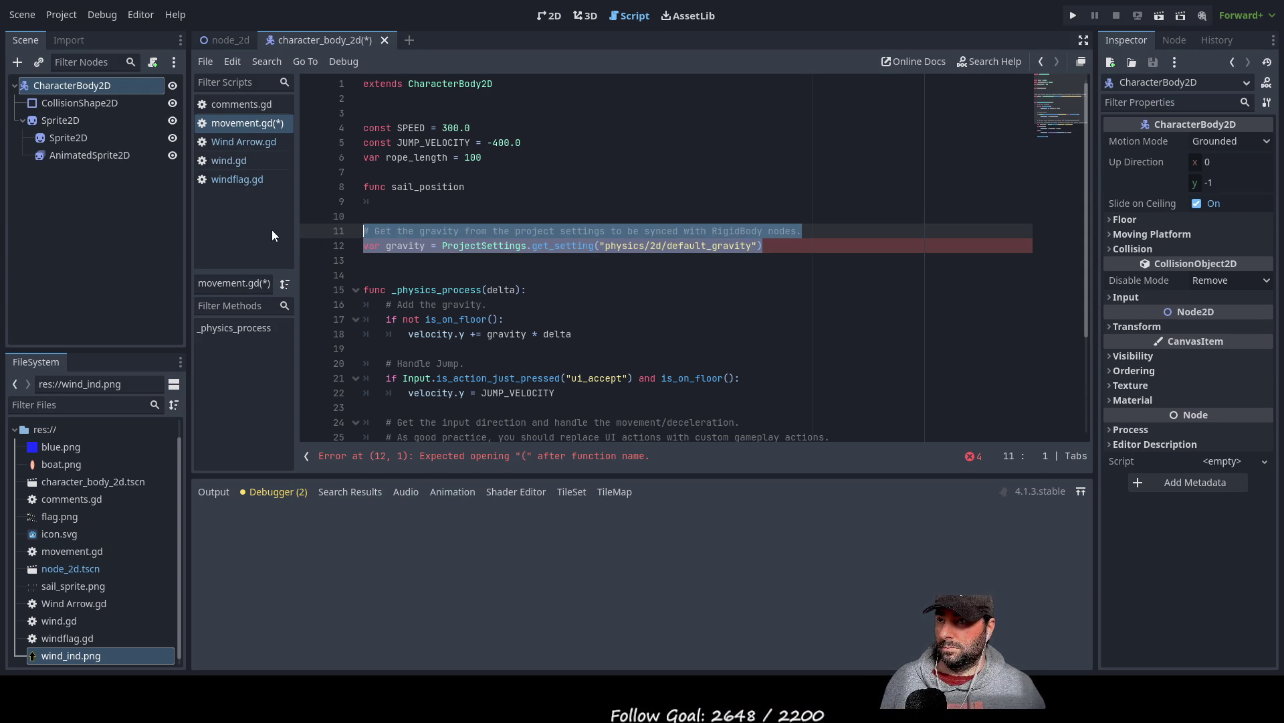
key("BackSpace")
left_click(370, 178)
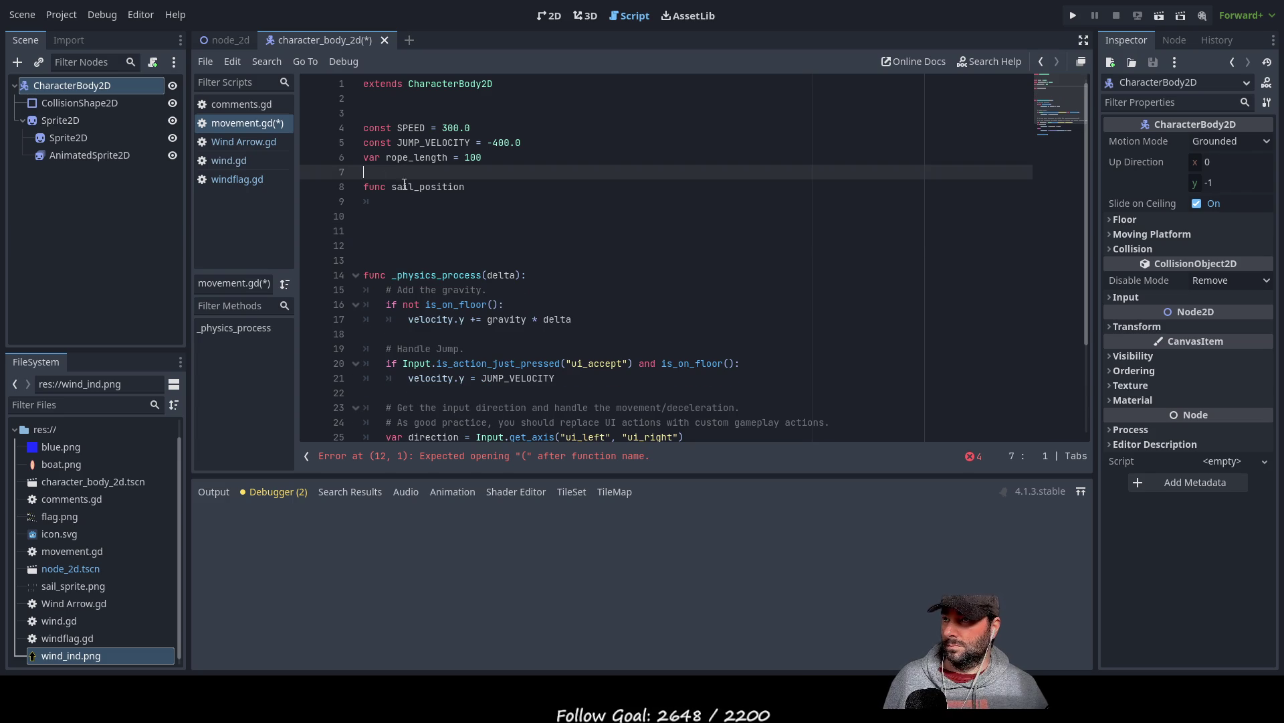
key("Return")
key("Return")
key("Return")
key("Up")
key("Up")
key("Up")
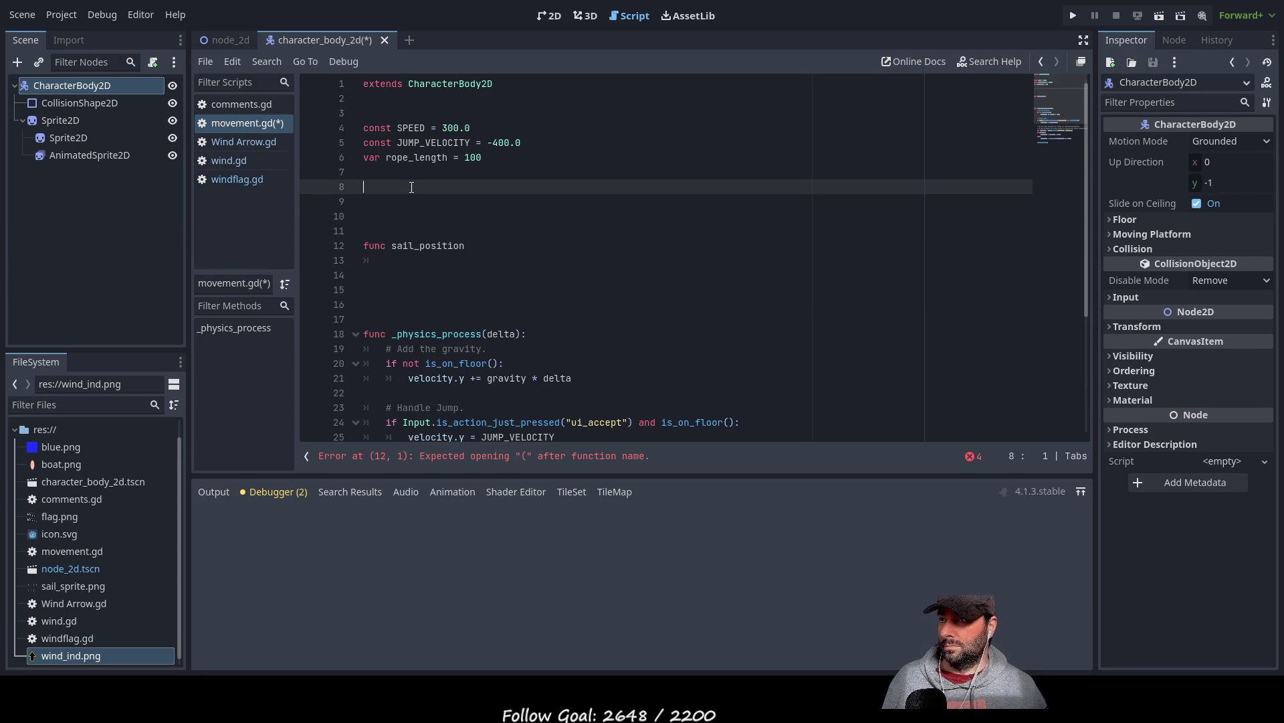
key("ctrl+v")
key("Down")
key("Down")
key("Down")
key("Down")
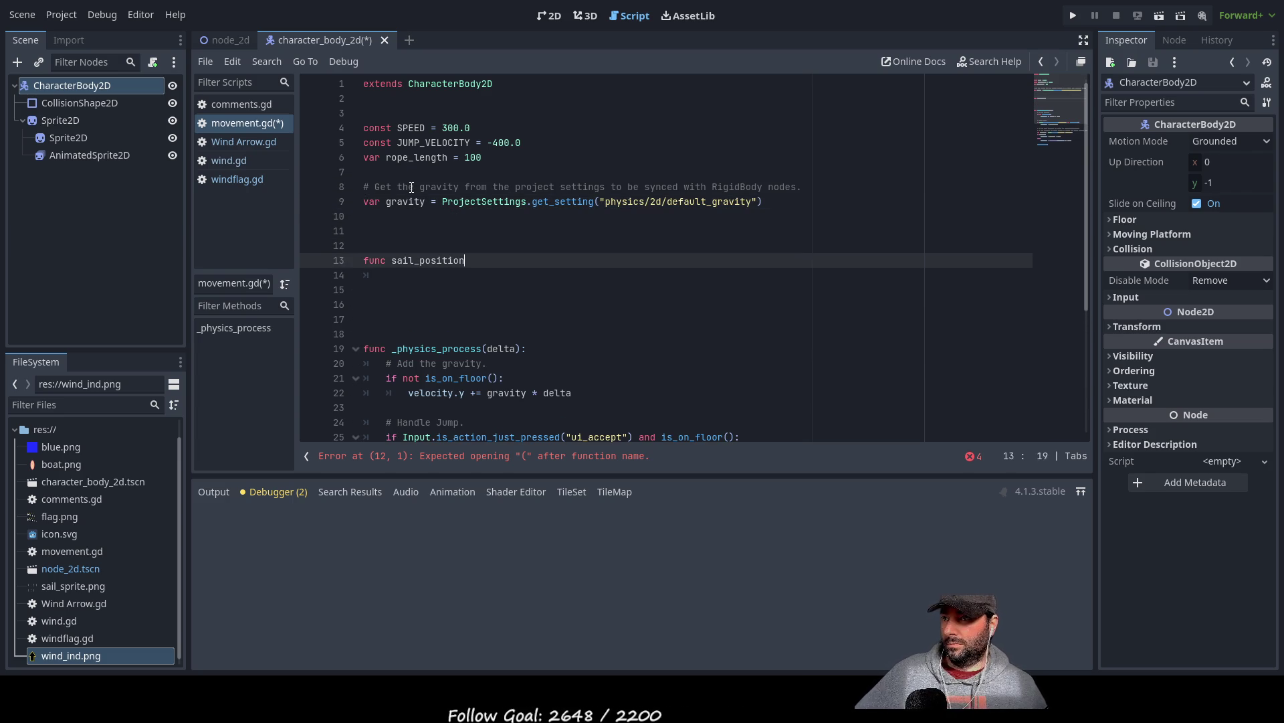
- Put a placeholder pass in the sail_position body
key("Up")
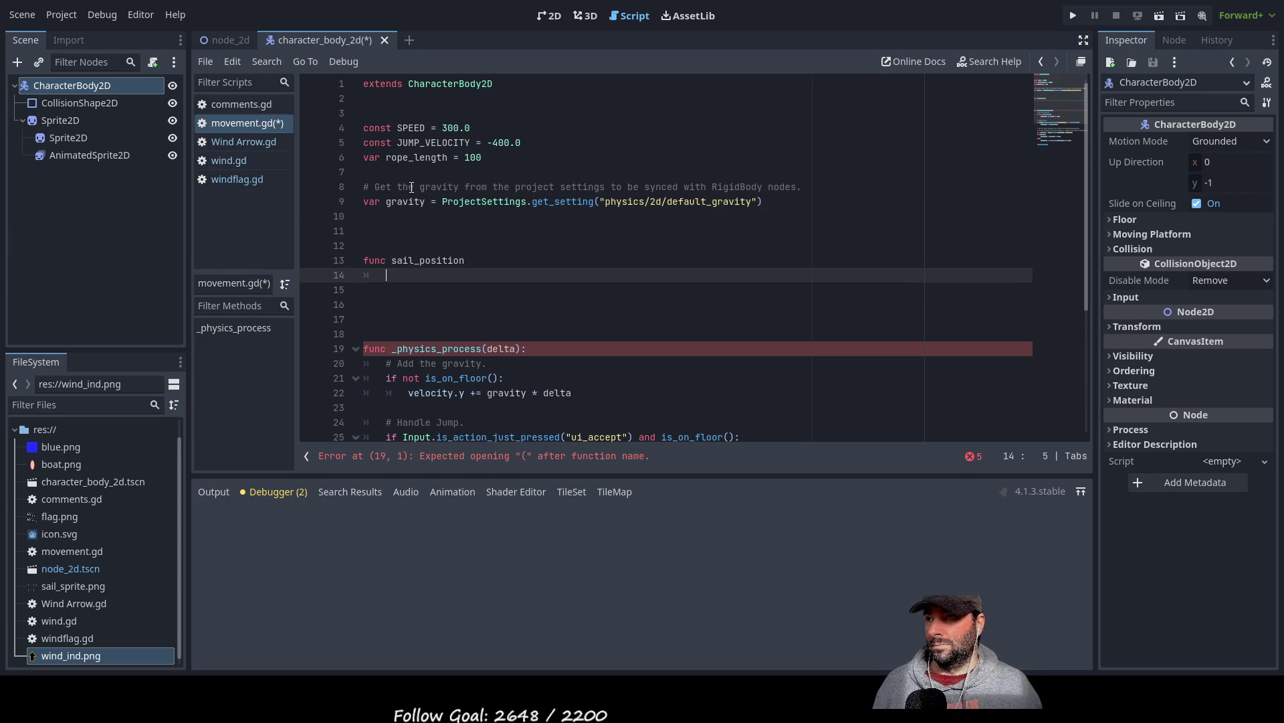
type("pass")
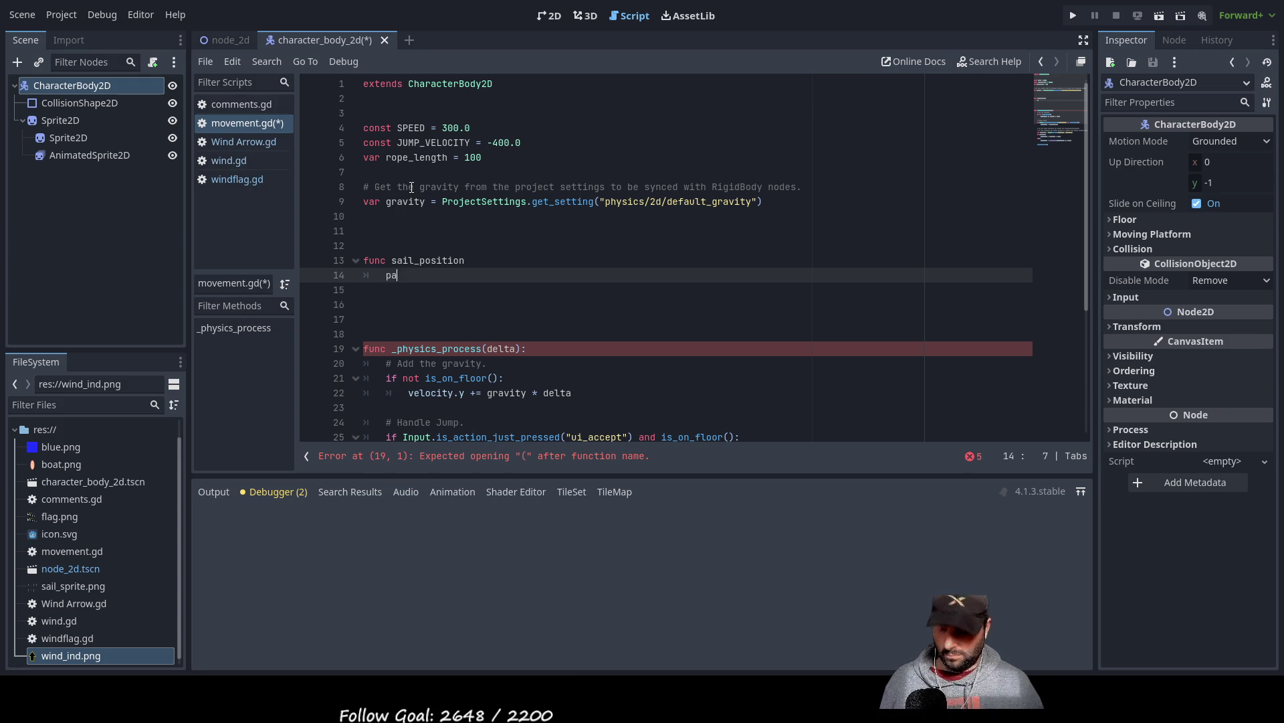
key("Up")
key("Up")
key("Up")
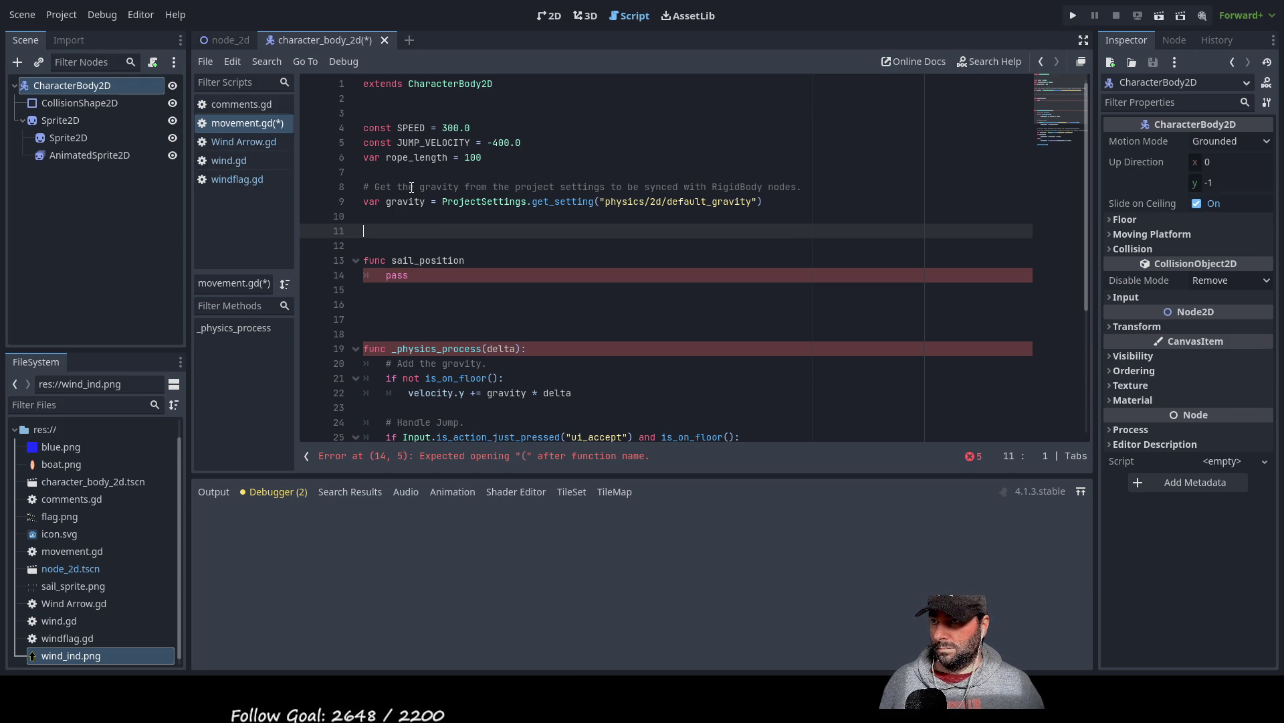
- Declare func rope_pully on line 11, correcting the hyphen to an underscore, and show the Output log
type("func ")
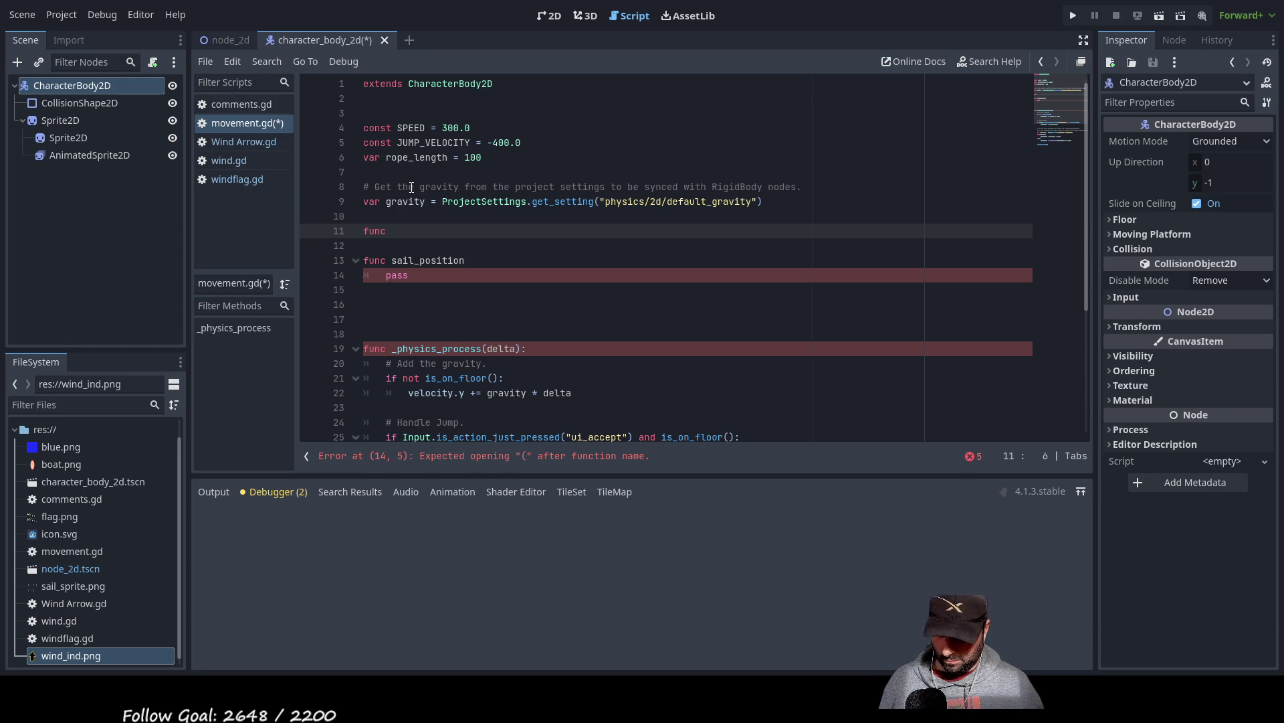
type("rope")
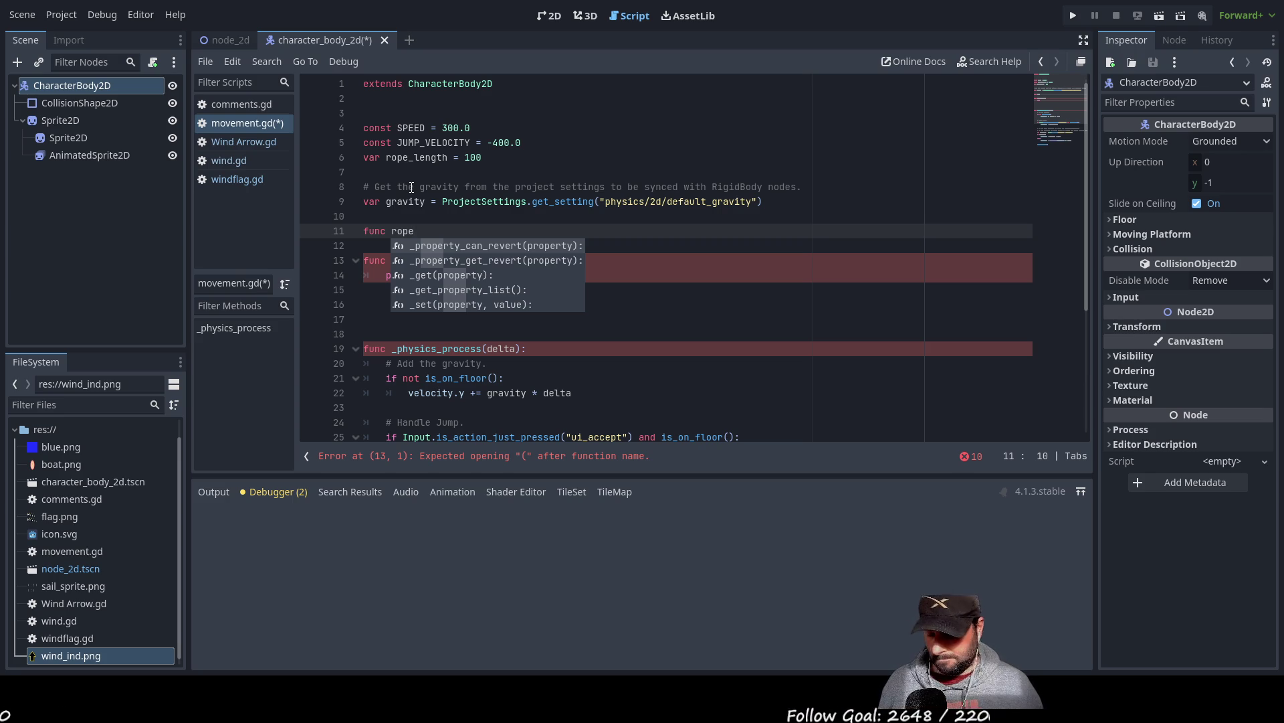
type("-pully")
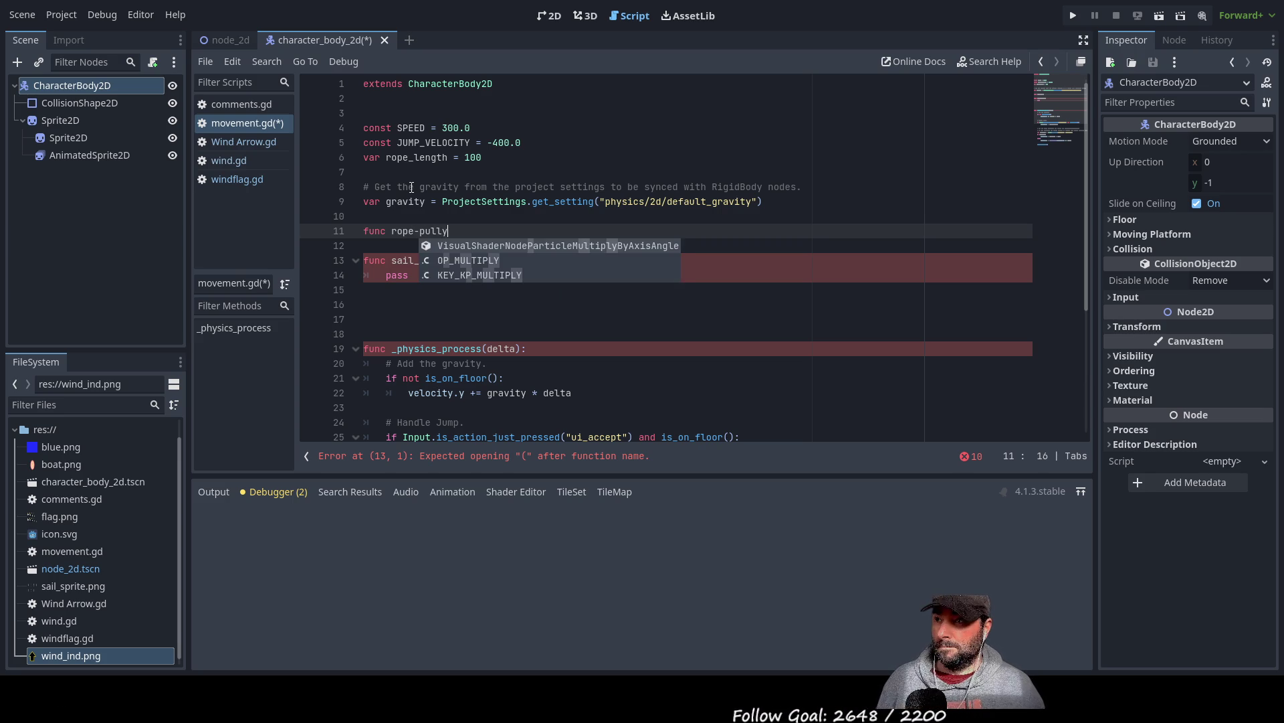
key("Left")
key("Left")
key("Left")
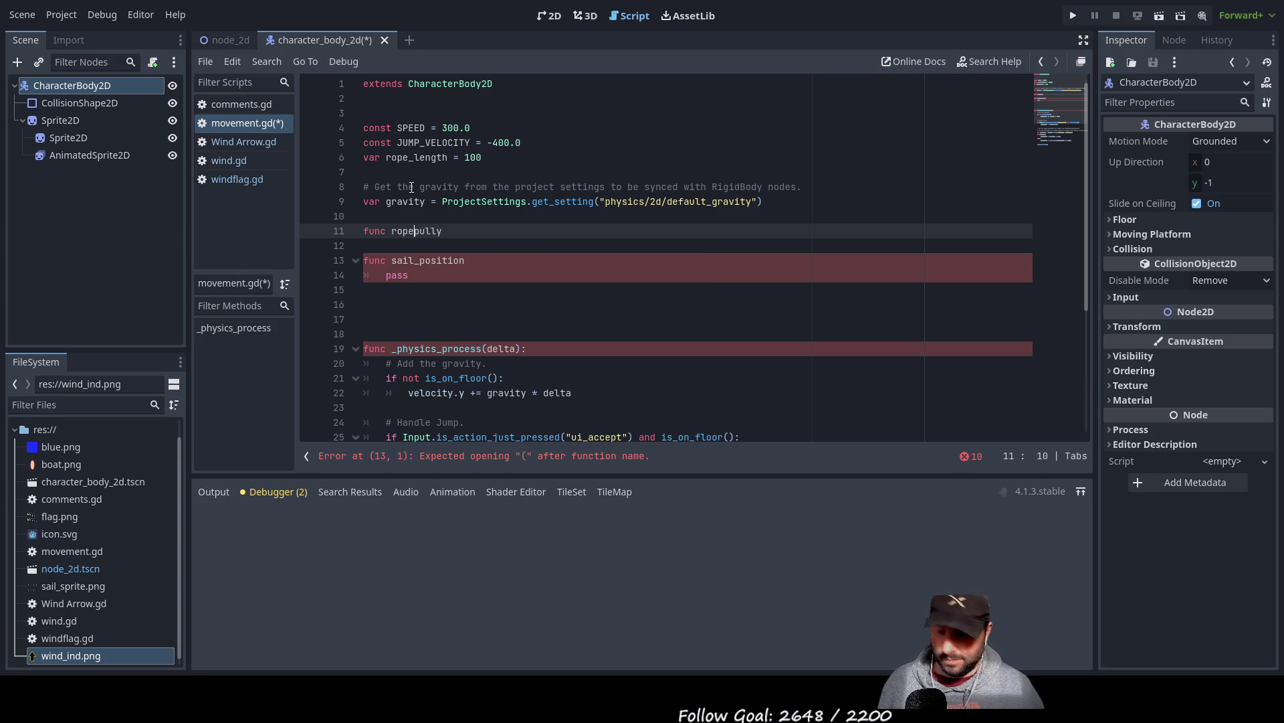
key("BackSpace")
type("_")
key("Right")
key("Right")
key("Right")
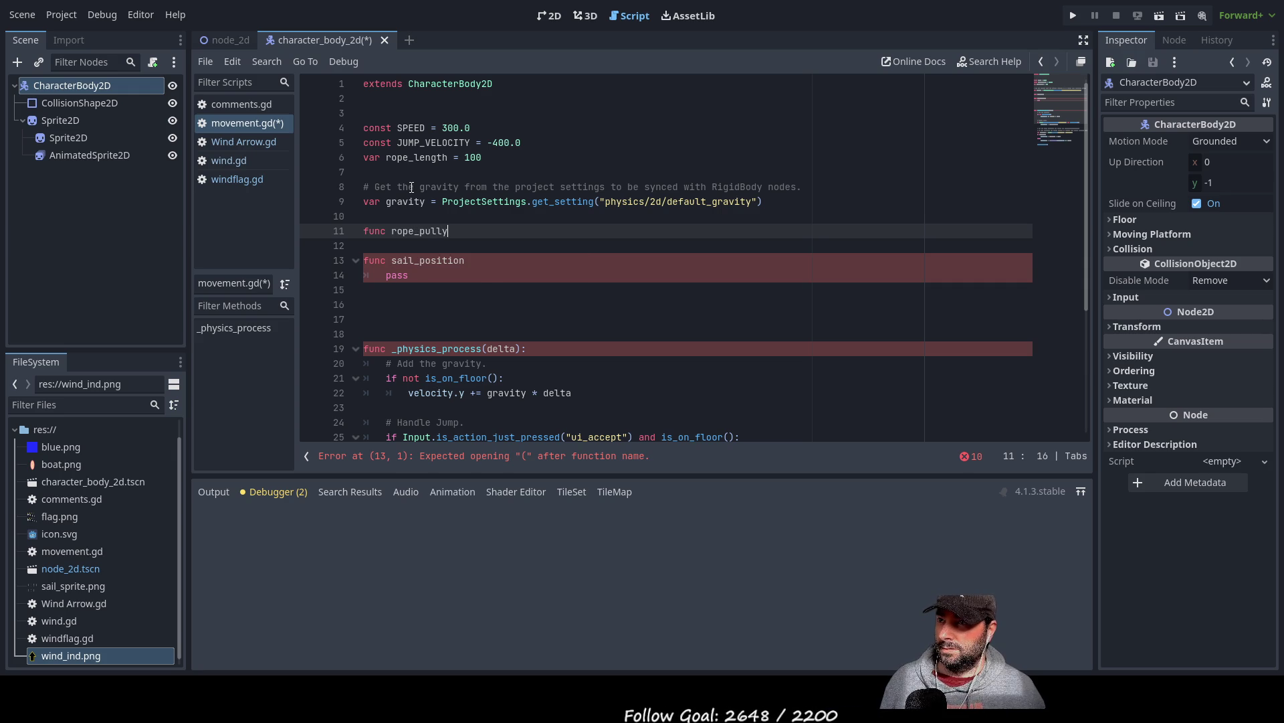
key("End")
key("Return")
key("Tab")
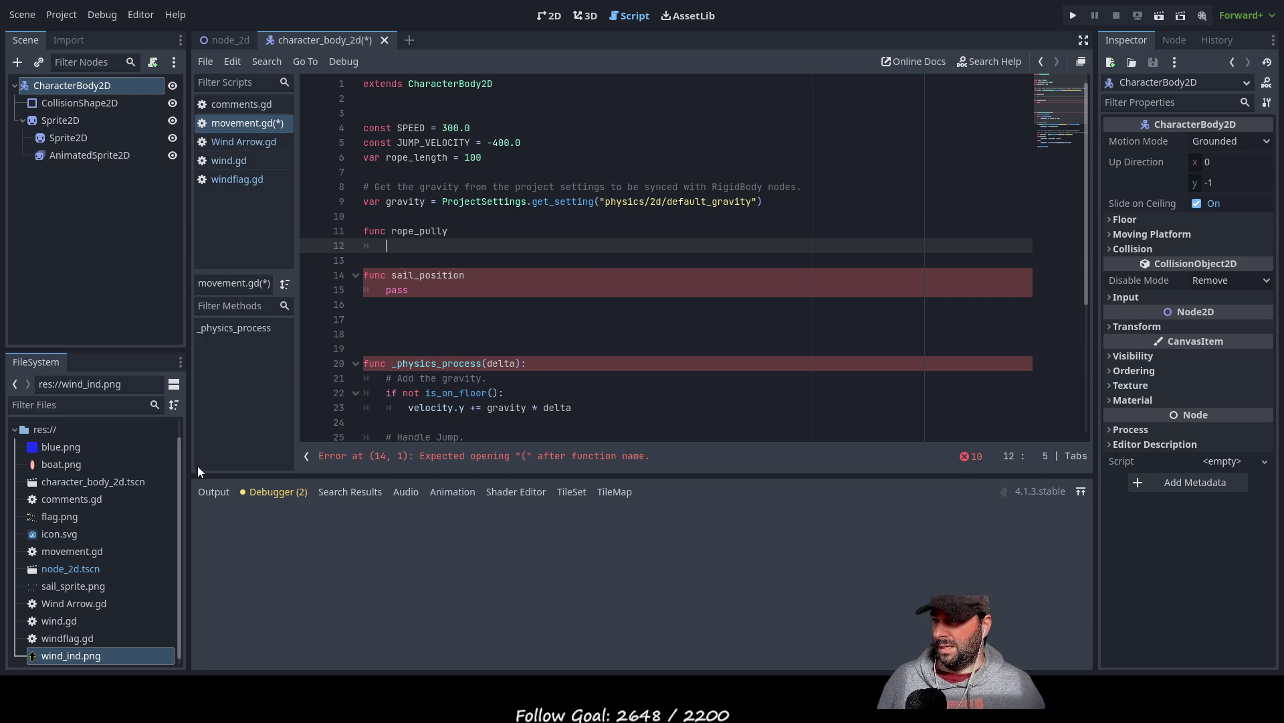
left_click(209, 493)
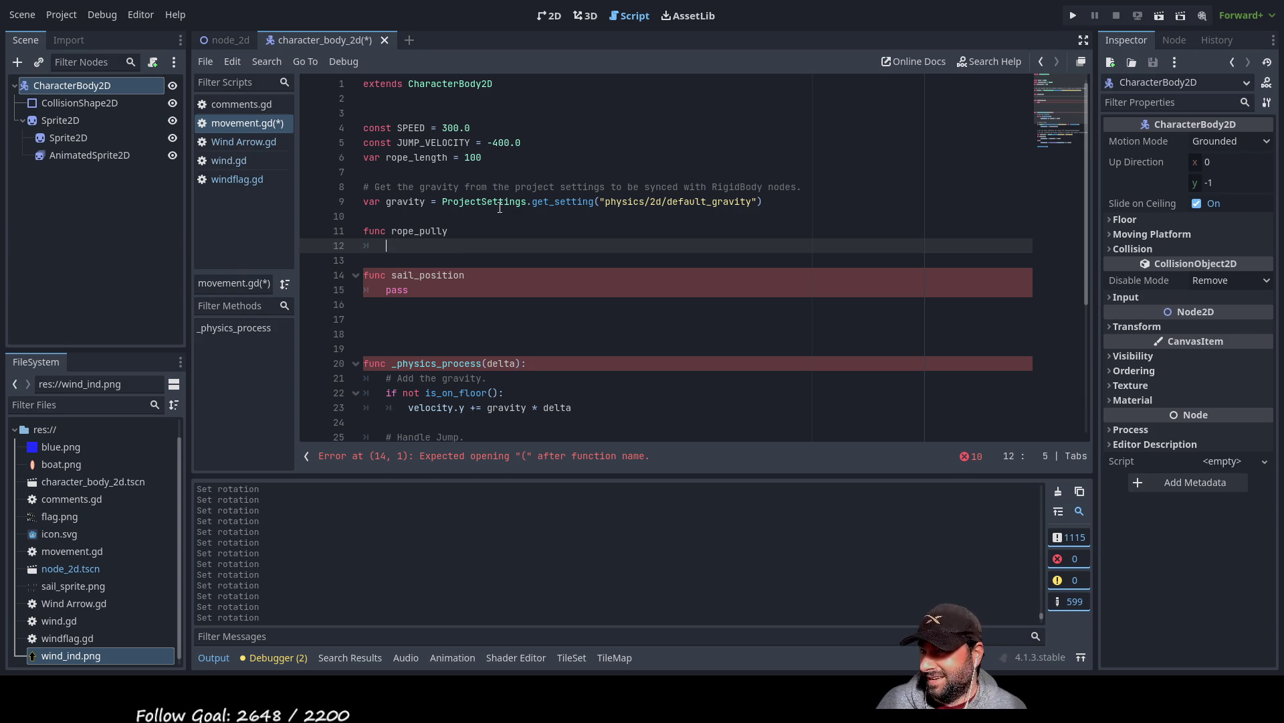
- Insert InputEventKey from the autocomplete list on line 12 and select the word
scroll(543, 275, "down", 4)
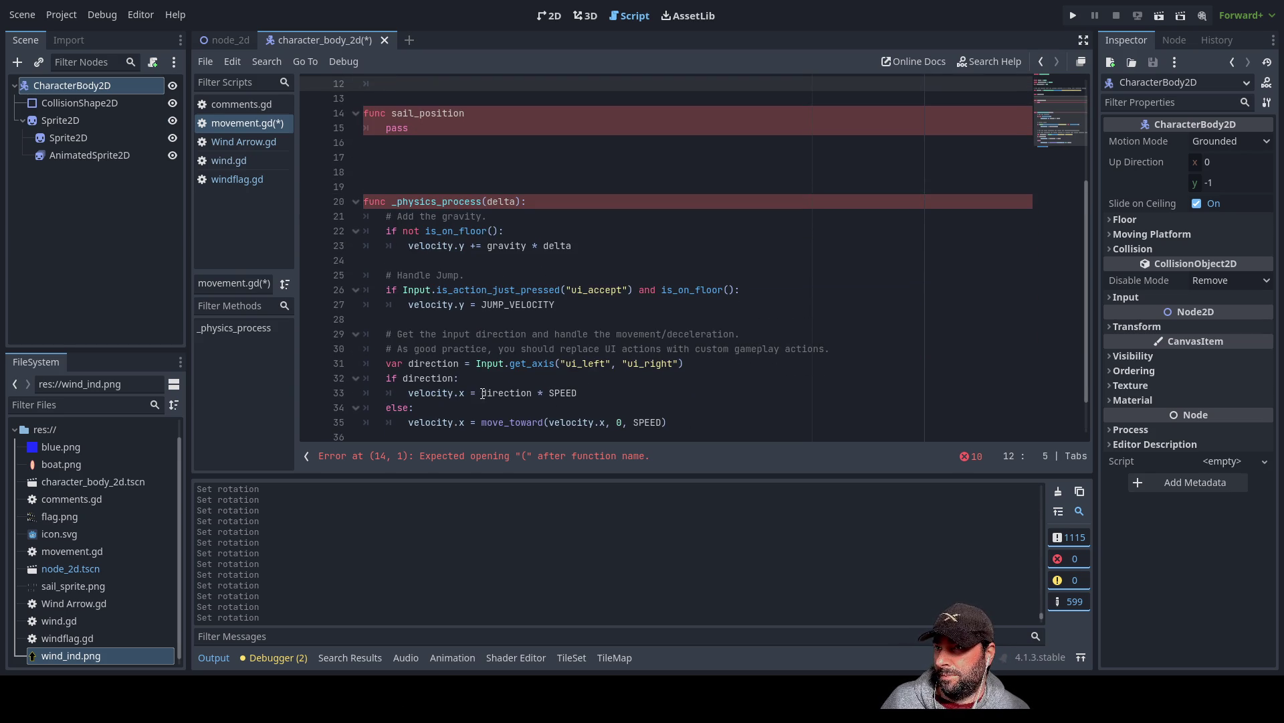
scroll(444, 275, "up", 4)
type("in")
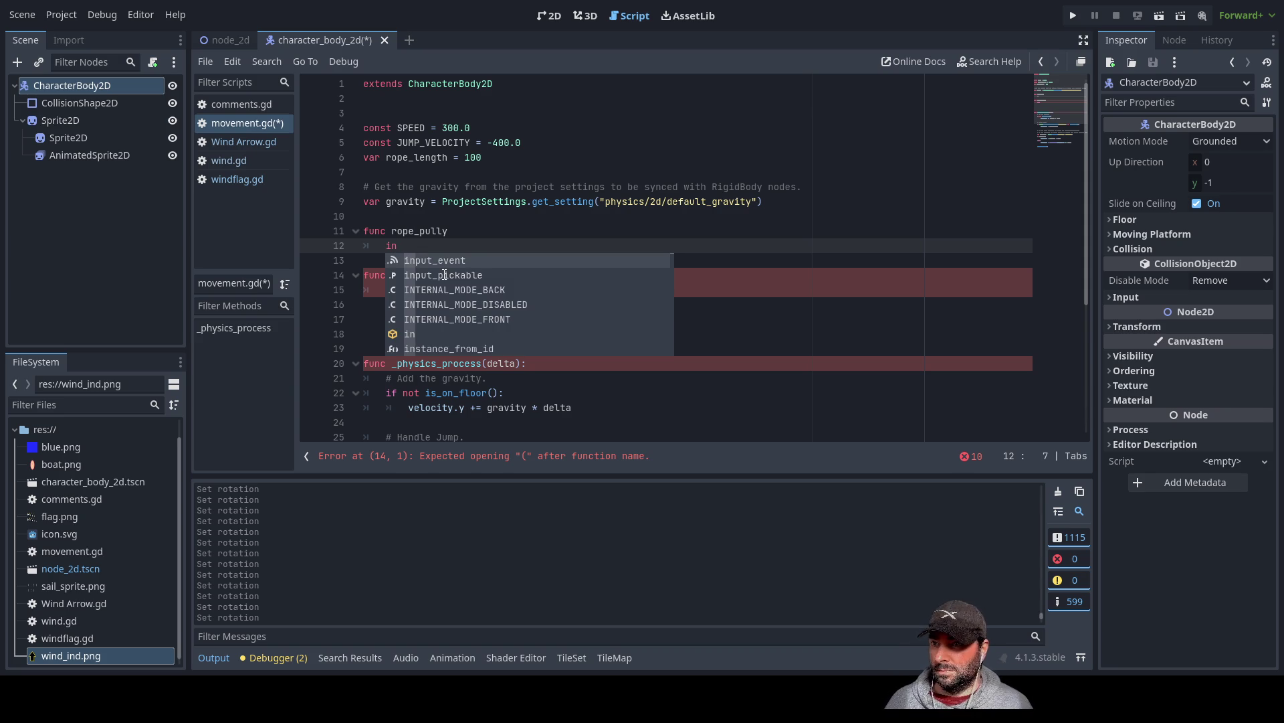
type("put")
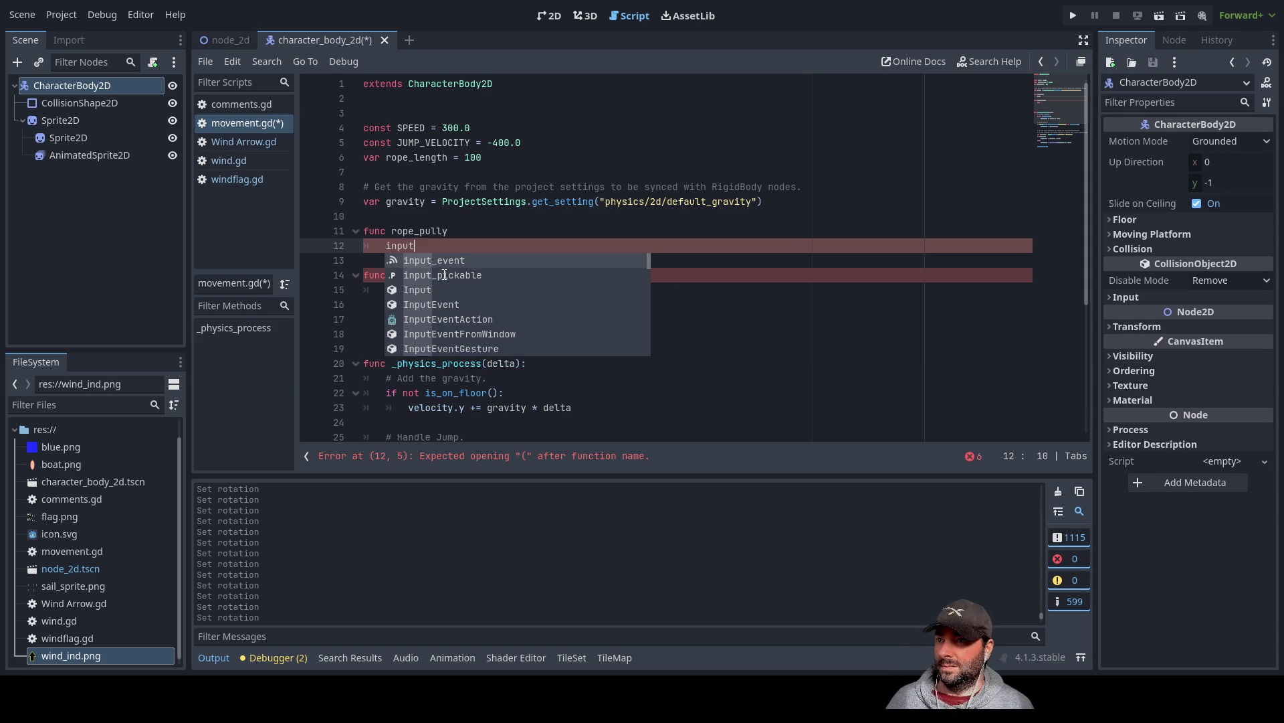
key("Down")
key("Down")
key("Down")
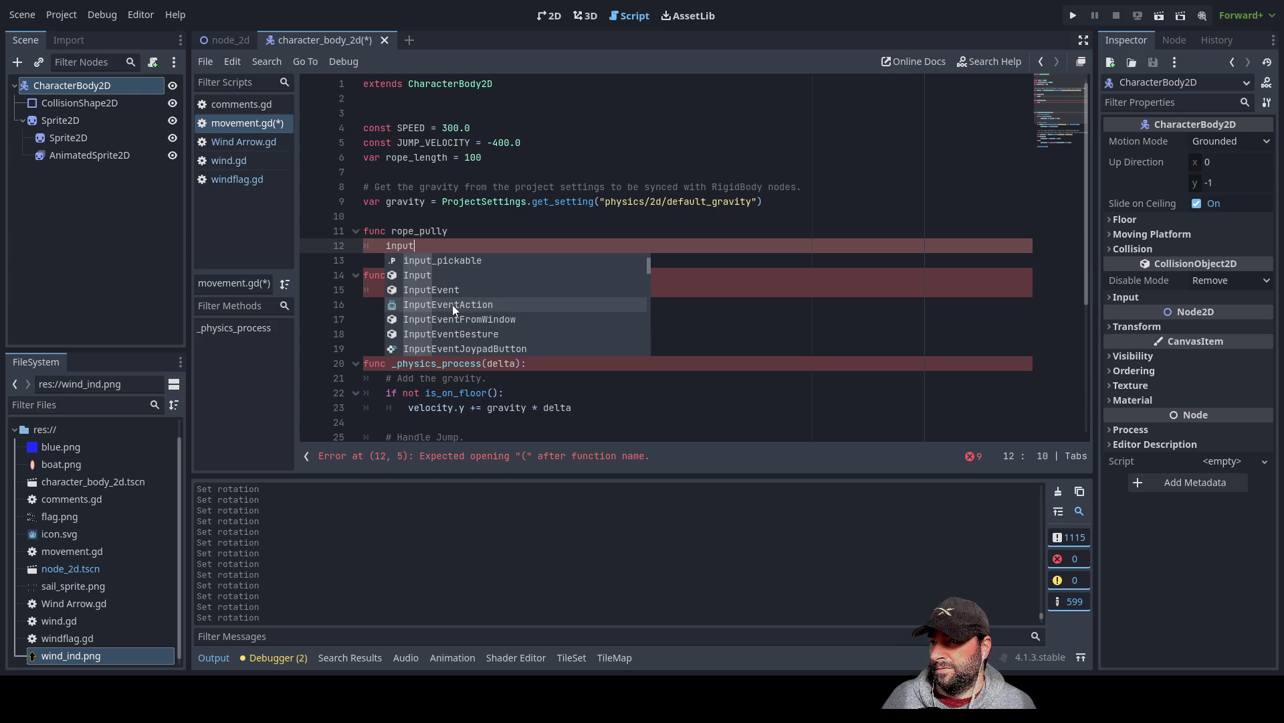
key("Down")
key("Down")
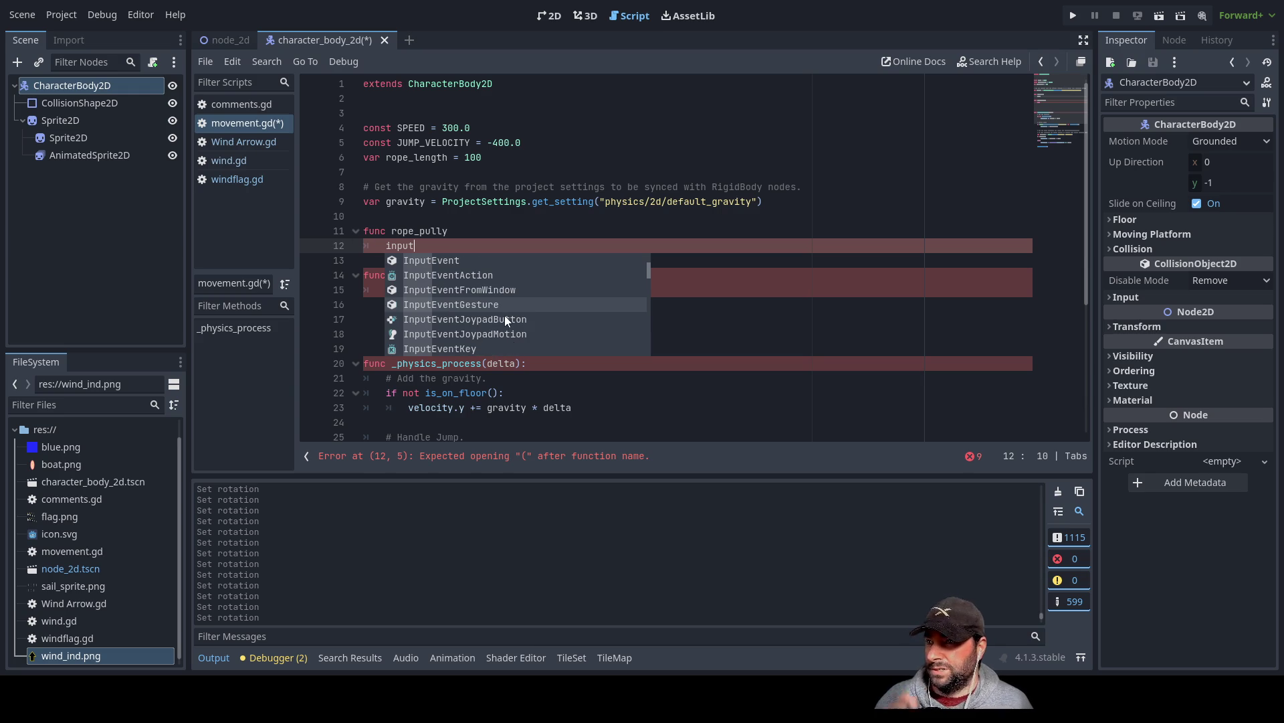
key("Down")
key("Down")
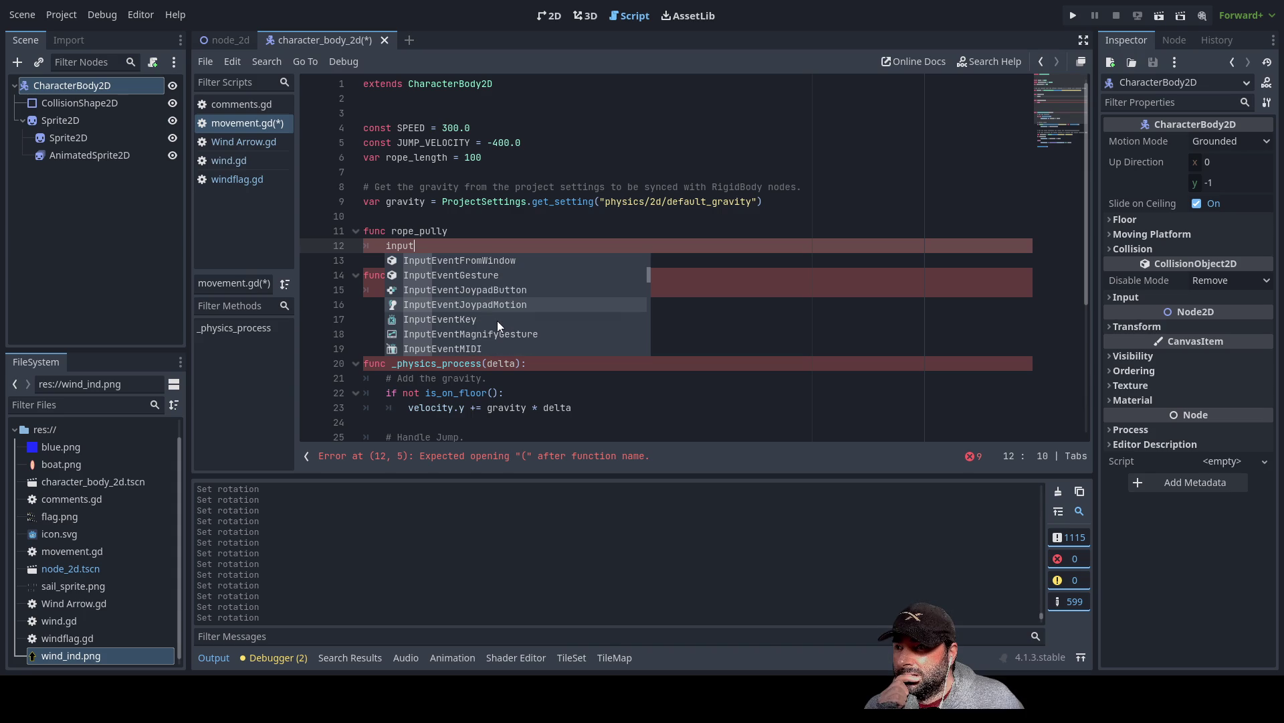
left_click(456, 321)
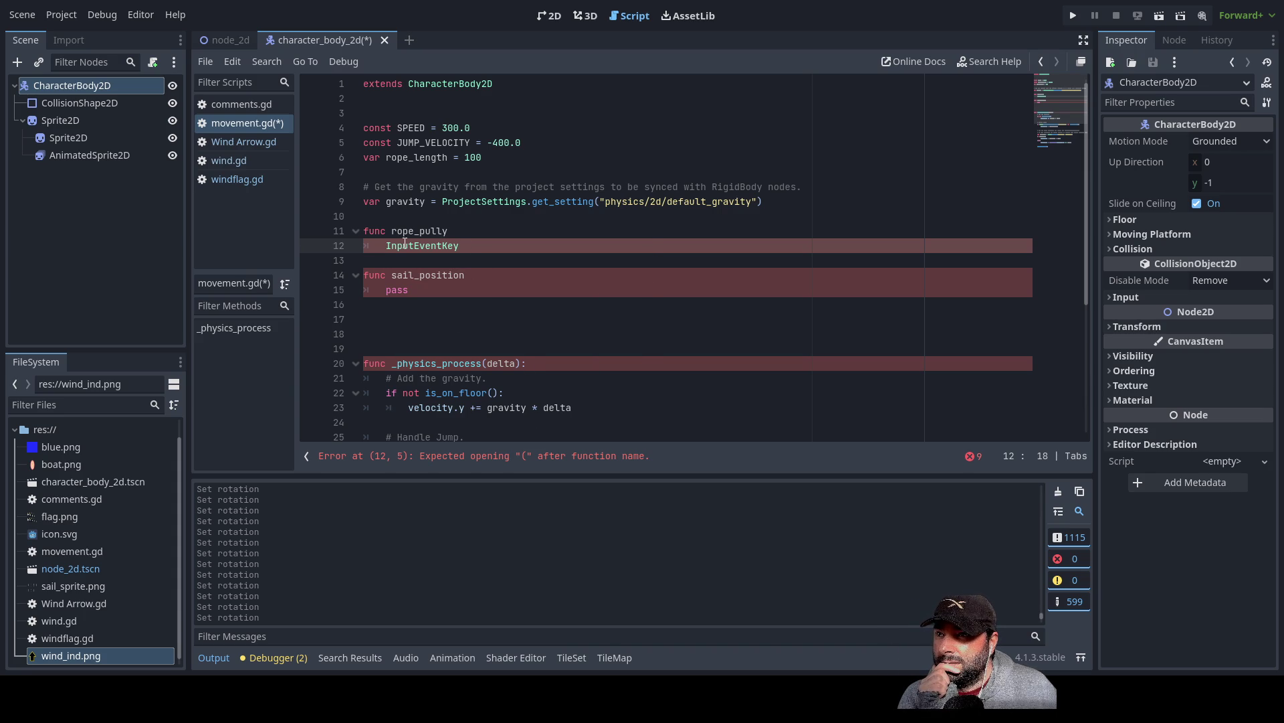
double_click(427, 245)
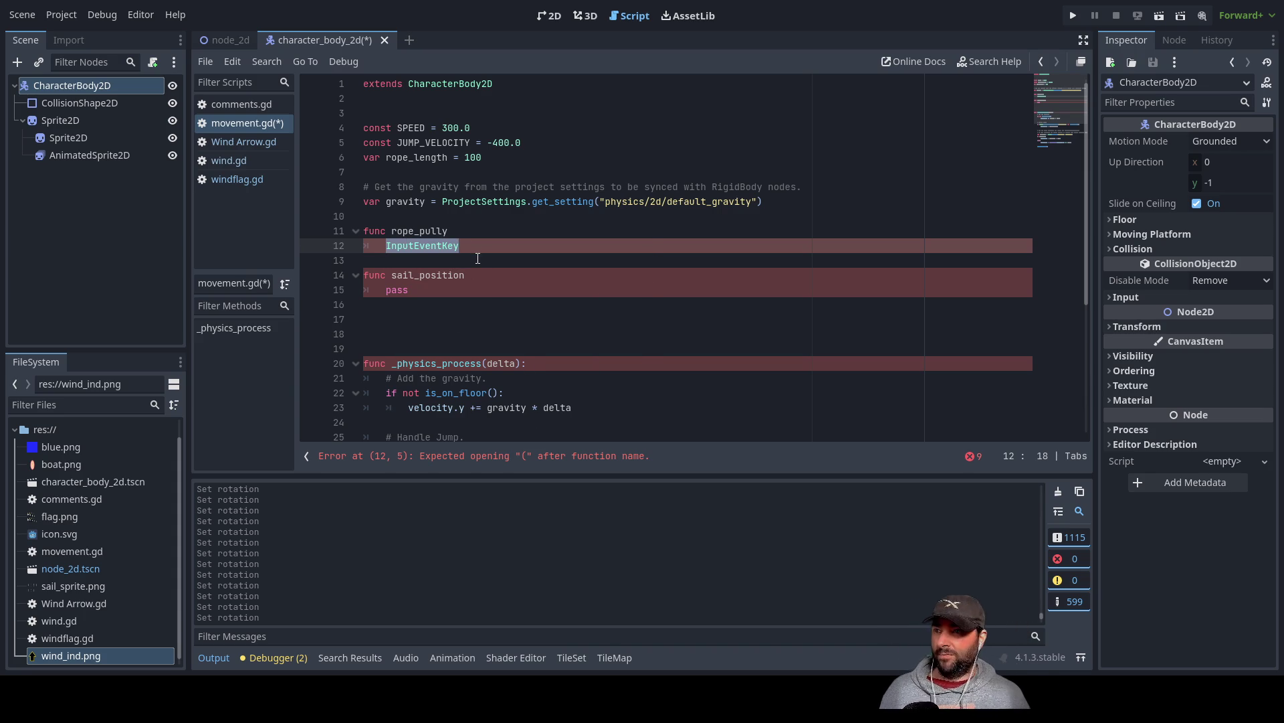
- Delete the InputEventKey line, leaving the rope_pully body empty
key("BackSpace")
key("BackSpace")
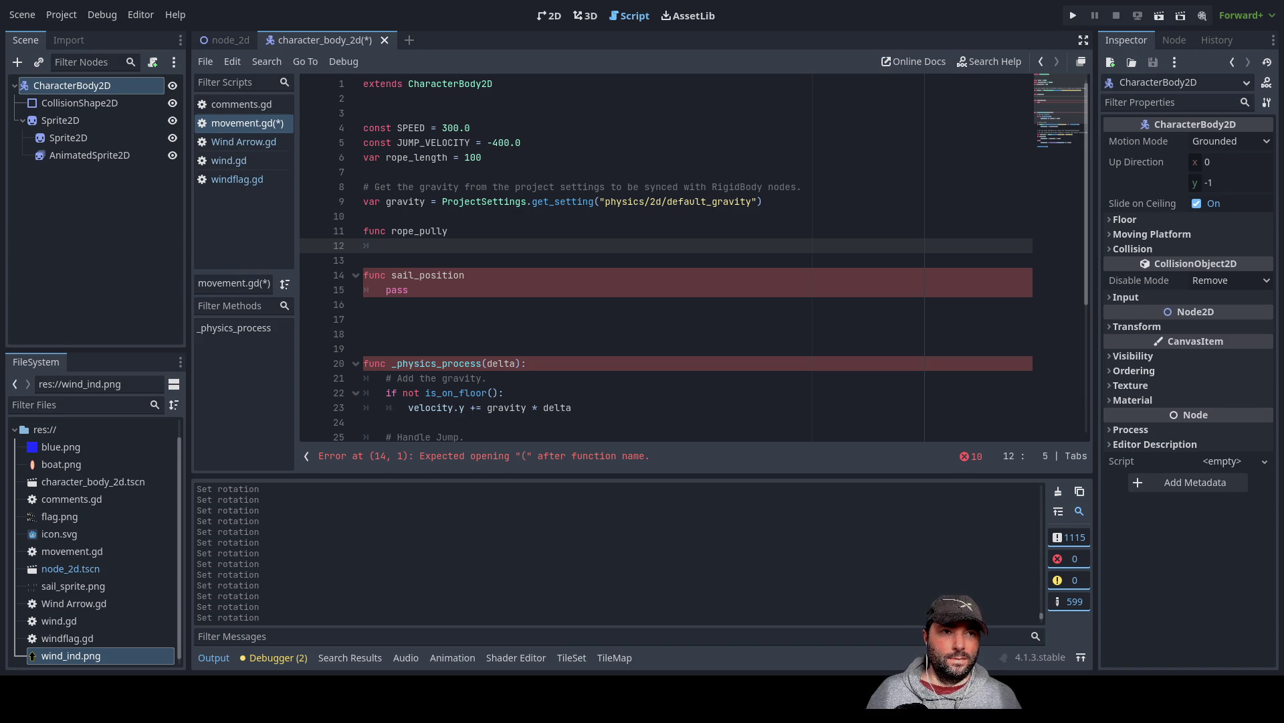
key("Down")
key("Down")
key("Down")
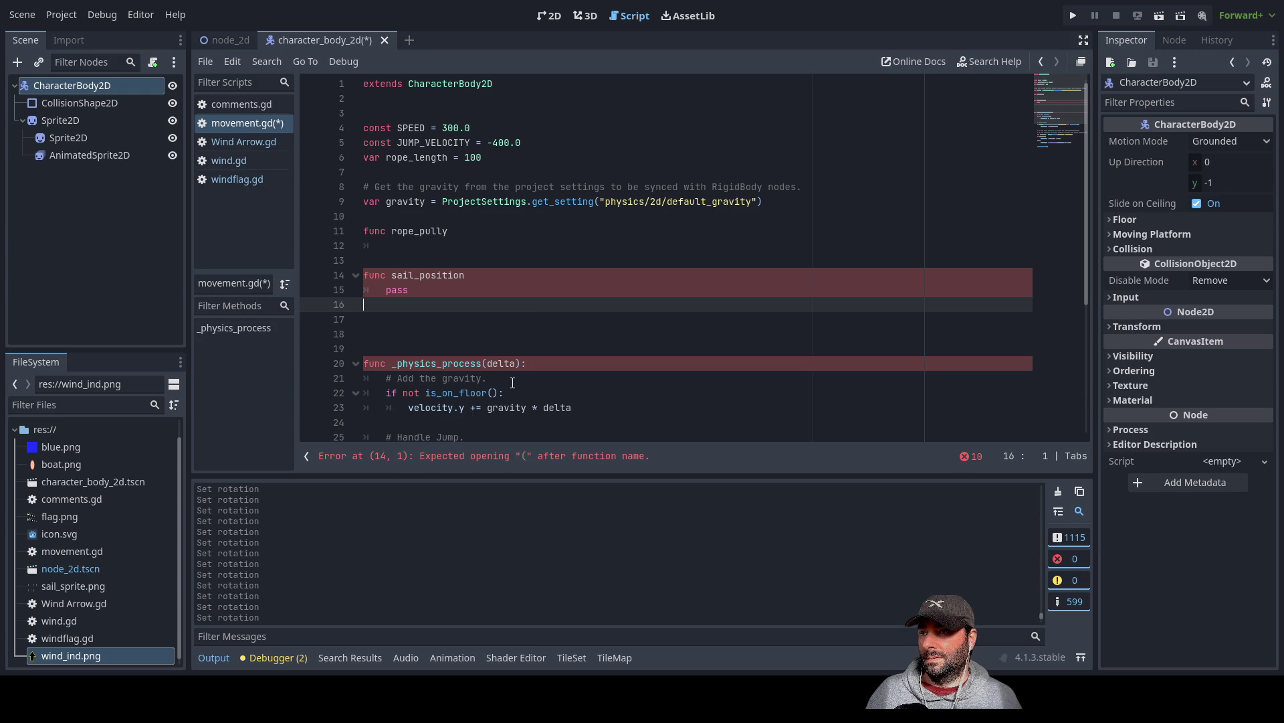
- Write if event.is_action_pressed("w") on line 12 and begin an indented line beneath it
left_click(438, 292)
key("Up")
key("Up")
key("Up")
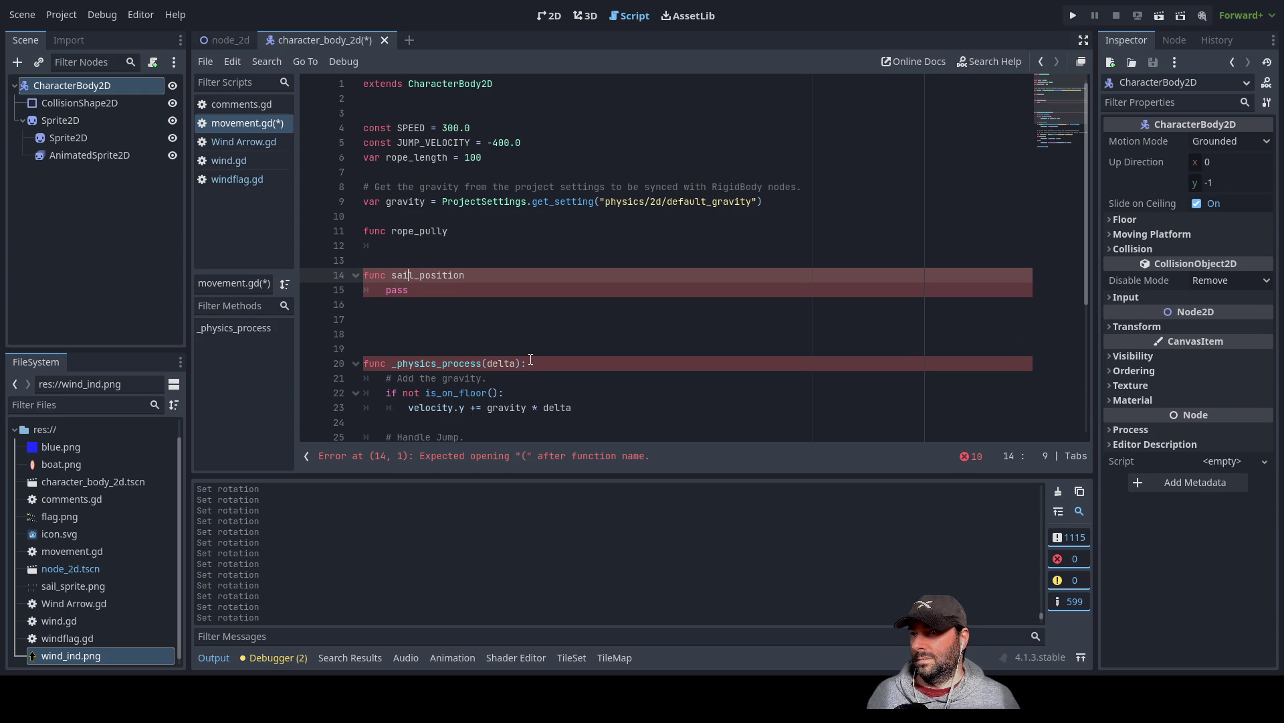
type("if ")
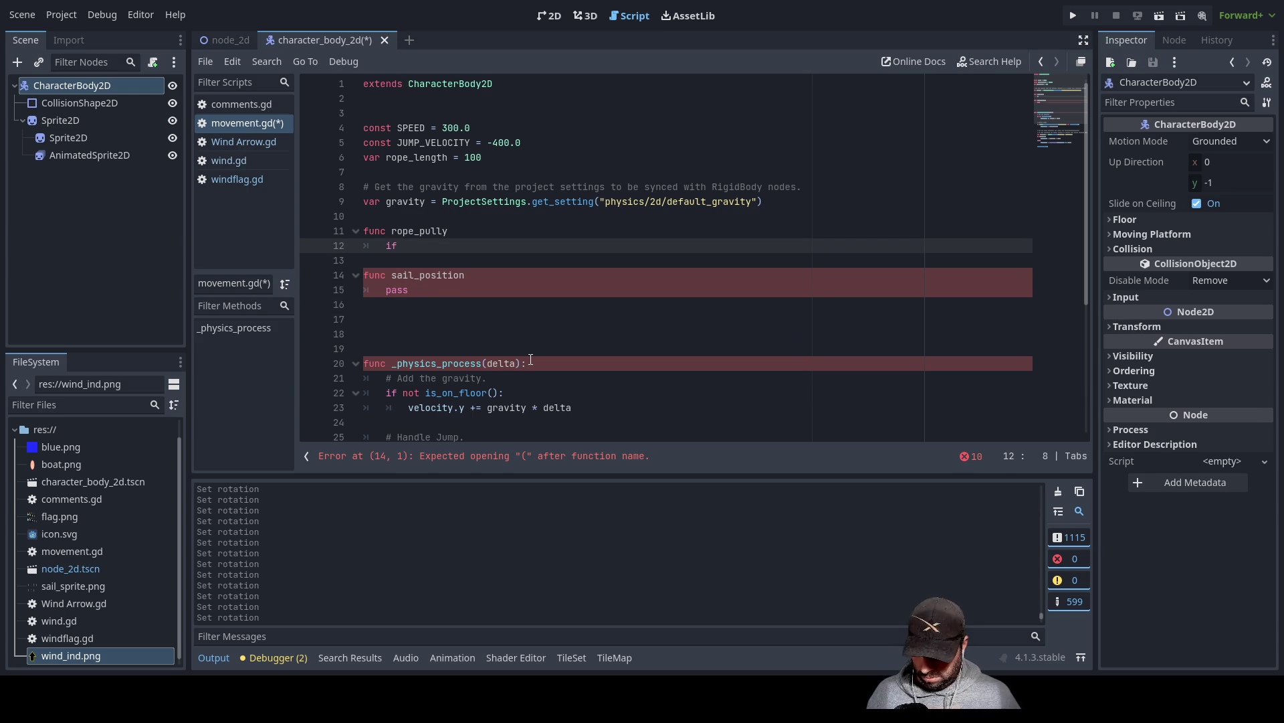
type("event.")
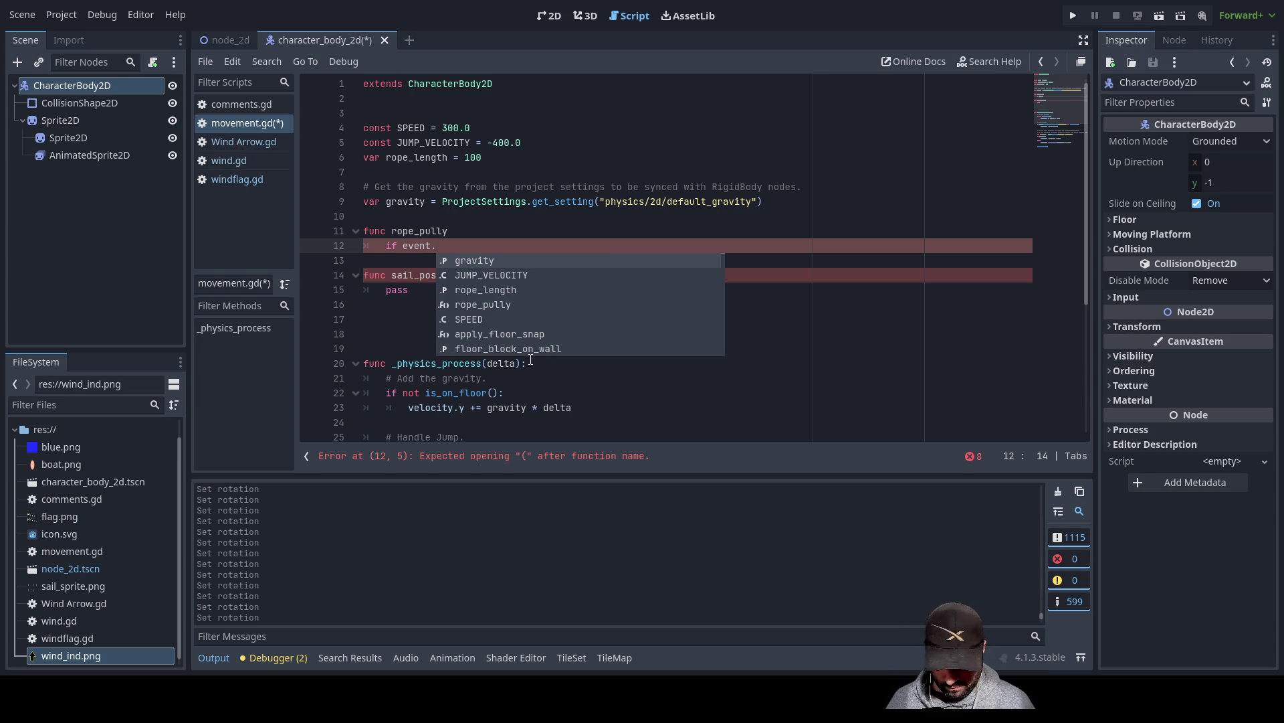
type("is_action")
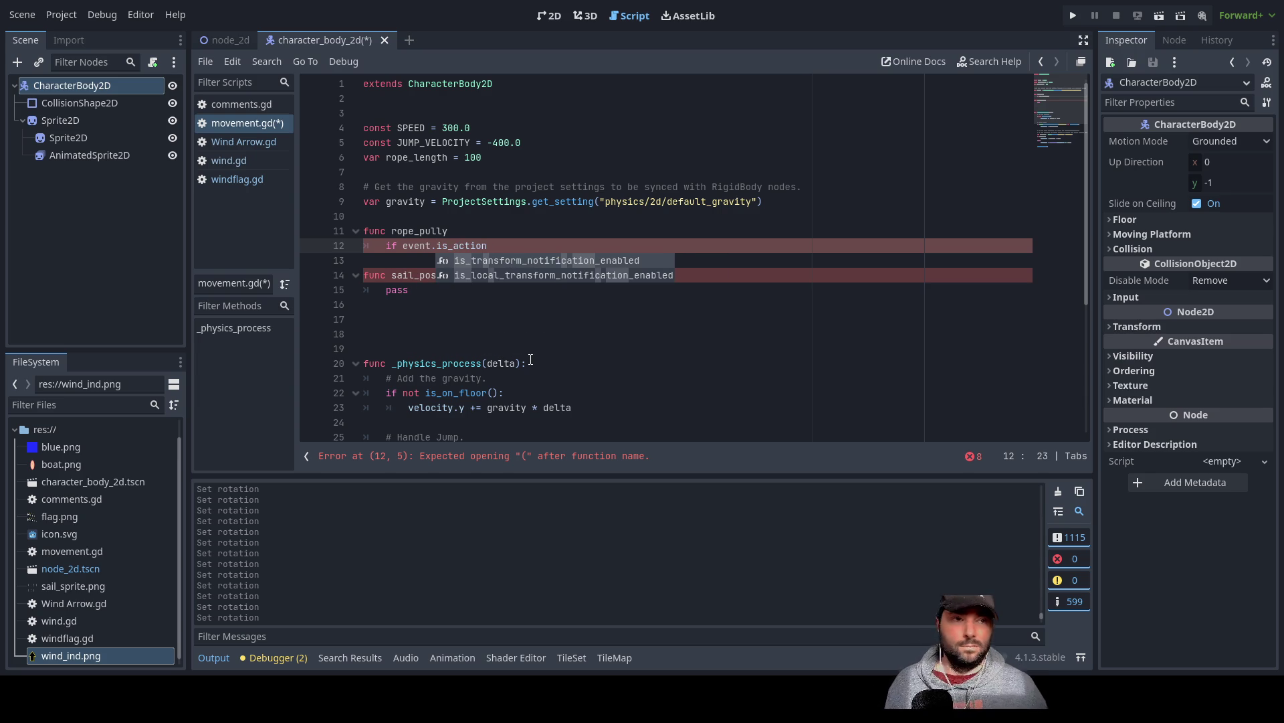
type("_pressed(\"w")
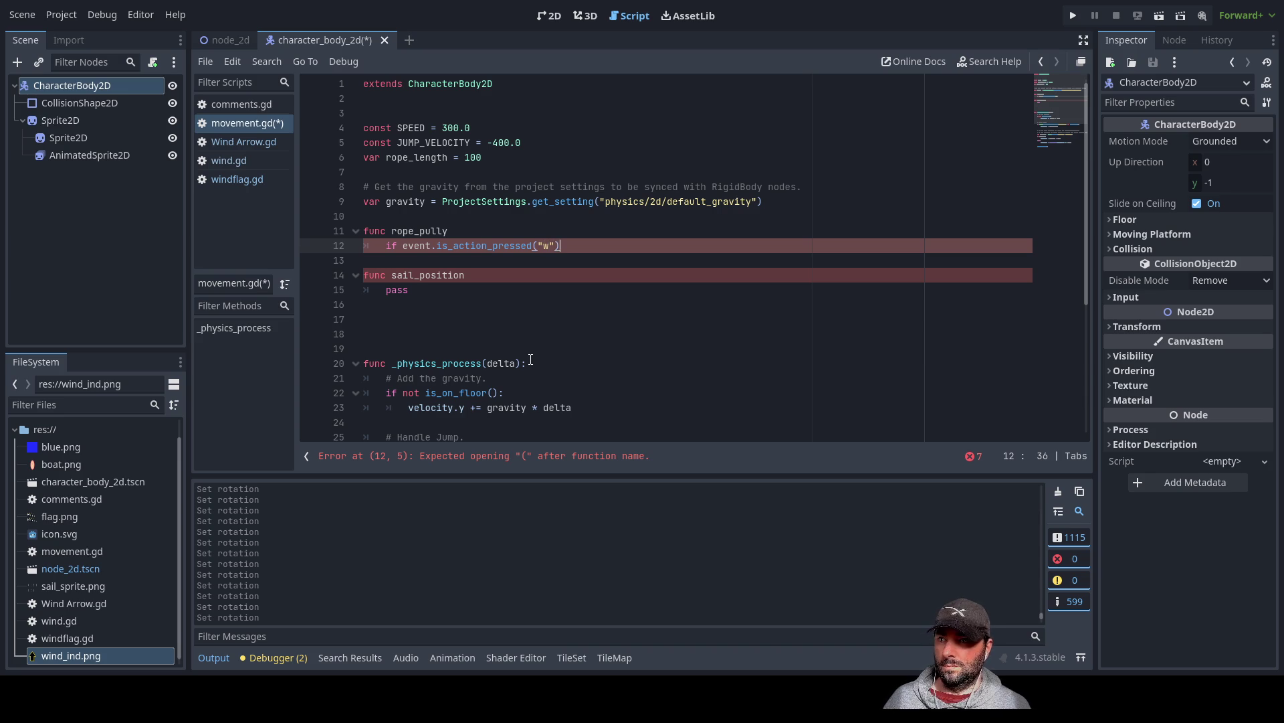
key("Return")
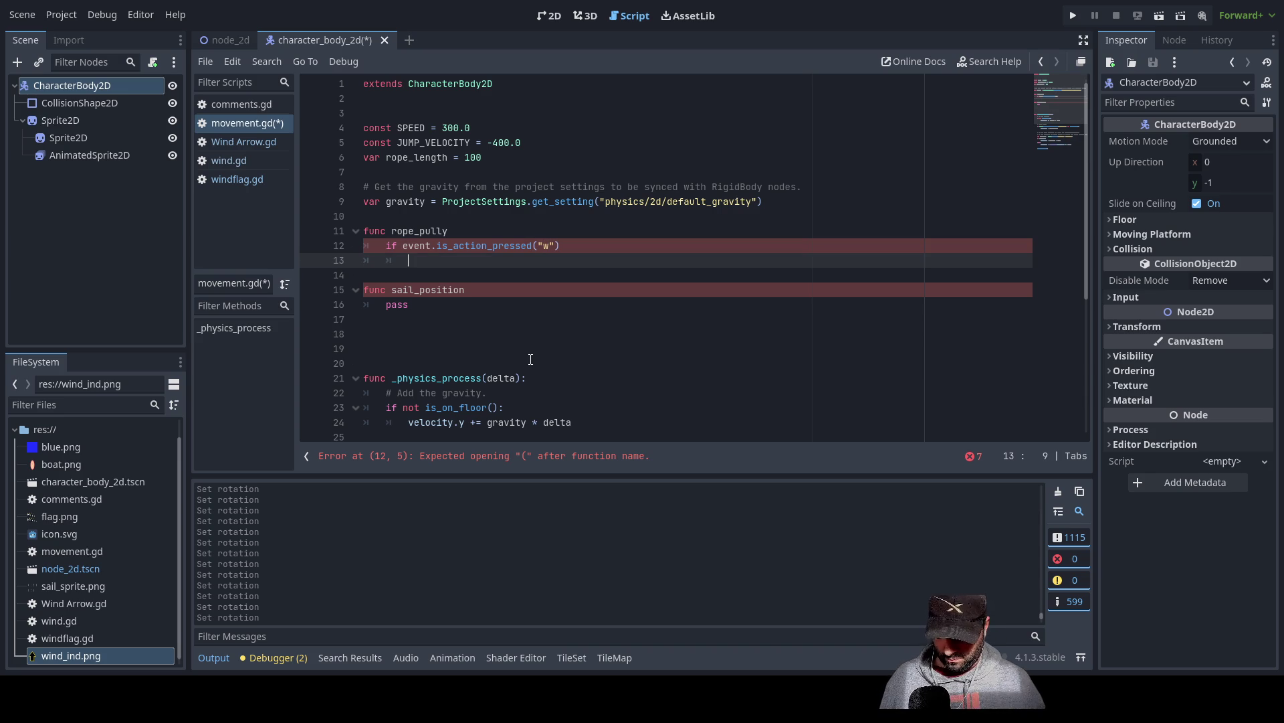
type("rope")
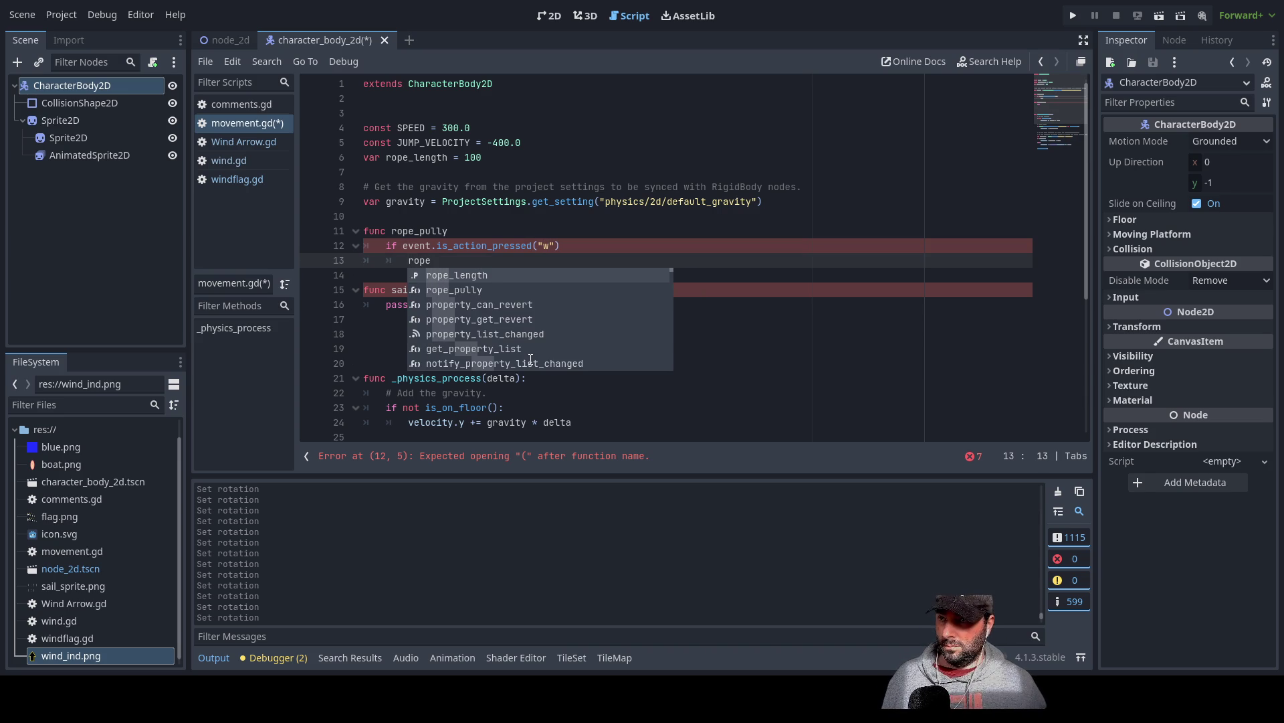
key("BackSpace")
key("BackSpace")
key("BackSpace")
key("BackSpace")
type("jum")
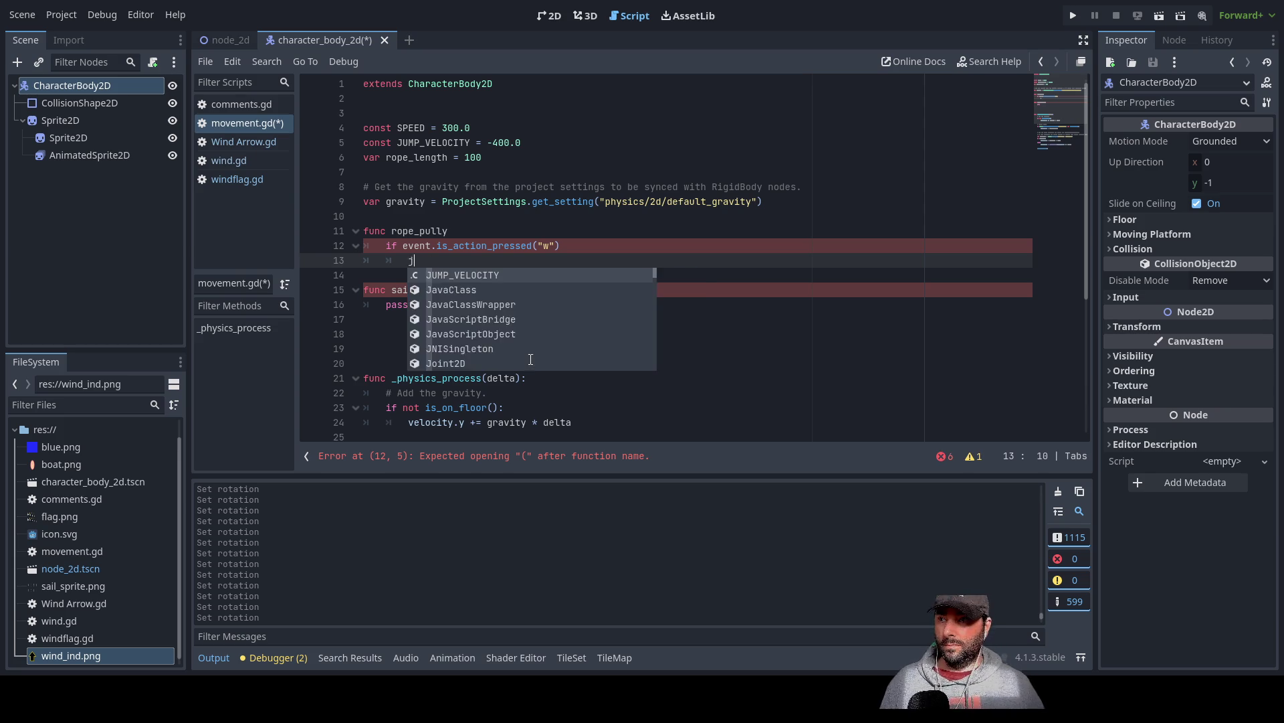
key("BackSpace")
key("BackSpace")
key("BackSpace")
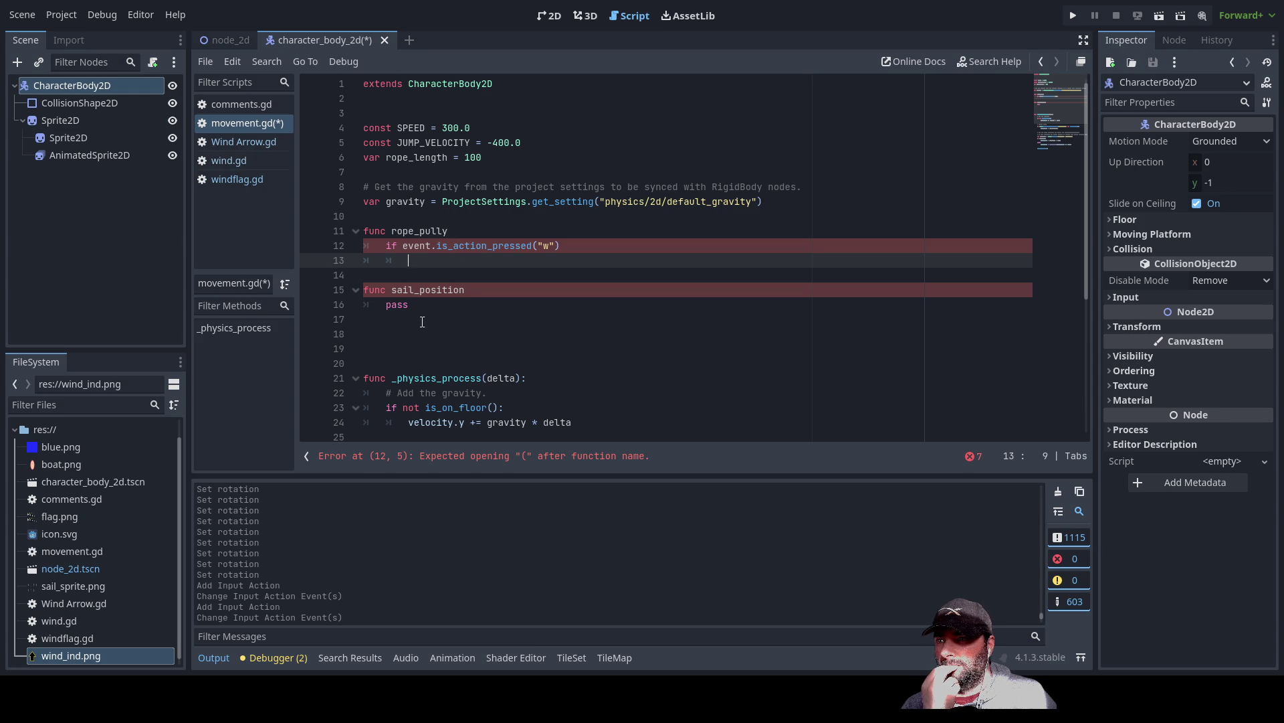
- Add the closing colon after is_action_pressed("w") on line 12 and start indented line 13
left_click(573, 249)
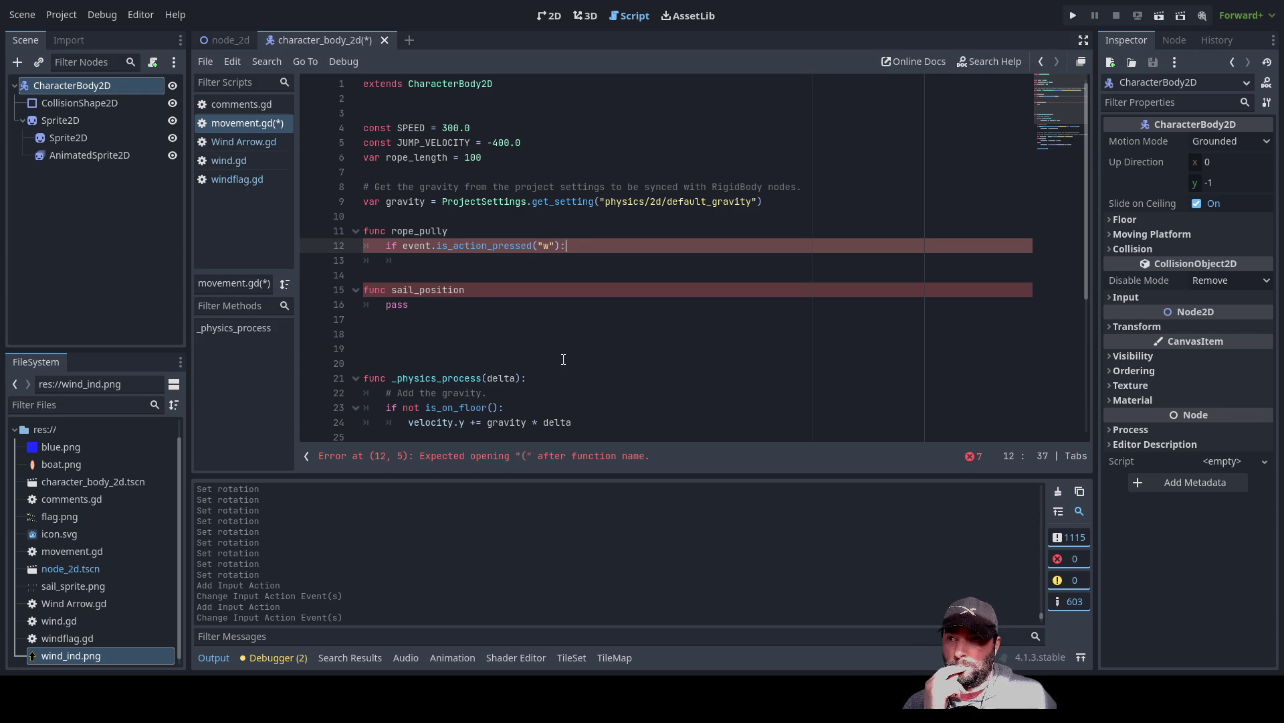
type(":")
key("Return")
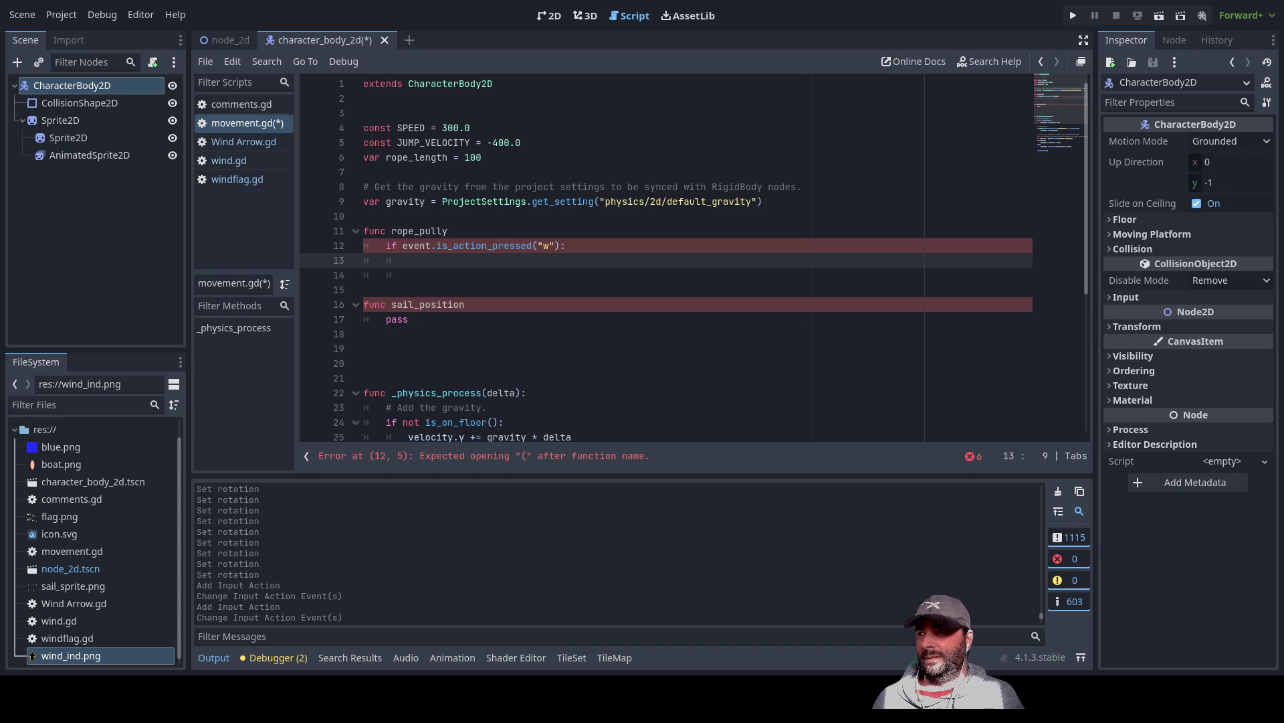
- Replace the old event.is_action_pressed condition with Input.is_action_pressed from autocomplete
double_click(479, 245)
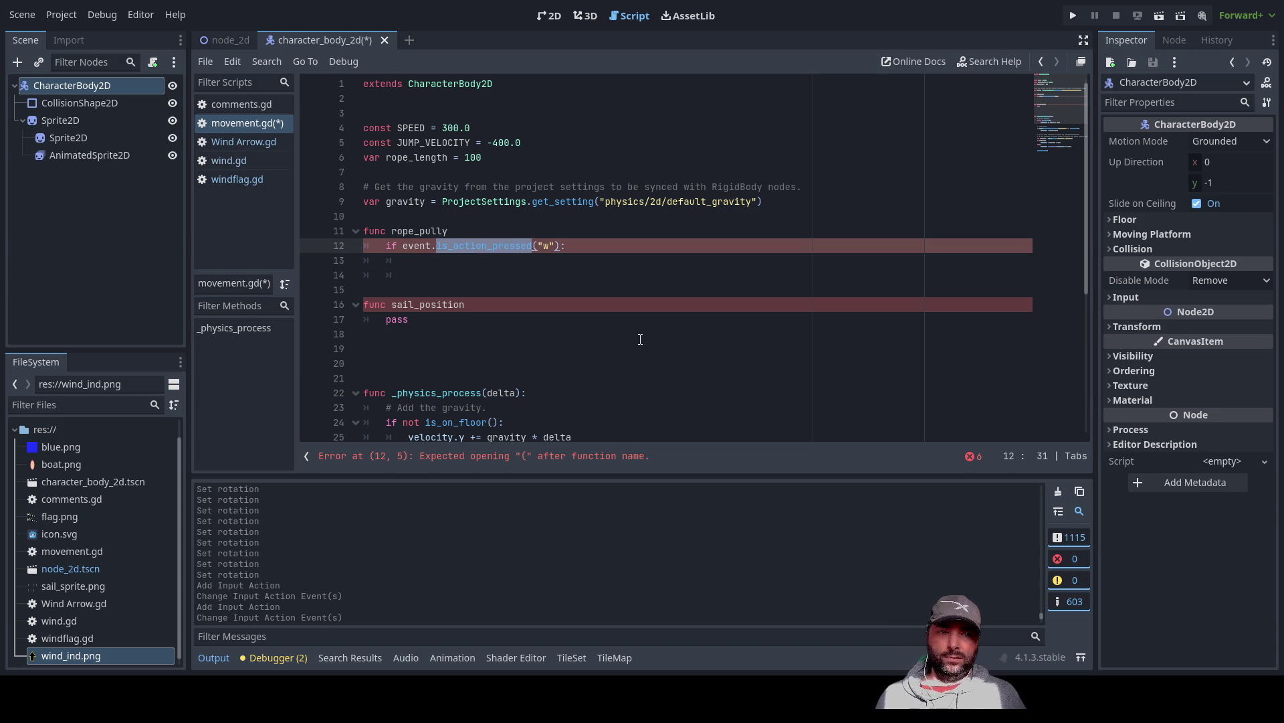
key("Left")
key("Left")
key("Left")
key("Left")
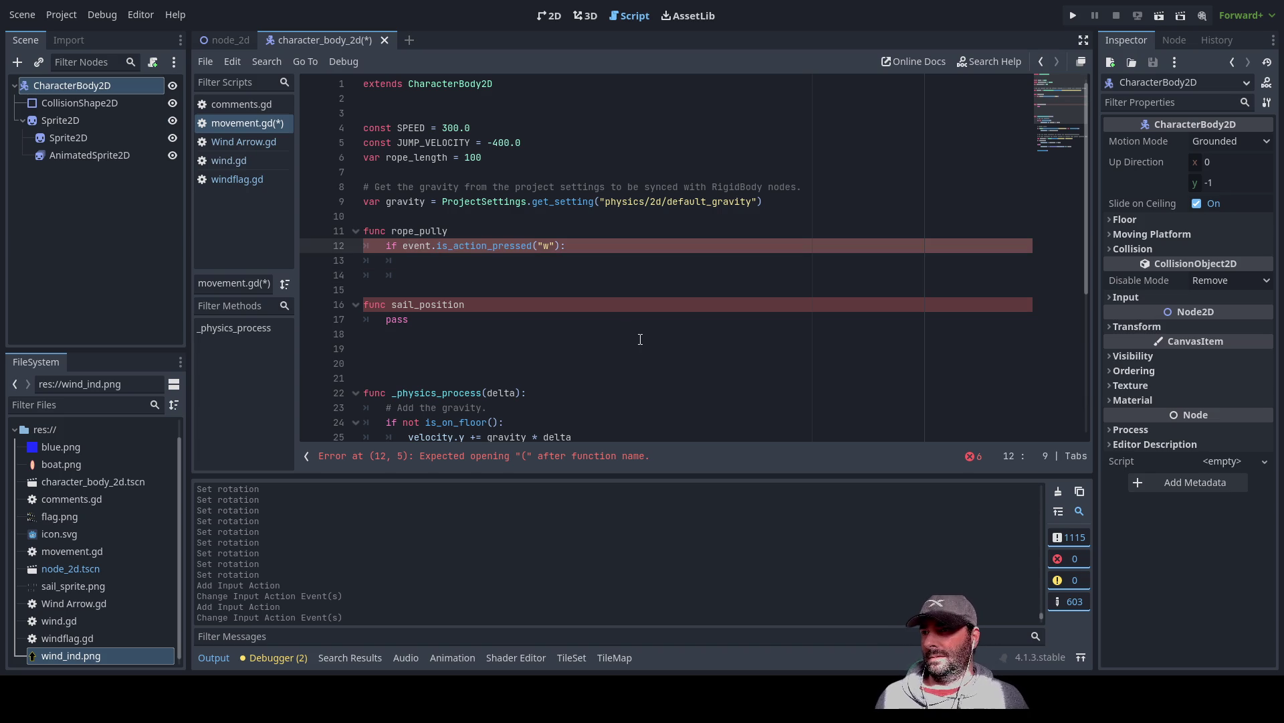
key("shift+Right")
key("shift+Right")
key("shift+Right")
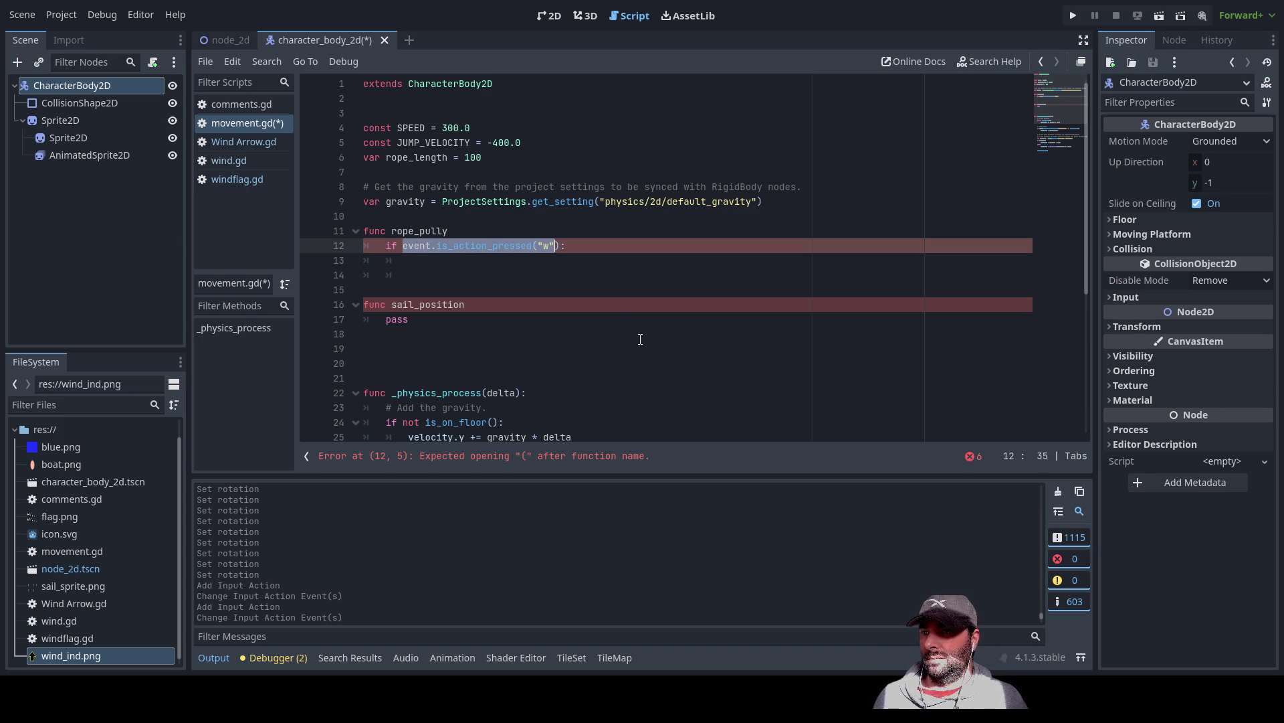
key("BackSpace")
key("BackSpace")
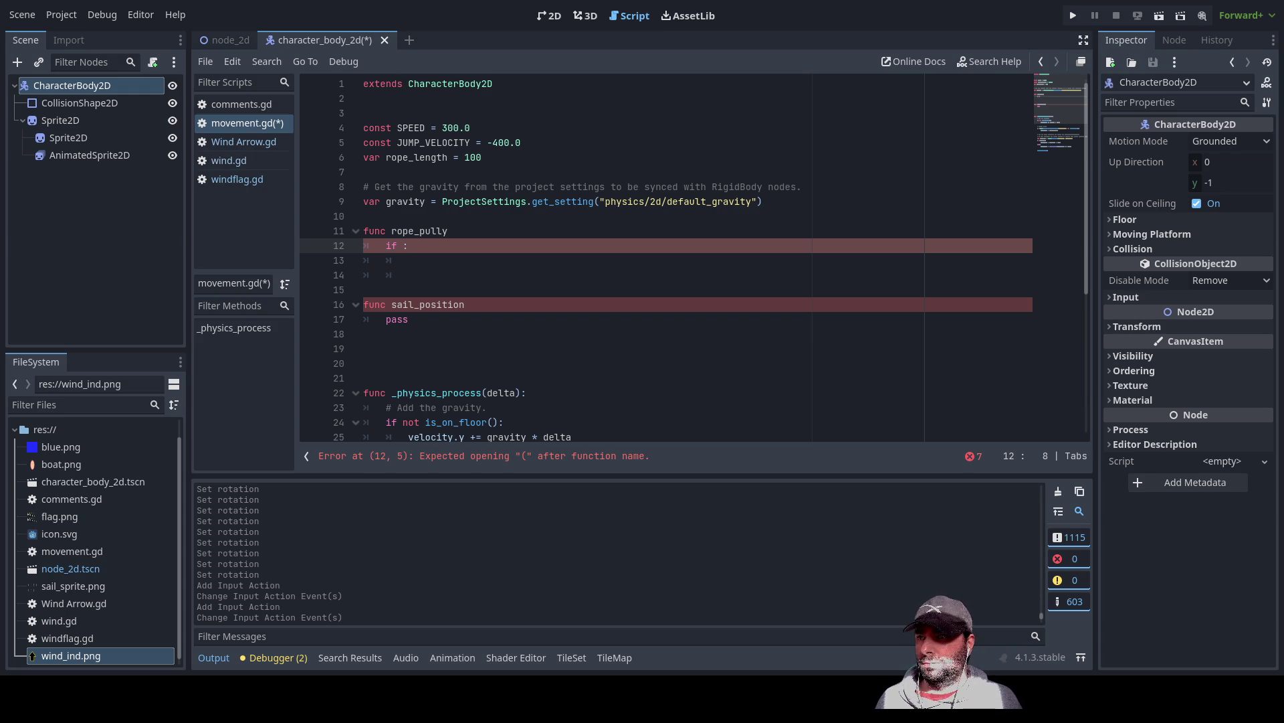
key("BackSpace")
type("Input")
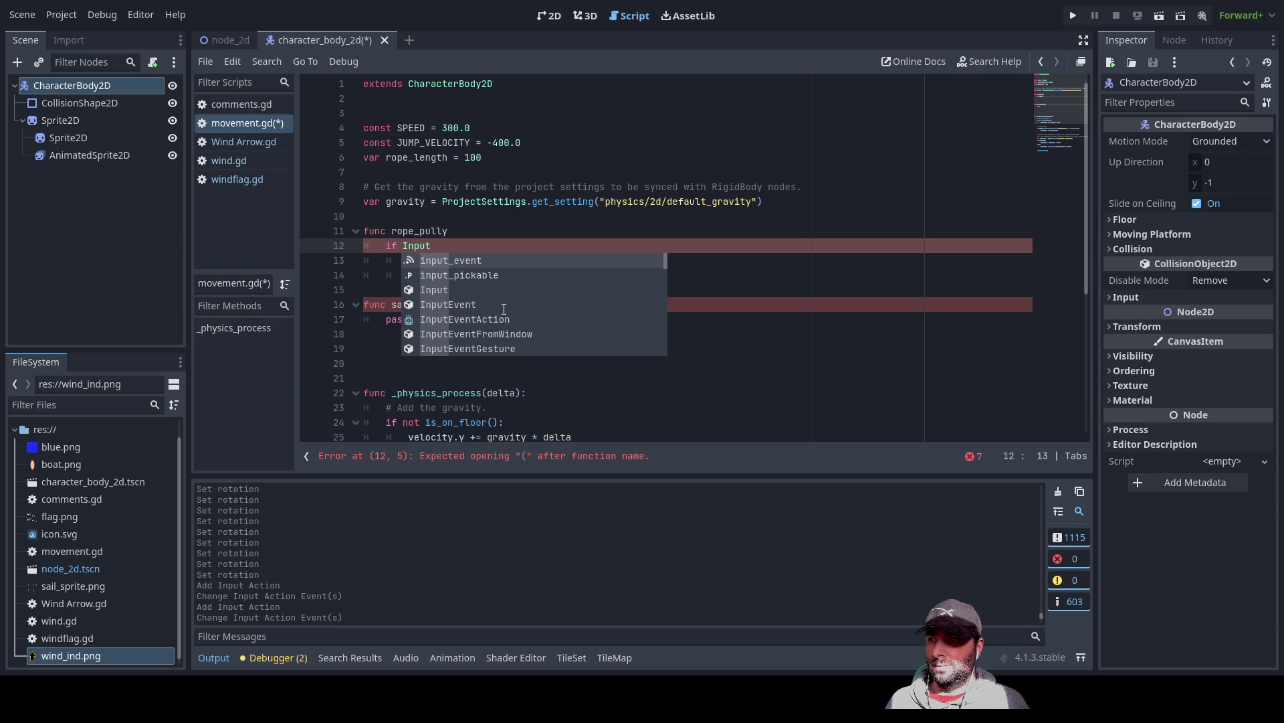
type(".")
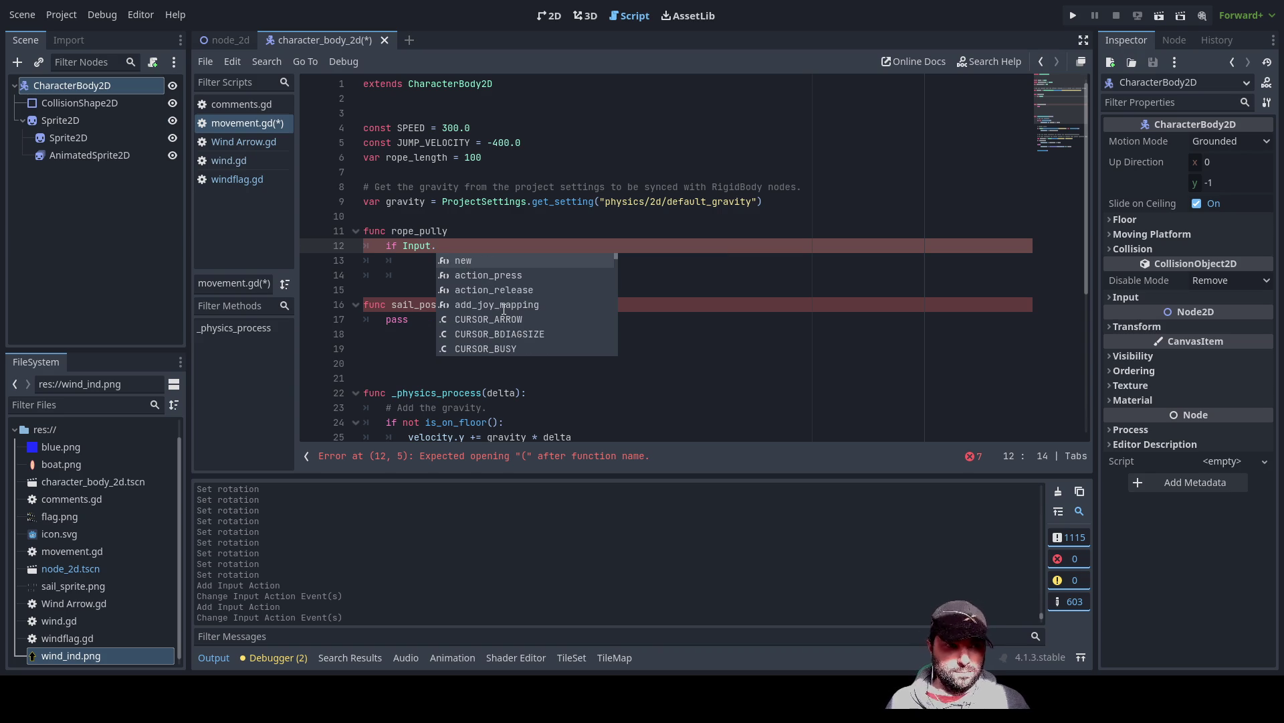
type("is")
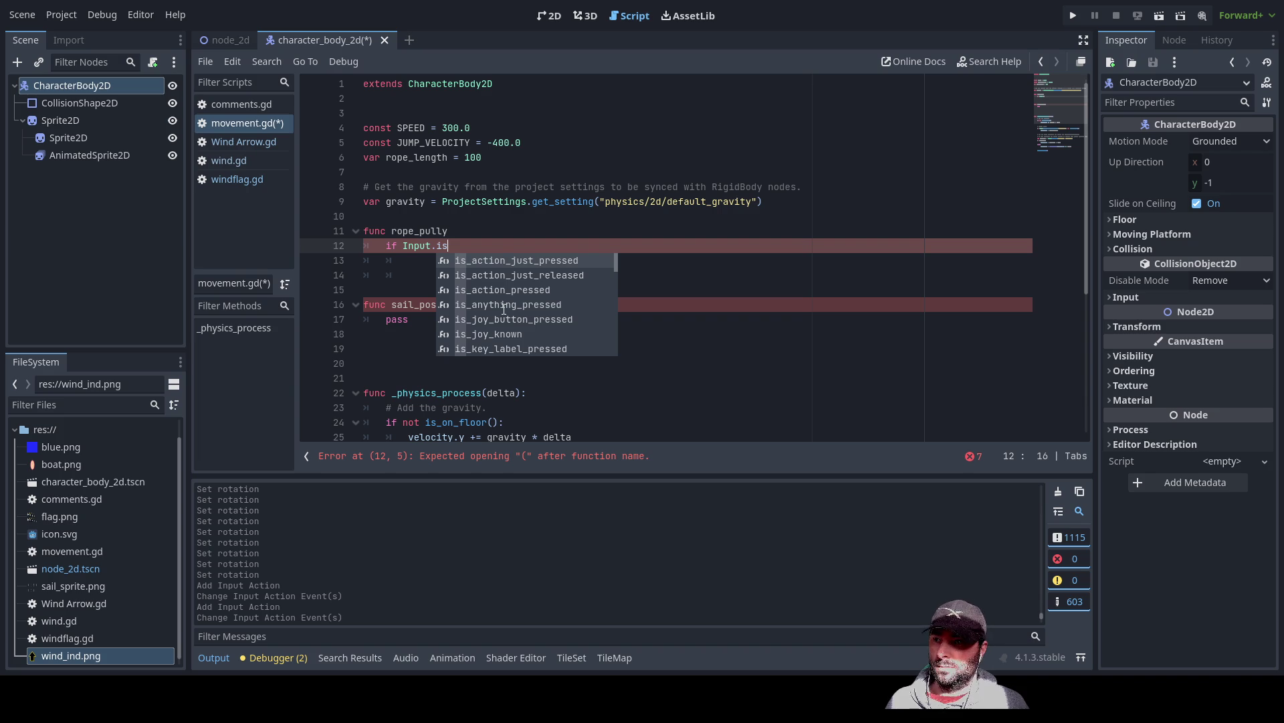
key("Down")
key("Down")
key("Return")
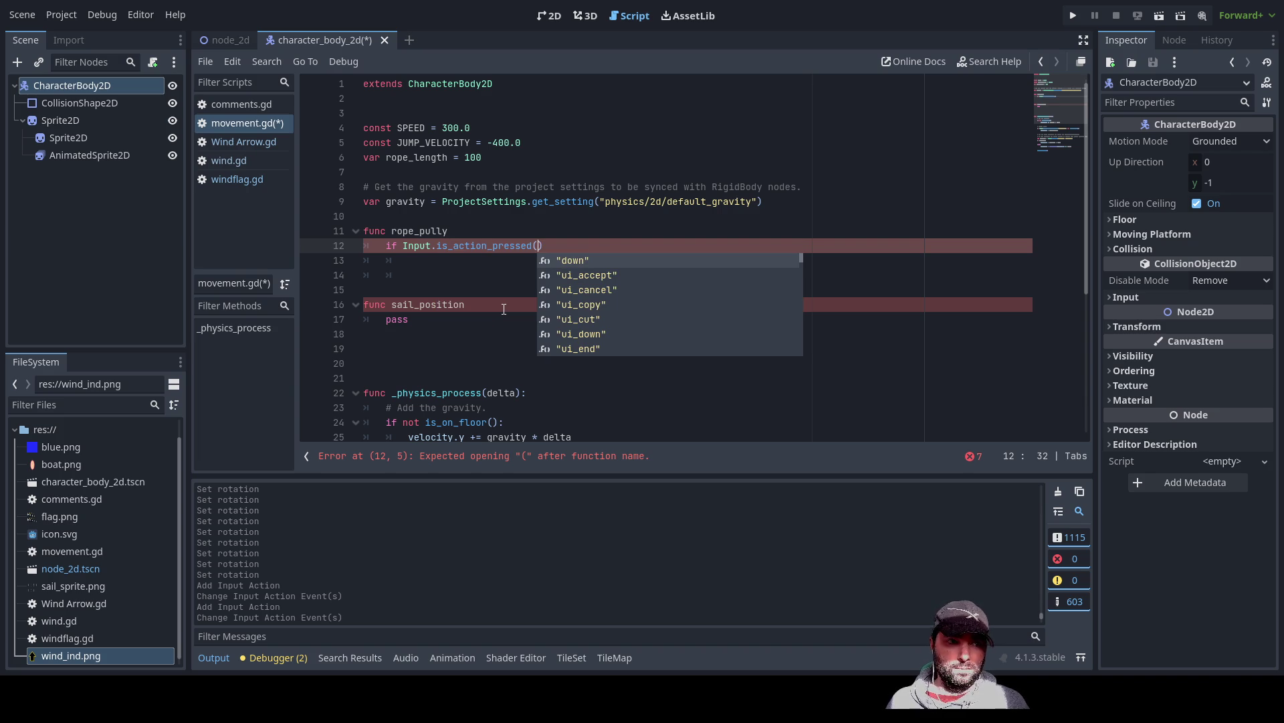
- Pass "up" as the action argument and start an indented empty body beneath the condition
key("Down")
key("Down")
key("Down")
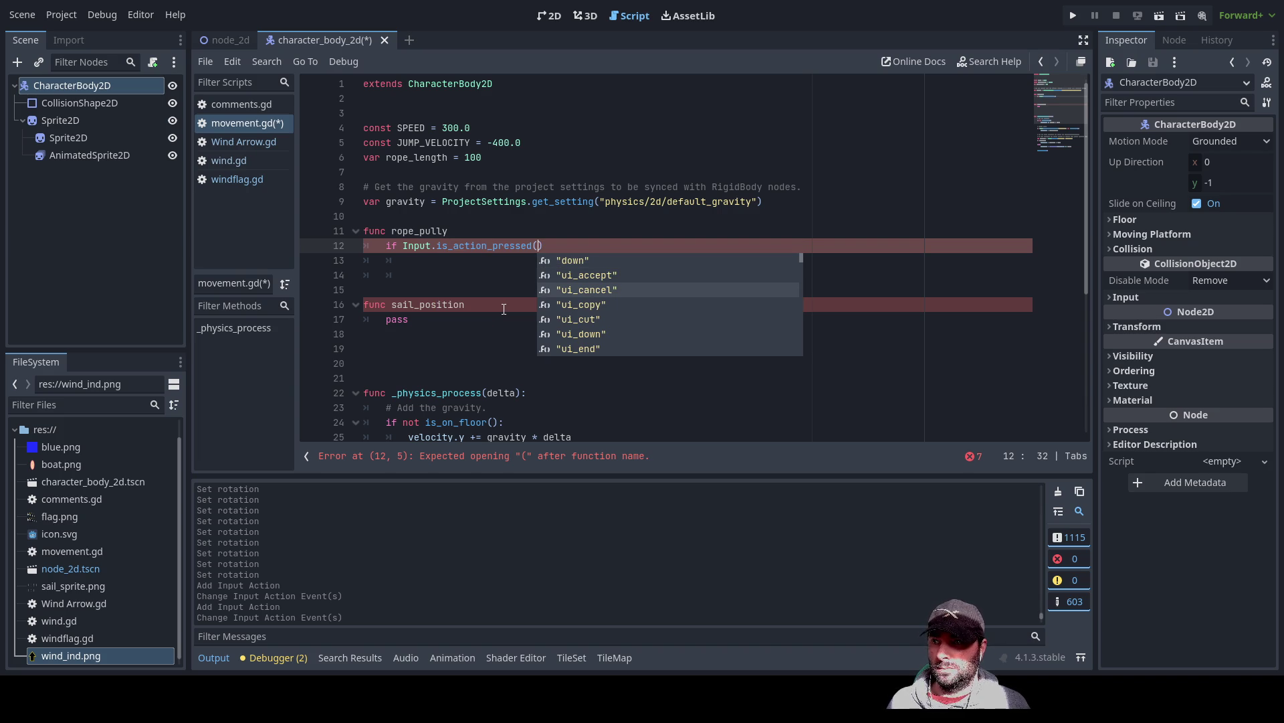
key("Up")
key("Up")
key("Up")
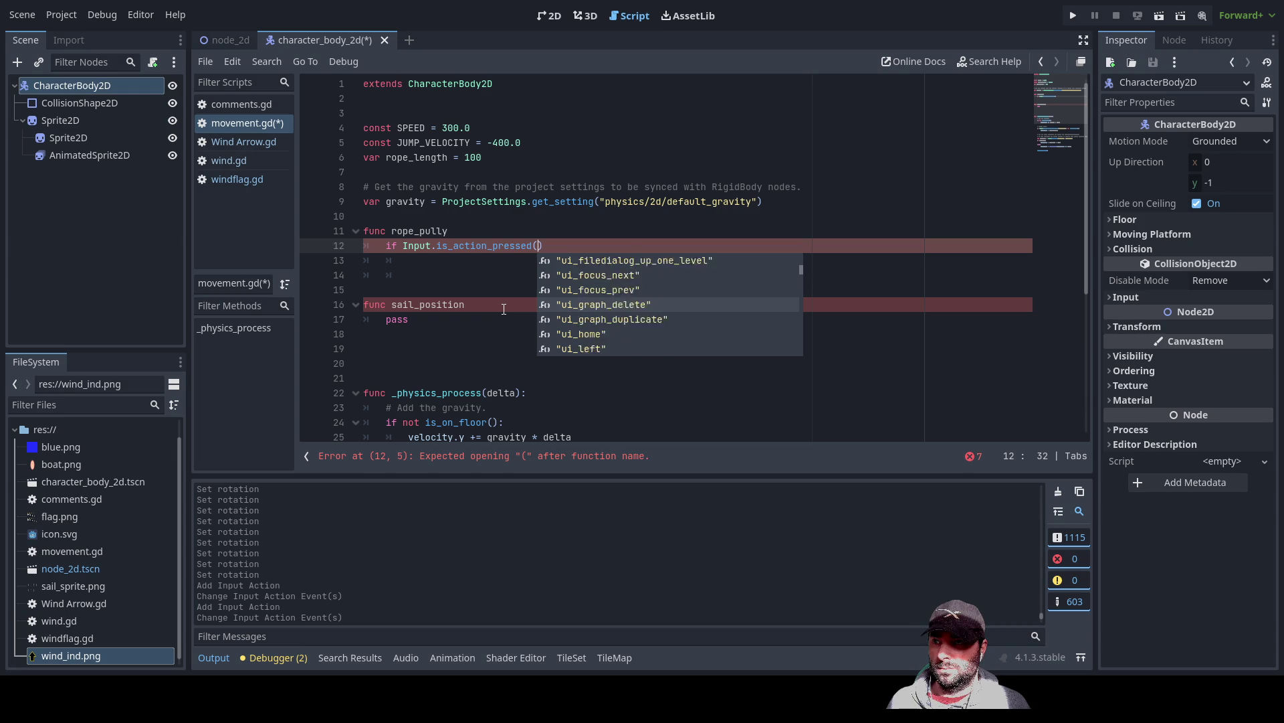
key("Up")
key("Up")
key("Up")
key("Down")
key("Down")
type("u")
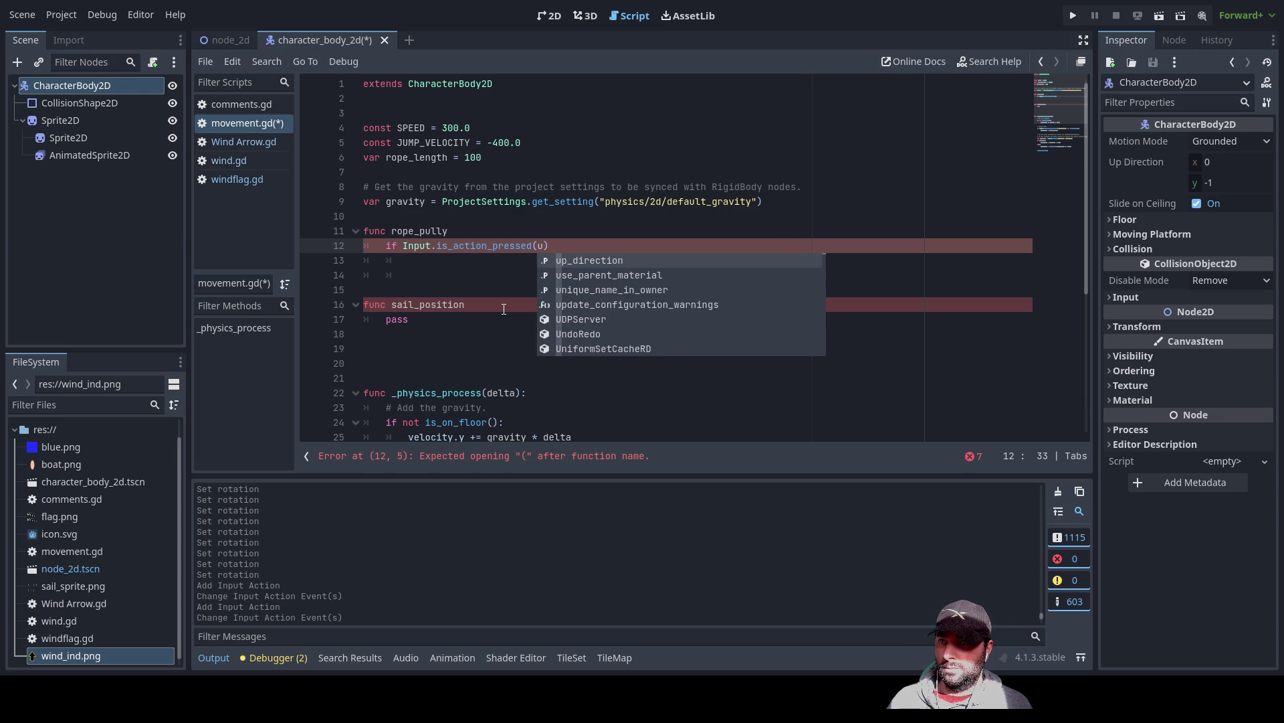
key("Down")
key("Up")
key("Up")
key("Up")
key("Up")
key("Down")
key("Down")
key("Down")
key("Down")
key("Down")
key("Down")
key("Up")
key("Up")
key("Up")
key("Up")
key("Up")
key("BackSpace")
key("Escape")
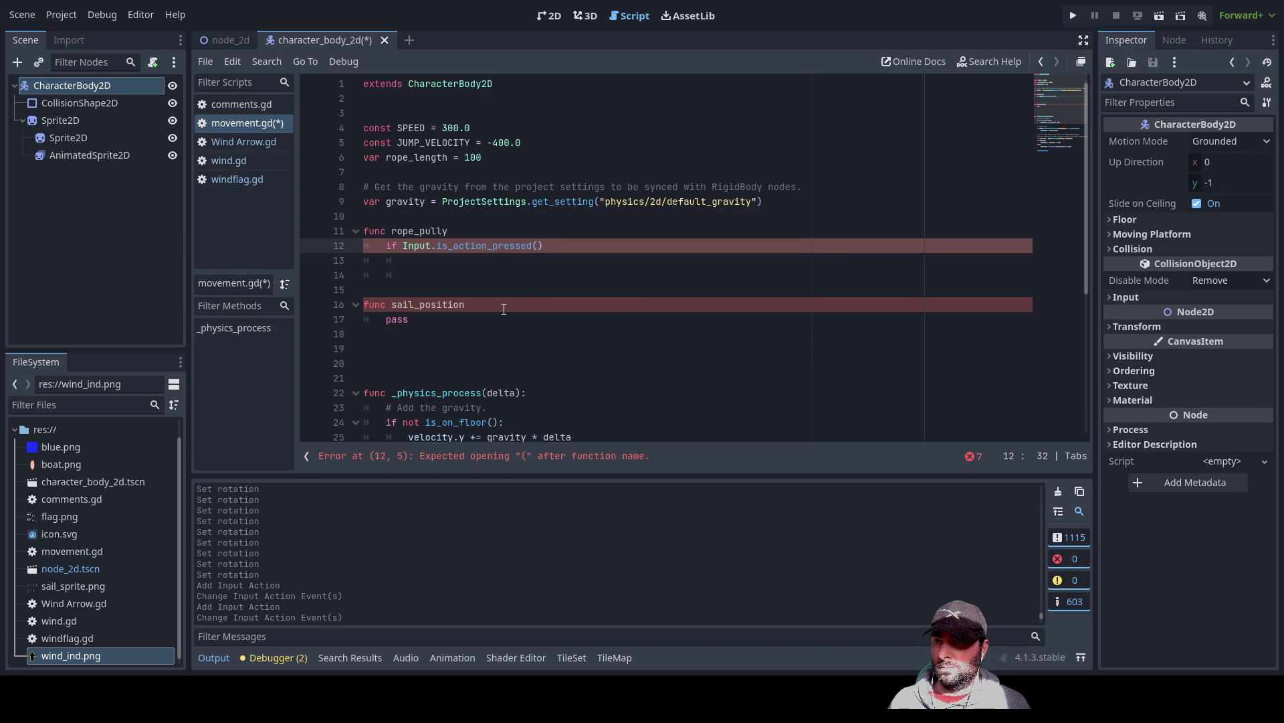
type("\"")
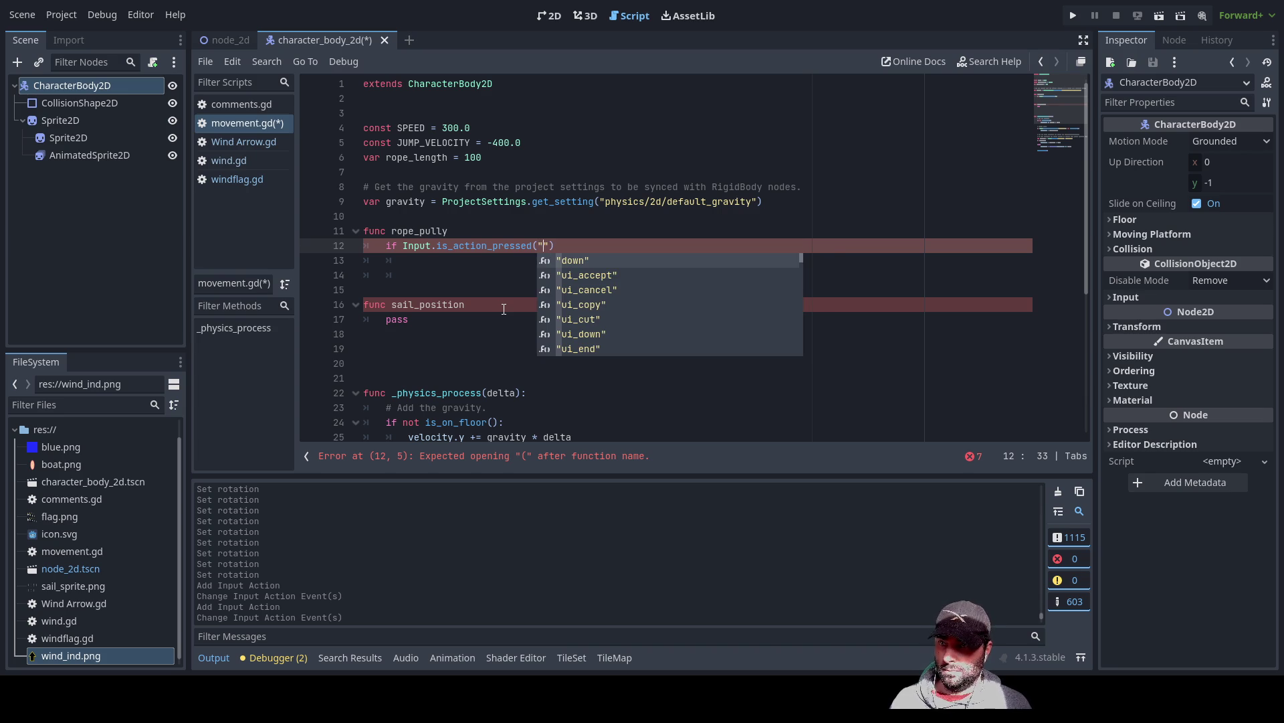
type("up")
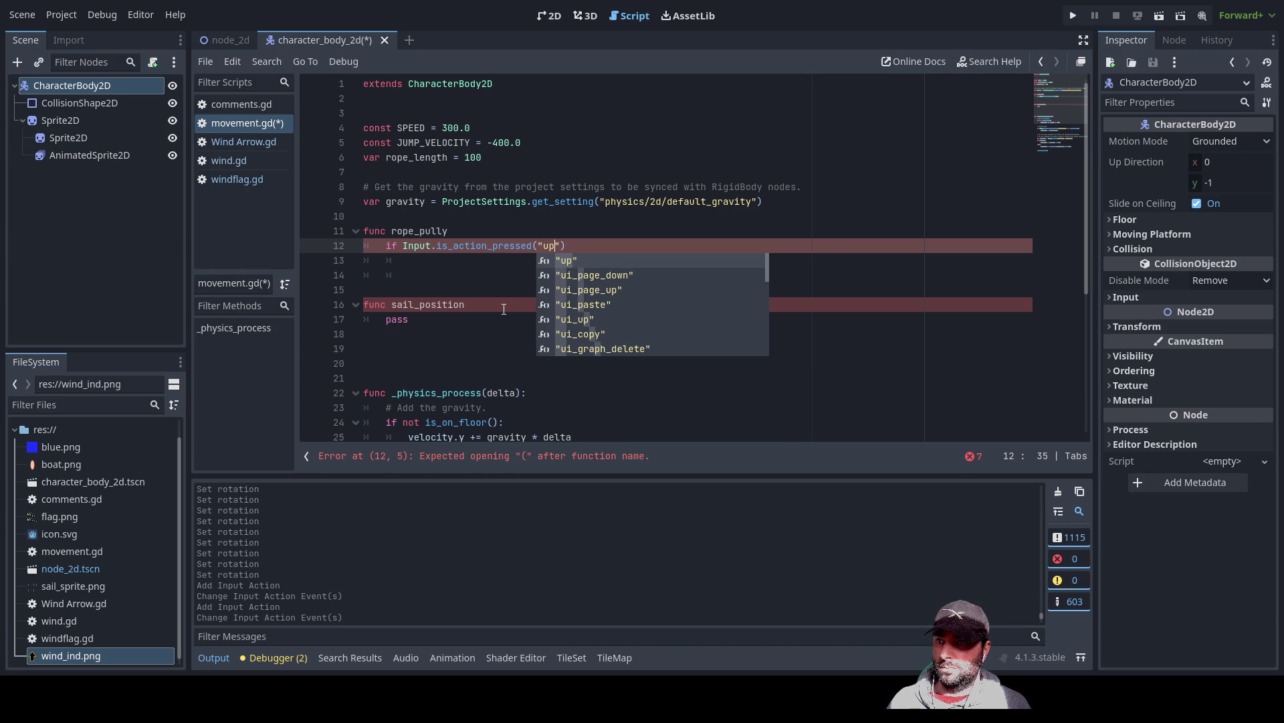
key("Return")
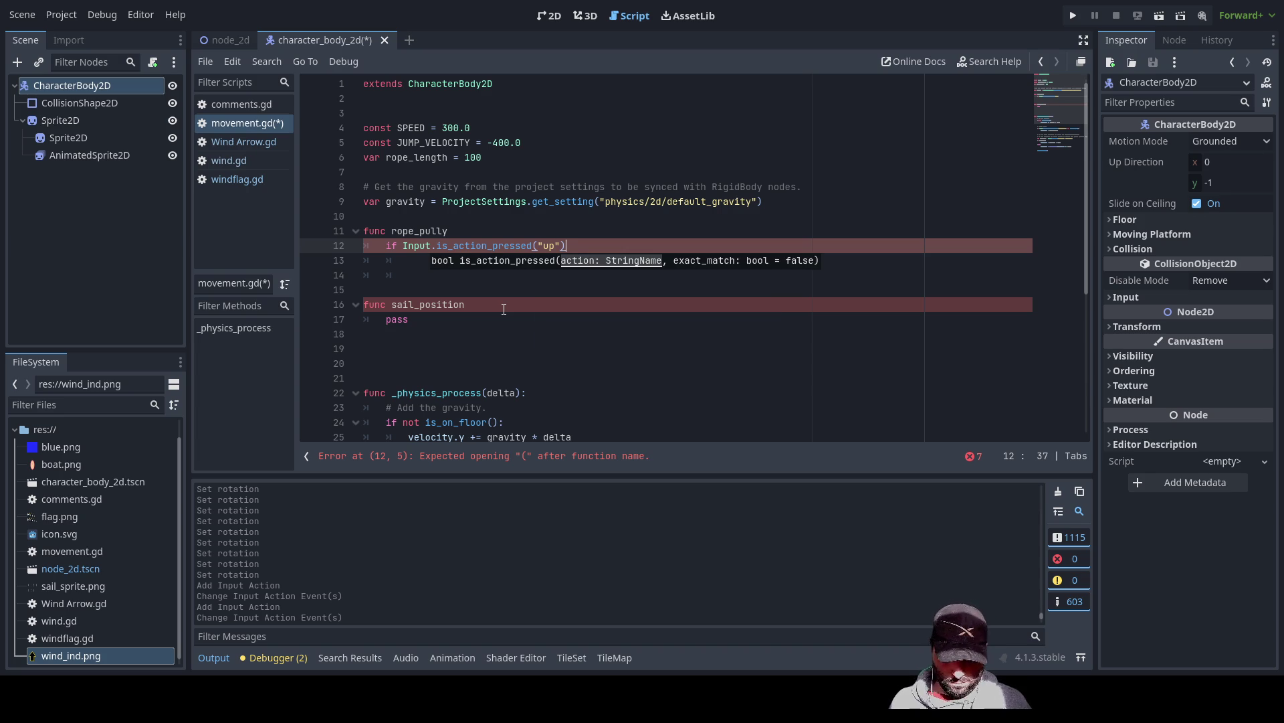
type(":")
key("Return")
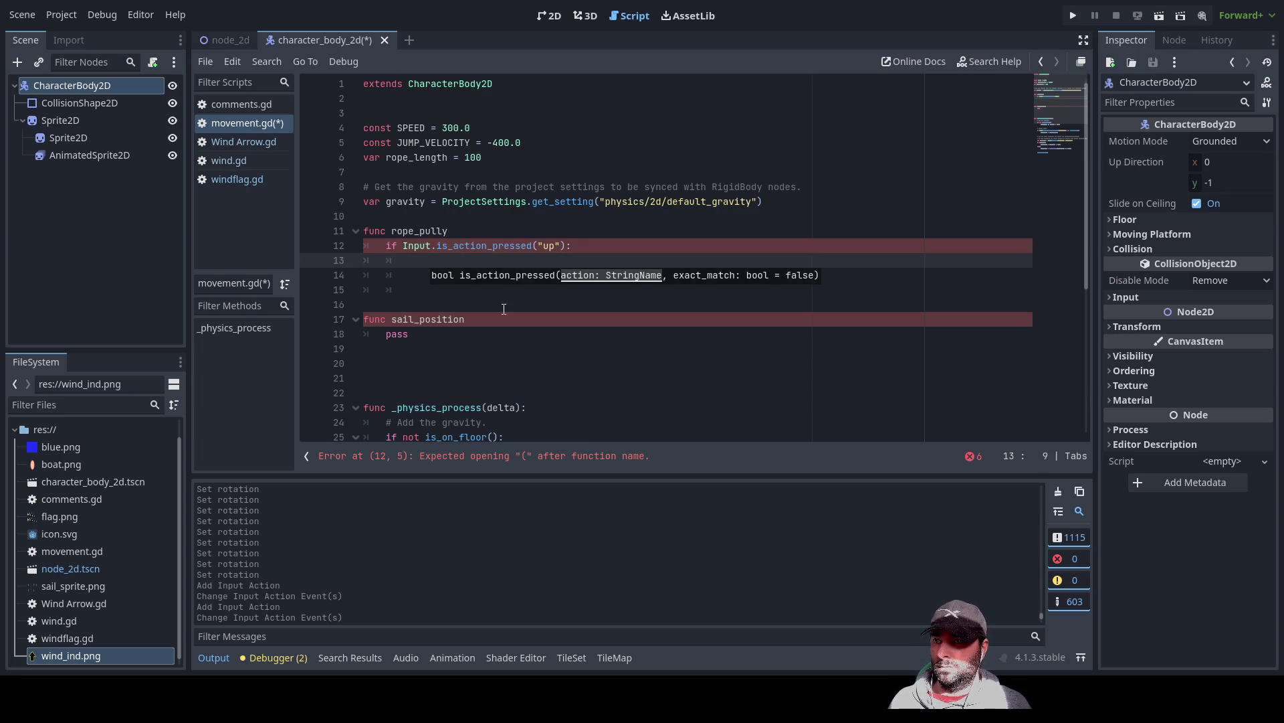
left_click(523, 320)
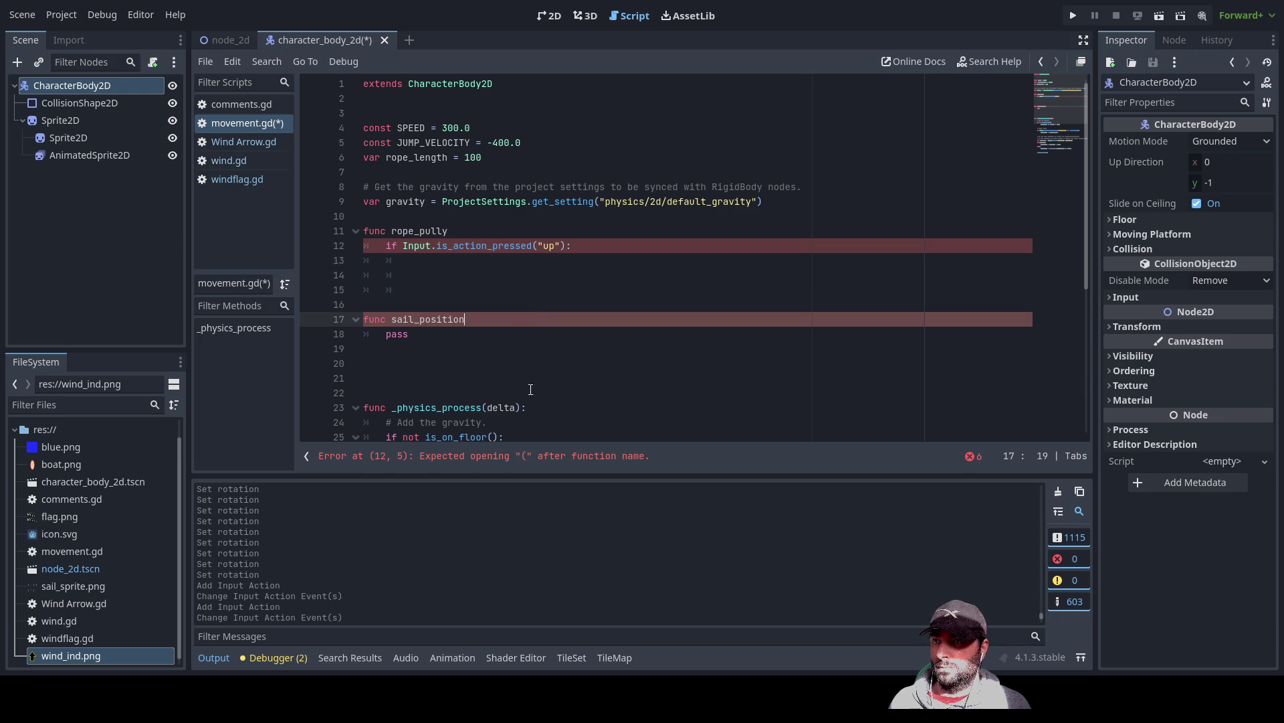
- Under the up check, write rope_length = rope_length +0.1, then outdent the following line
key("Up")
key("Up")
key("Up")
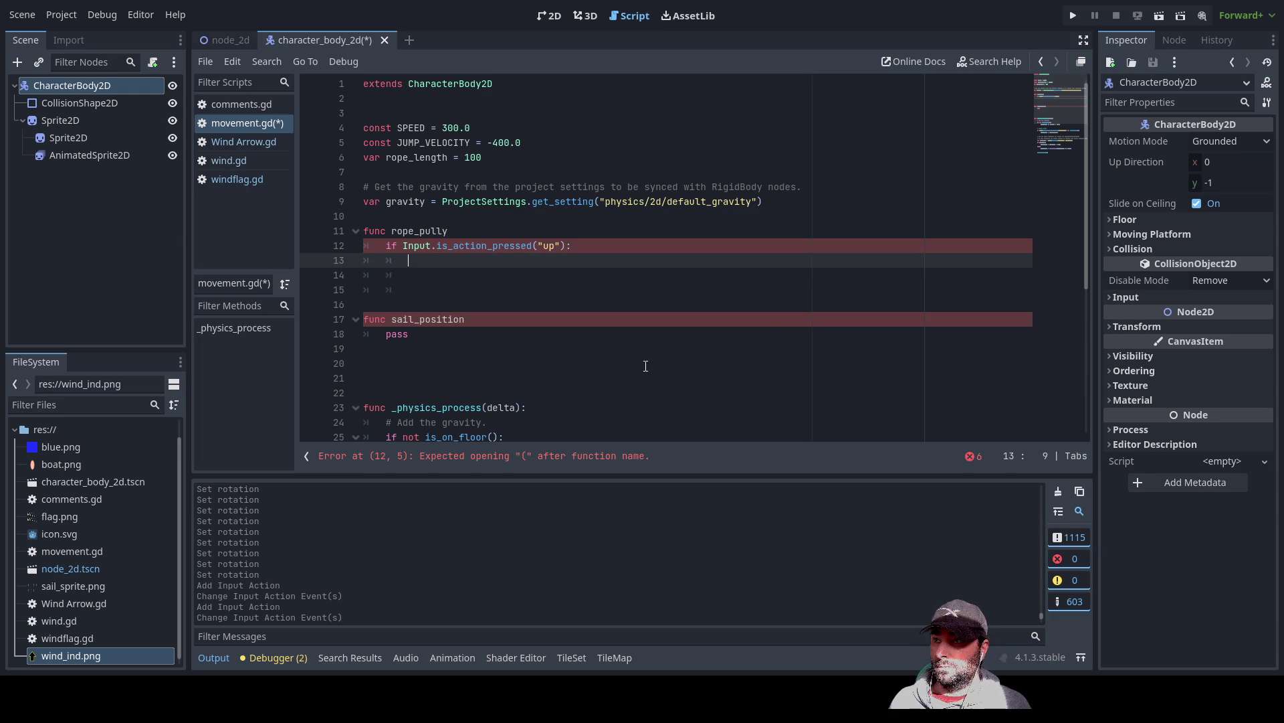
left_click_drag(389, 158, 409, 160)
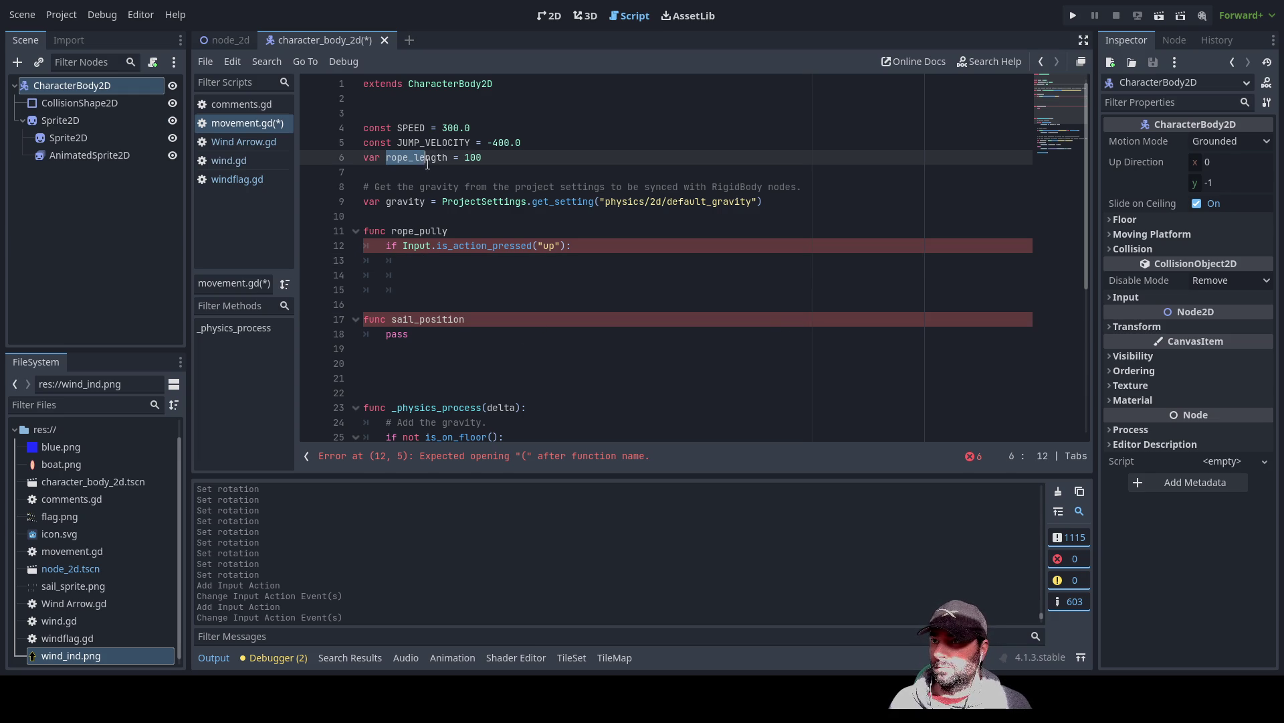
left_click(422, 261)
type("rope_length = rope_length =")
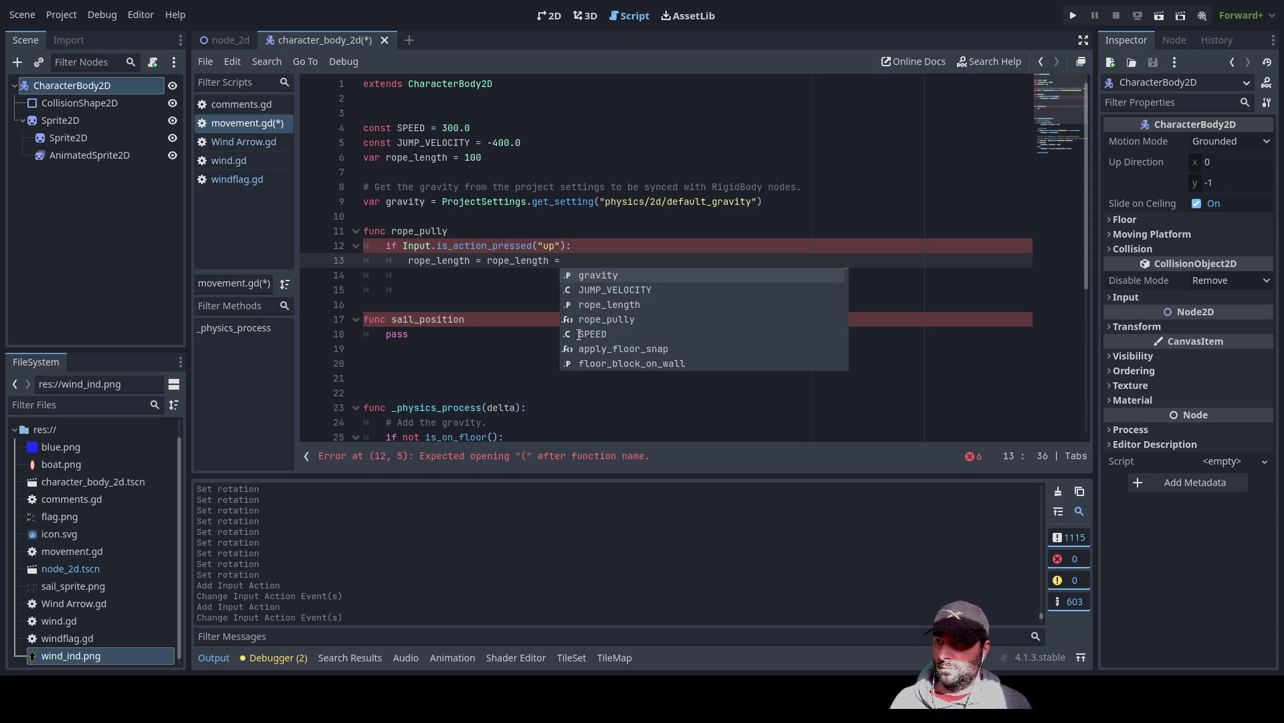
key("BackSpace")
type("+")
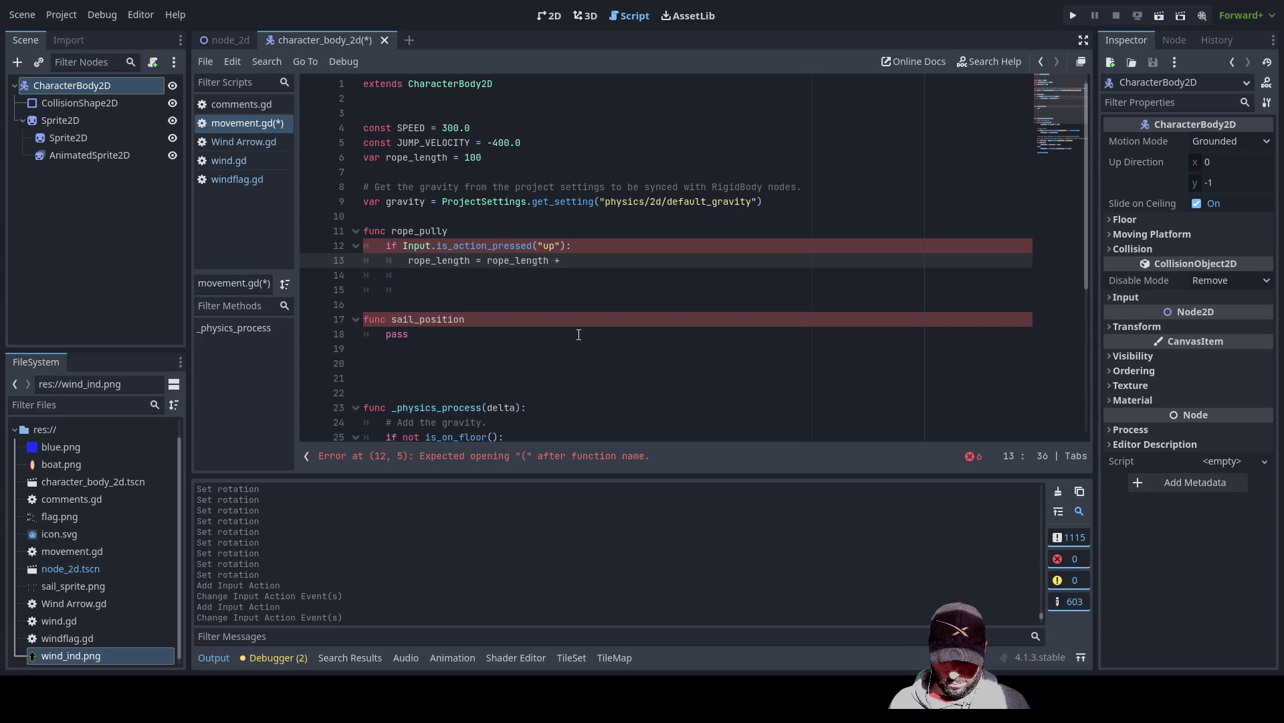
type("0.1")
key("Return")
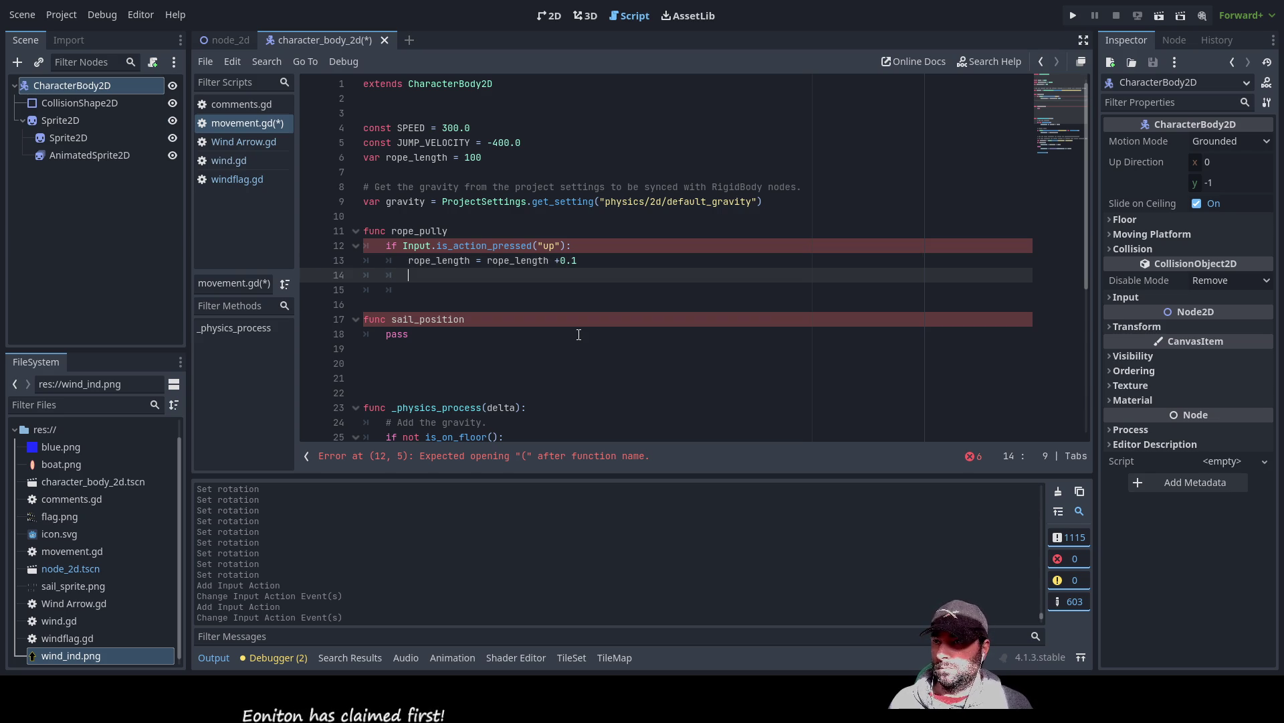
key("BackSpace")
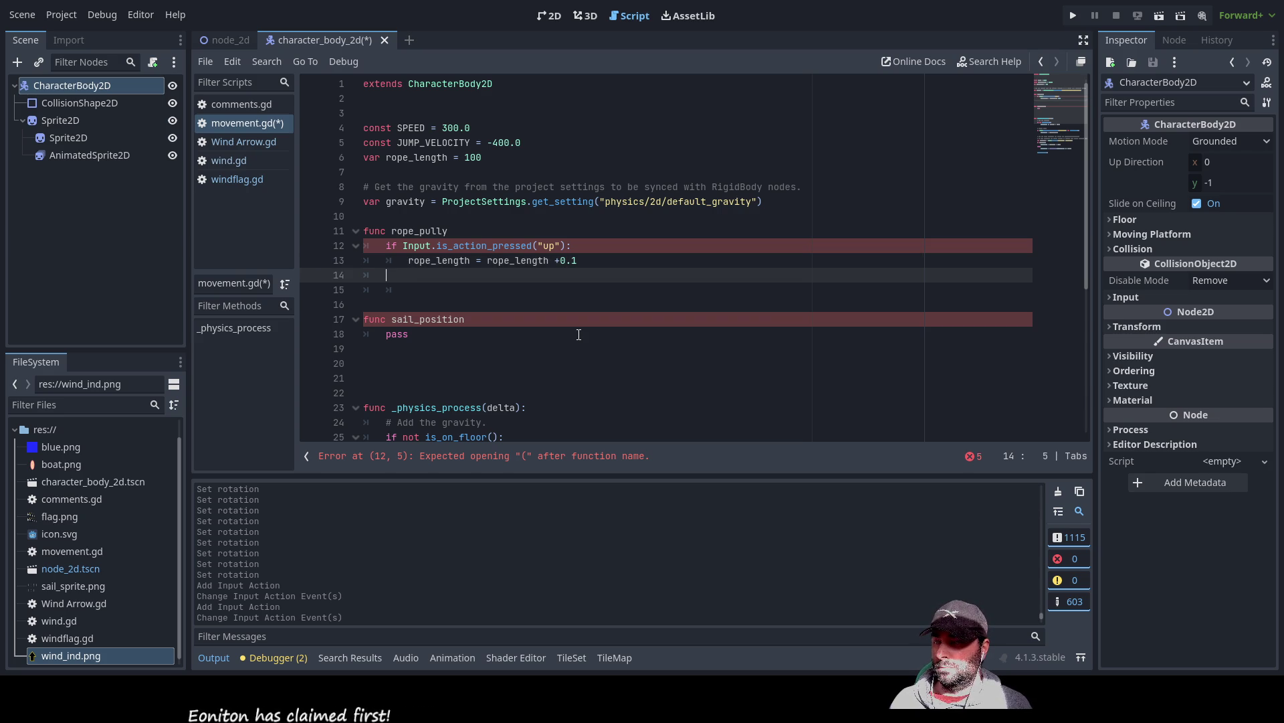
key("Up")
key("Up")
key("Up")
key("Down")
key("Down")
key("Down")
key("Down")
key("Up")
key("Up")
key("Up")
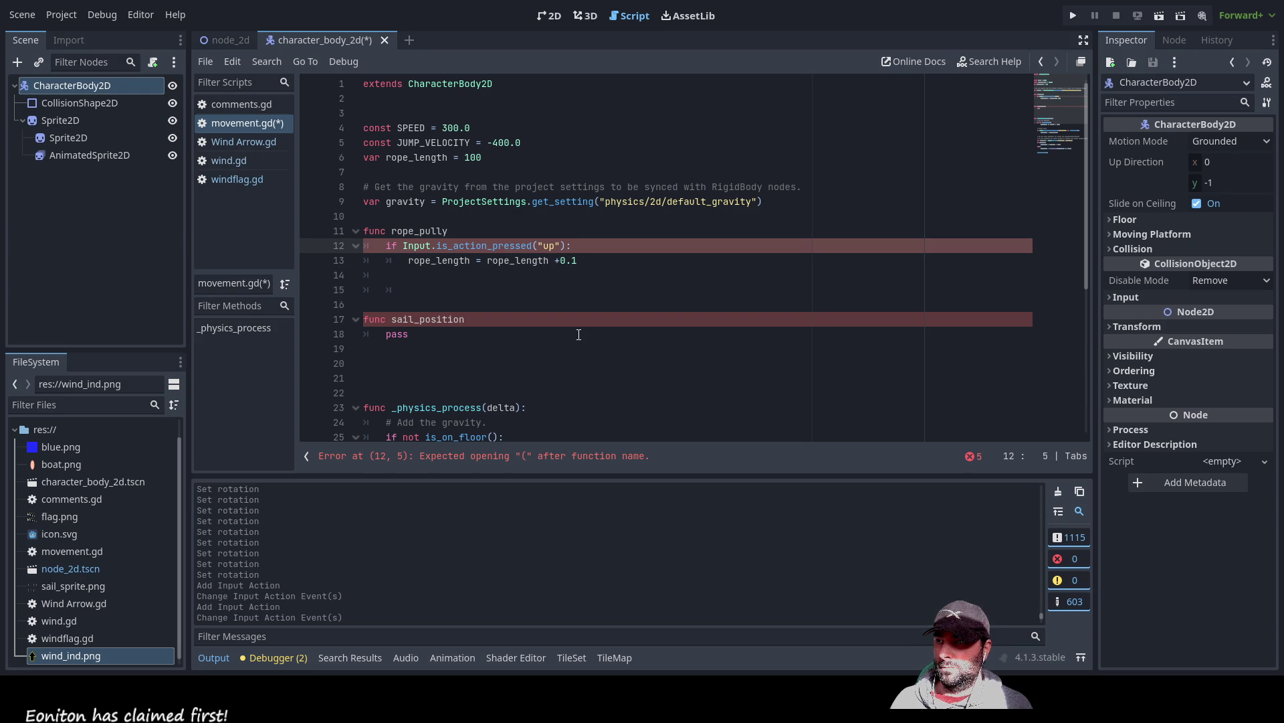
left_click_drag(577, 260, 372, 246)
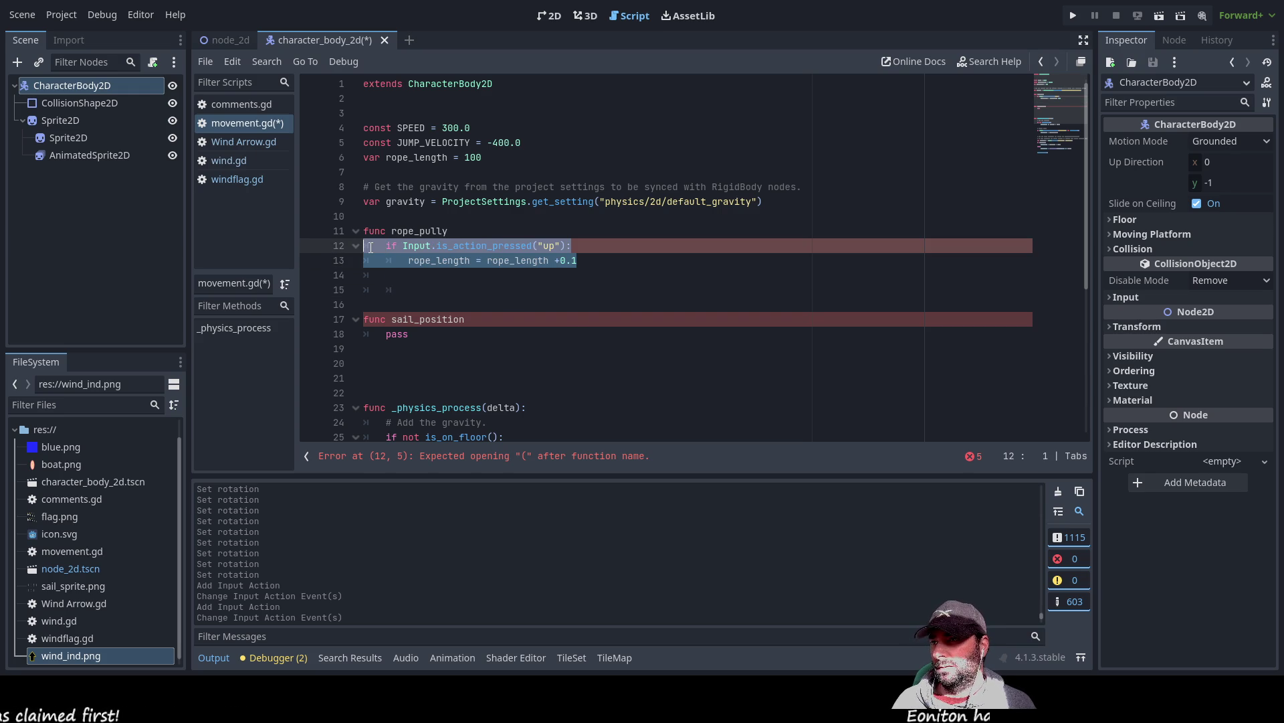
key("Delete")
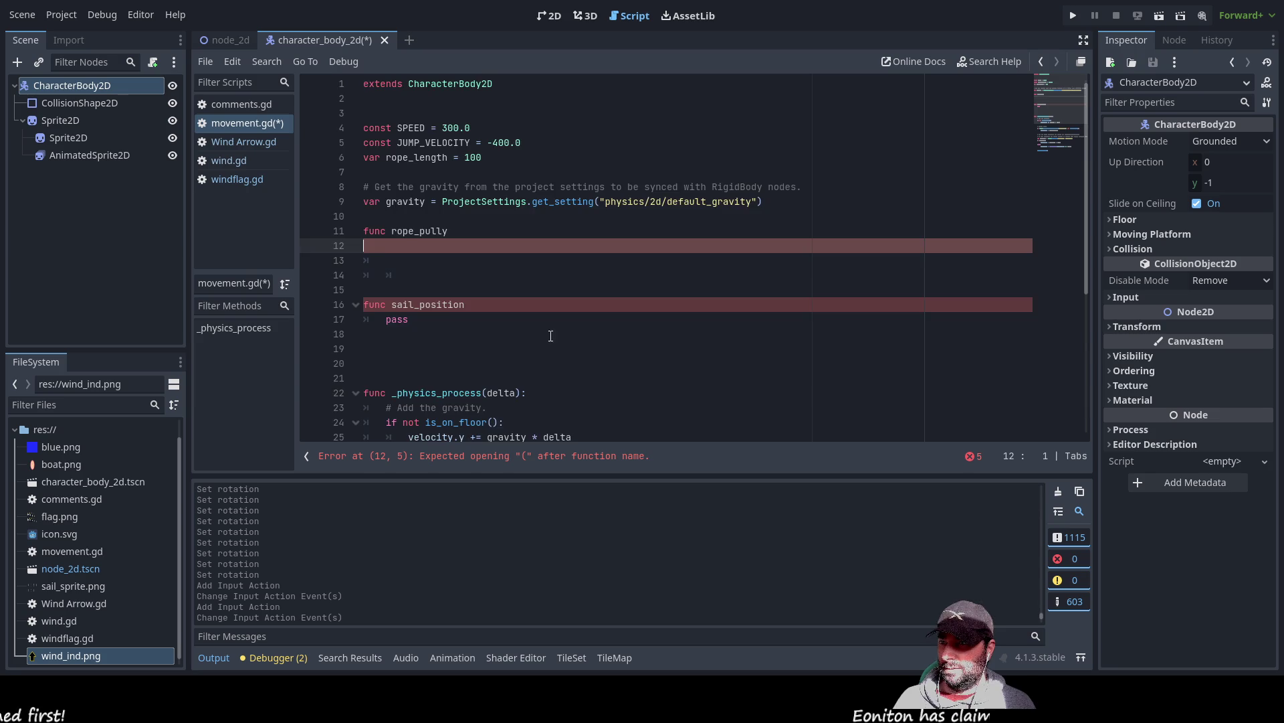
scroll(533, 341, "down", 5)
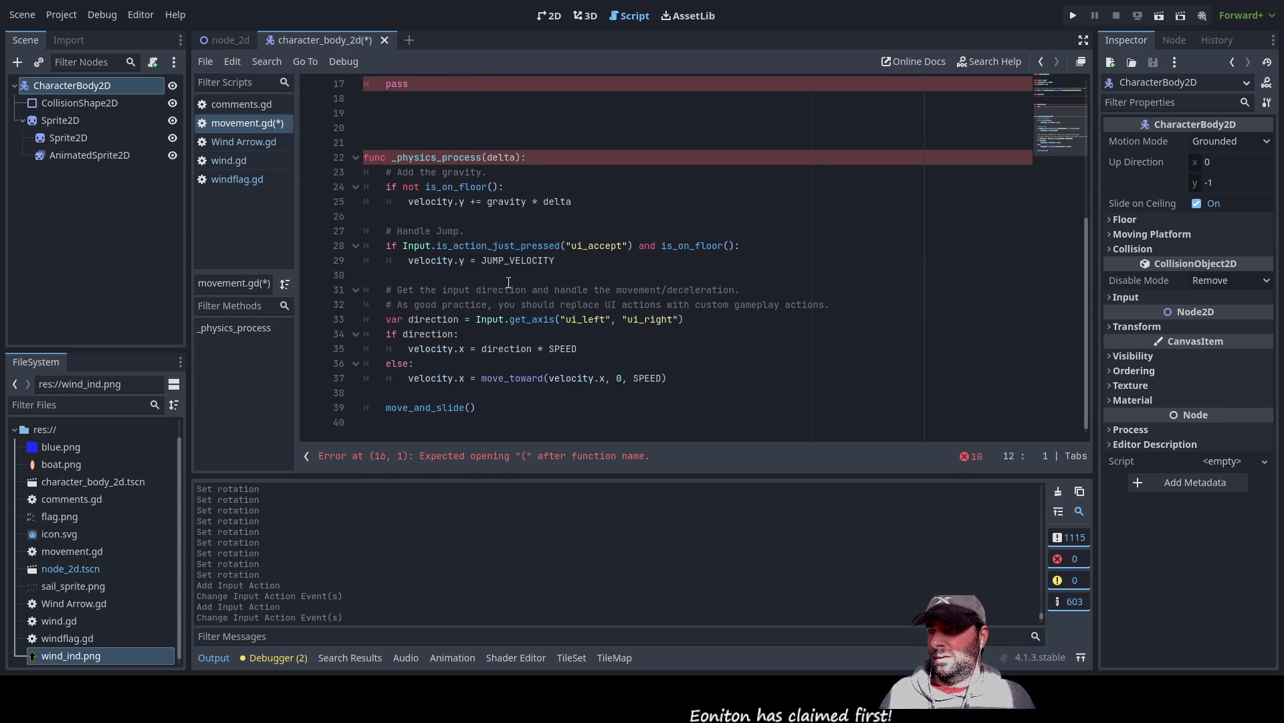
scroll(504, 369, "up", 1)
scroll(504, 369, "up", 5)
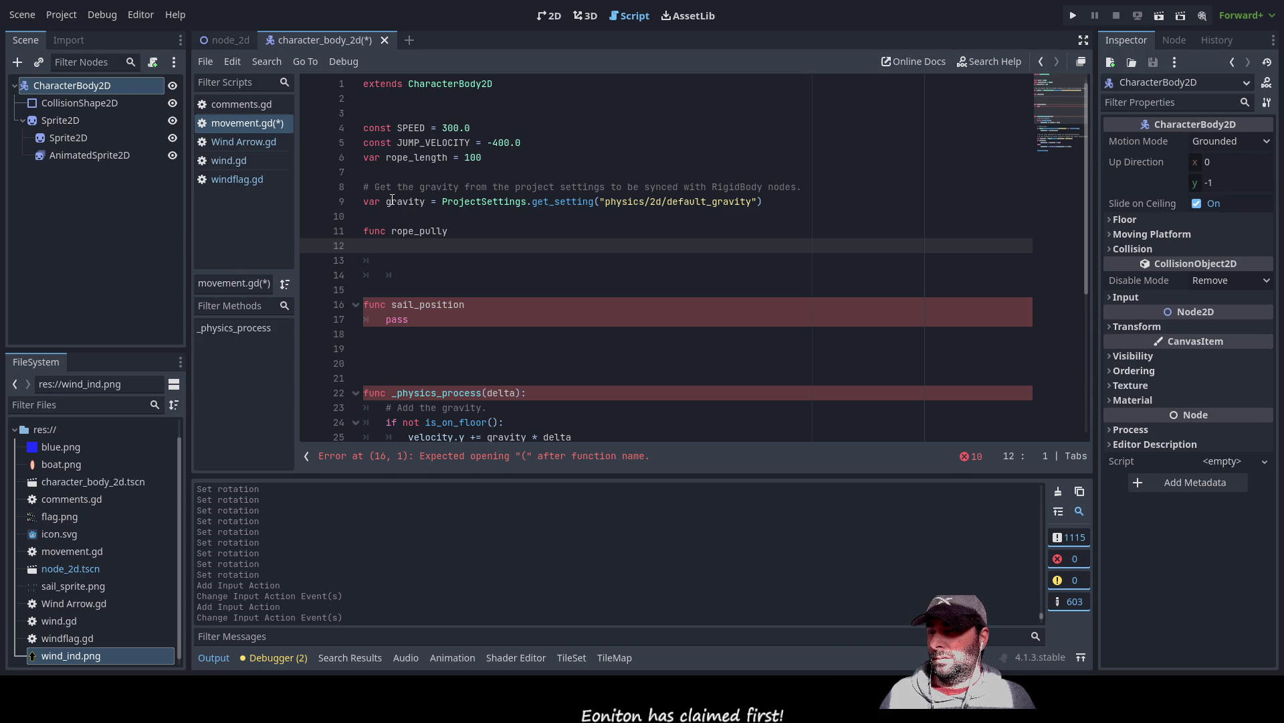
scroll(421, 244, "down", 3)
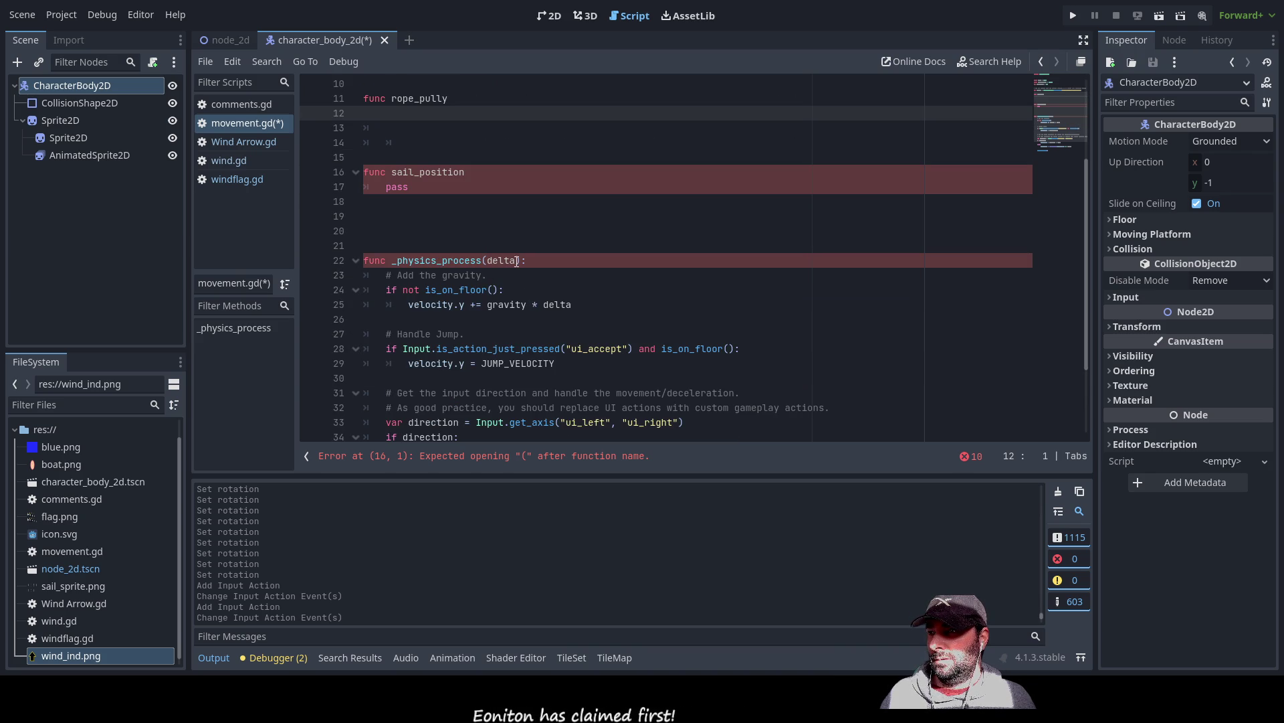
scroll(519, 263, "down", 1)
scroll(519, 262, "down", 1)
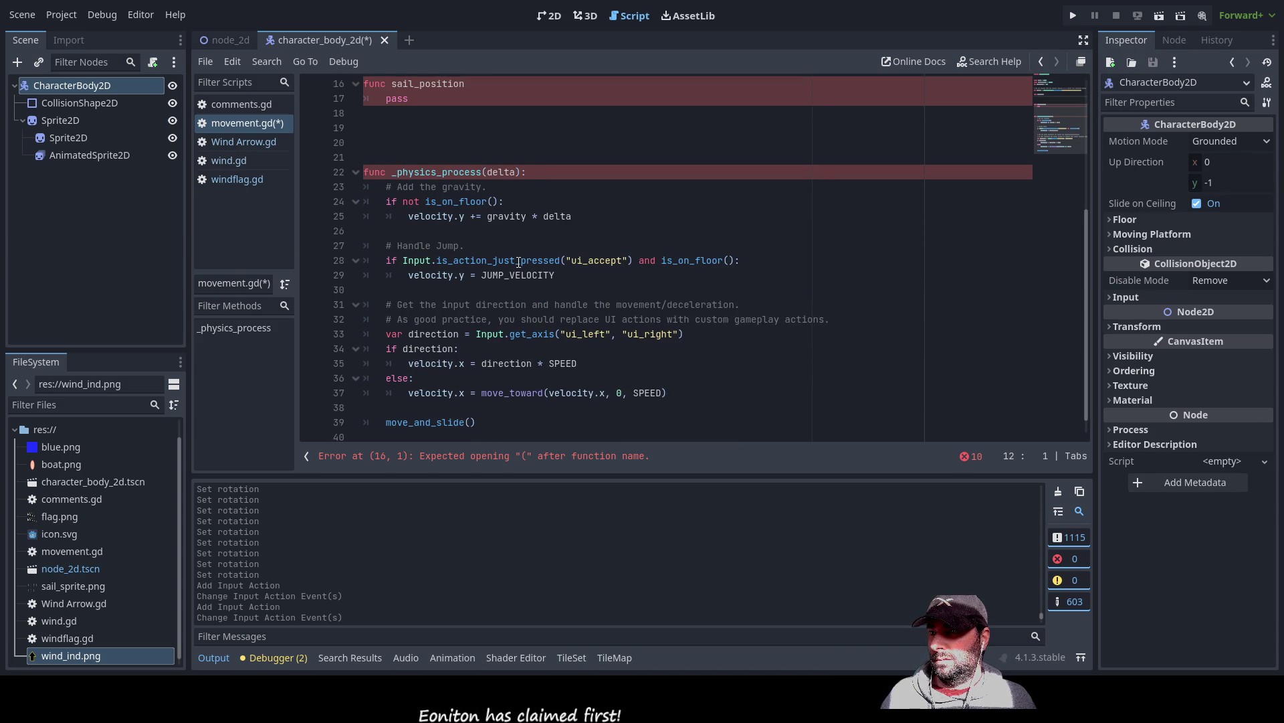
scroll(519, 262, "down", 1)
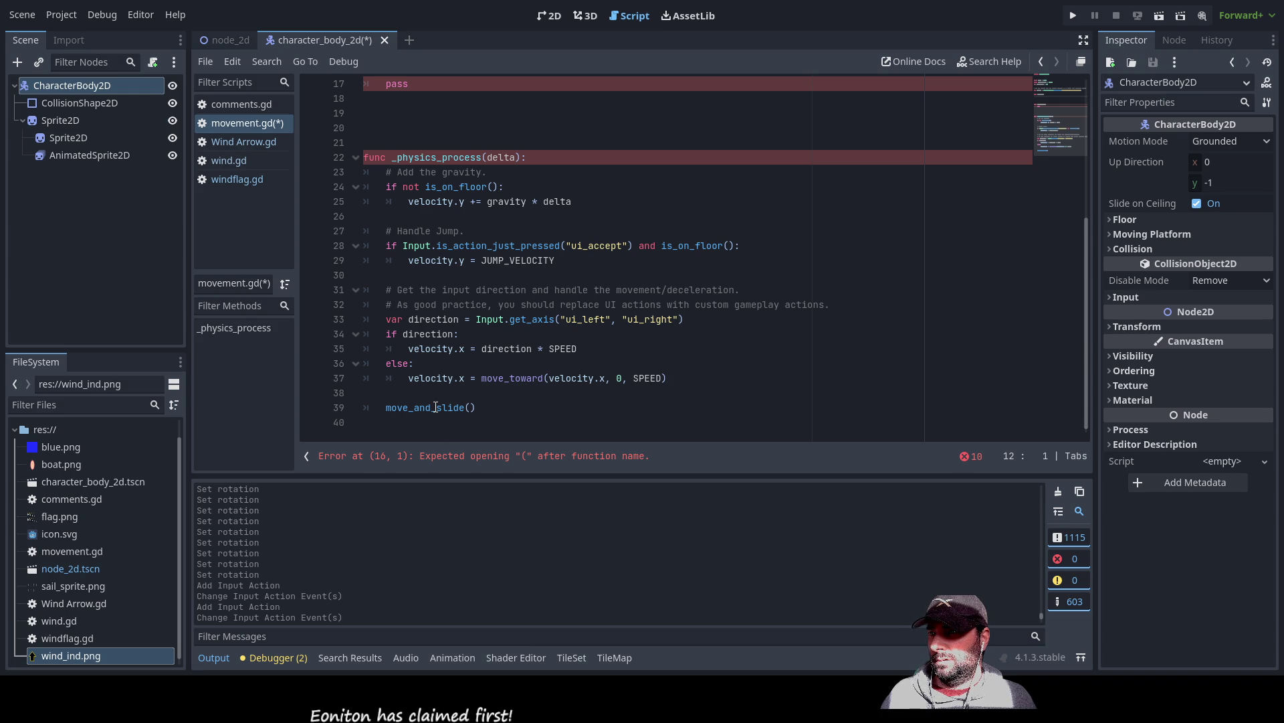
scroll(434, 398, "up", 5)
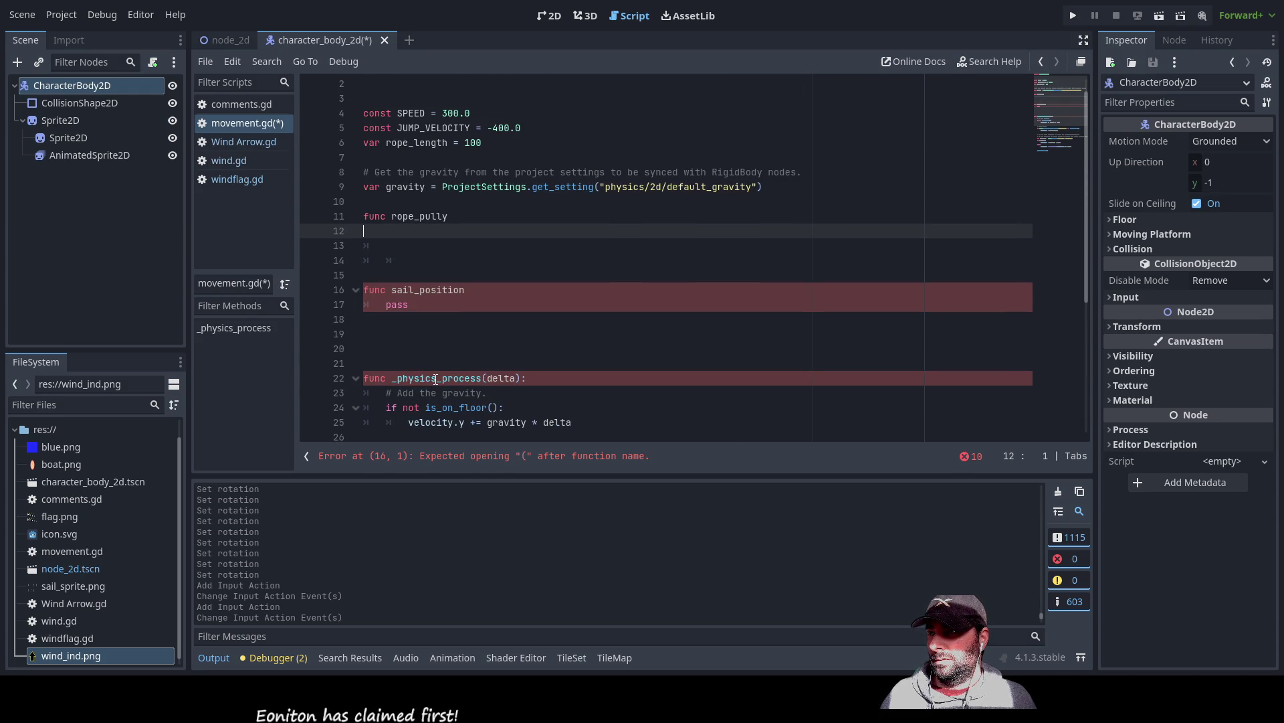
scroll(488, 371, "up", 1)
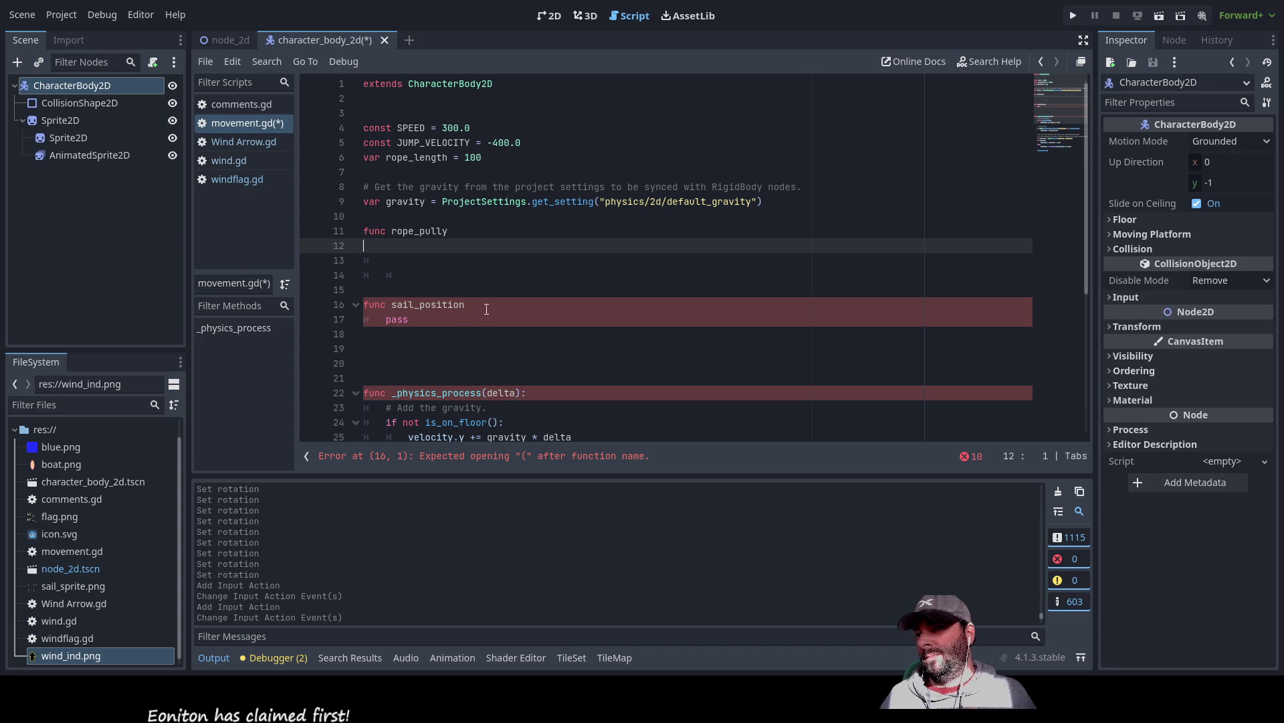
scroll(485, 309, "down", 3)
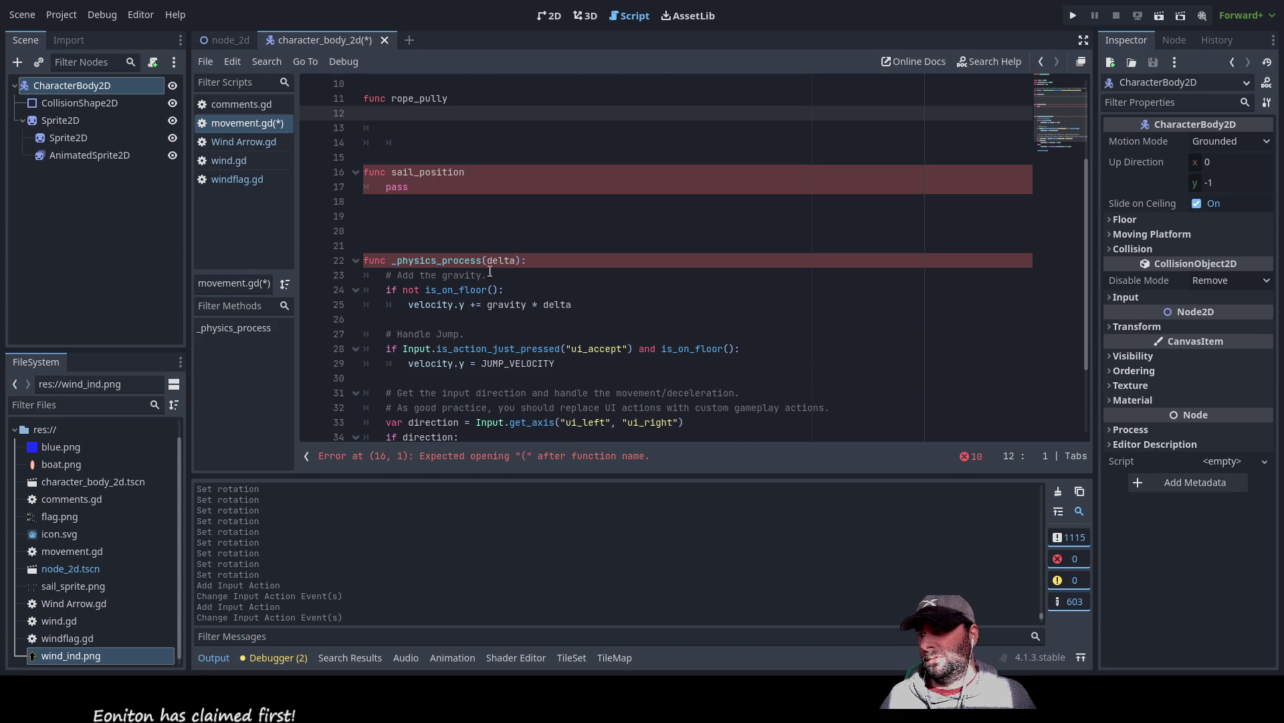
scroll(453, 331, "down", 2)
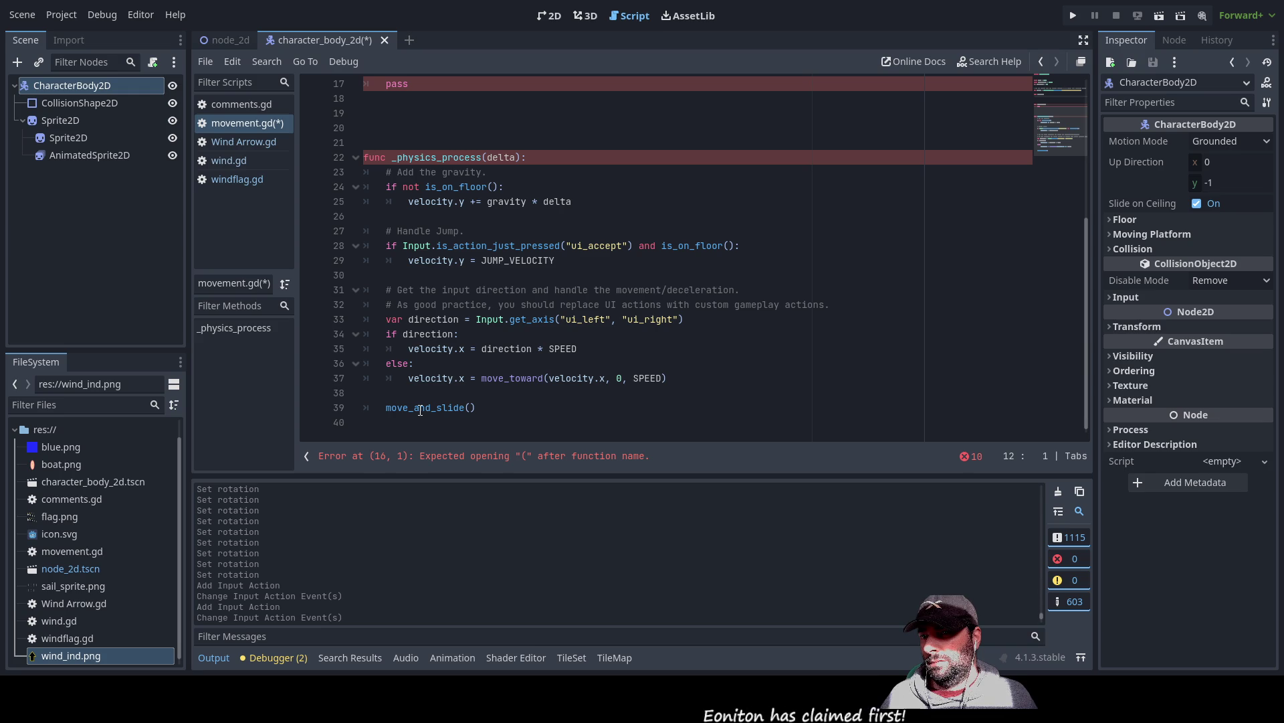
scroll(429, 358, "up", 4)
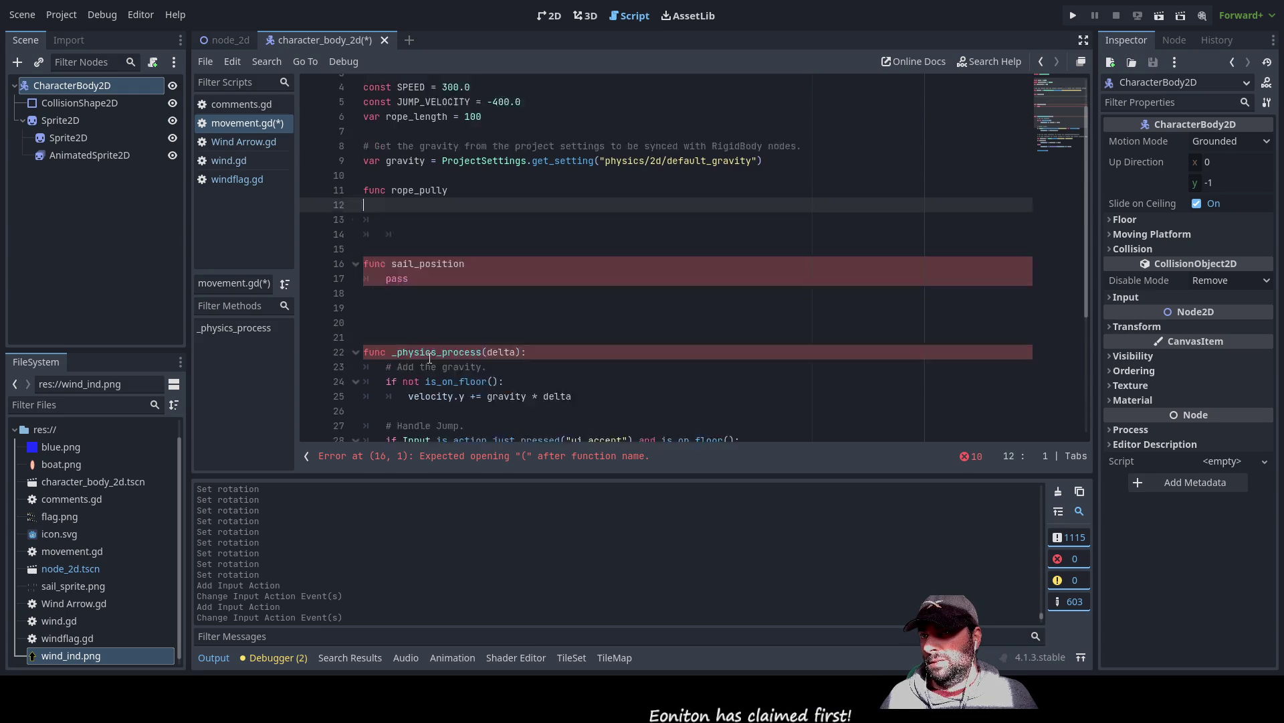
scroll(429, 358, "up", 1)
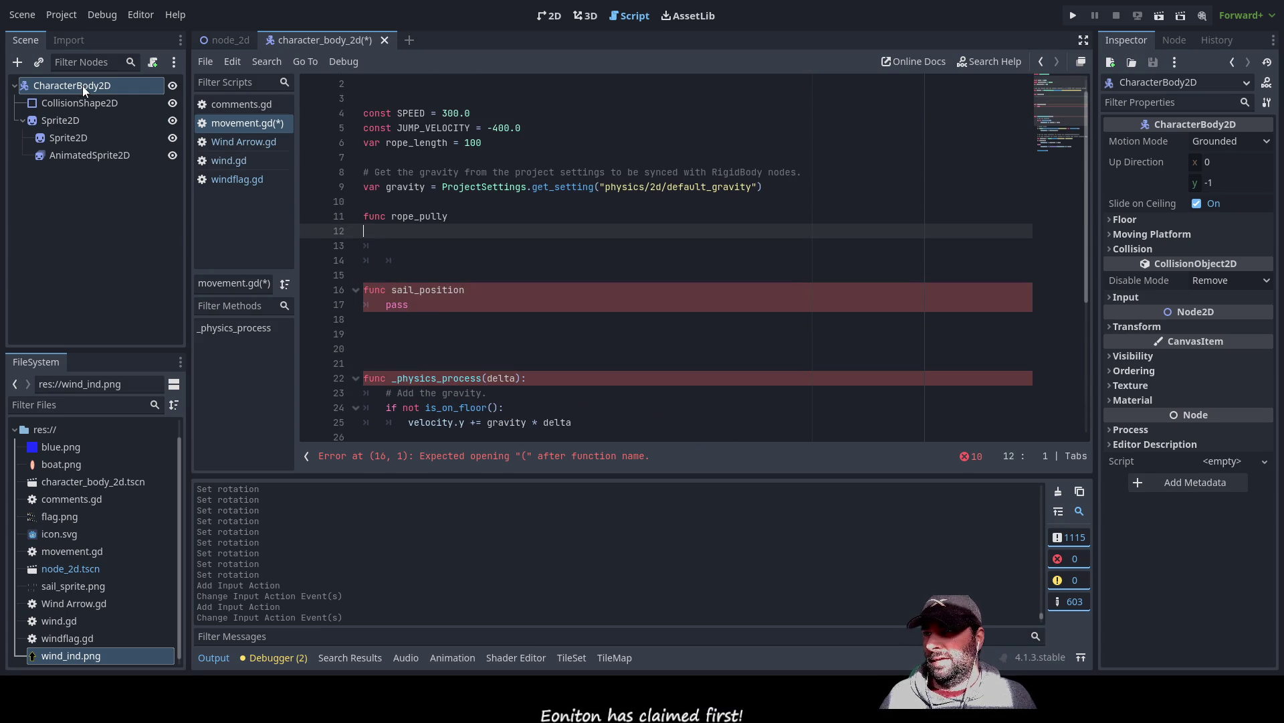
scroll(493, 244, "up", 1)
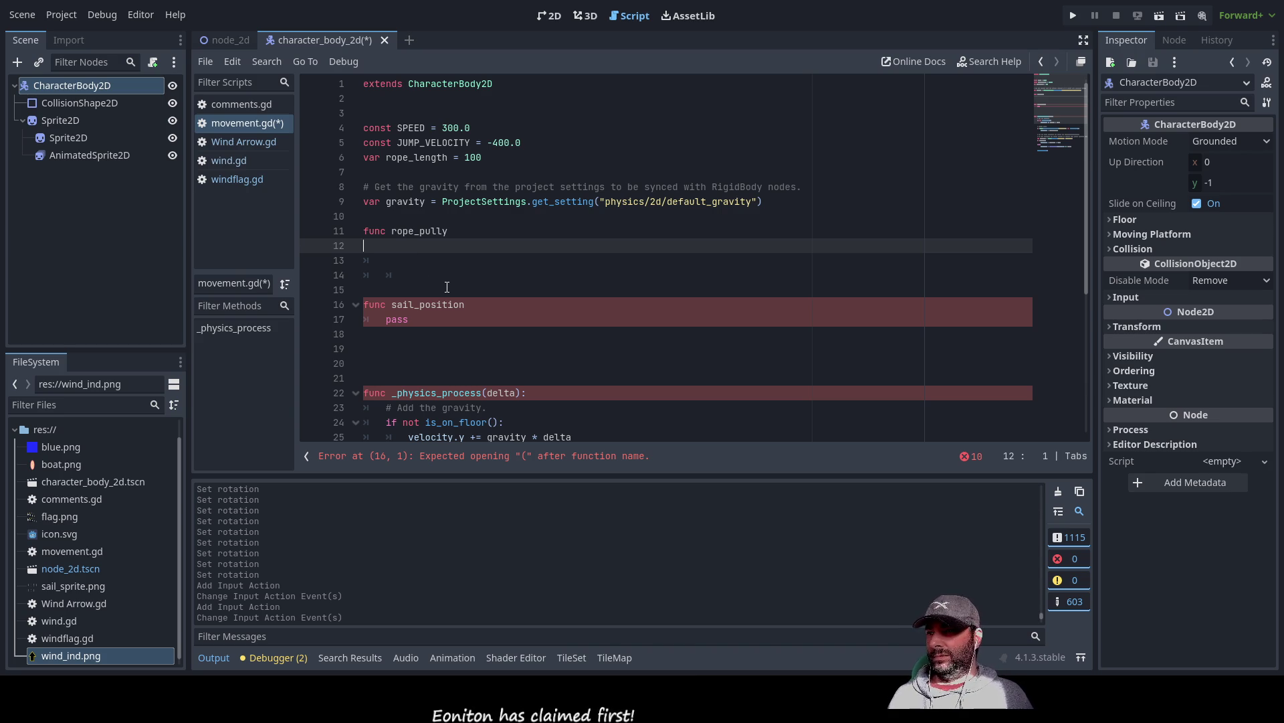
scroll(447, 287, "down", 3)
scroll(447, 287, "down", 2)
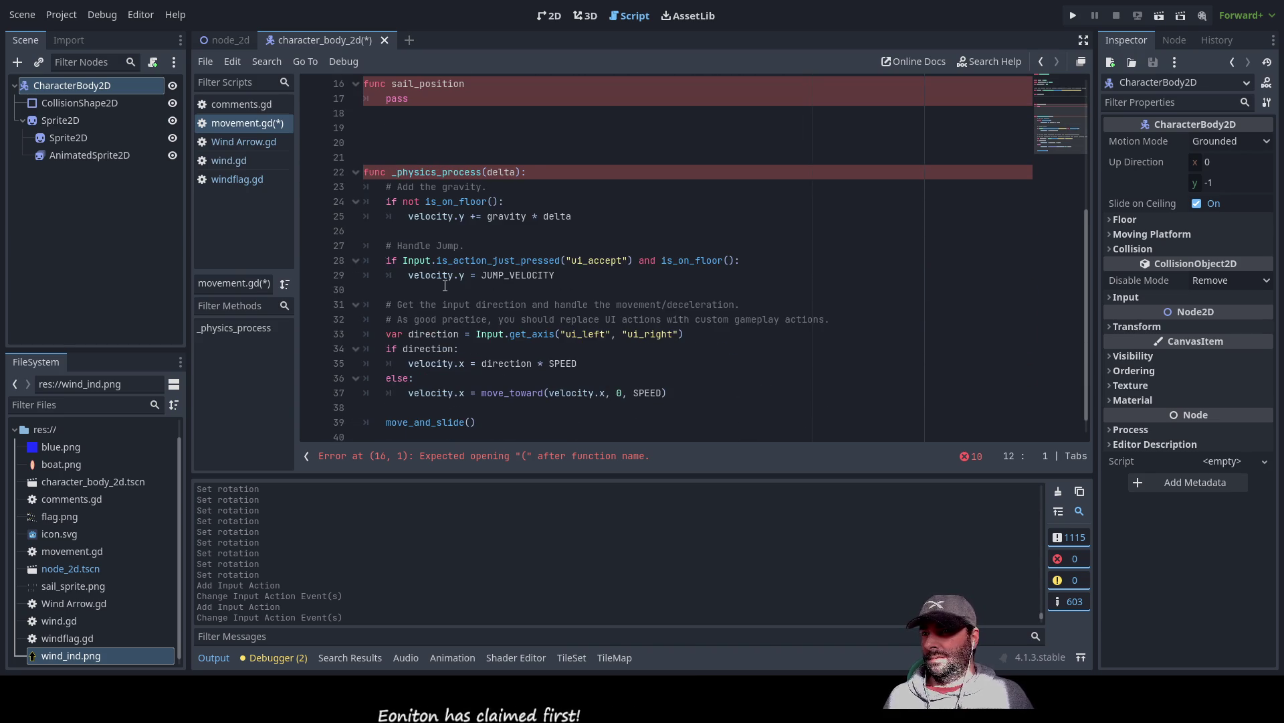
scroll(446, 287, "down", 1)
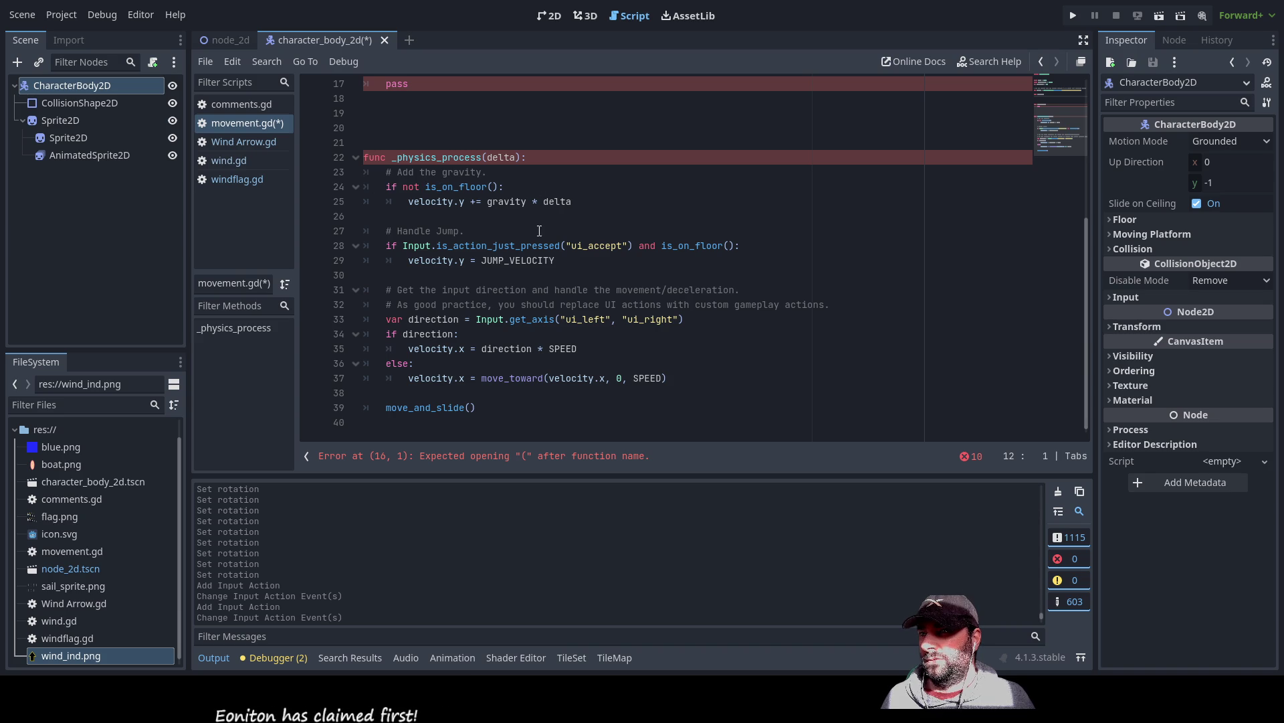
left_click(409, 274)
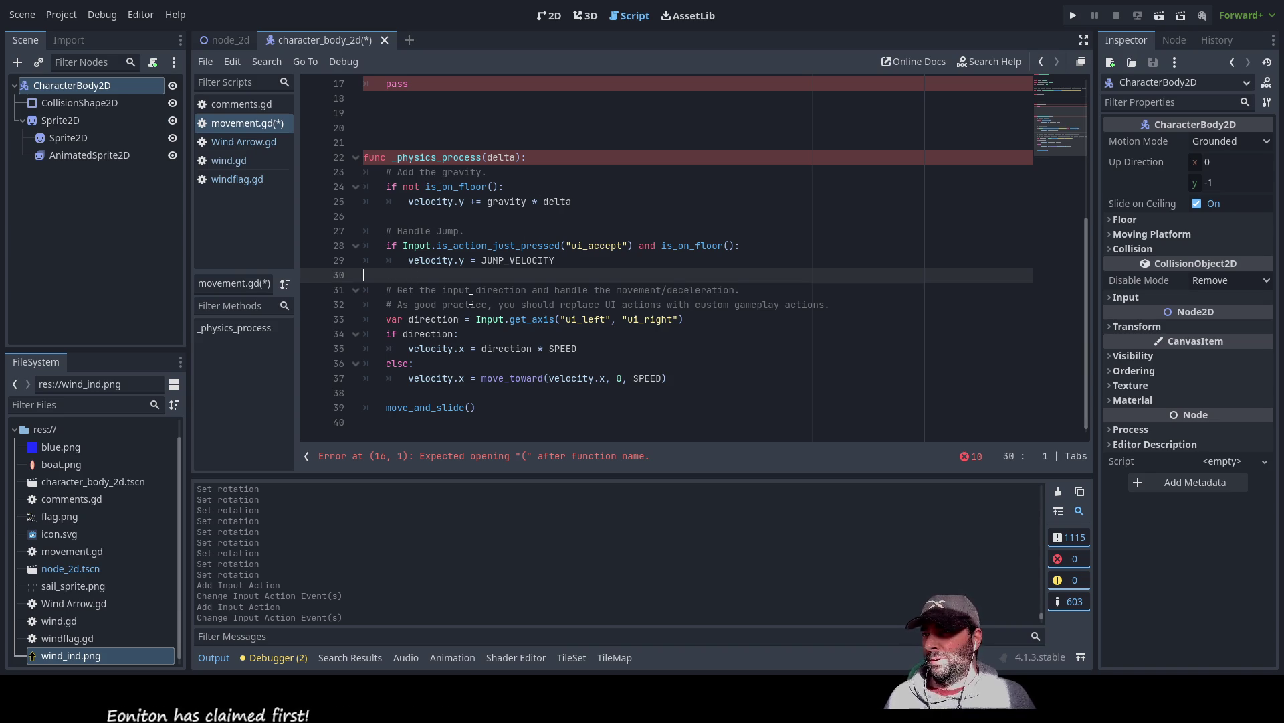
- Paste the up check raising rope_length by 0.1 below the jump code and outdent it
key("Return")
key("Return")
key("Up")
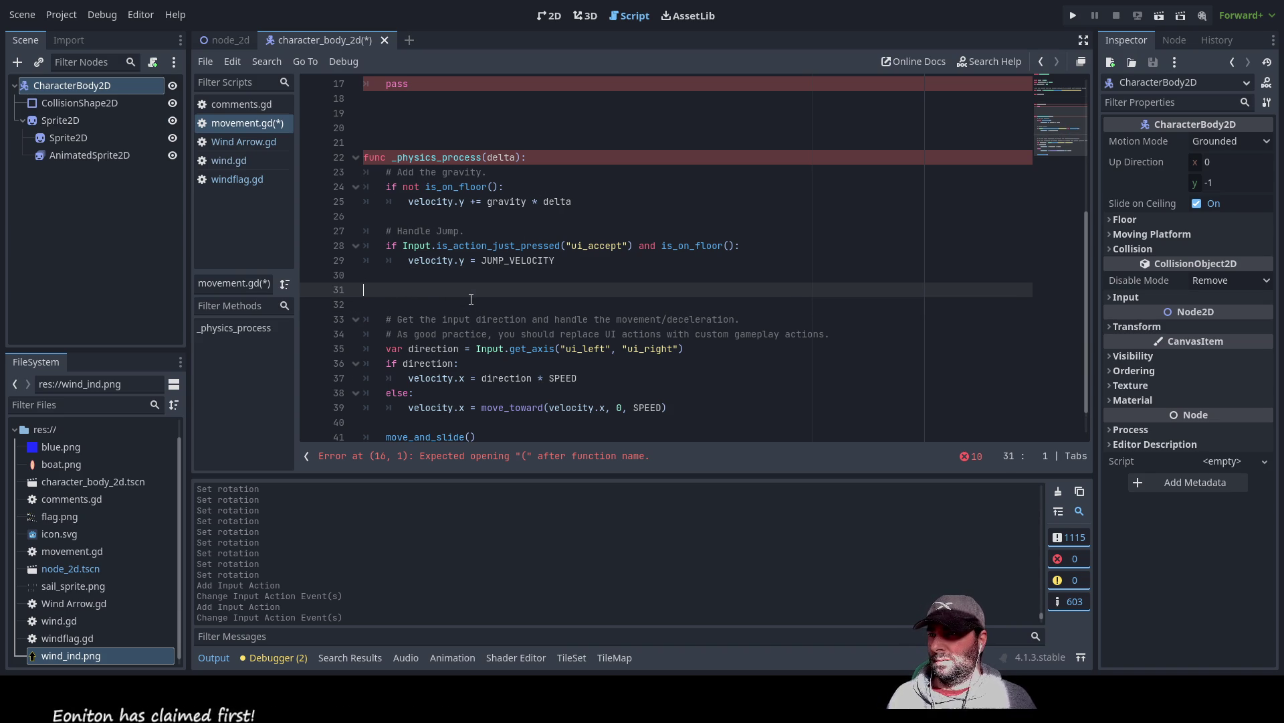
type("if Input.is_action_pressed(\"up\"): \t\trope_length = rope_length +0.1")
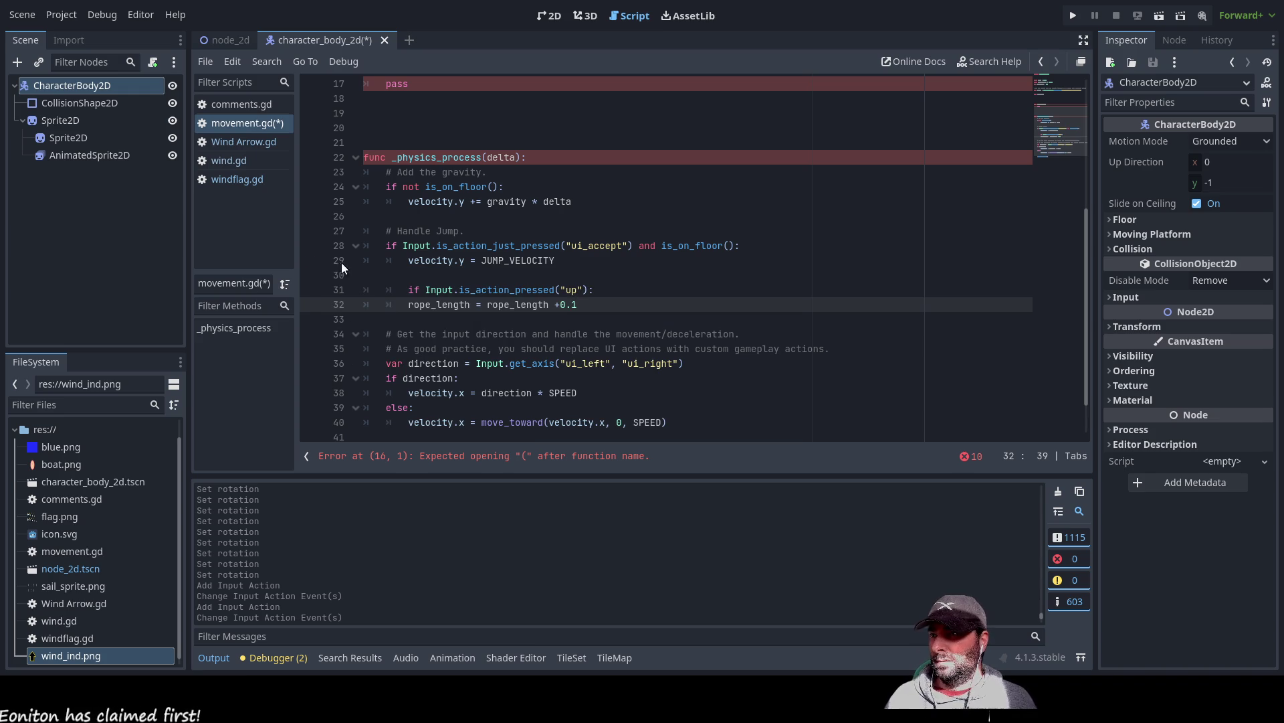
left_click(386, 290)
key("Delete")
key("Down")
key("Down")
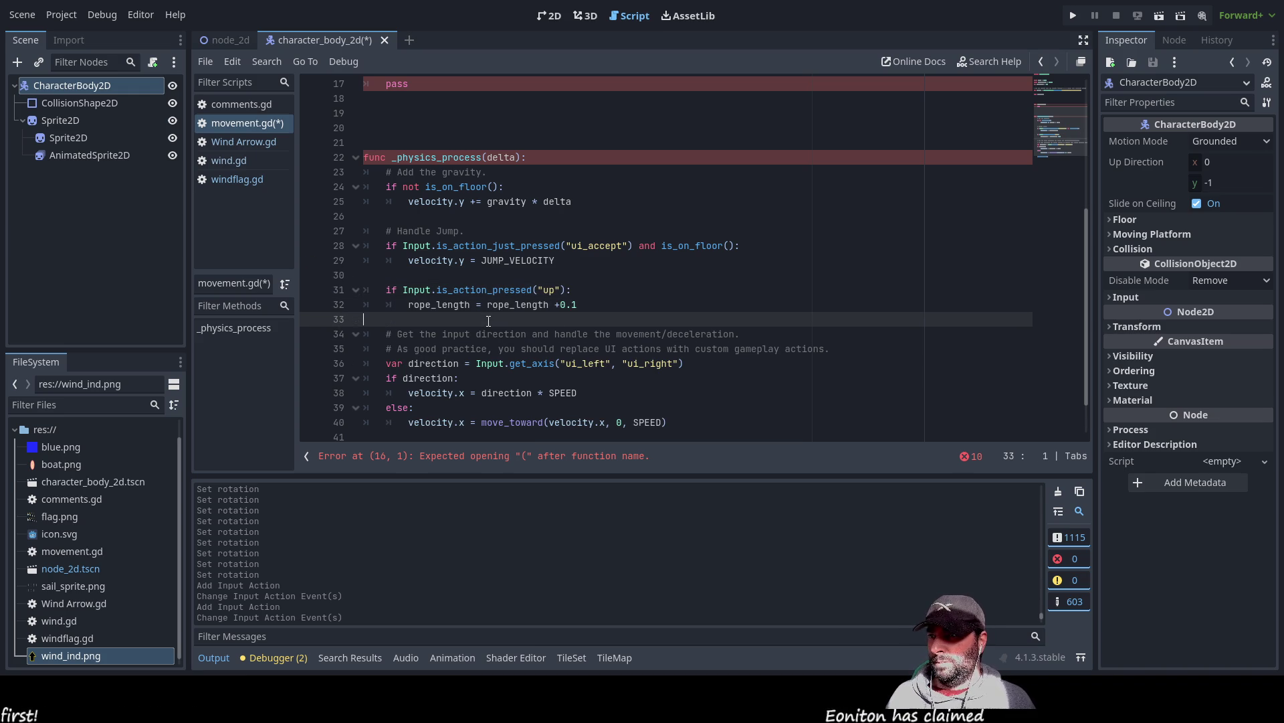
key("Up")
key("Up")
- Duplicate the up block as a "down" check that subtracts 0.1 from rope_length
key("shift+Down")
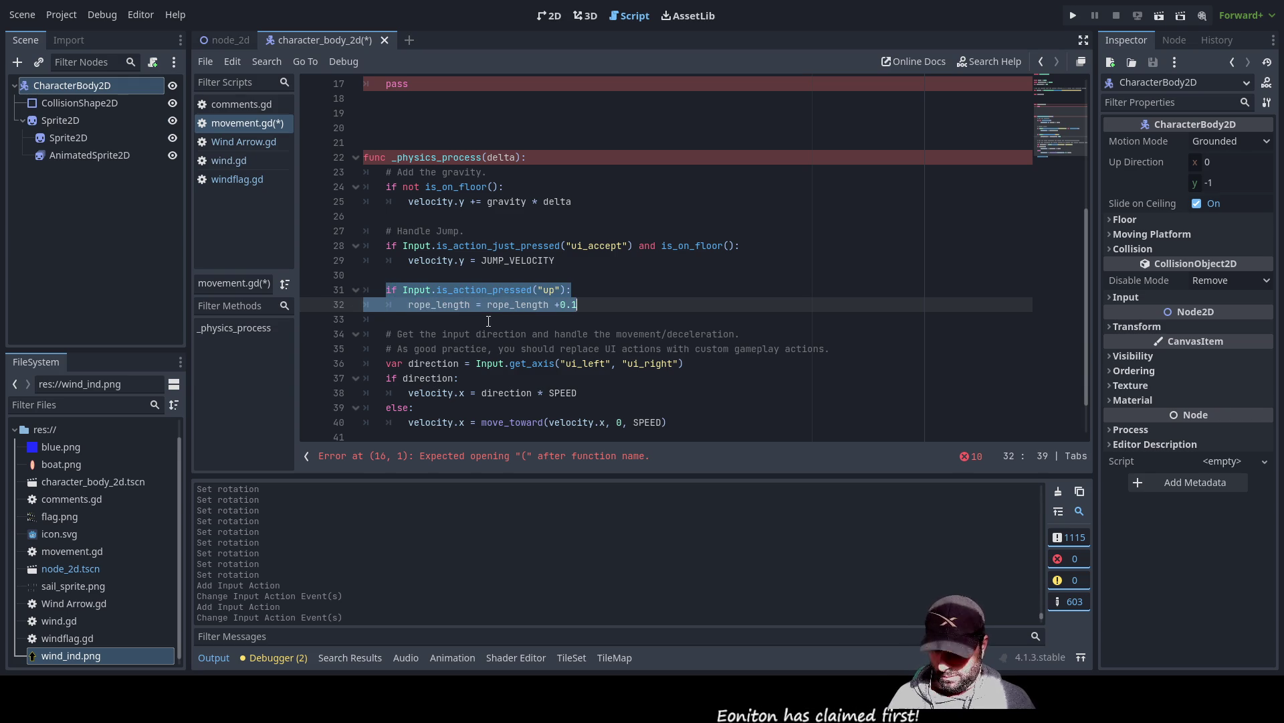
key("Down")
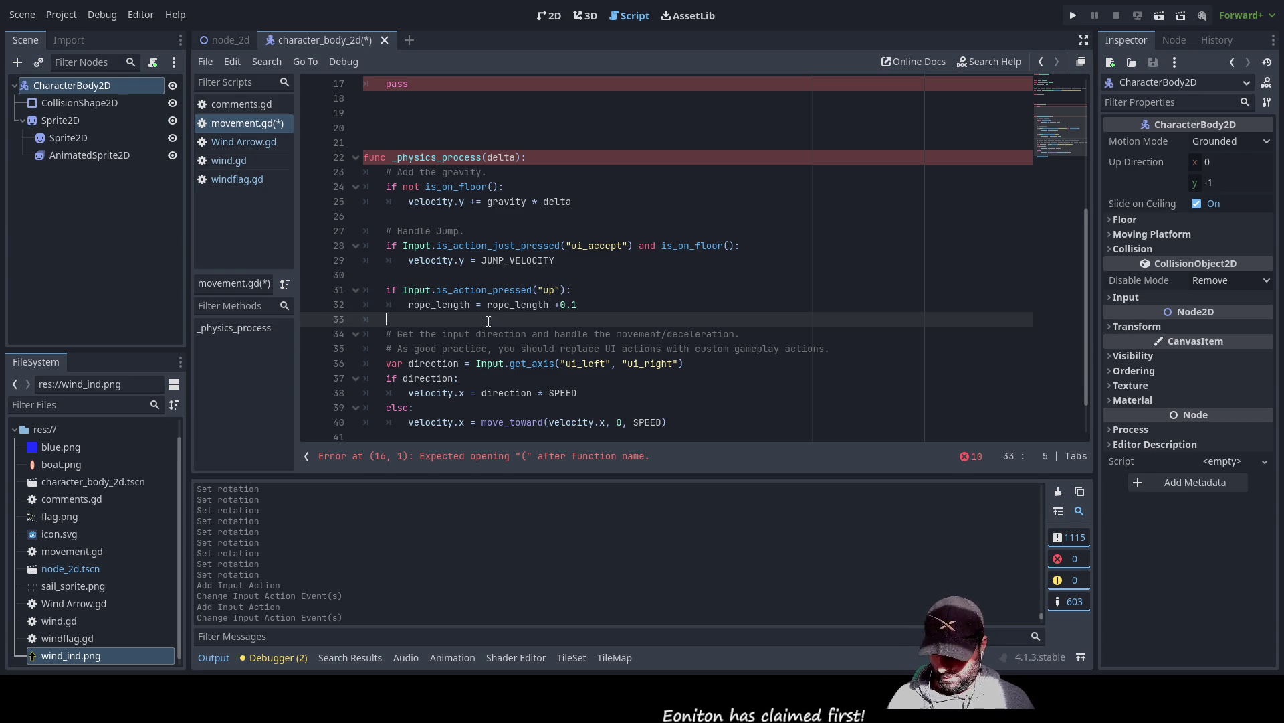
type("if Input.is_action_pressed(\"up\"): \t\trope_length = rope_length +0.1")
key("Up")
key("Left")
key("Left")
key("Left")
key("BackSpace")
key("BackSpace")
type("down")
key("Down")
key("Left")
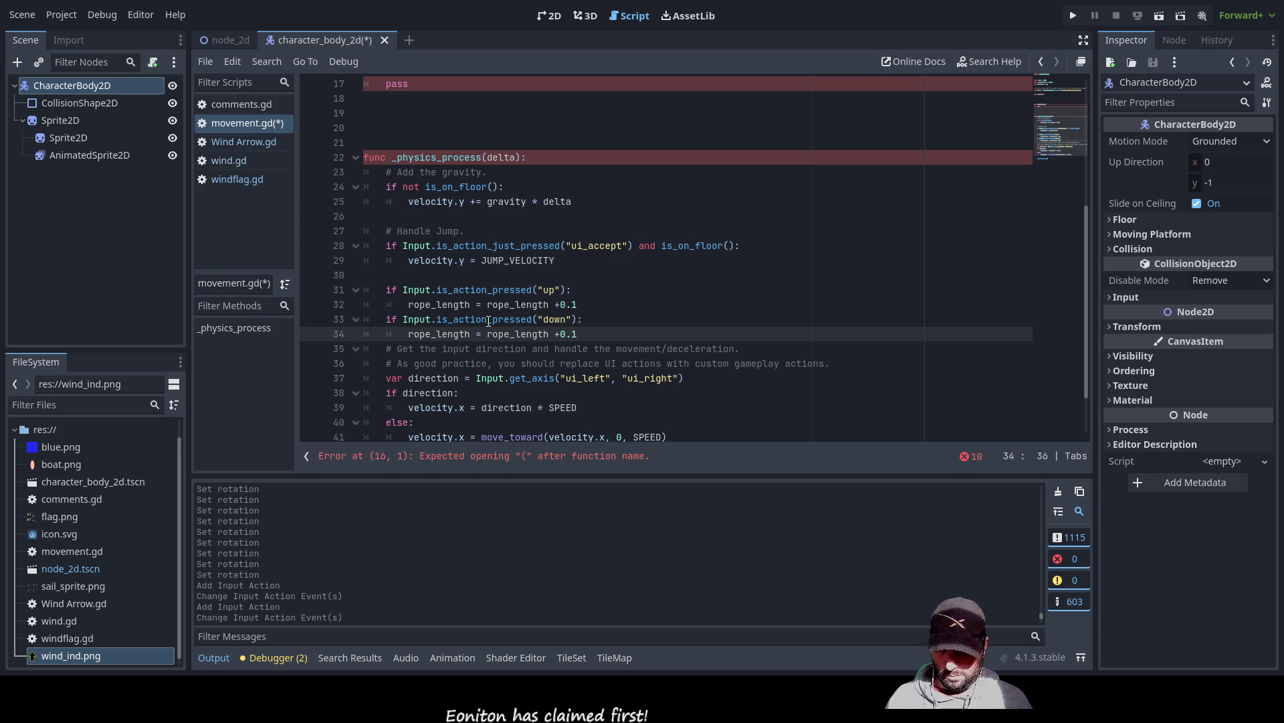
key("BackSpace")
type("-")
key("Down")
key("ctrl+Left")
key("ctrl+Left")
key("ctrl+Left")
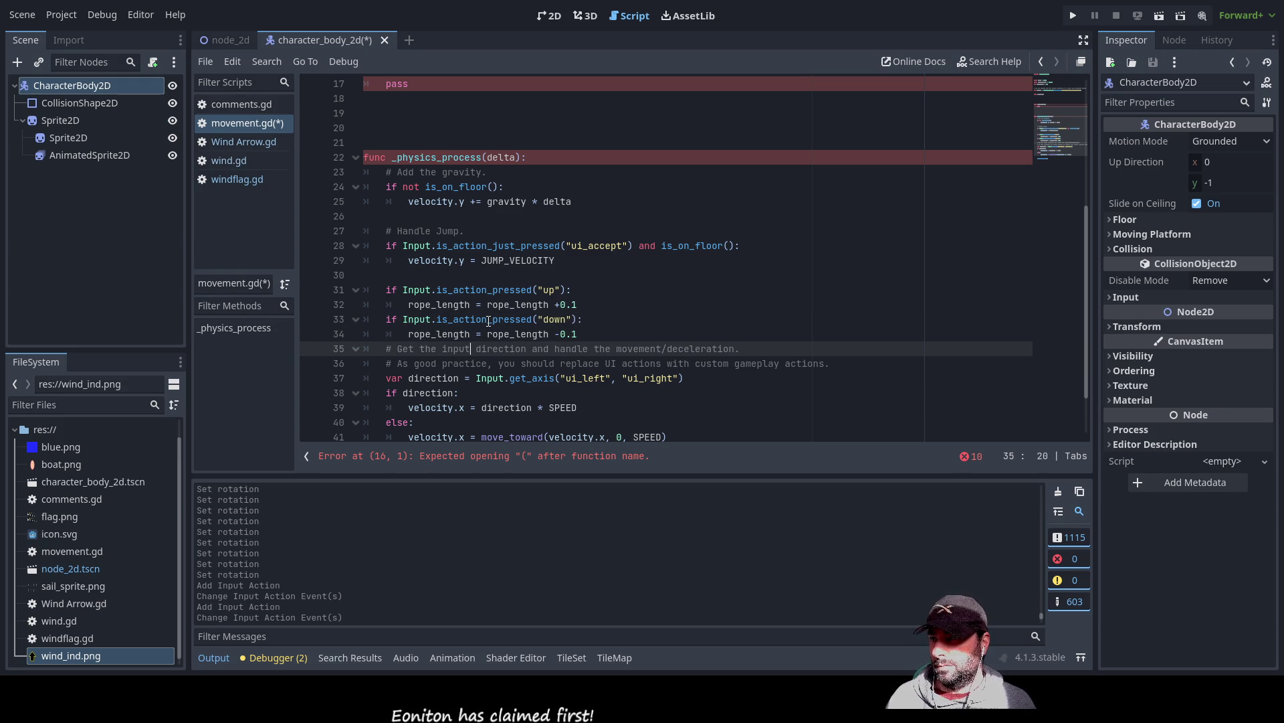
- Add blank lines below the down check to space out the blocks
key("Home")
key("Return")
key("Return")
key("Return")
key("Up")
key("Up")
key("Up")
key("Down")
key("Up")
key("Down")
key("Up")
key("Down")
key("Up")
key("Down")
key("Up")
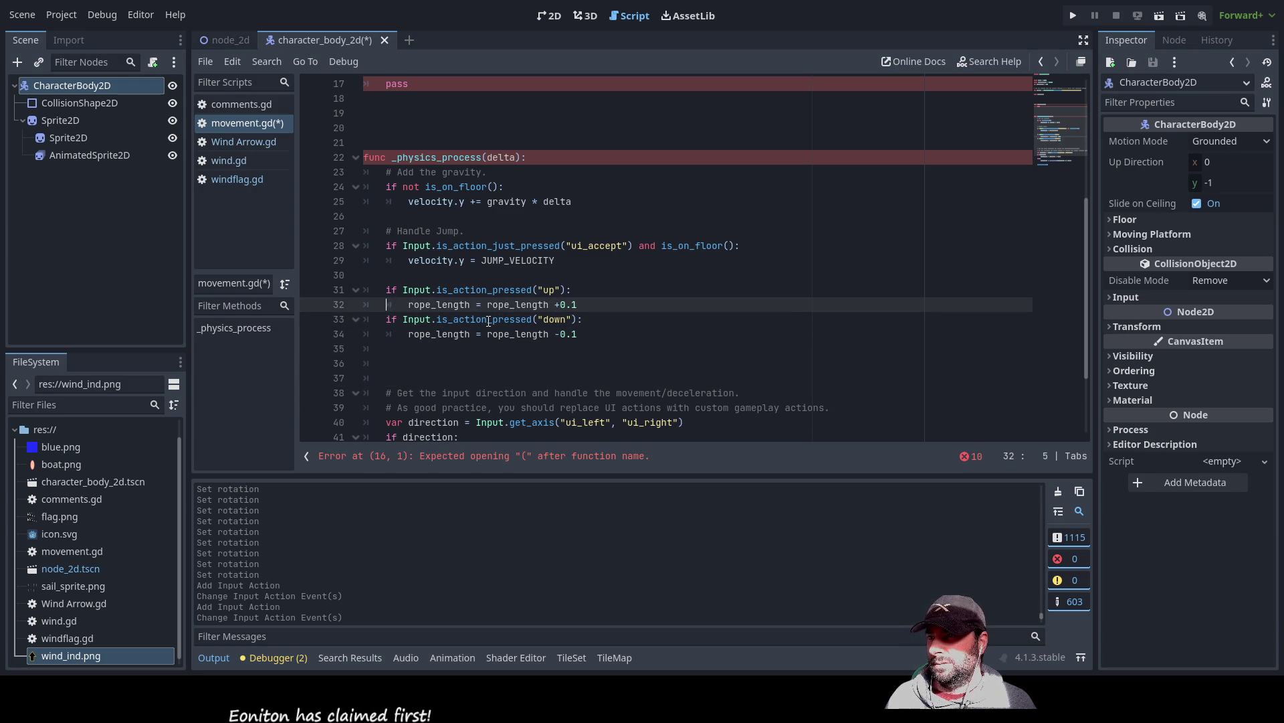
scroll(489, 321, "up", 4)
left_click(460, 178)
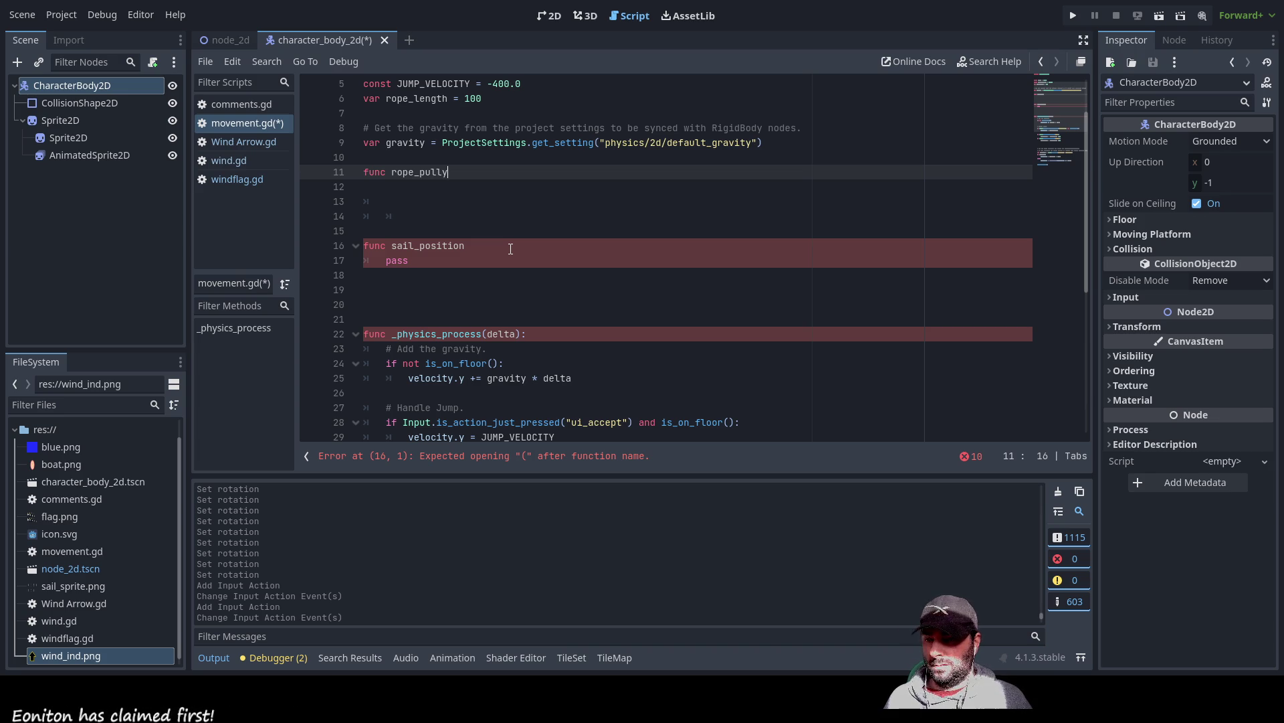
- Add () and a colon to func rope_pully, indent its body, then run the project with F5
type("()")
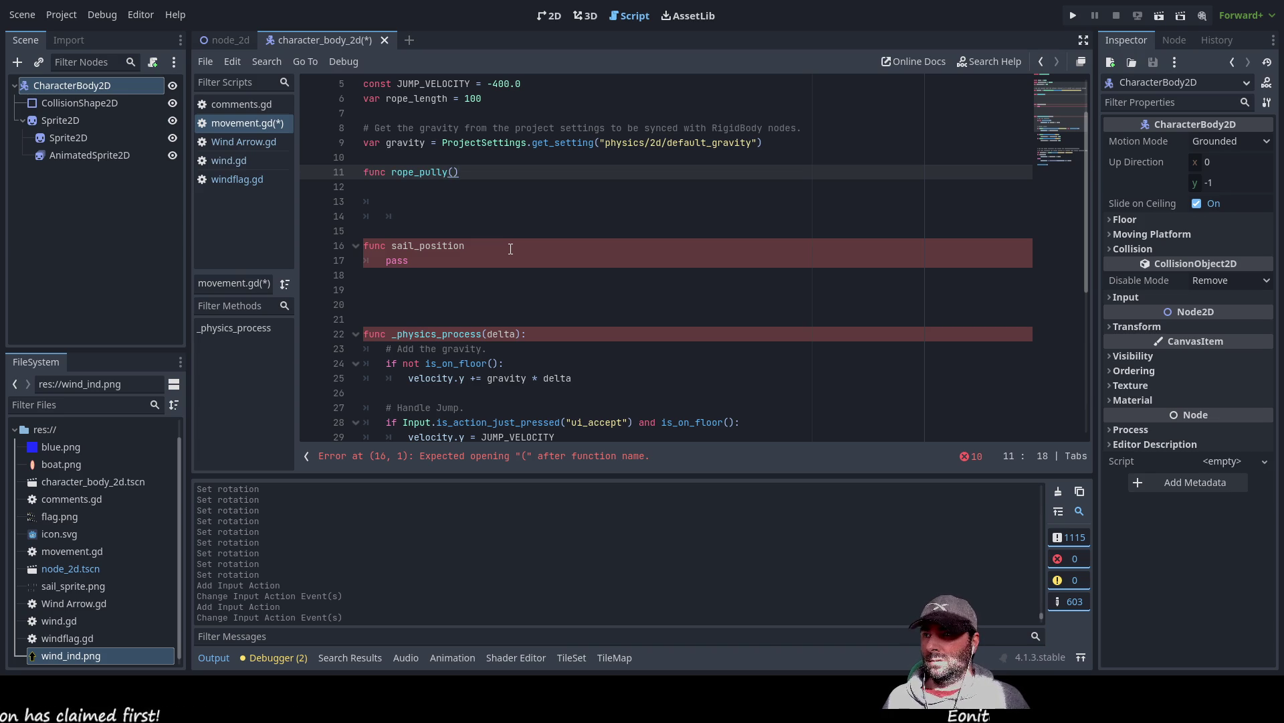
key("Down")
key("Down")
key("Down")
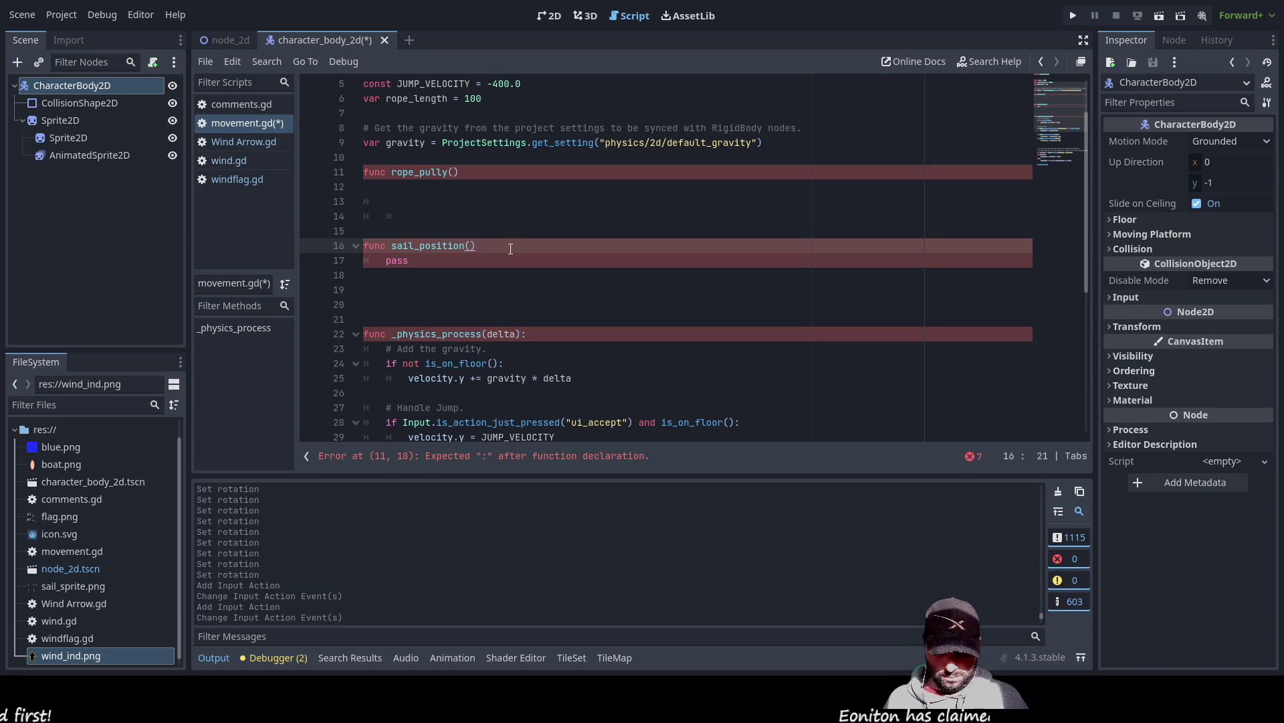
key("Up")
key("Up")
key("Up")
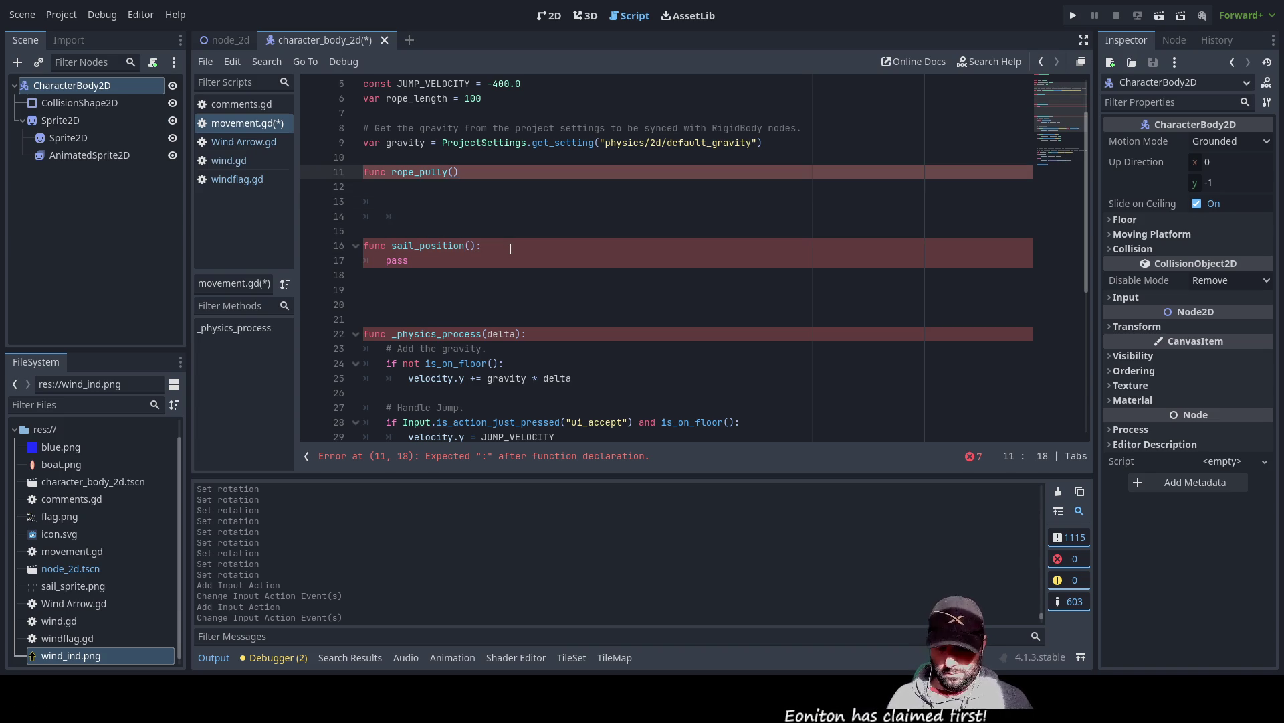
type(":")
key("Down")
key("Down")
key("Up")
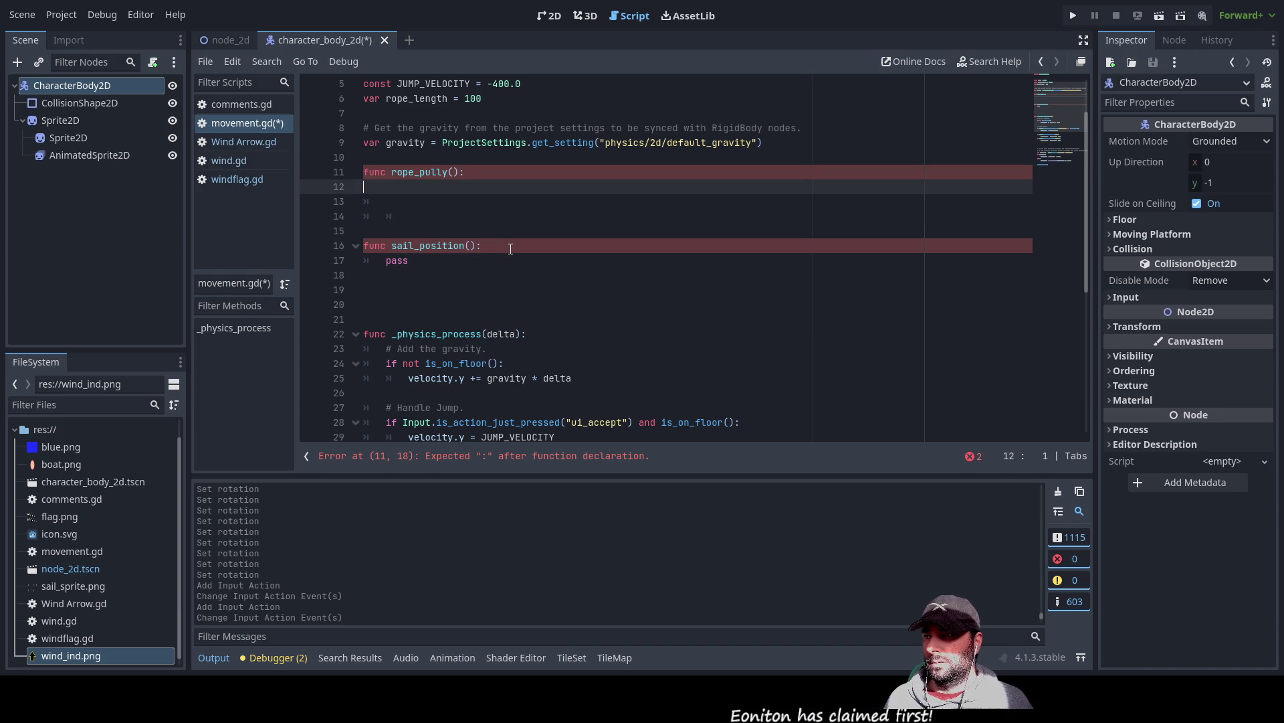
key("Tab")
key("Down")
key("Down")
key("Up")
key("Up")
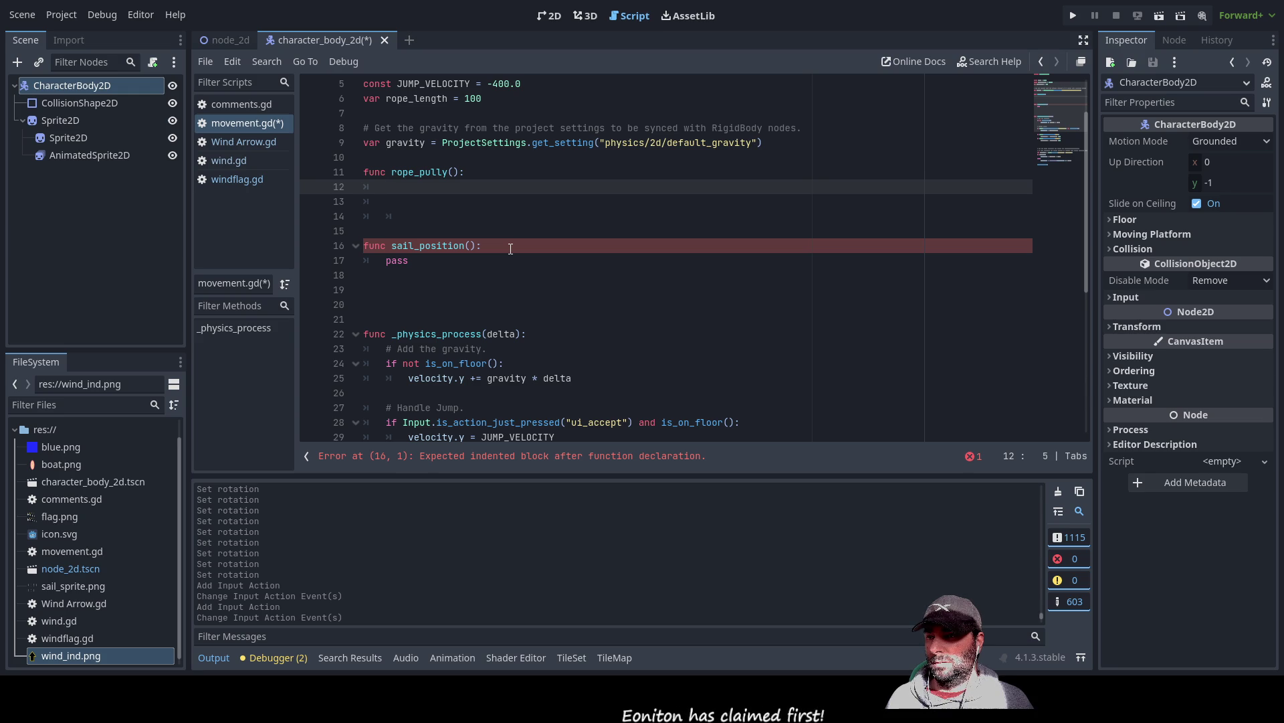
key("Up")
key("Up")
key("Down")
key("F5")
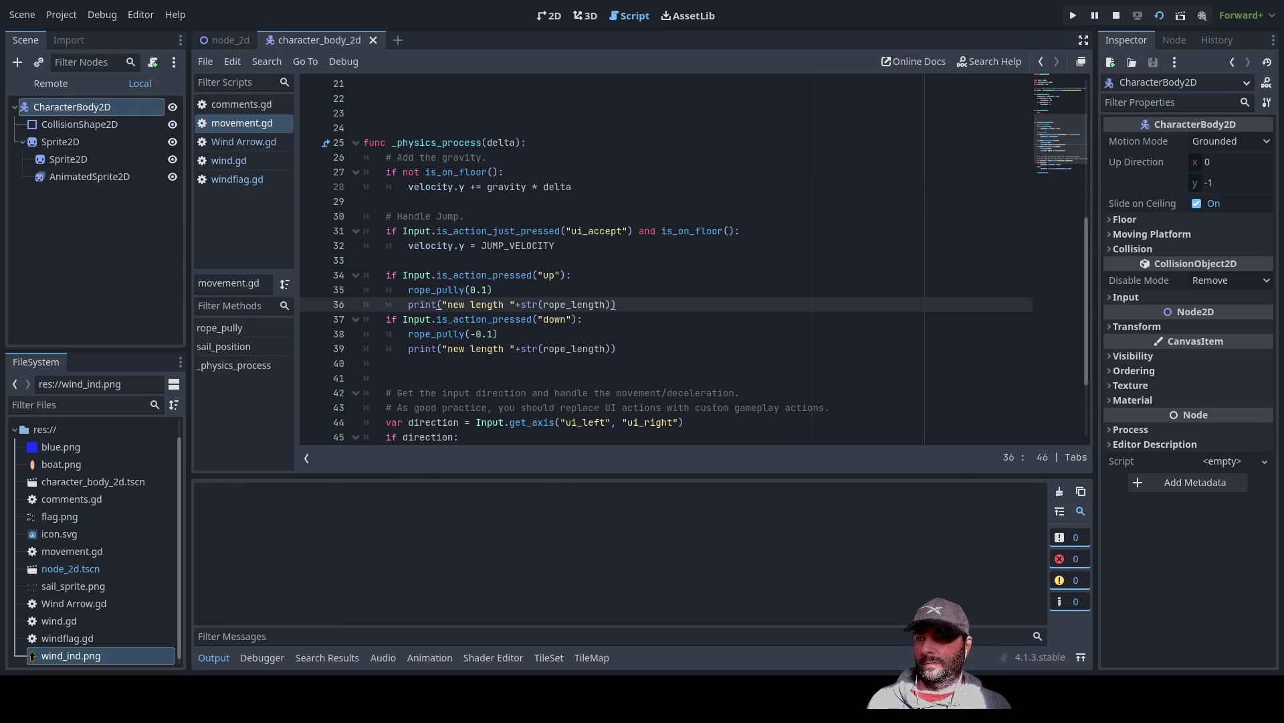
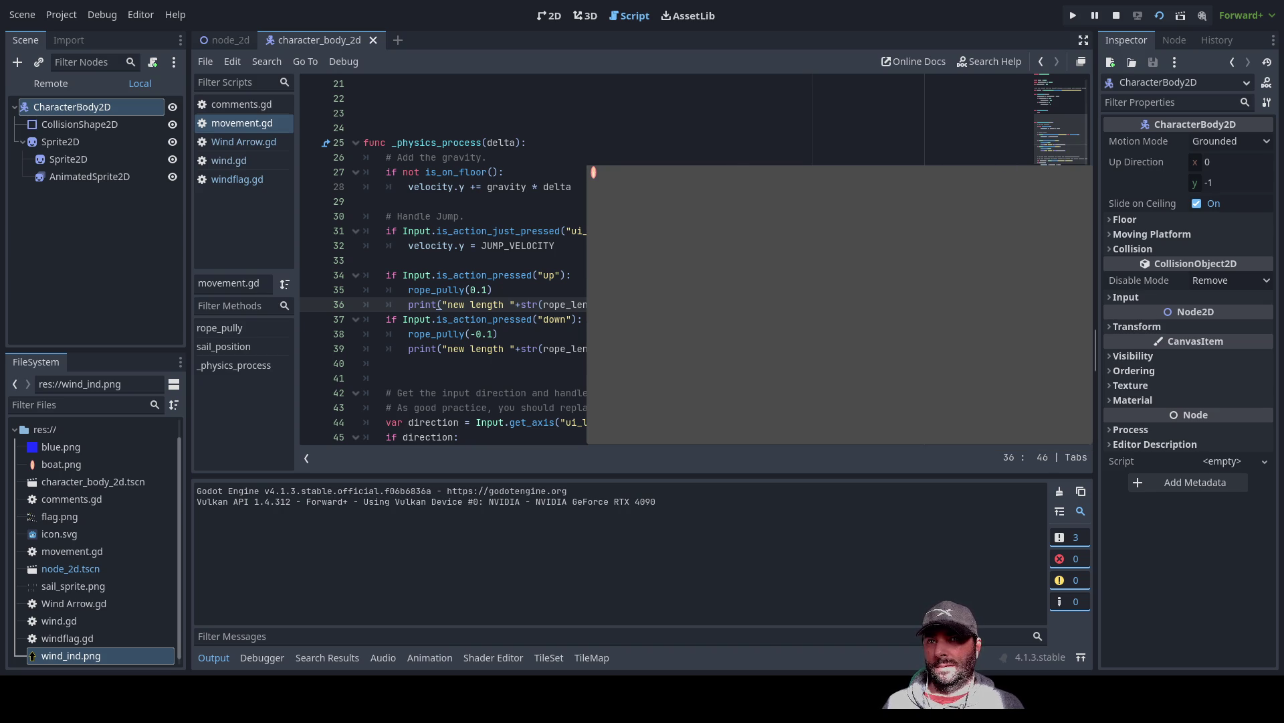
- Stop the running game and inspect the 'up' action check in movement.gd
key("F8")
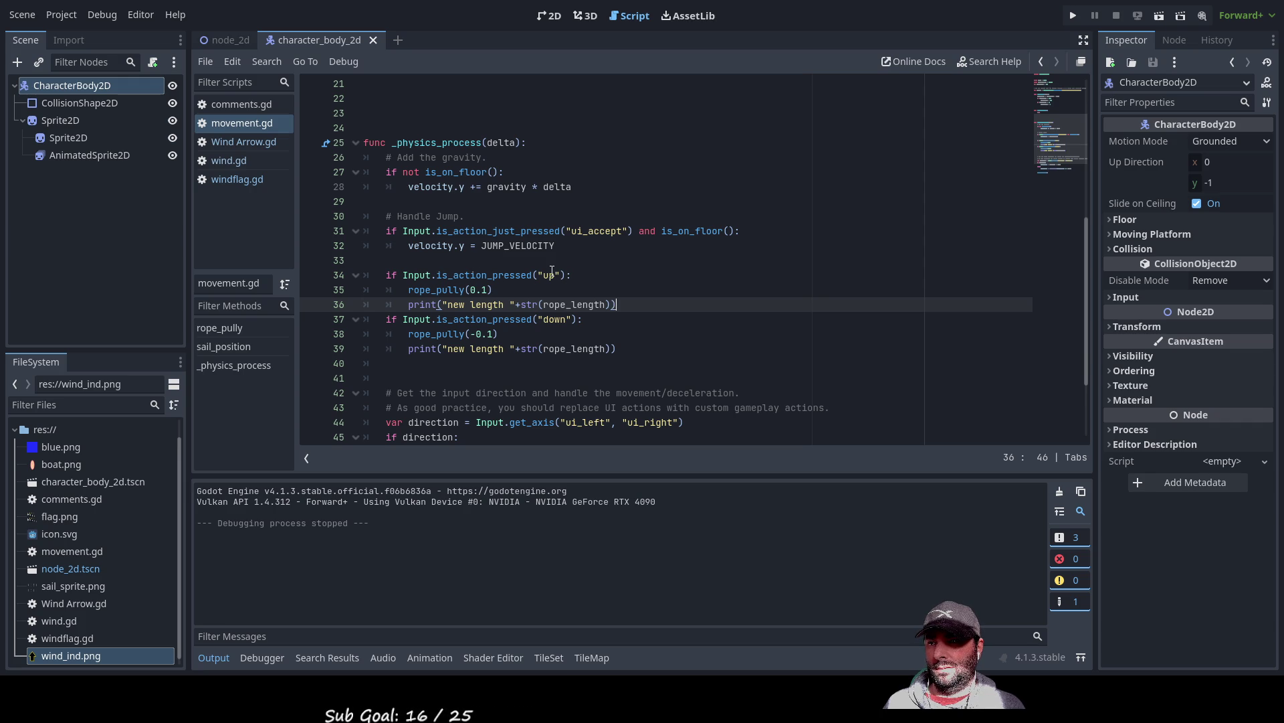
double_click(548, 275)
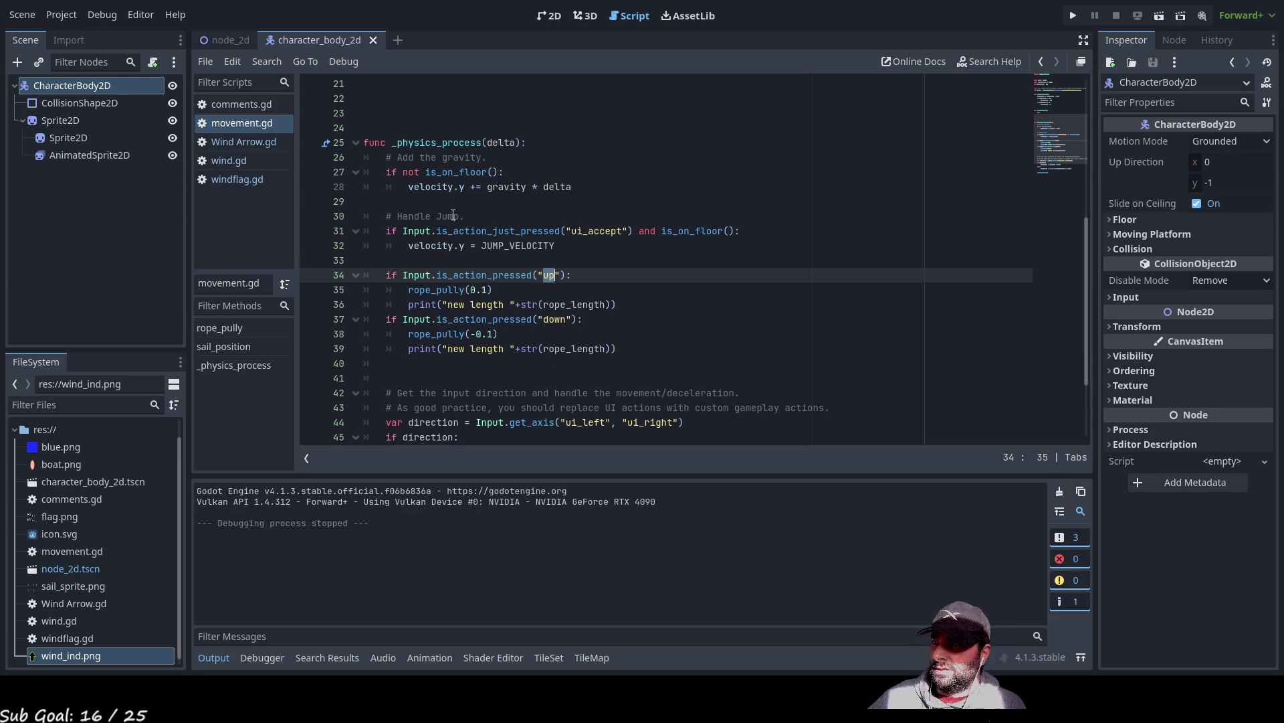
scroll(518, 280, "up", 5)
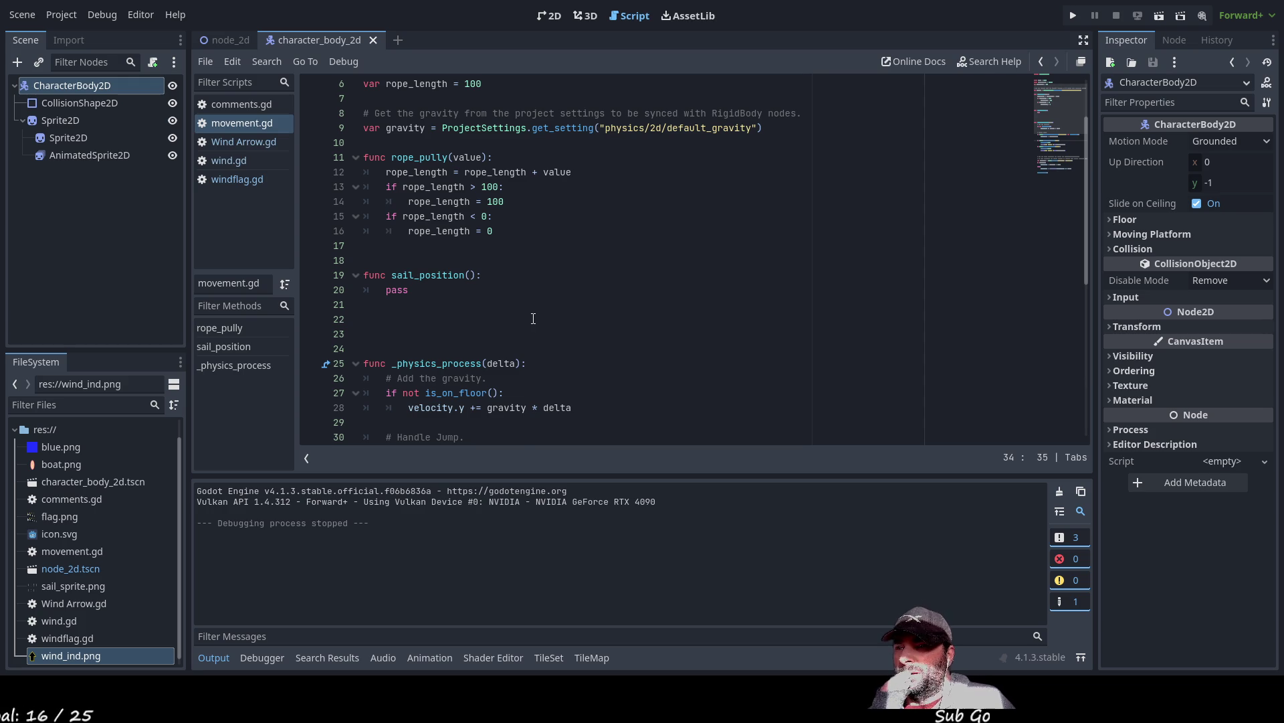
scroll(533, 318, "up", 2)
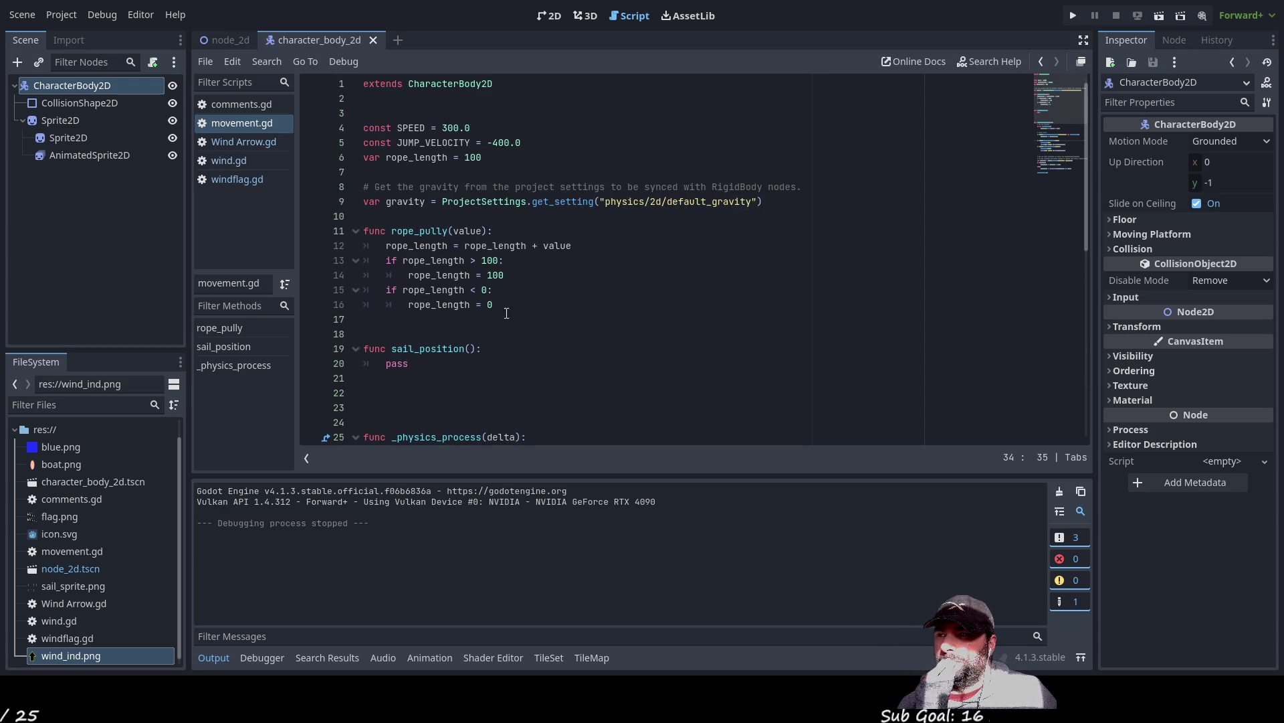
scroll(439, 265, "down", 9)
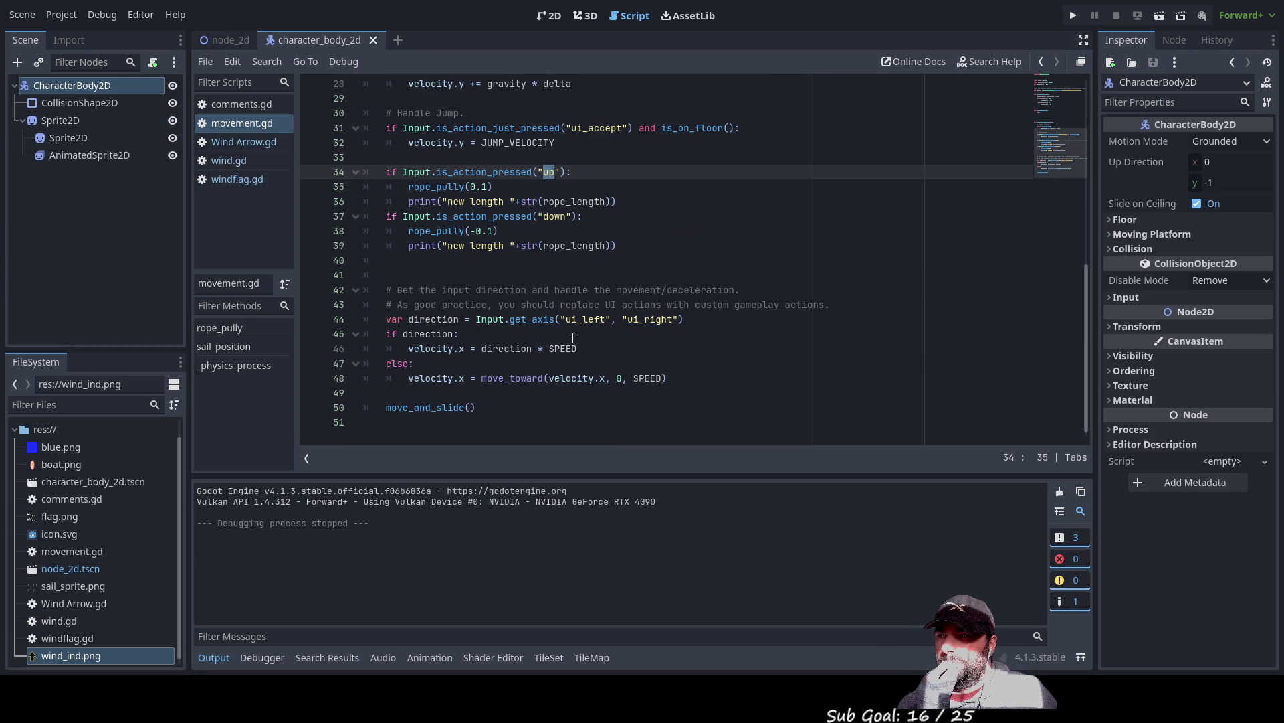
left_click(405, 393)
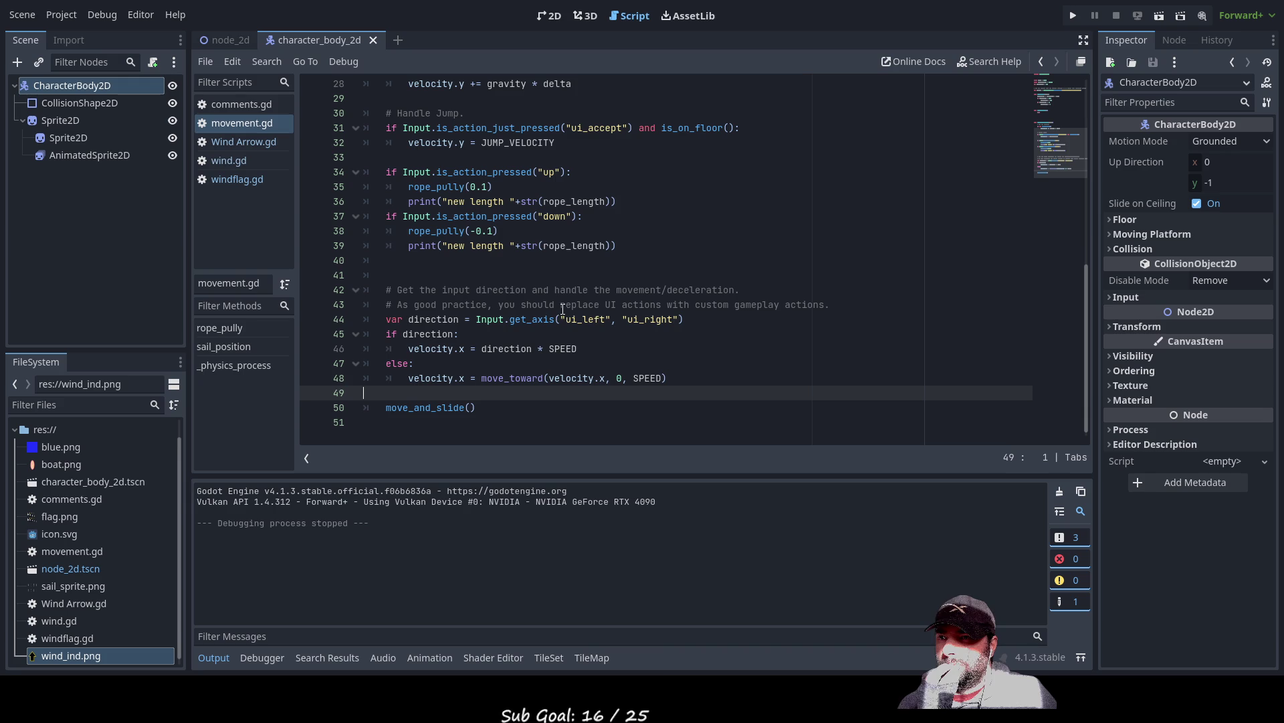
- Inspect the ui_left, ui_right and ui_accept actions, then indent empty line 33 under the jump
double_click(590, 319)
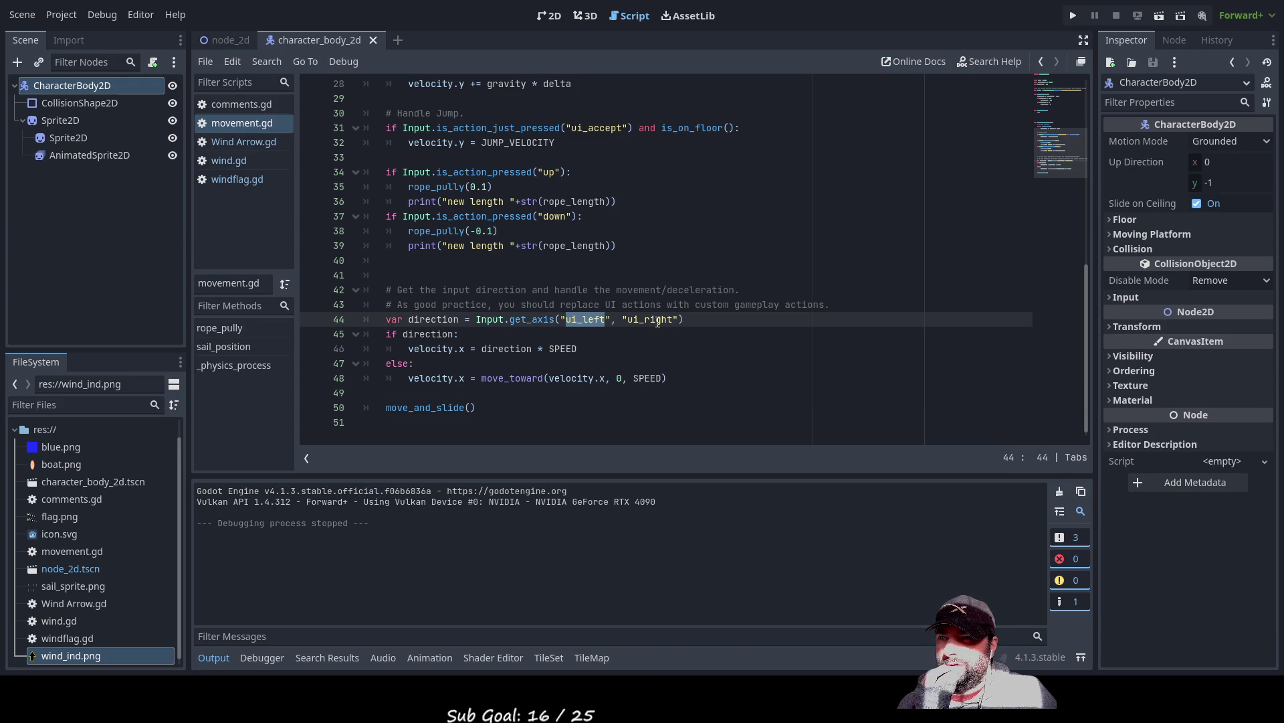
double_click(650, 319)
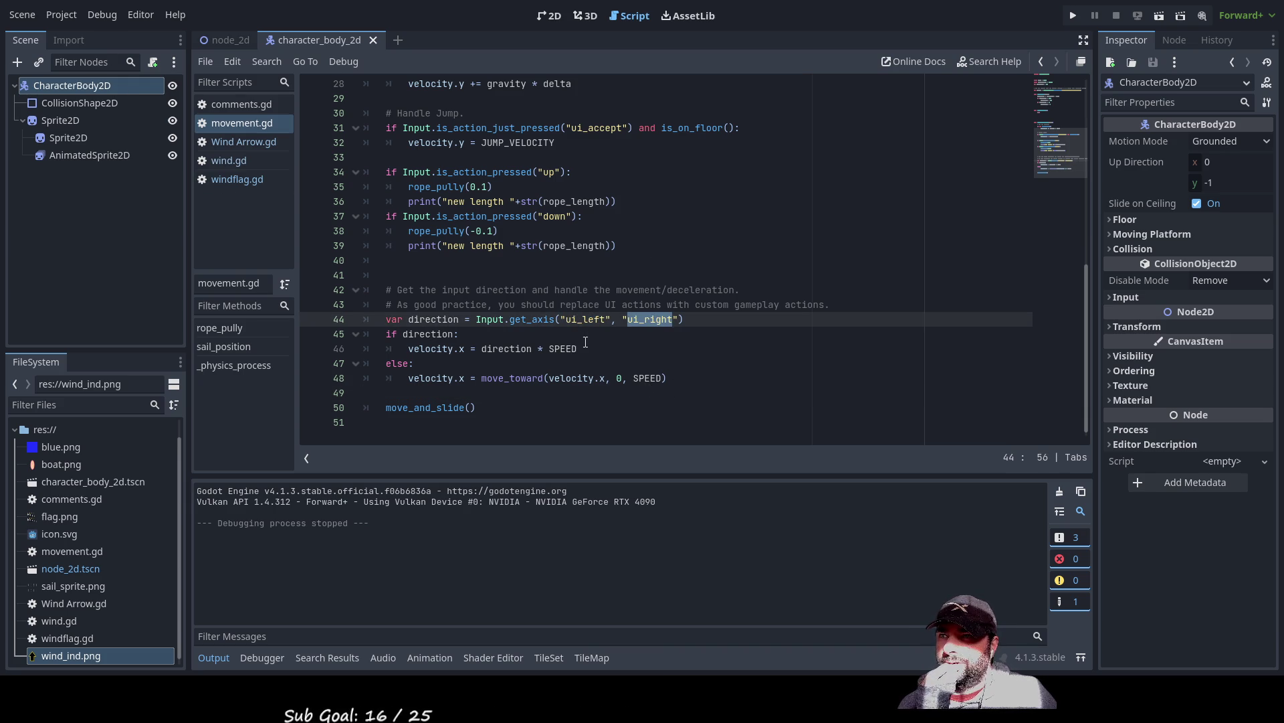
scroll(586, 343, "up", 3)
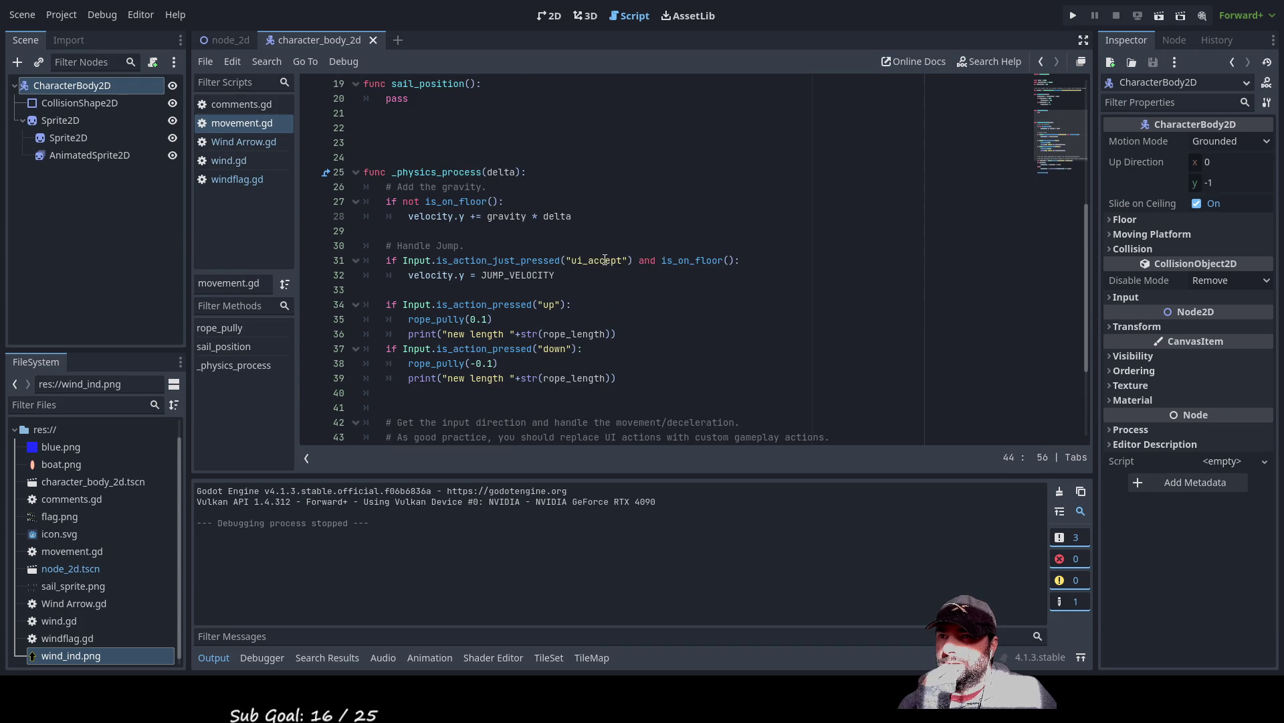
double_click(602, 260)
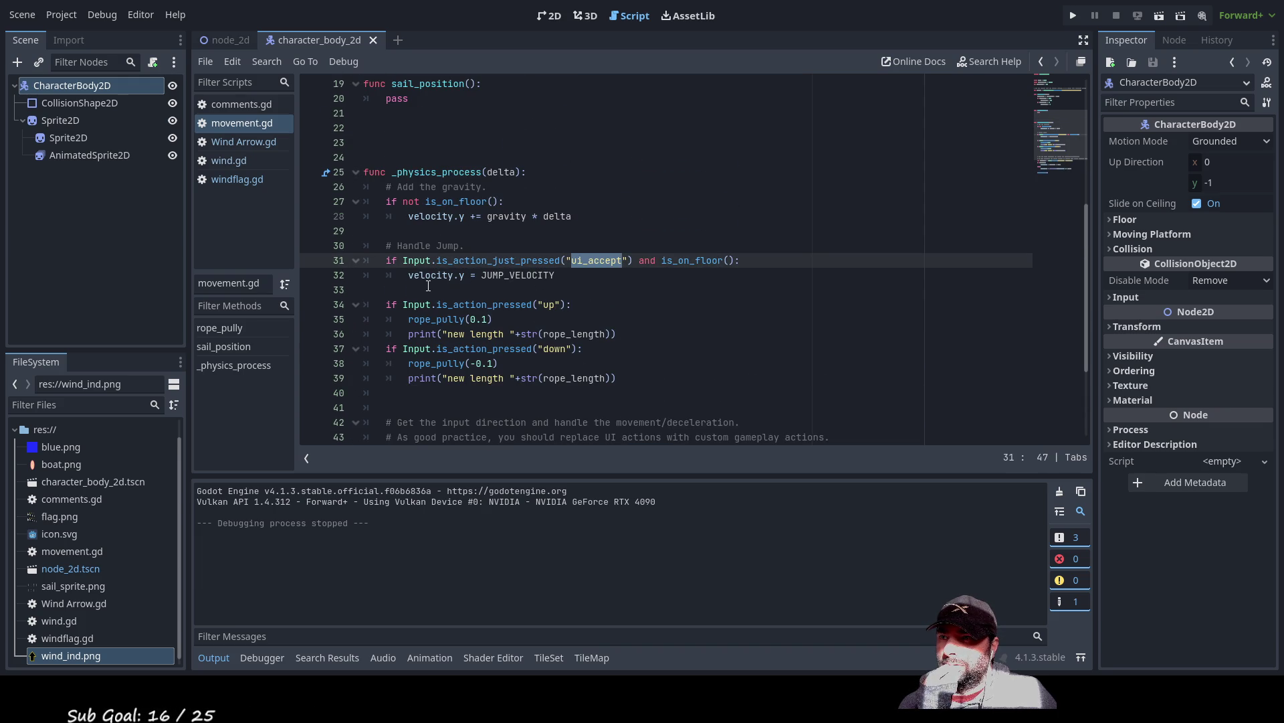
left_click(512, 288)
key("Tab")
key("Tab")
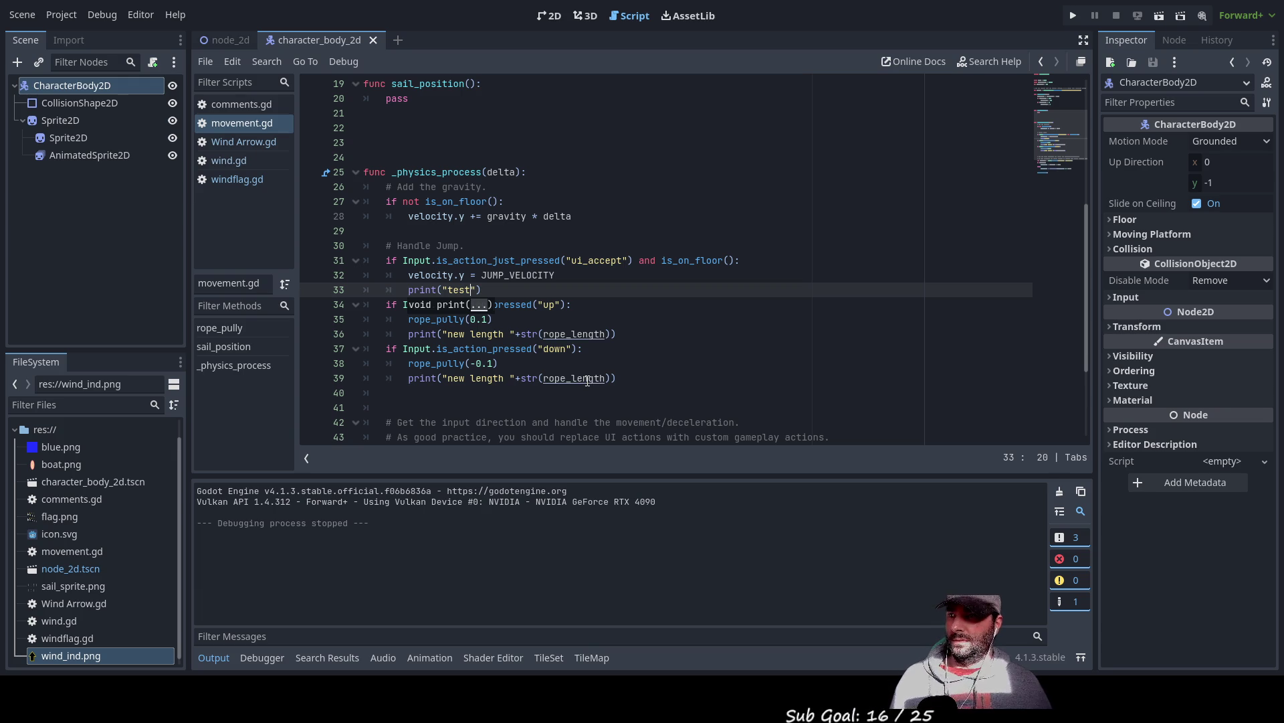
- Run the current scene to test the print("test") jump line, then stop it
left_click(1158, 18)
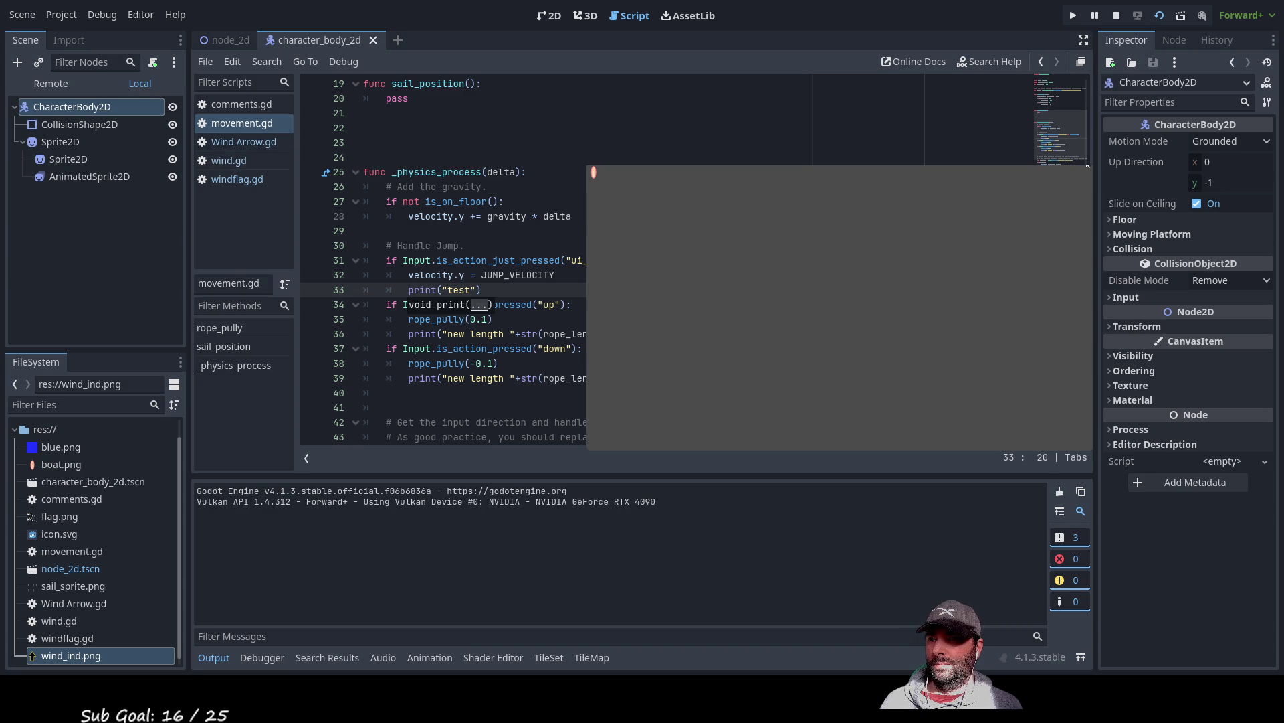
key("F8")
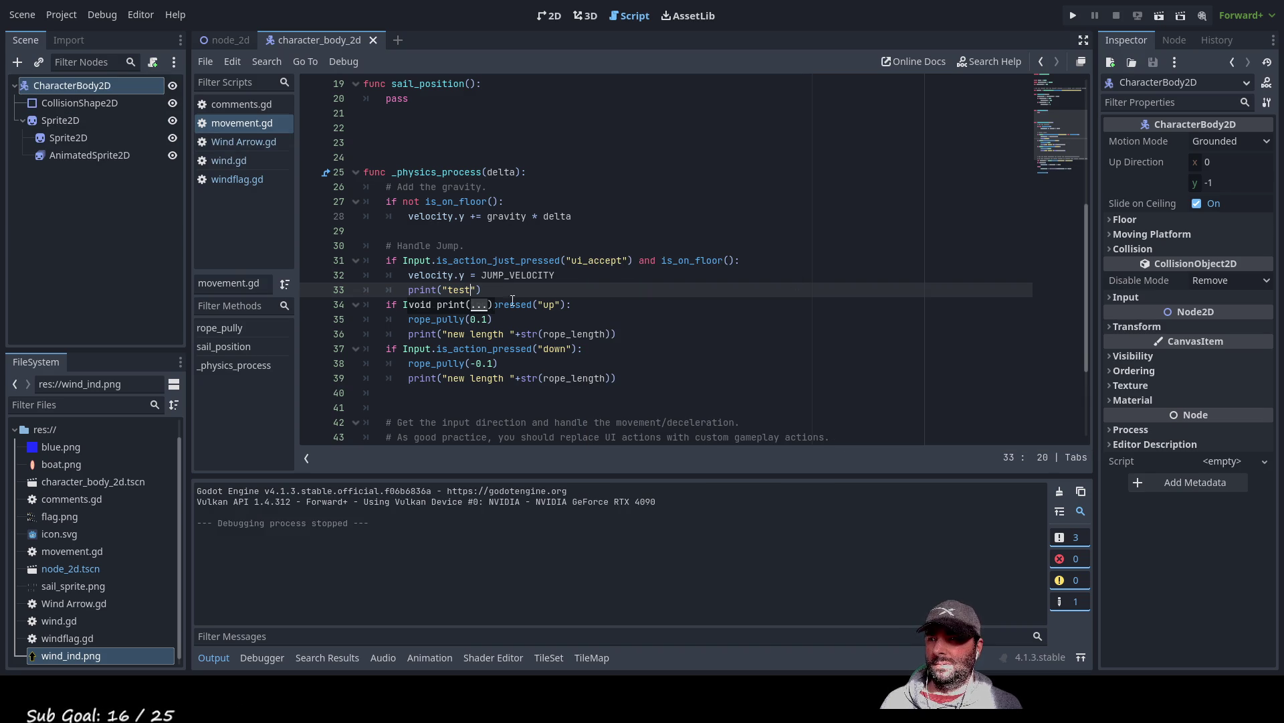
scroll(480, 335, "down", 3)
scroll(480, 335, "up", 9)
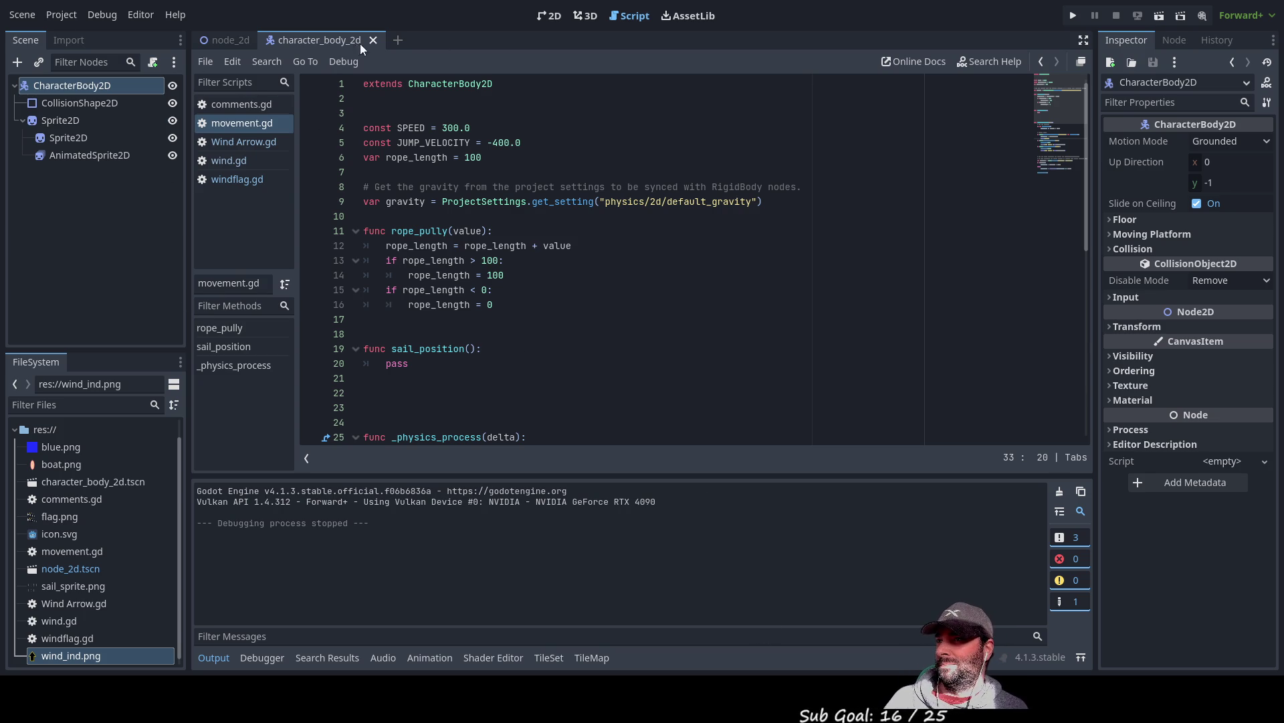
- Show the node_2d scene on the 2D canvas, zoomed out to the whole blue background
left_click(226, 40)
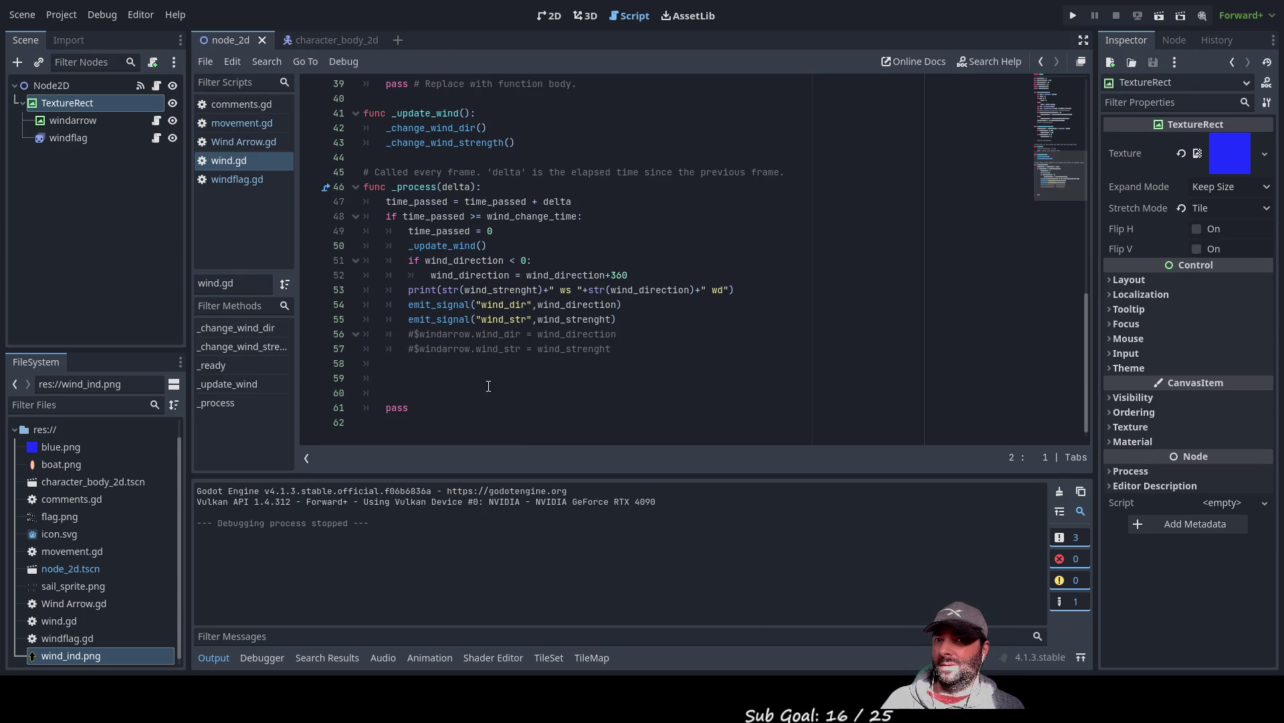
left_click(550, 16)
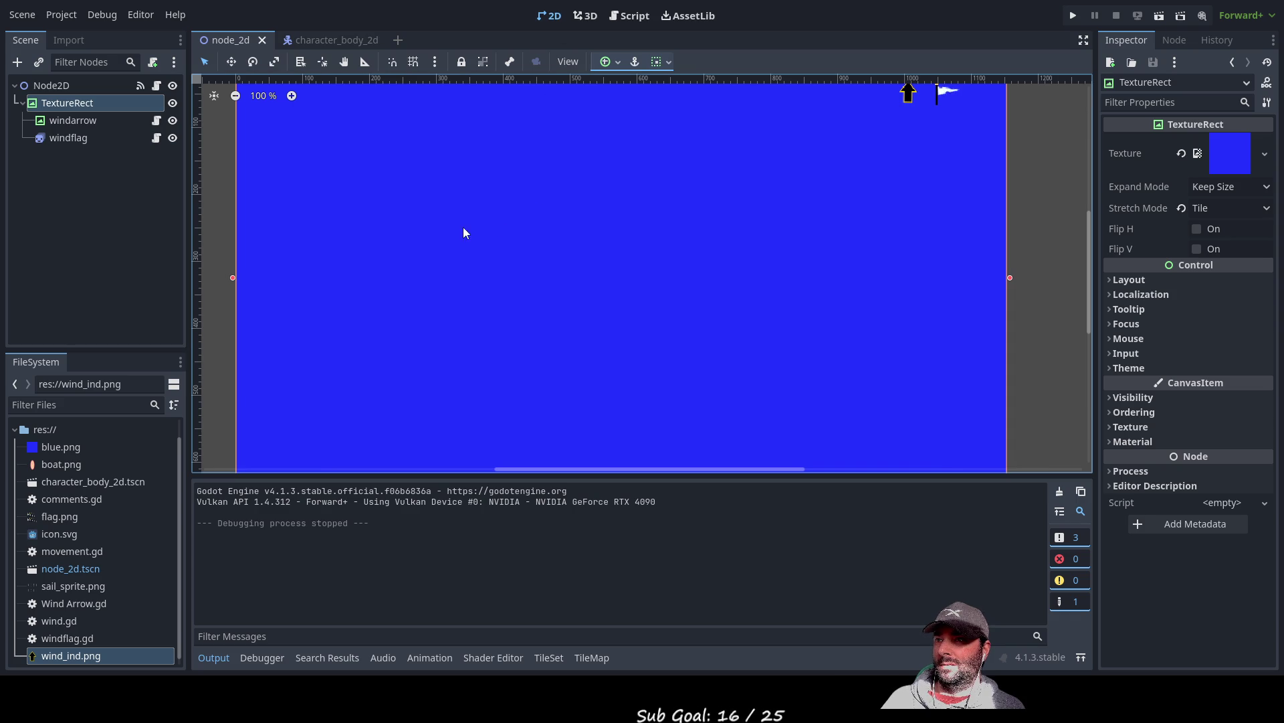
scroll(504, 244, "down", 1)
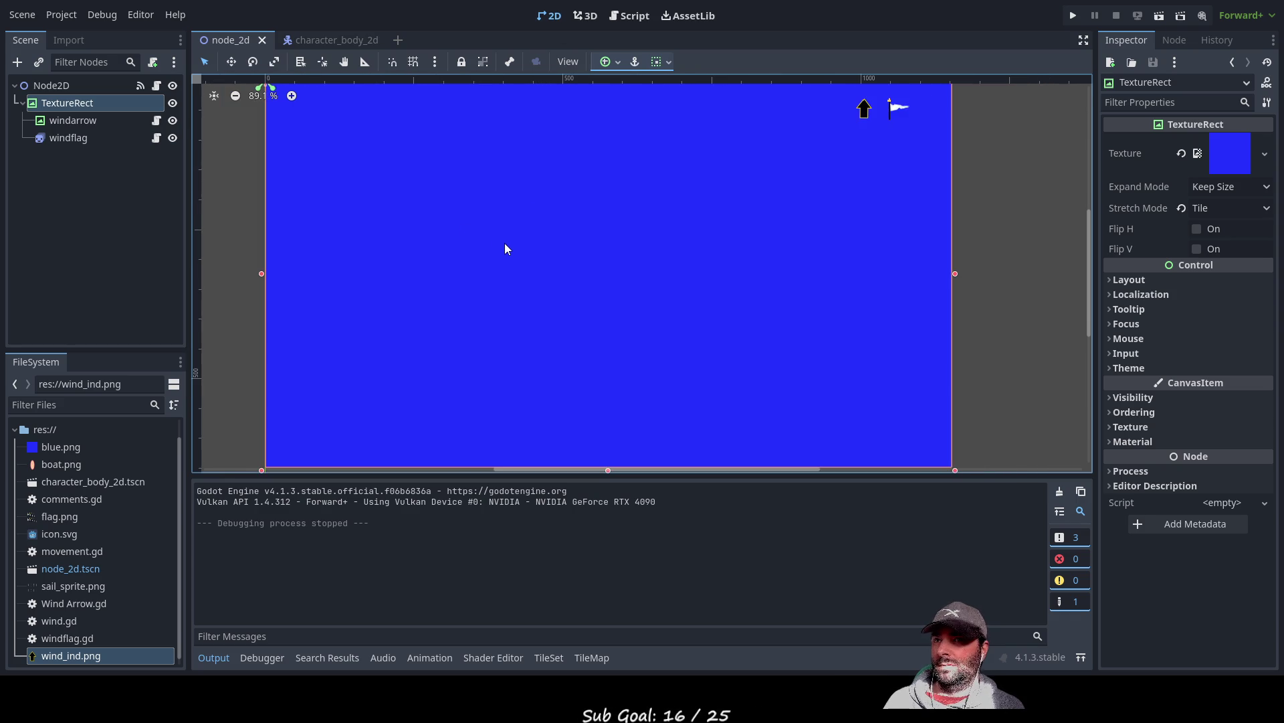
scroll(504, 249, "down", 1)
mouse_move(503, 242)
left_mouse_down()
mouse_move(542, 232)
mouse_move(553, 246)
left_mouse_up()
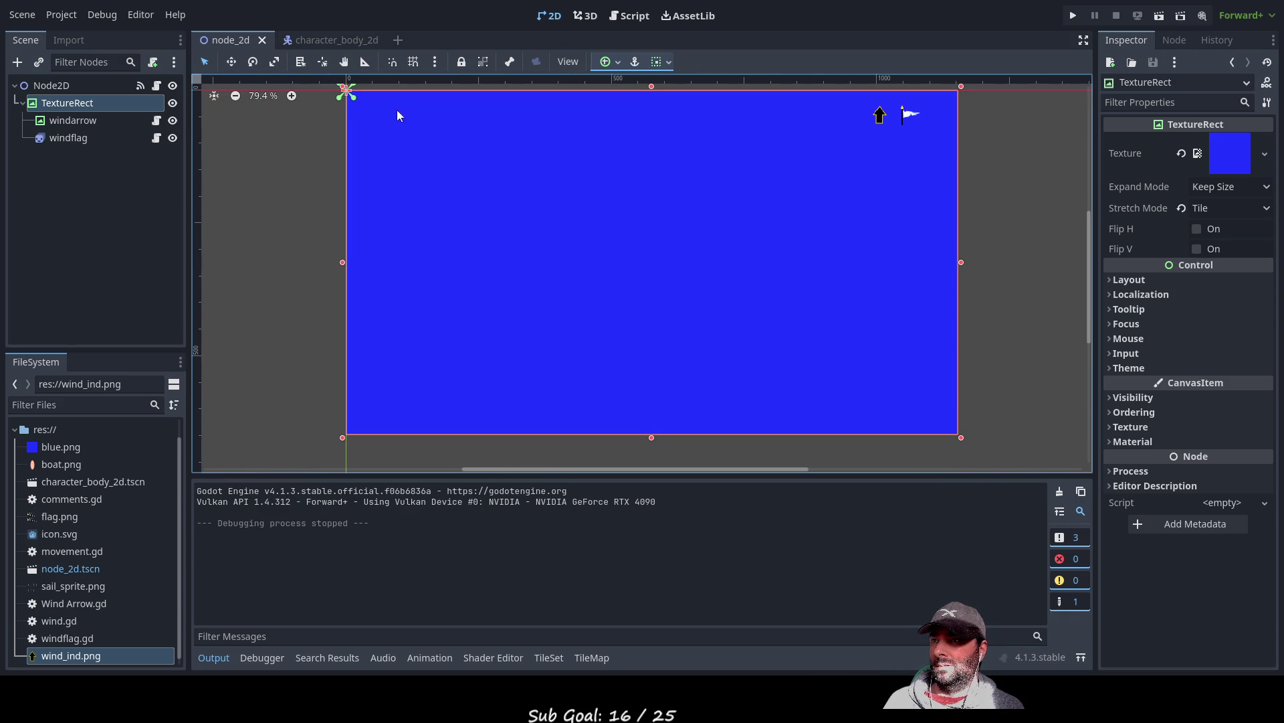
- Select the root Node2D, then switch to the character_body_2d scene
left_click(47, 158)
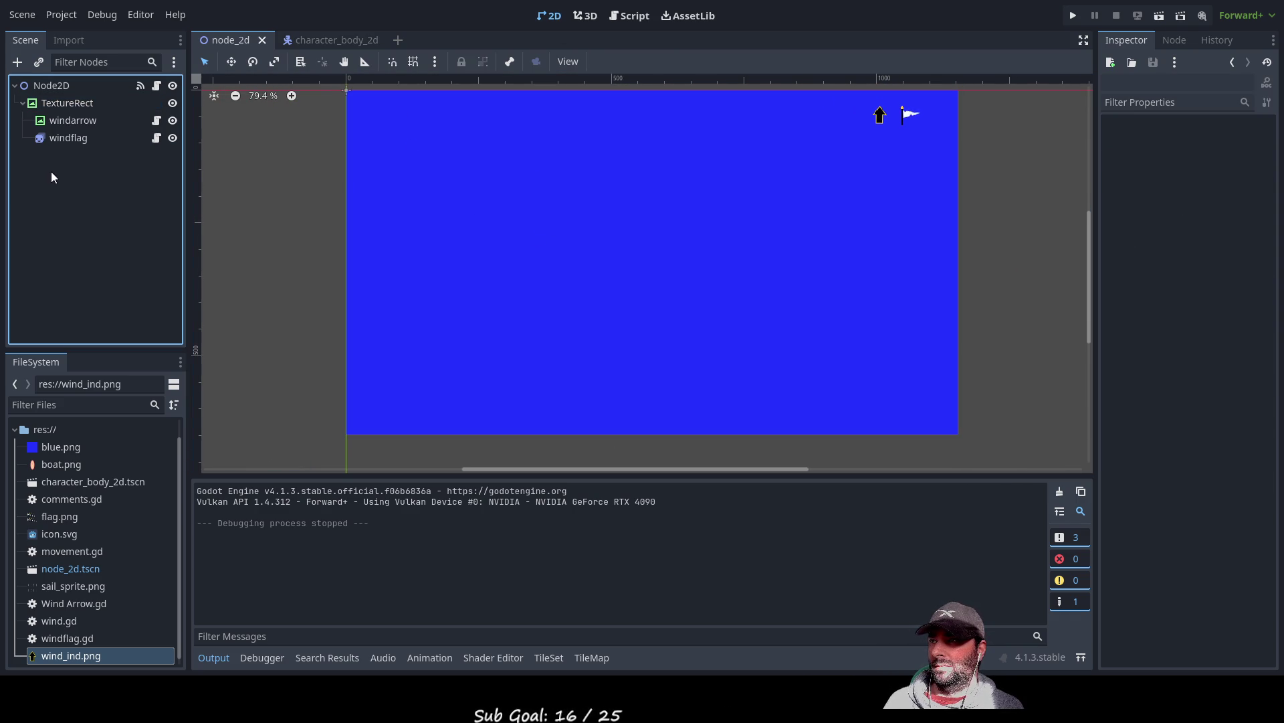
left_click(63, 86)
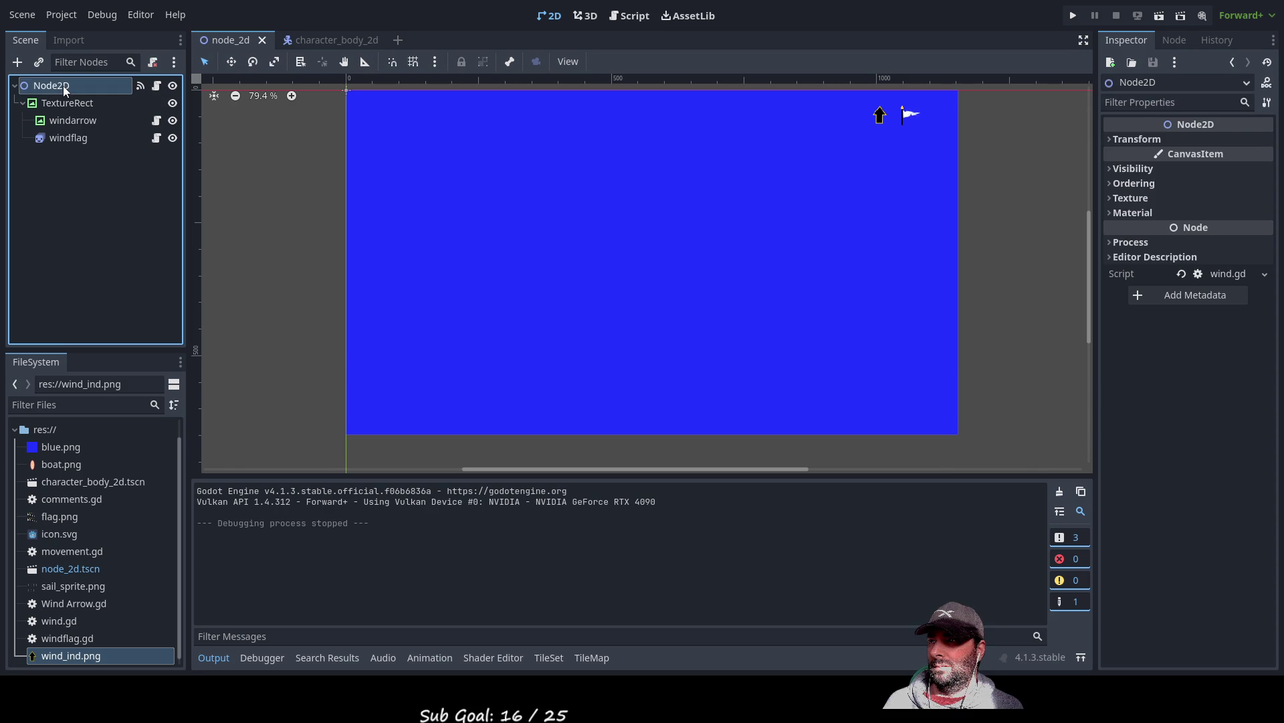
left_click(17, 61)
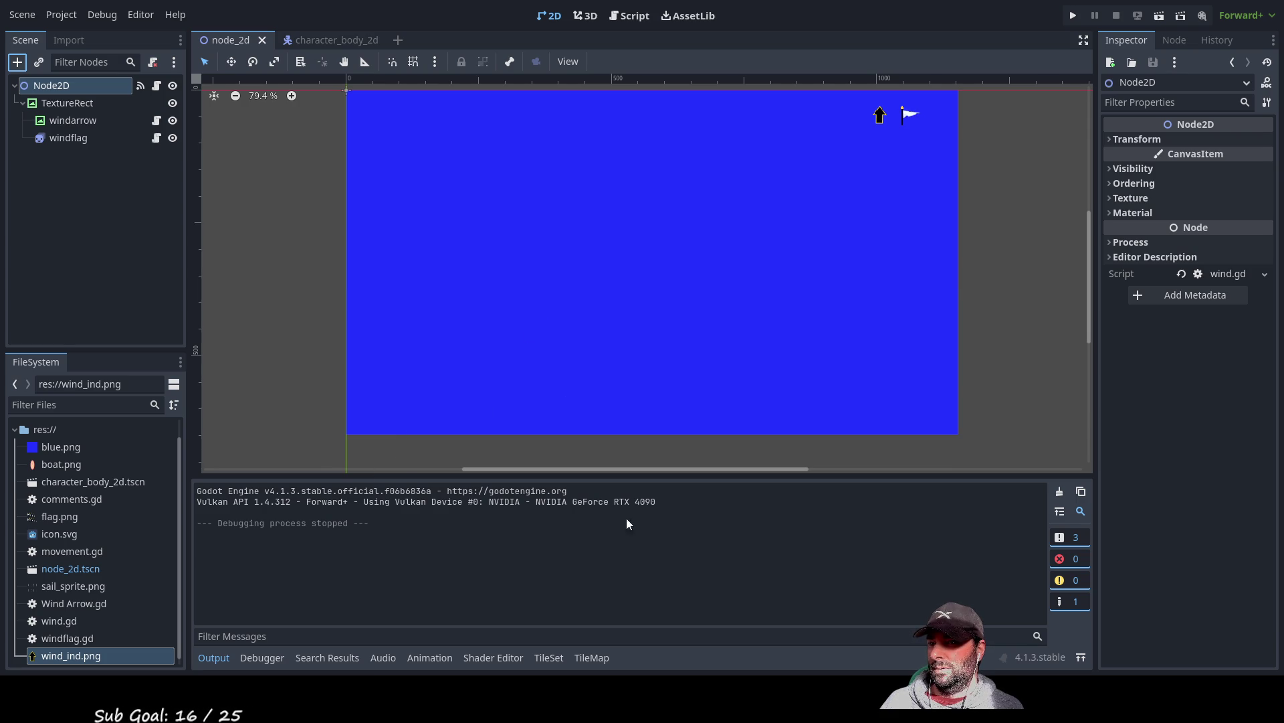
left_click(323, 40)
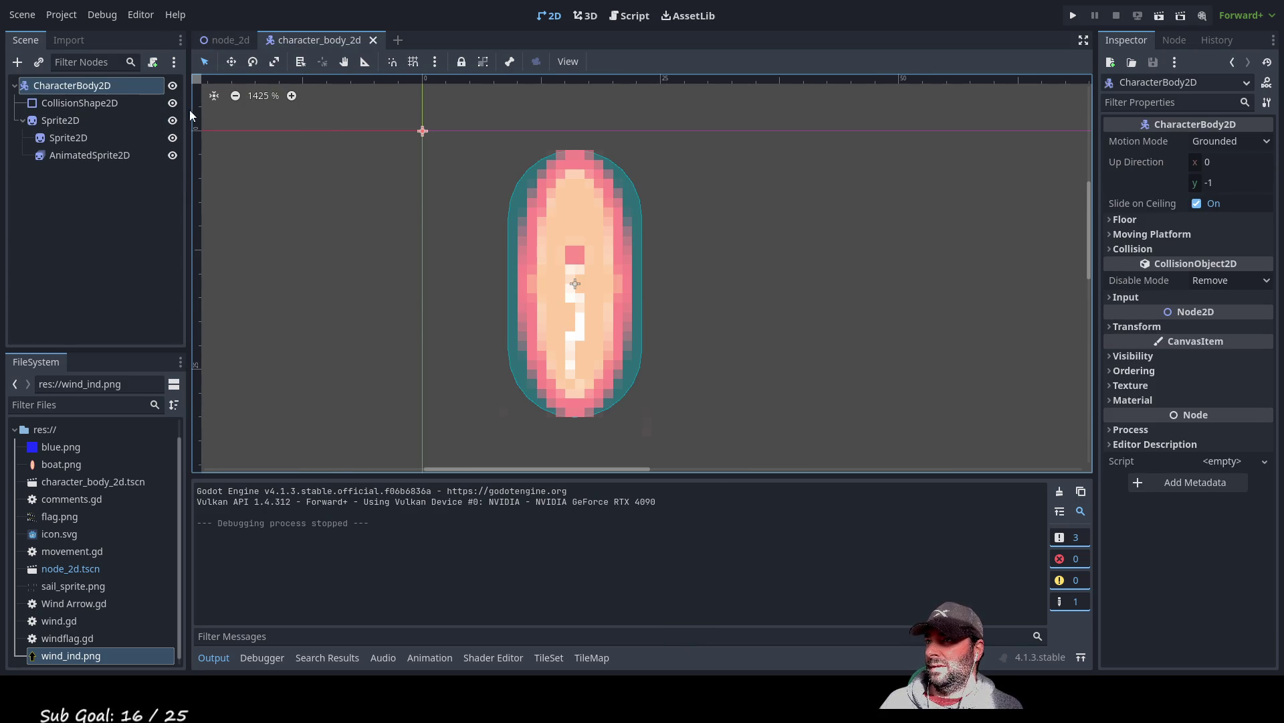
- Rename the character body's root node to 'boat'
left_click(89, 85)
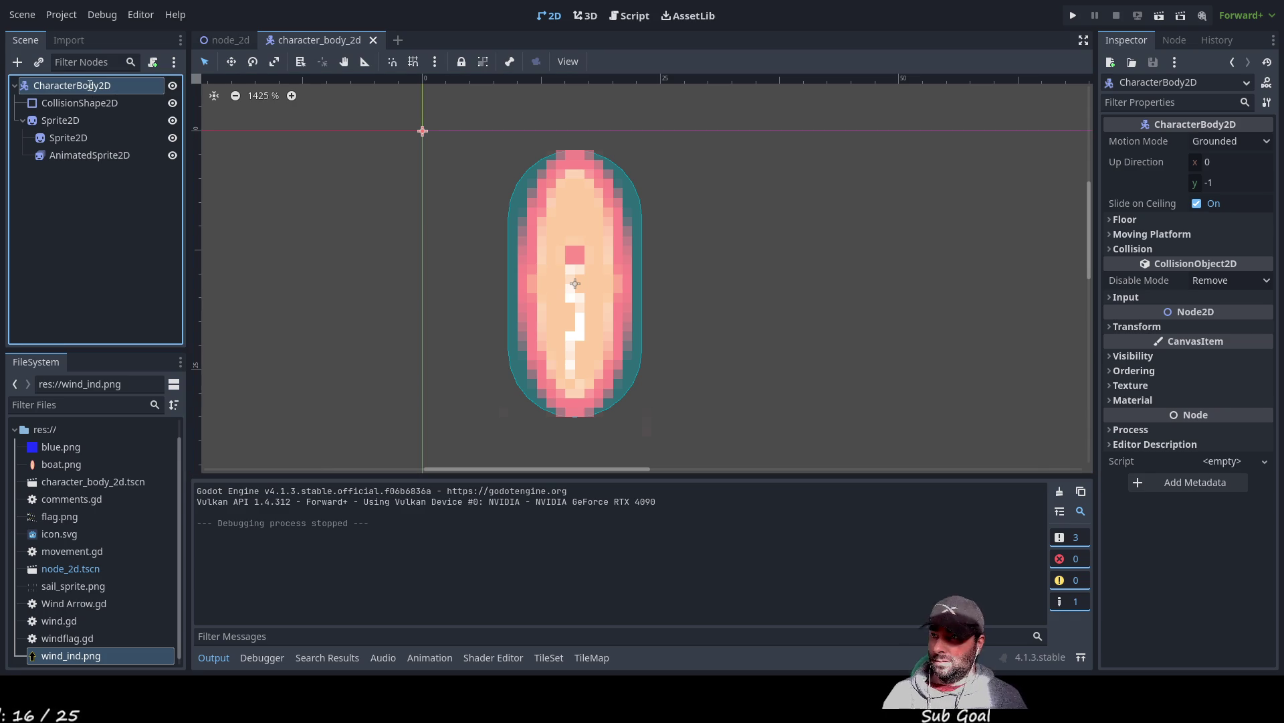
type("boat")
key("Return")
left_click(78, 264)
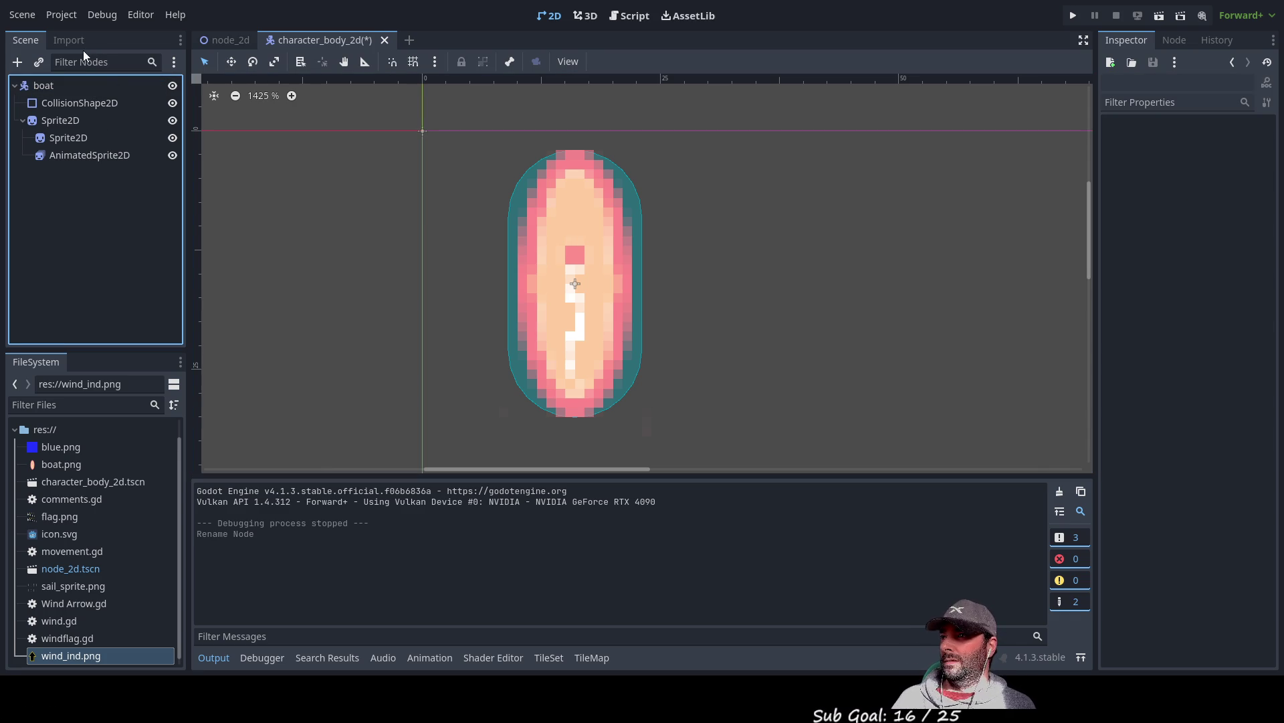
- Check the Import panel and boat node tree, ending on node_2d with nothing selected
left_click(214, 42)
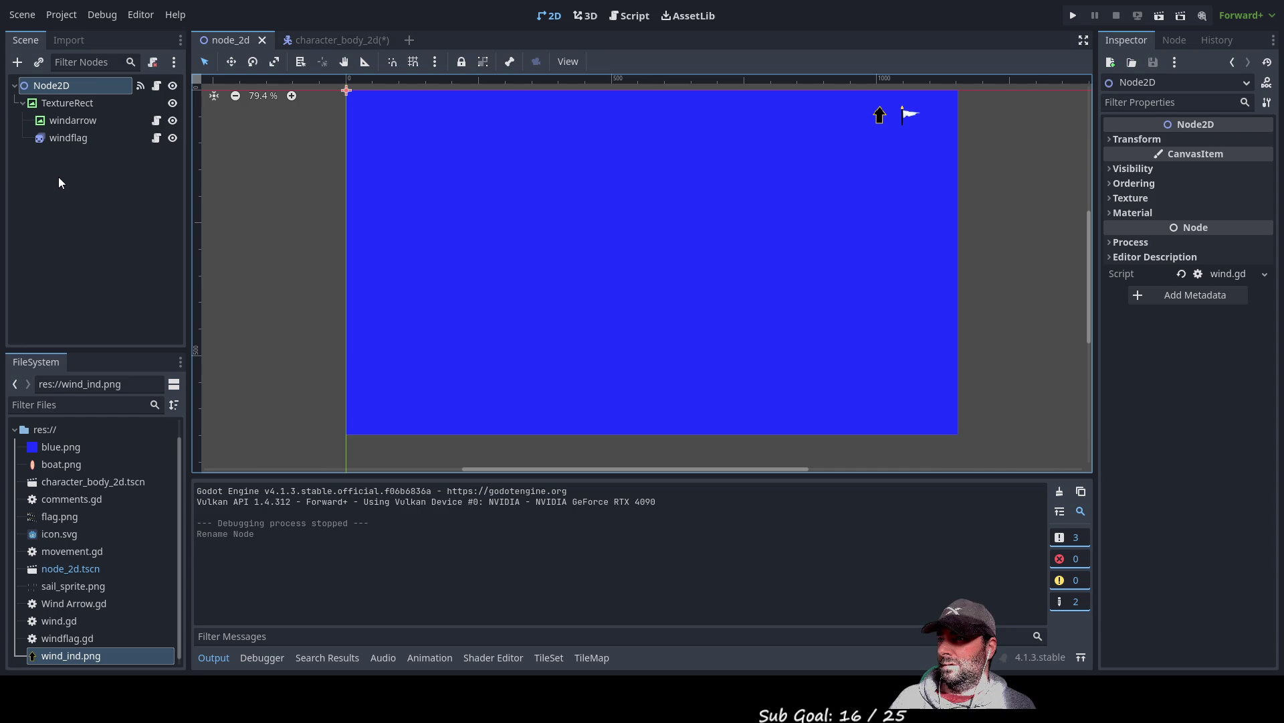
left_click(17, 62)
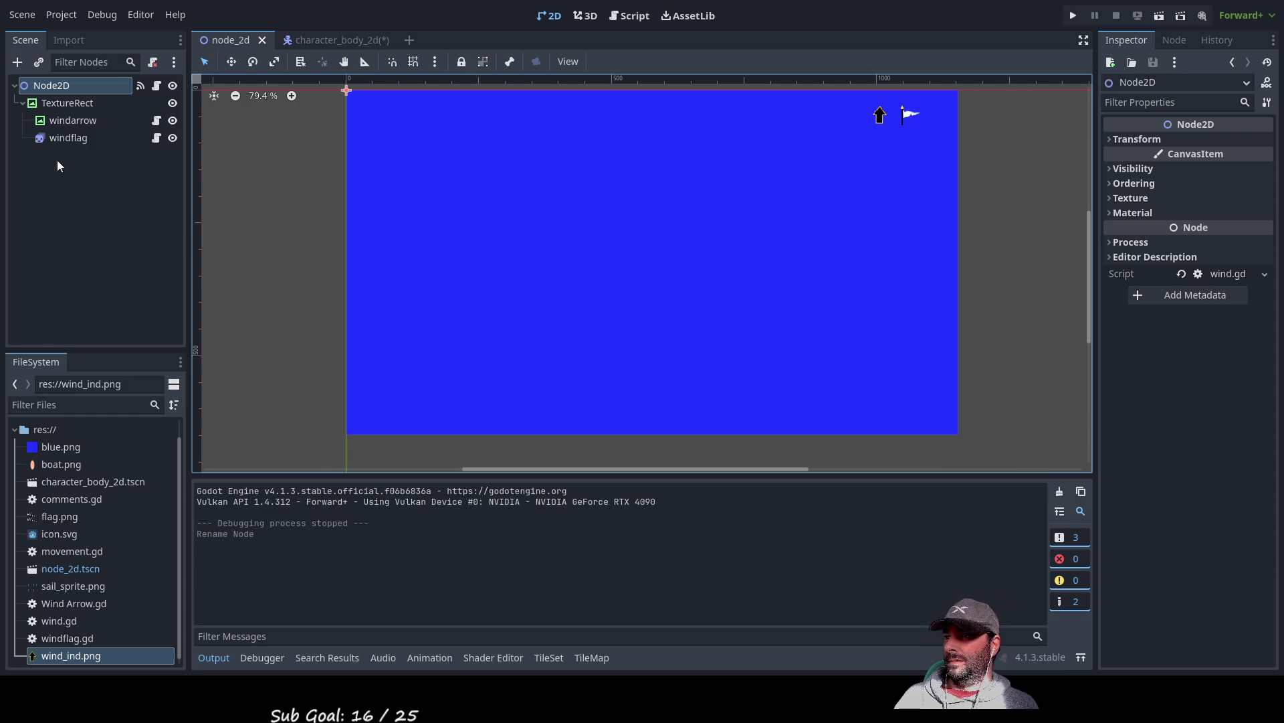
left_click(70, 43)
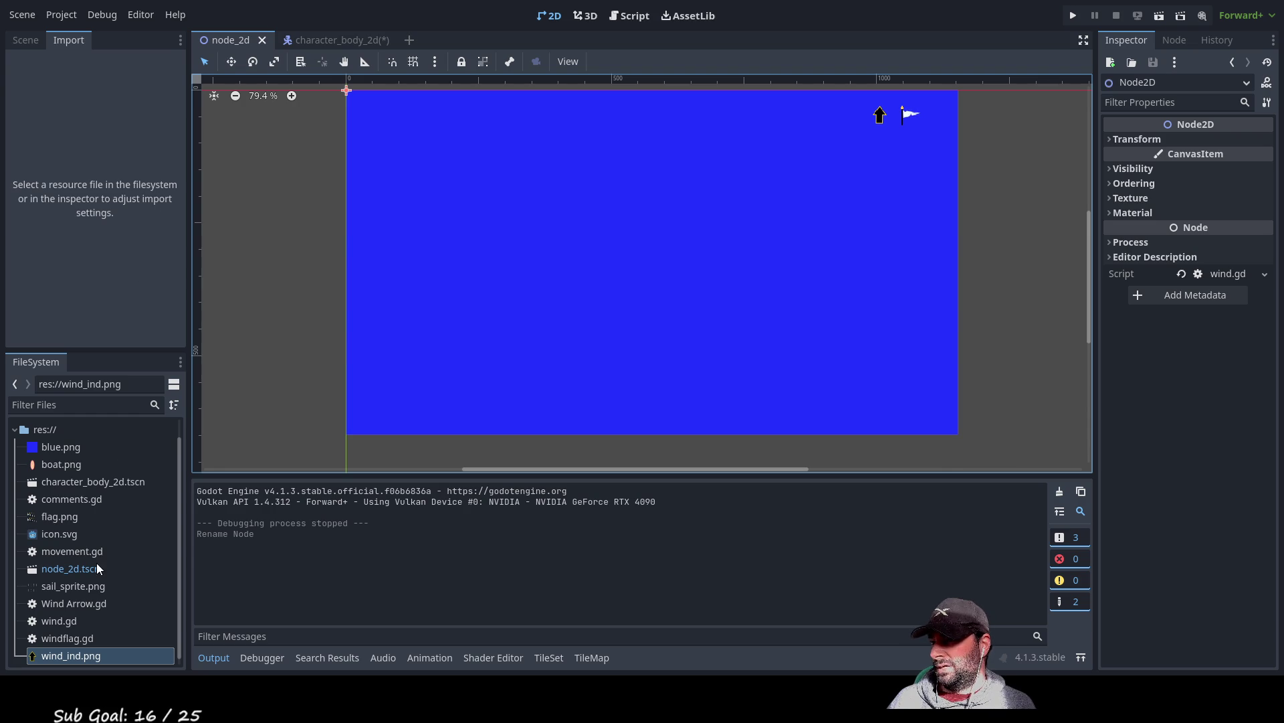
scroll(110, 524, "down", 1)
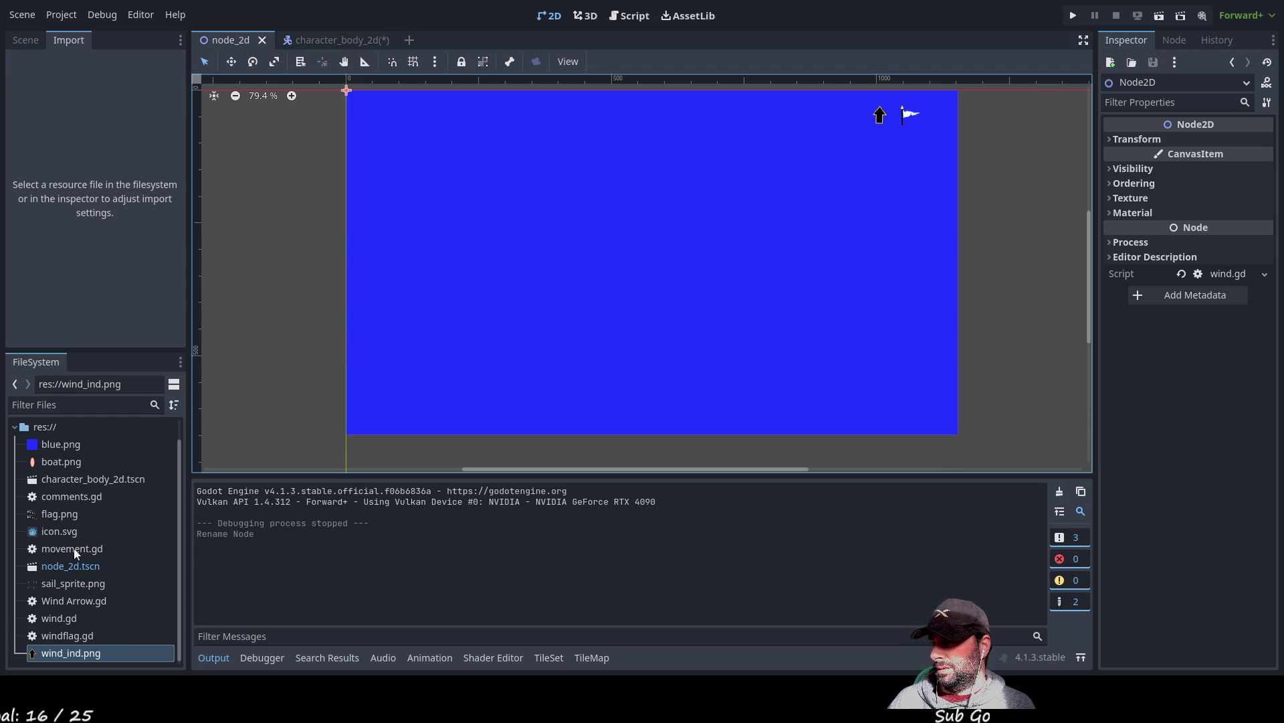
mouse_move(325, 40)
left_mouse_down()
mouse_move(358, 86)
mouse_move(93, 171)
left_mouse_up()
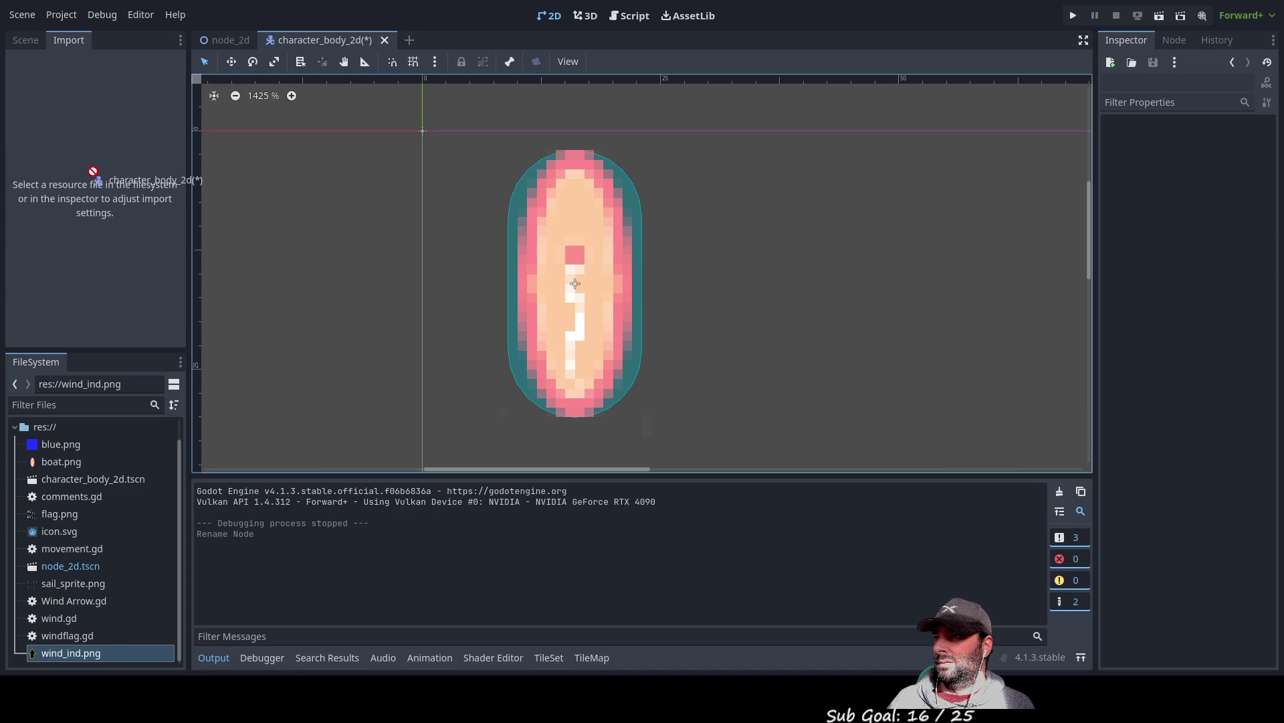
left_click(12, 45)
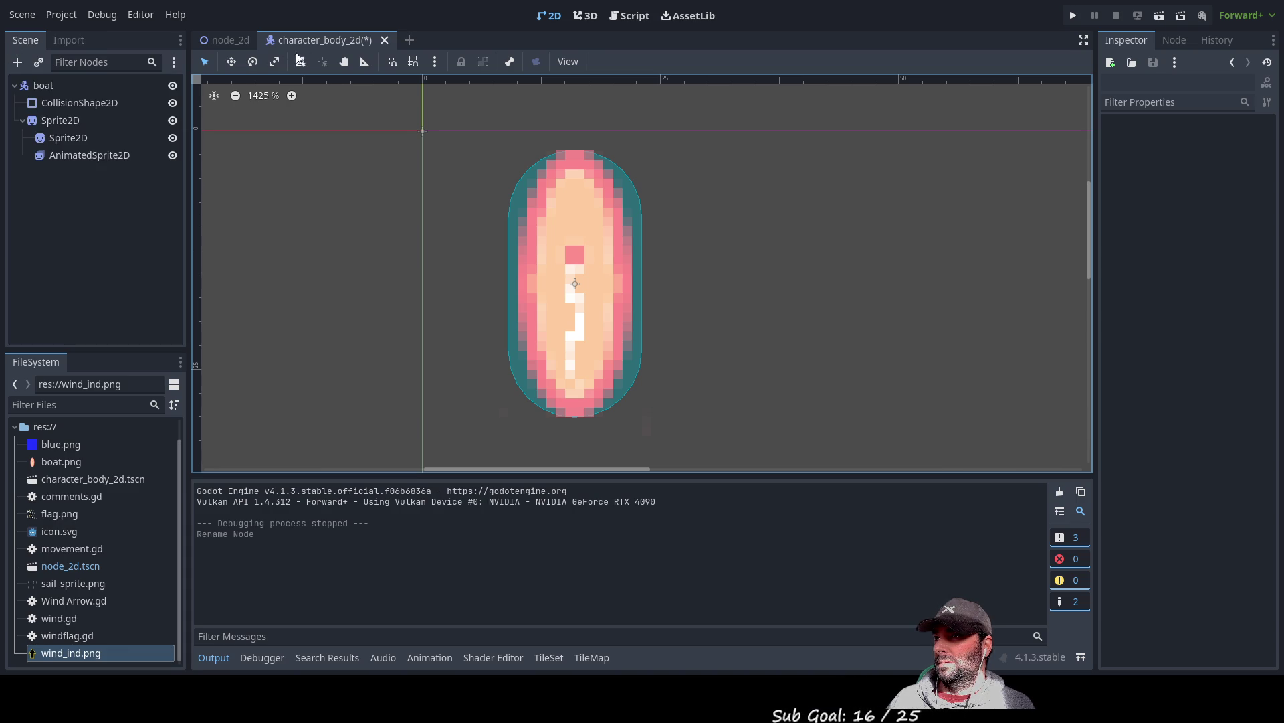
mouse_move(307, 39)
left_mouse_down()
mouse_move(247, 127)
mouse_move(81, 189)
mouse_move(43, 85)
mouse_move(286, 172)
mouse_move(211, 41)
left_mouse_up()
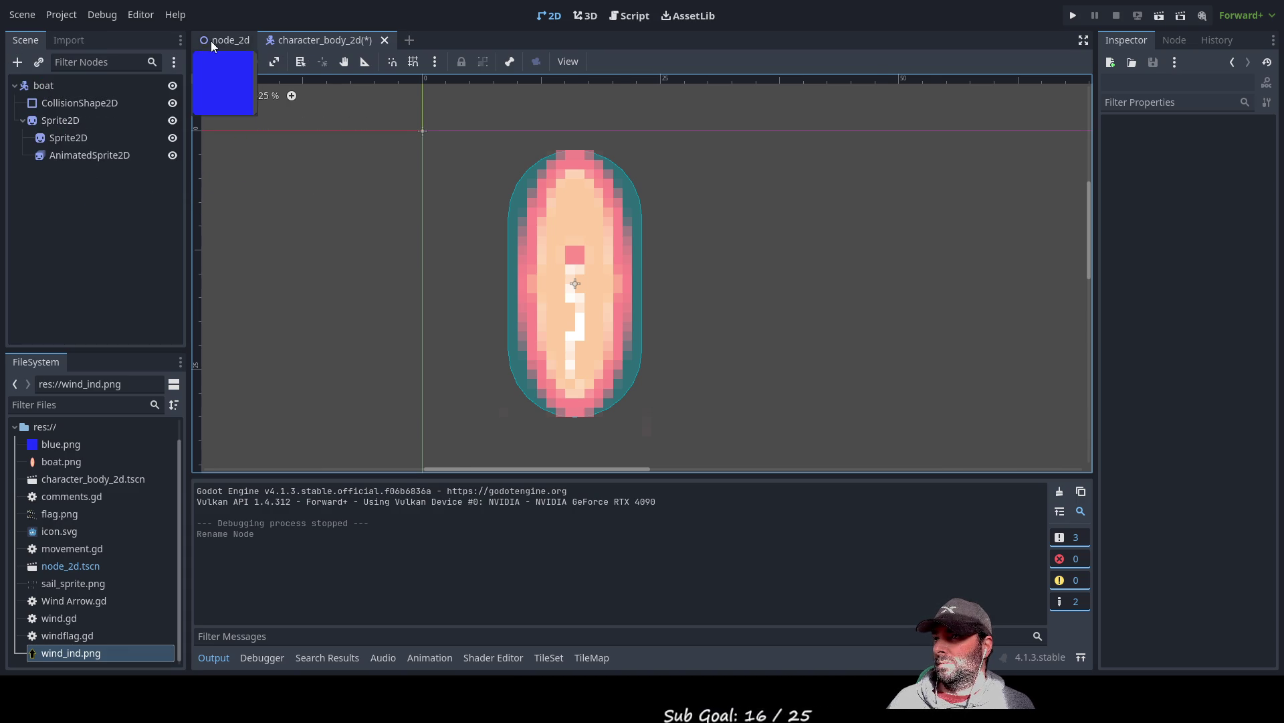
left_click(211, 40)
left_click(93, 183)
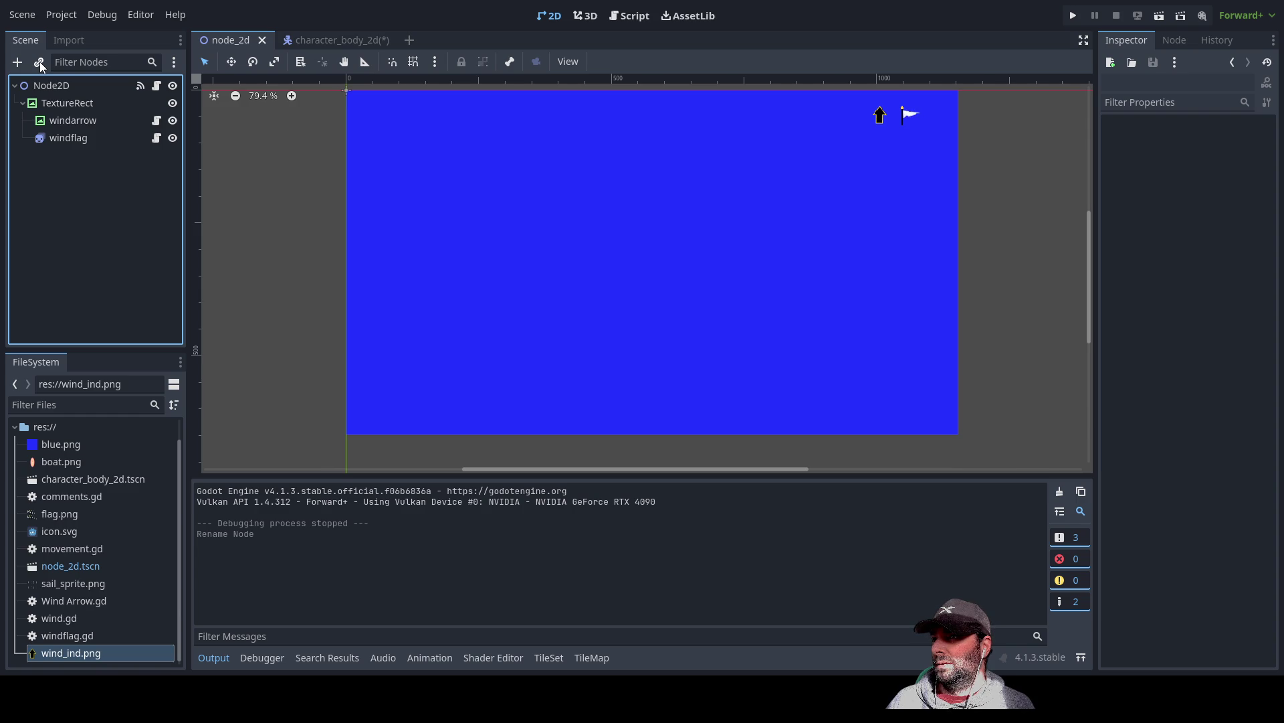
- Instance the character_body_2d boat scene and drag it to the middle of the water
left_click(39, 62)
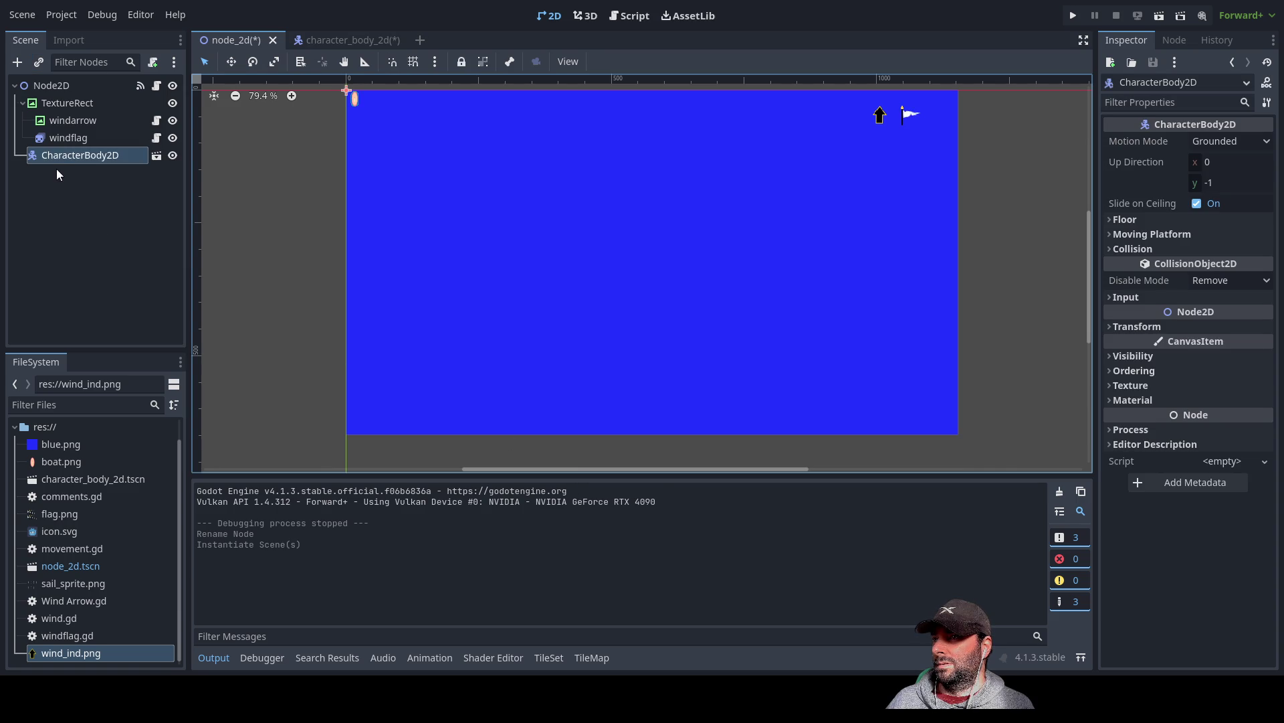
mouse_move(354, 102)
left_mouse_down()
mouse_move(611, 258)
mouse_move(678, 239)
left_mouse_up()
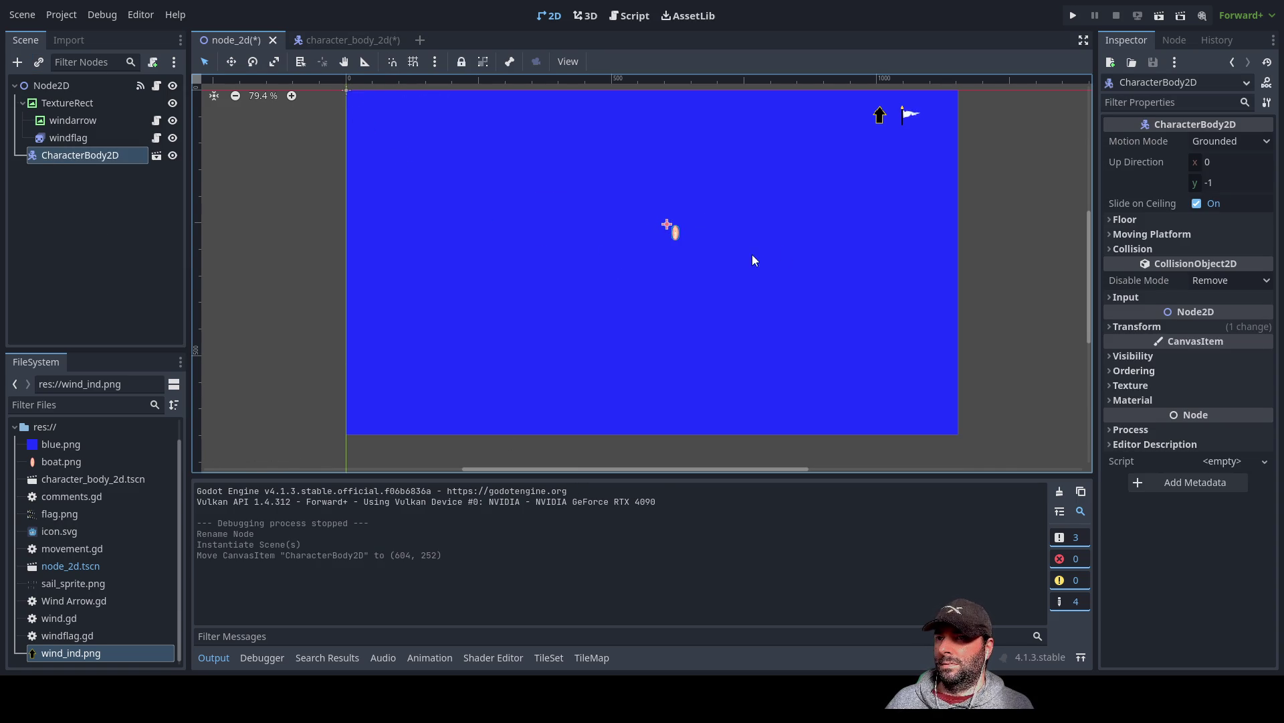
scroll(730, 261, "up", 5)
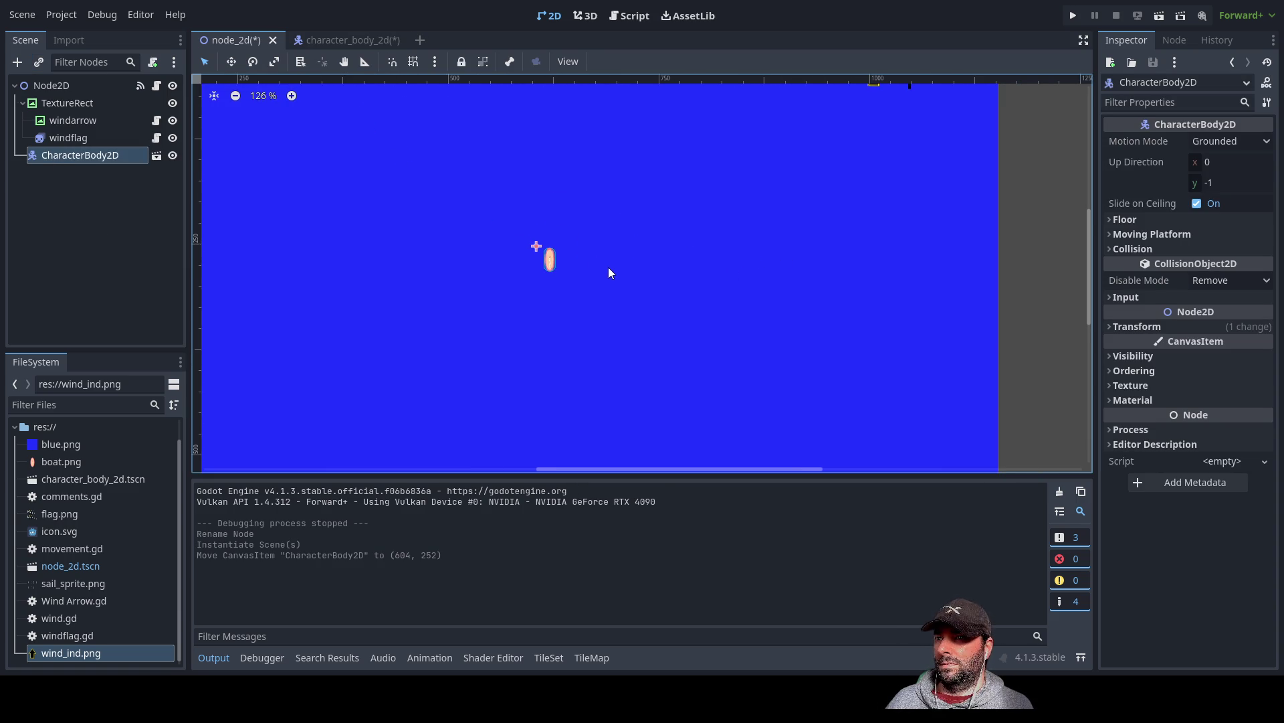
scroll(609, 267, "down", 5)
- Test-run the game, stop it, and return to the boat scene
key("F5")
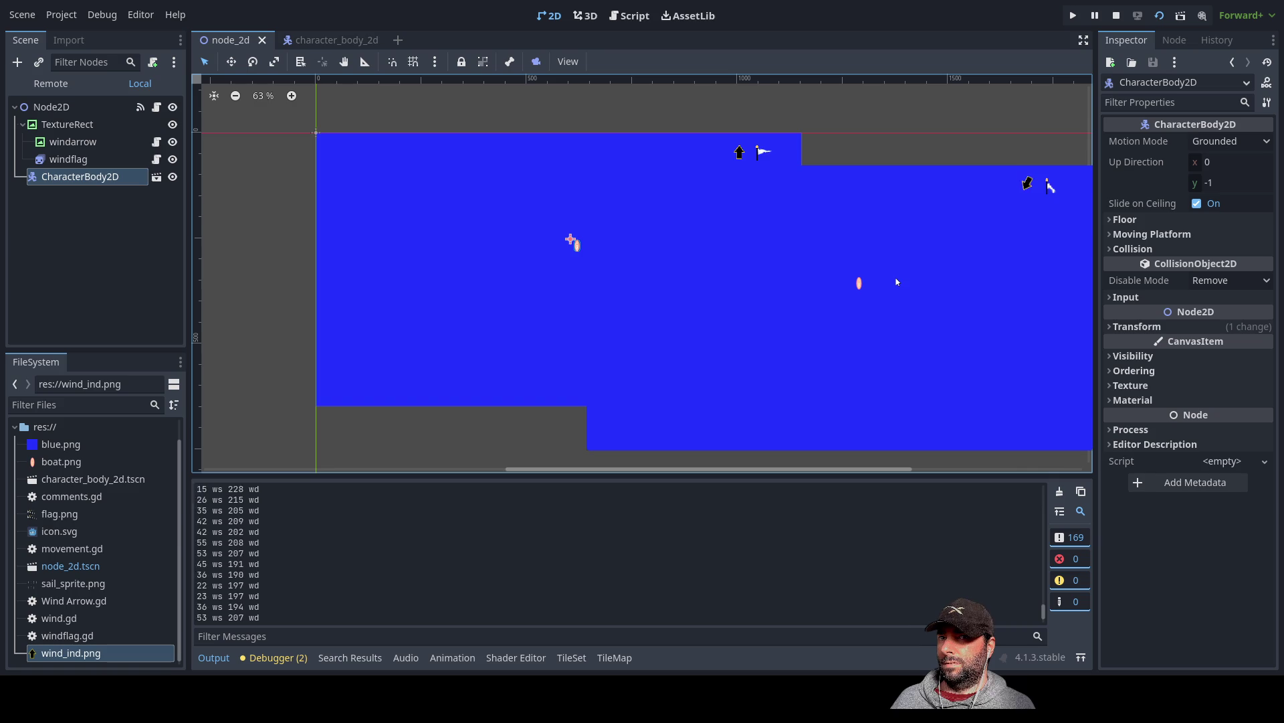
key("F8")
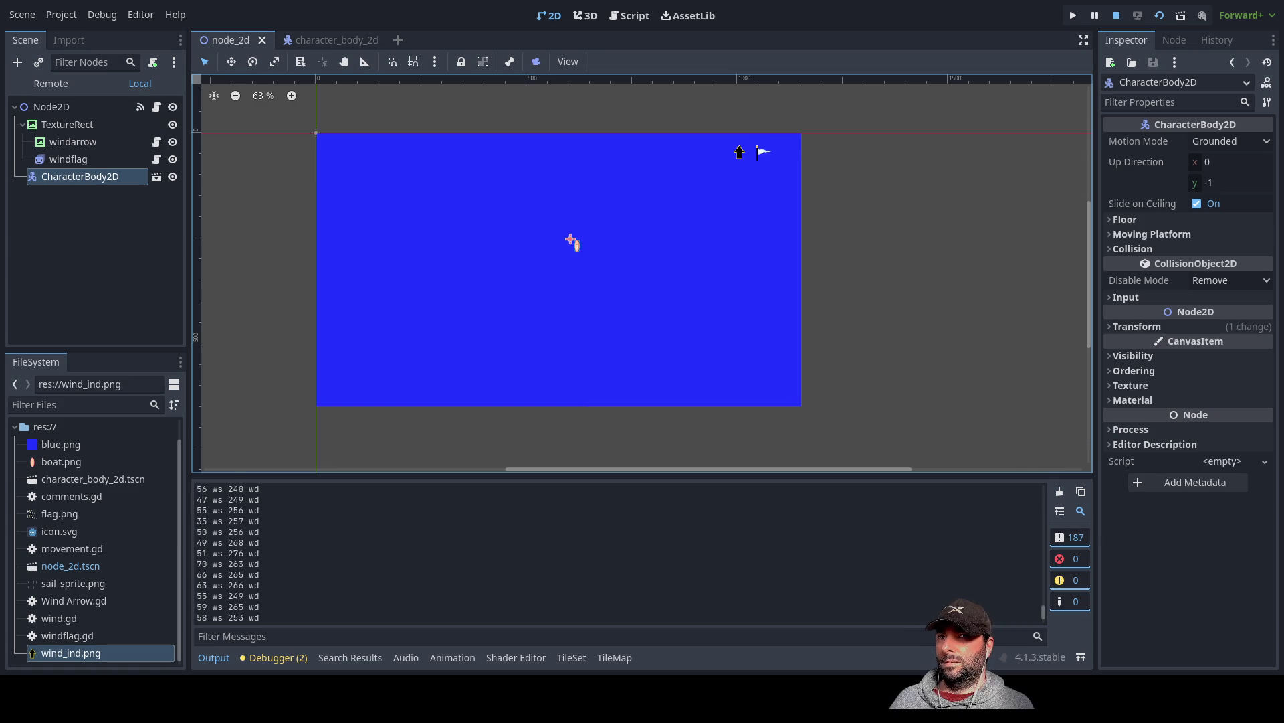
left_click(336, 42)
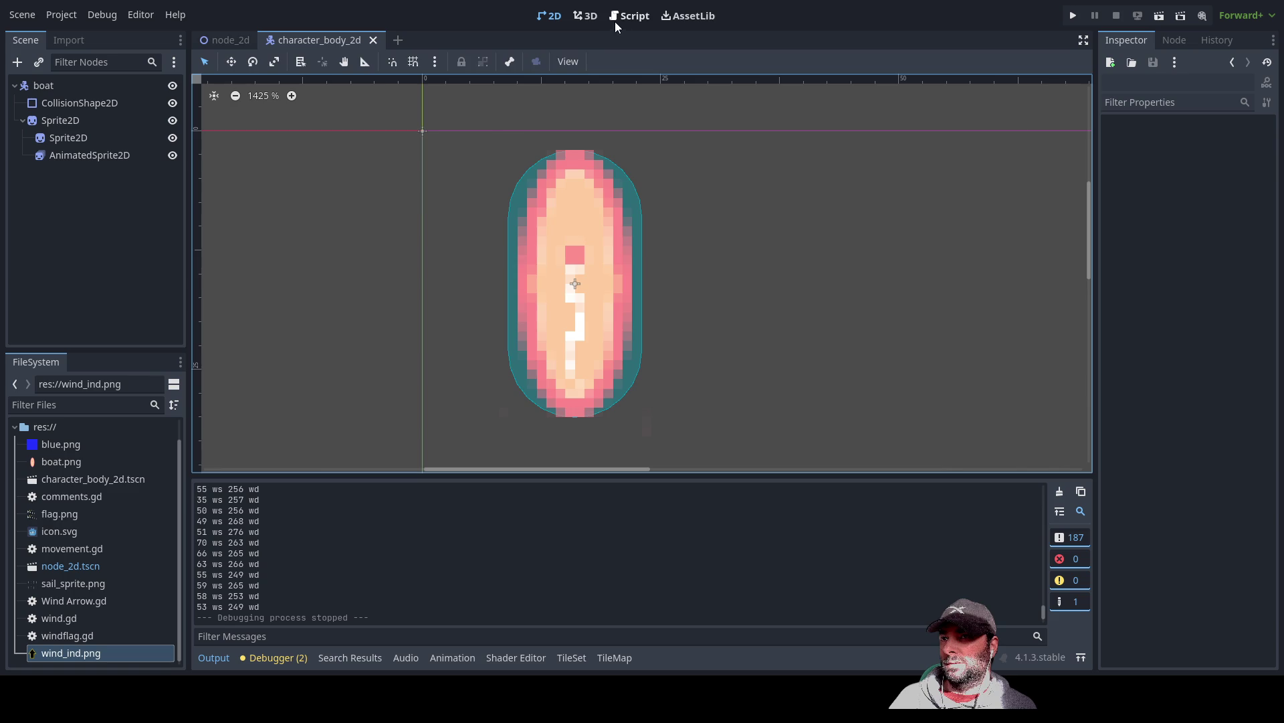
- Open movement.gd in the script editor and find the gravity line 28
left_click(635, 18)
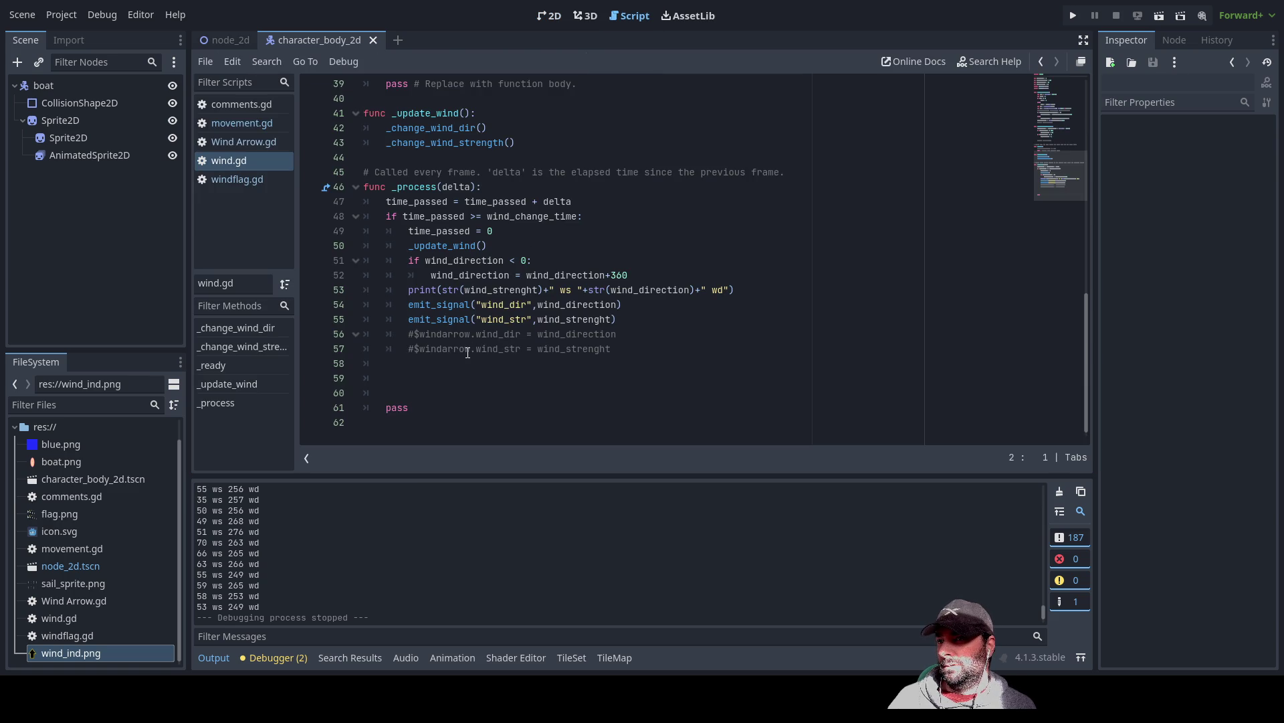
left_click(248, 123)
scroll(521, 289, "down", 5)
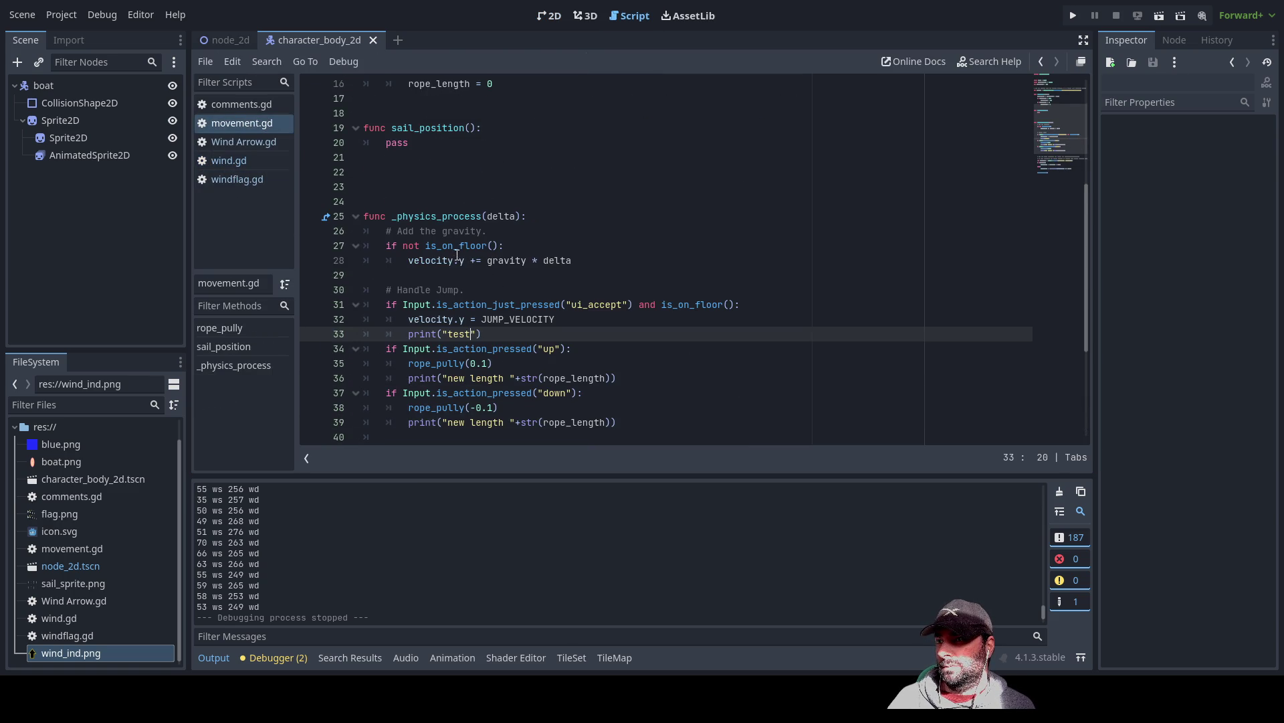
scroll(457, 255, "down", 2)
scroll(413, 170, "up", 1)
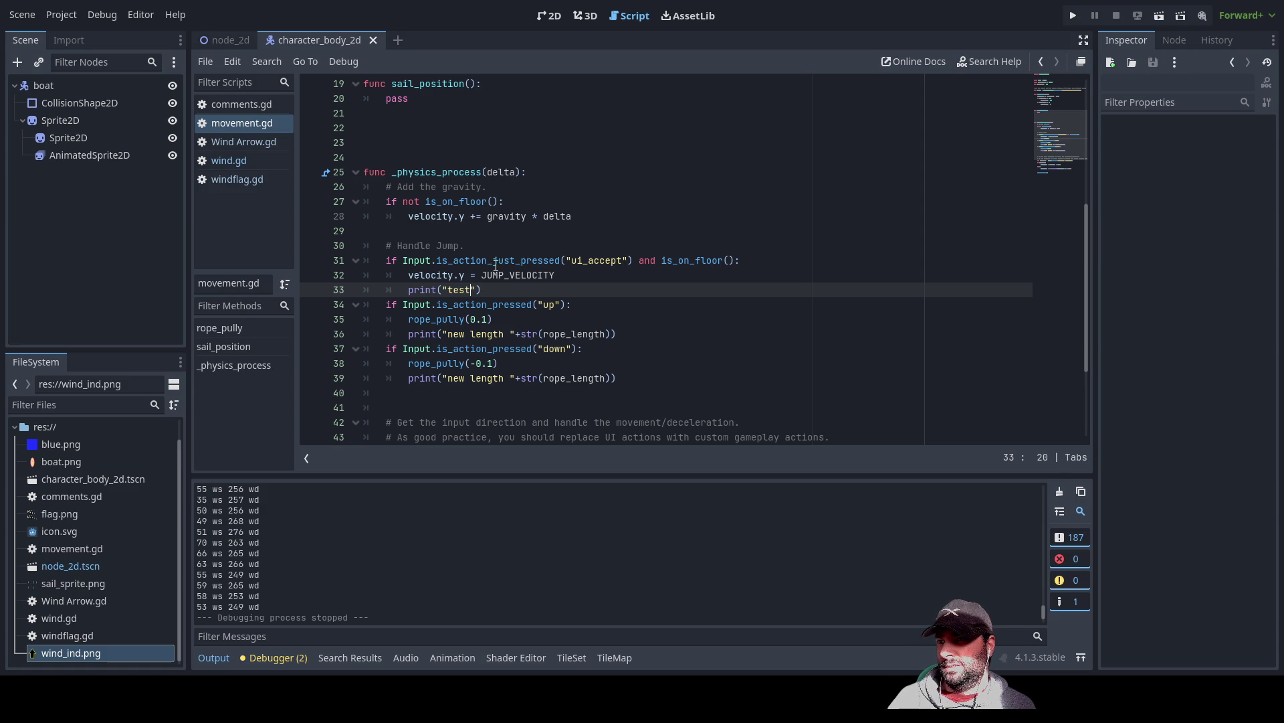
left_click(466, 218)
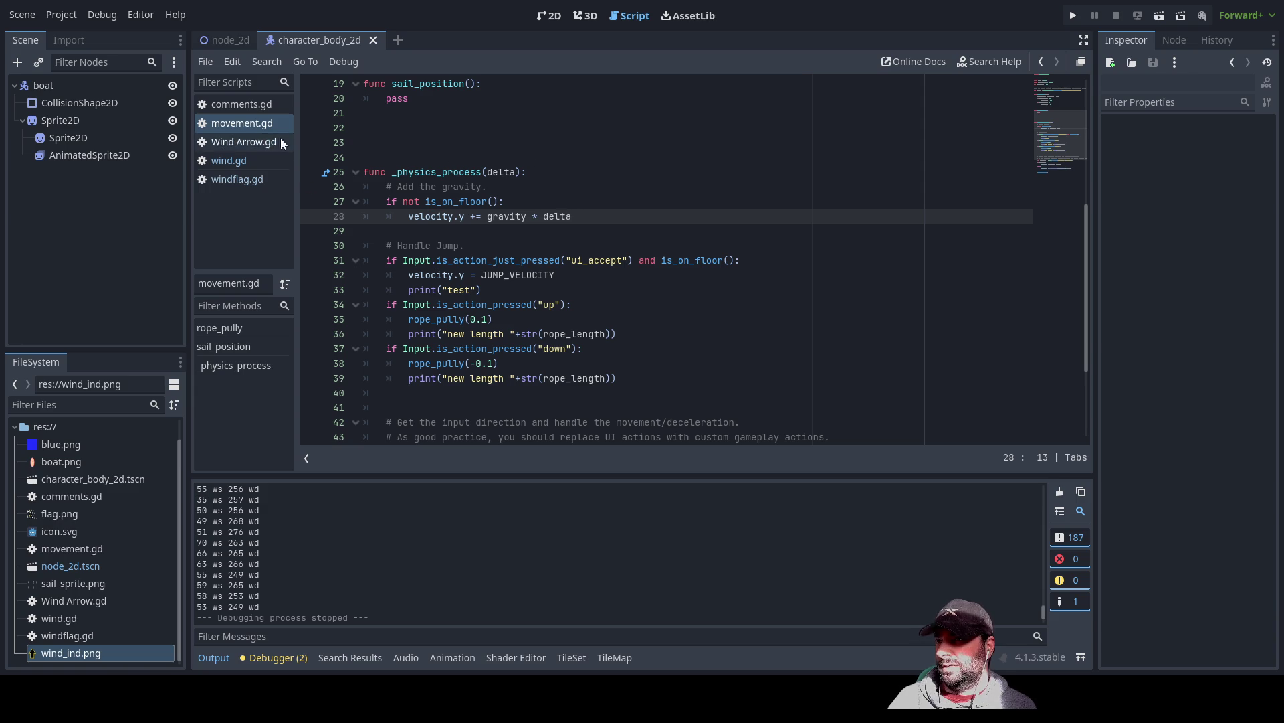
- Read through movement.gd's _physics_process function
scroll(524, 279, "up", 5)
scroll(524, 278, "up", 1)
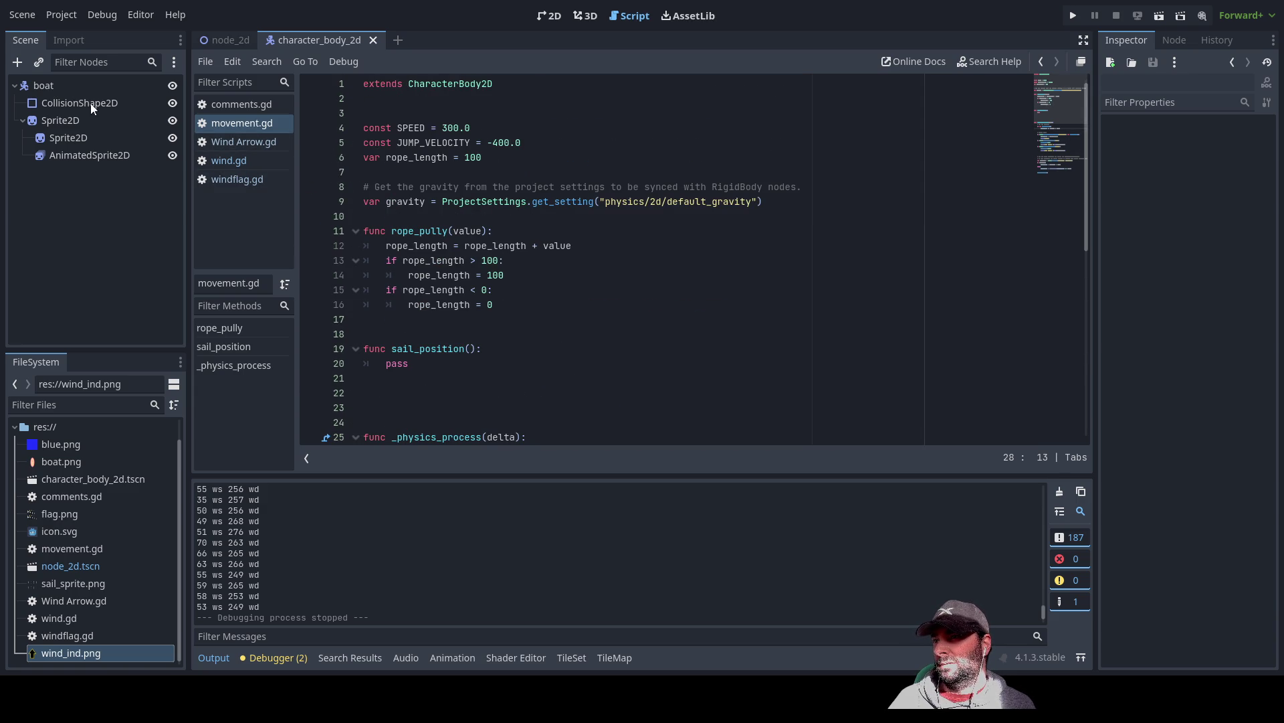
scroll(536, 300, "down", 1)
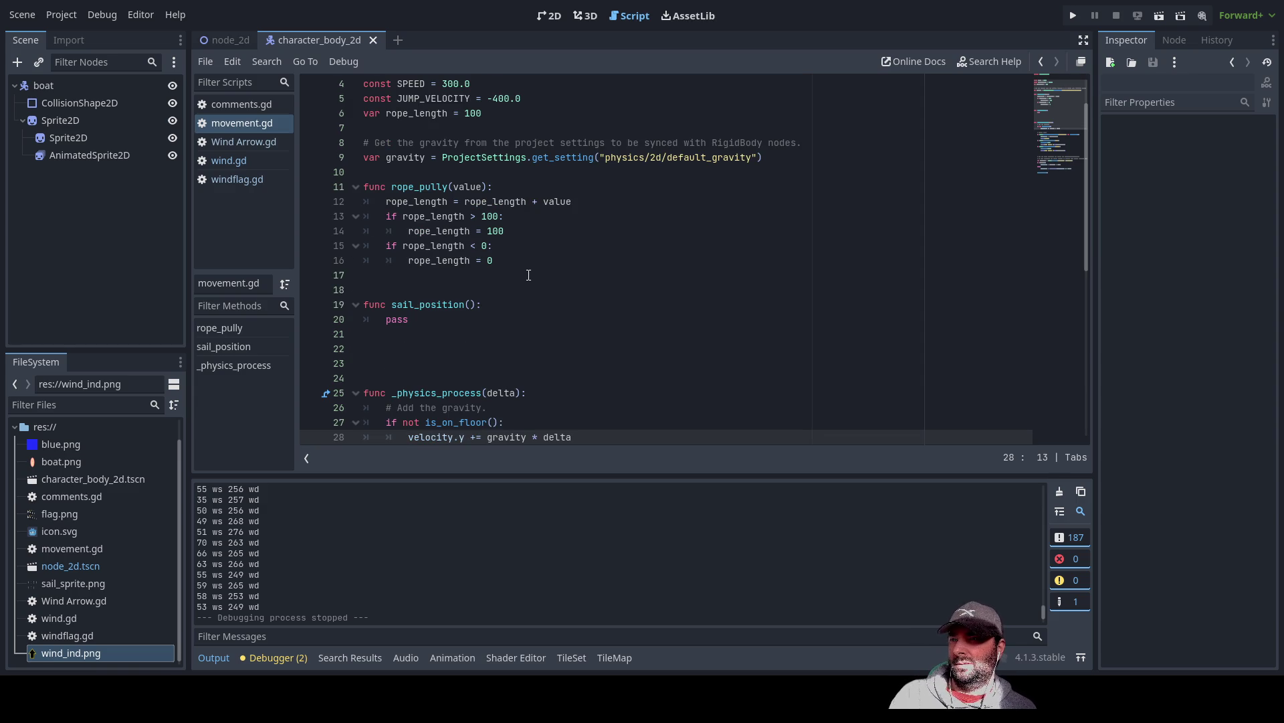
scroll(530, 278, "down", 8)
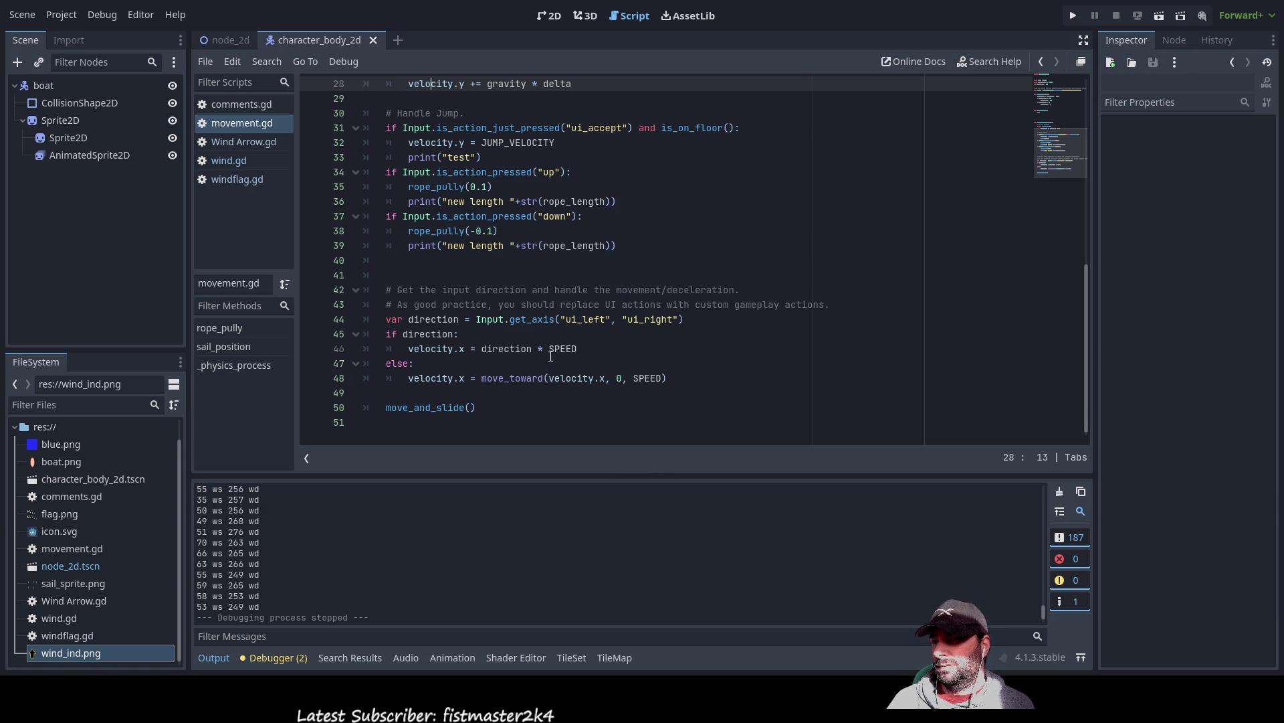
scroll(538, 380, "up", 5)
scroll(528, 372, "down", 5)
scroll(518, 364, "up", 3)
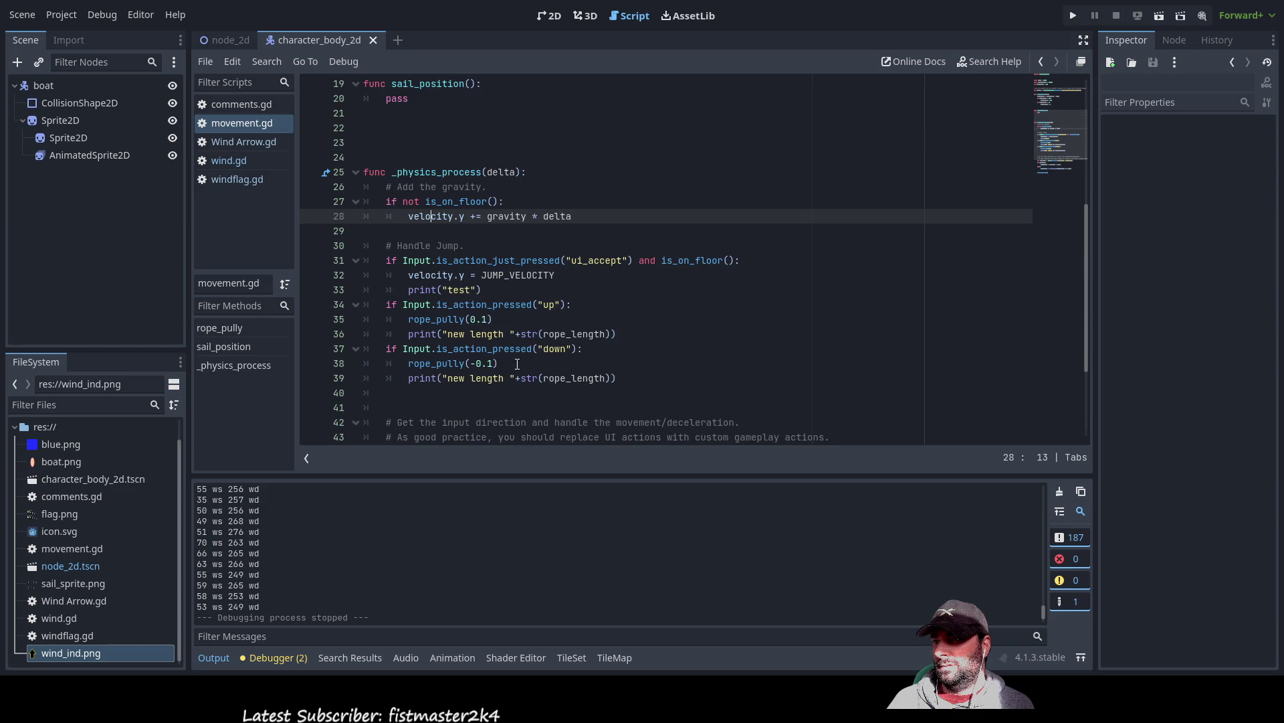
scroll(425, 258, "up", 2)
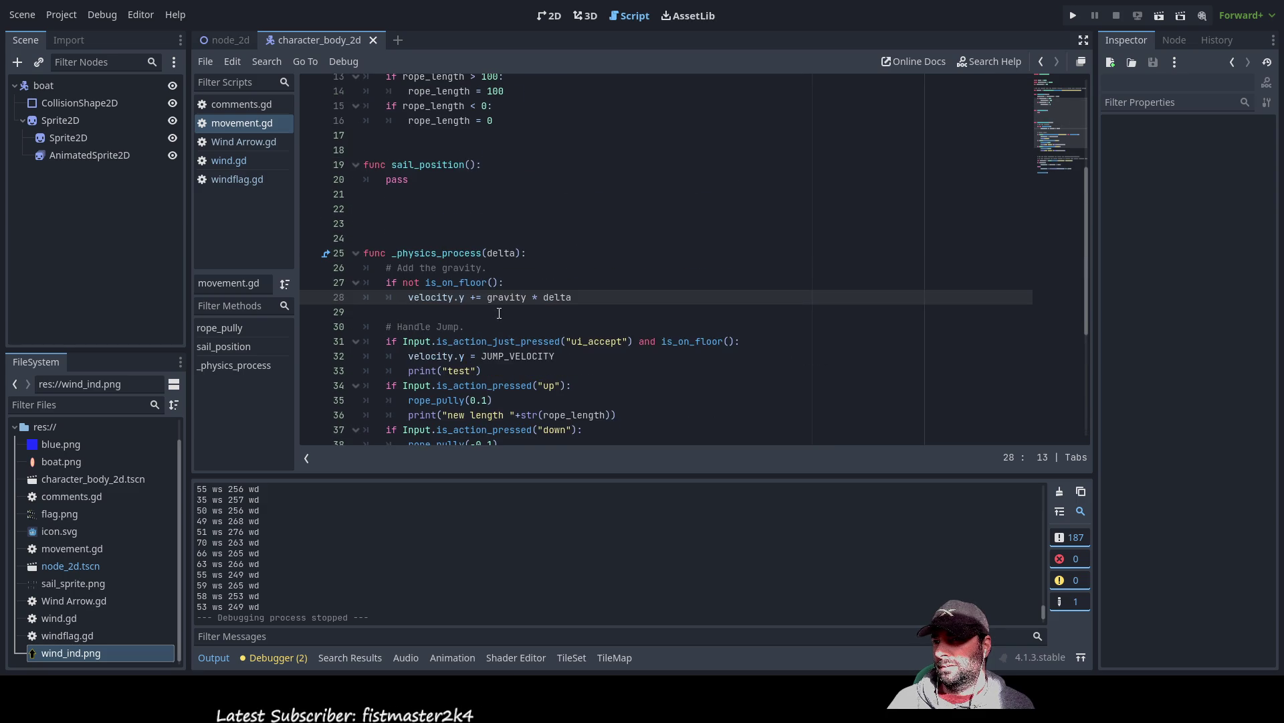
double_click(425, 260)
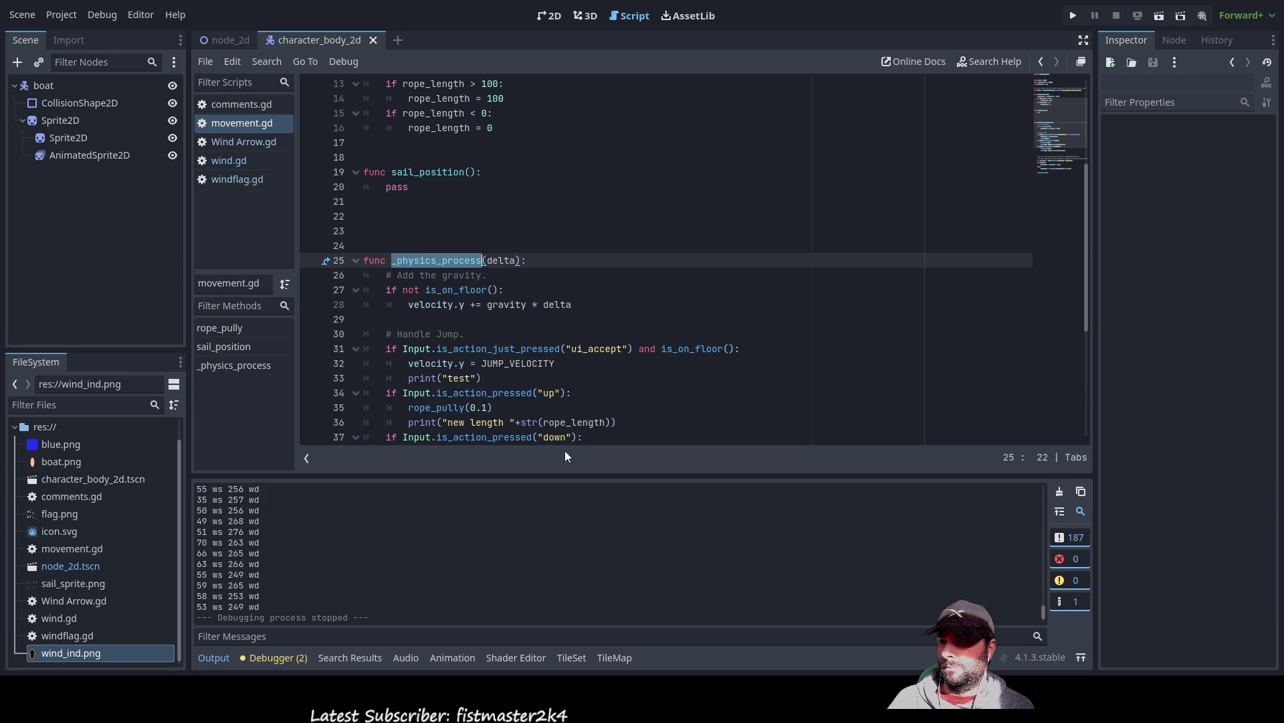
left_click(415, 231)
scroll(518, 280, "up", 5)
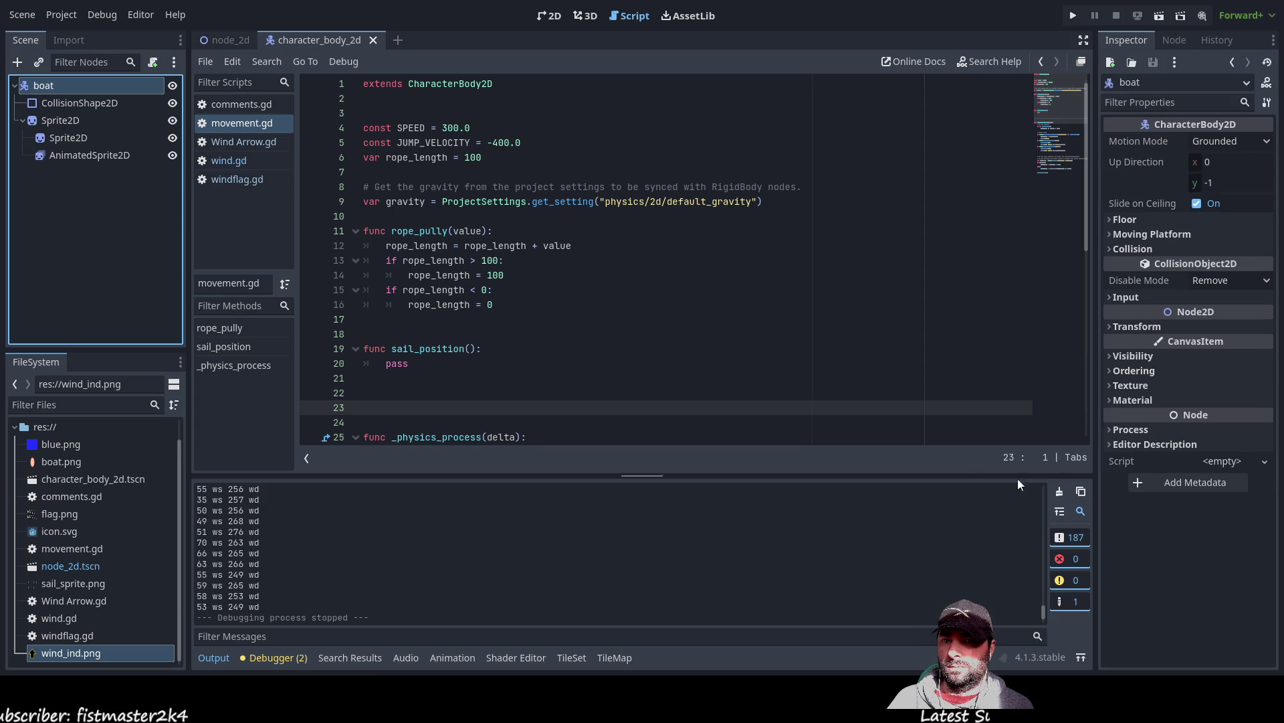
- Open the comments.gd notes and inspect CollisionShape2D, Sprite2D, AnimatedSprite2D and boat nodes
left_click(1271, 466)
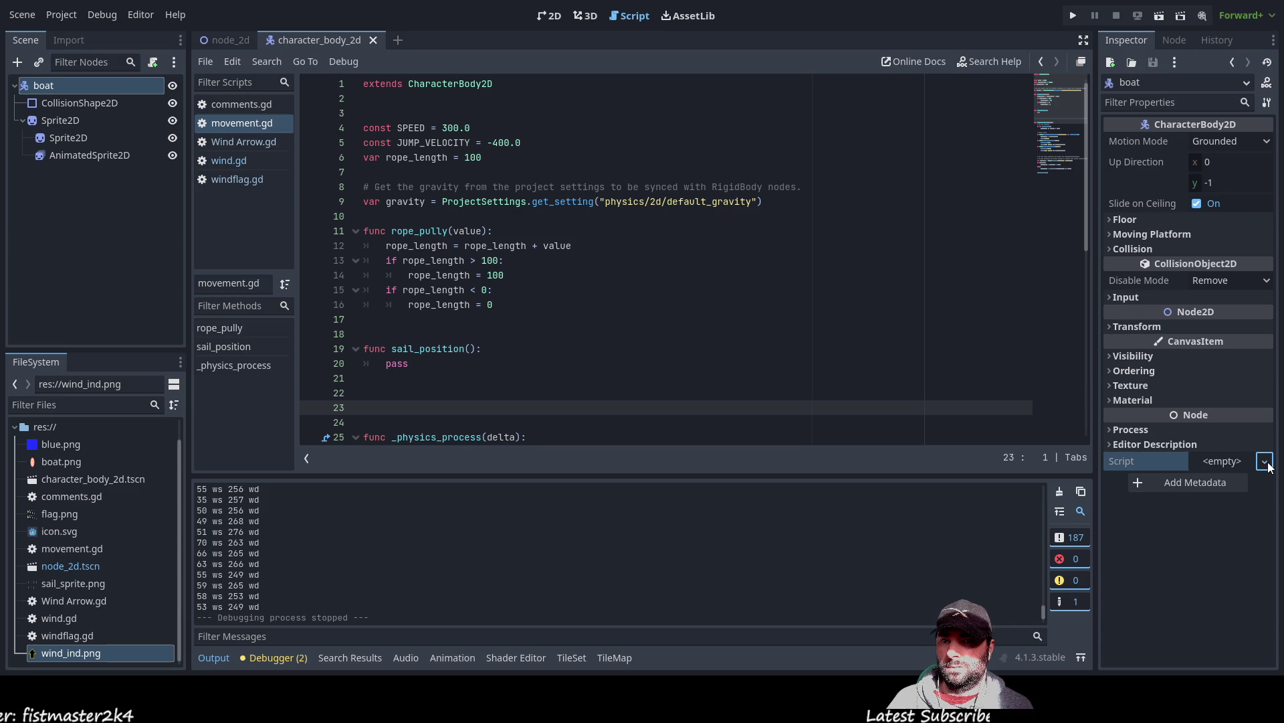
left_click(243, 107)
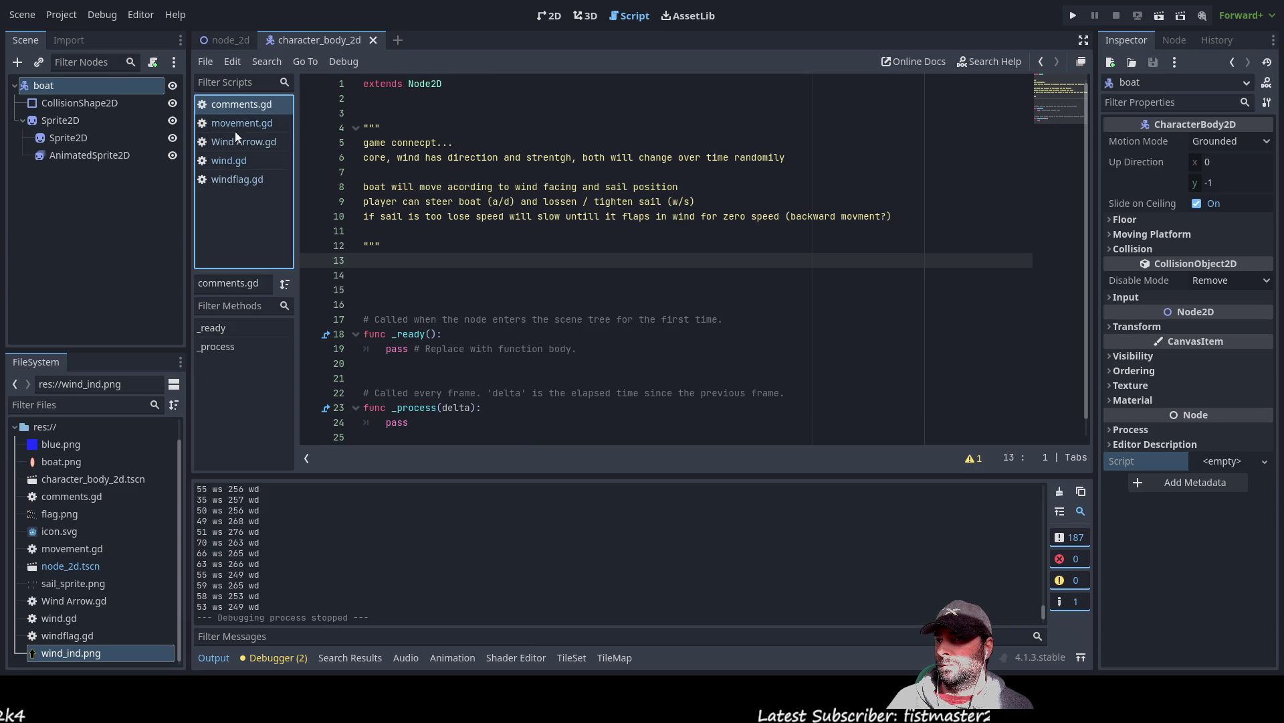
left_click(90, 105)
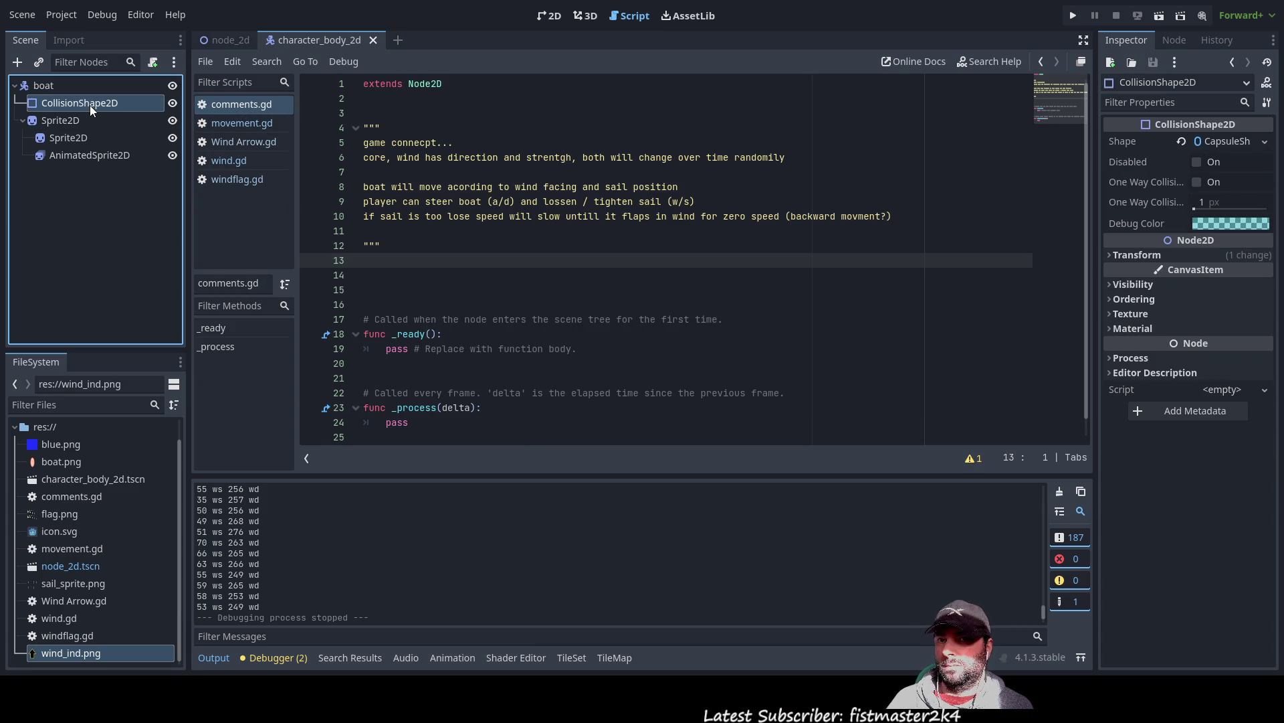
left_click(71, 122)
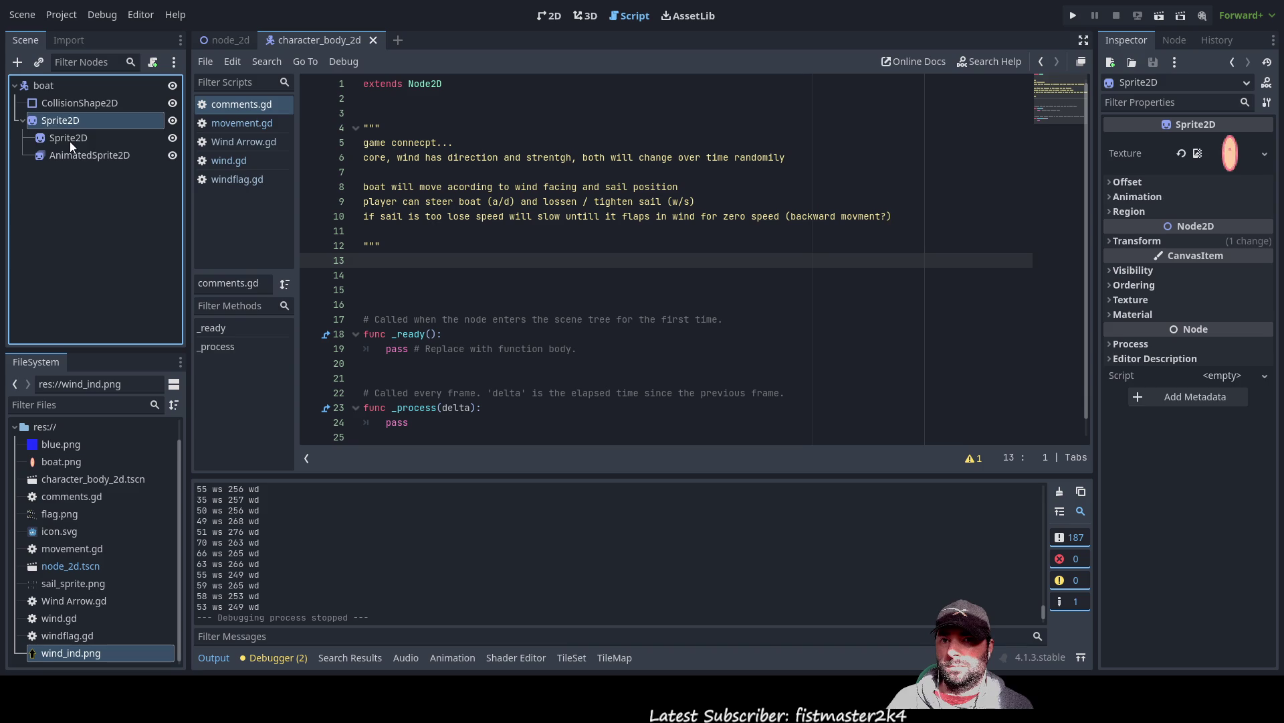
left_click(66, 158)
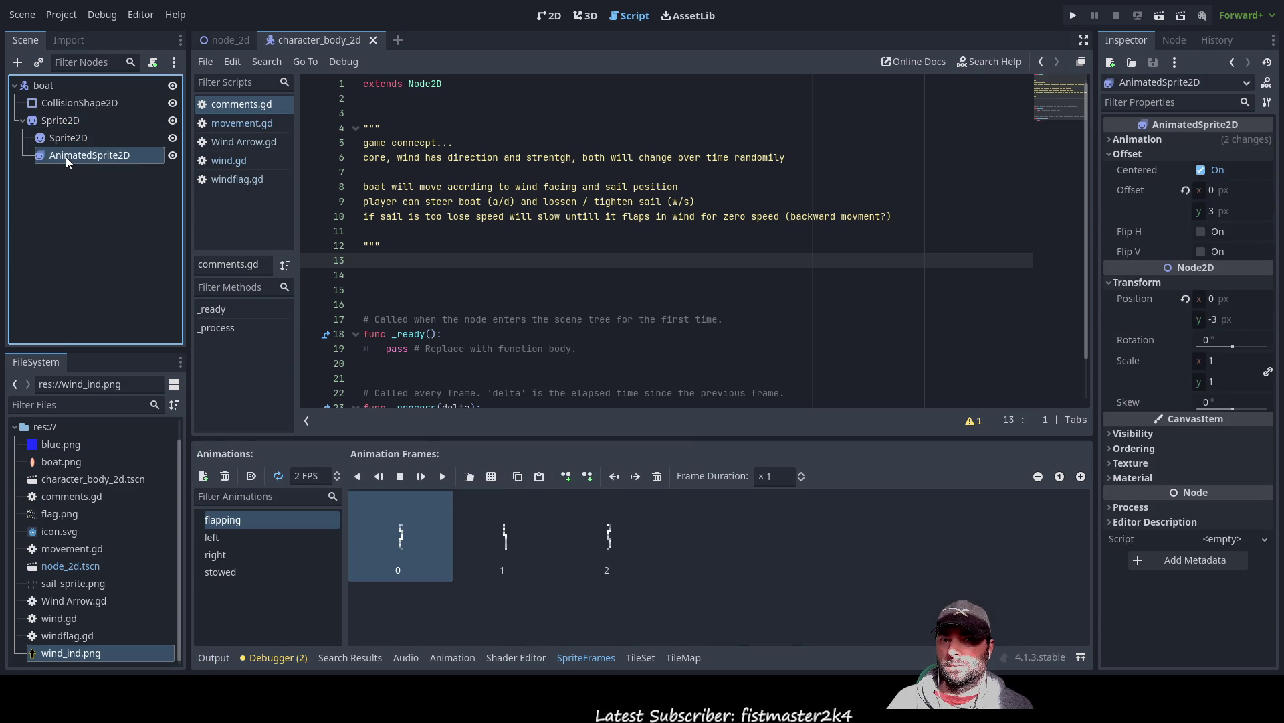
left_click(56, 83)
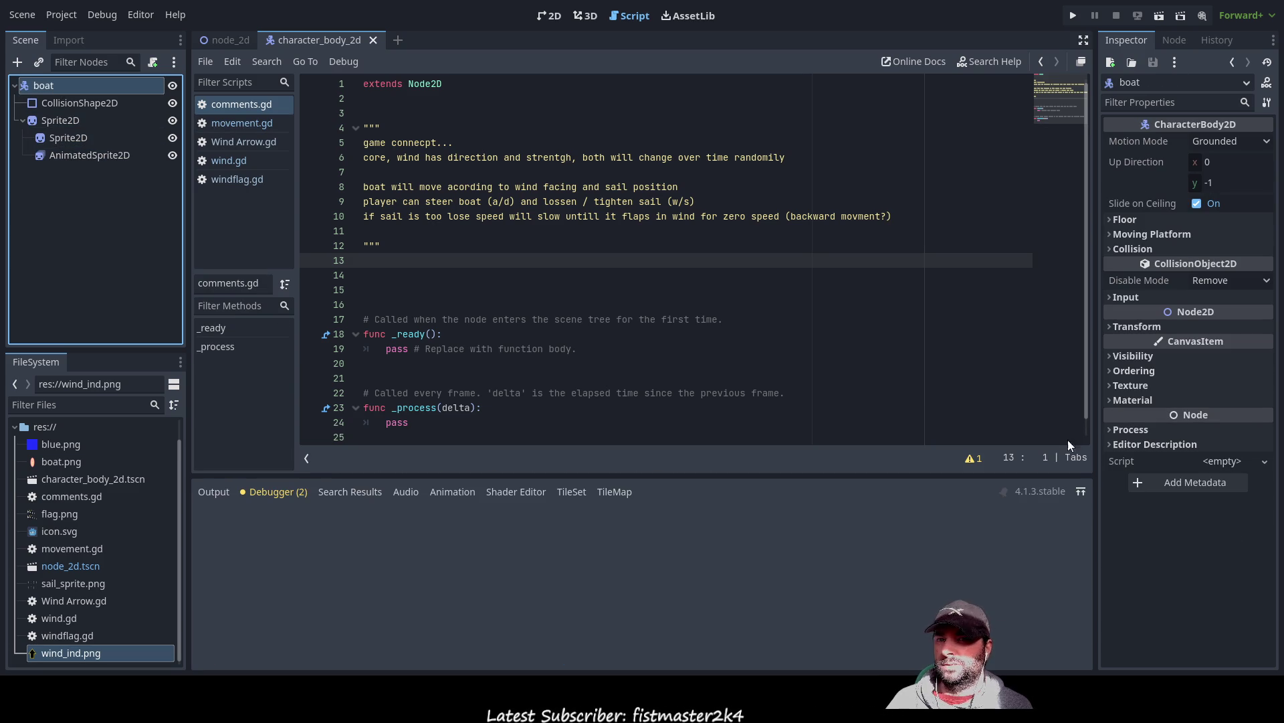
- Paste movement.gd into the boat's Script property, then show node_2d in the 2D view
left_click(1253, 461)
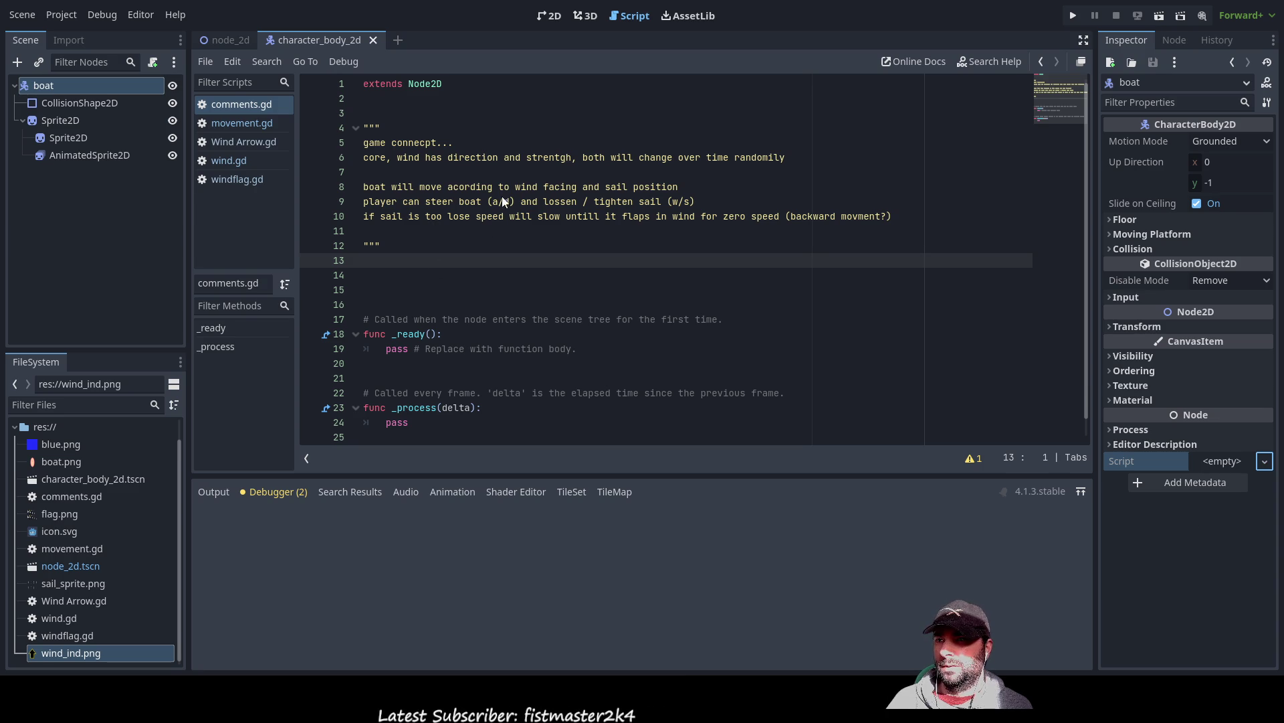
key("ctrl+v")
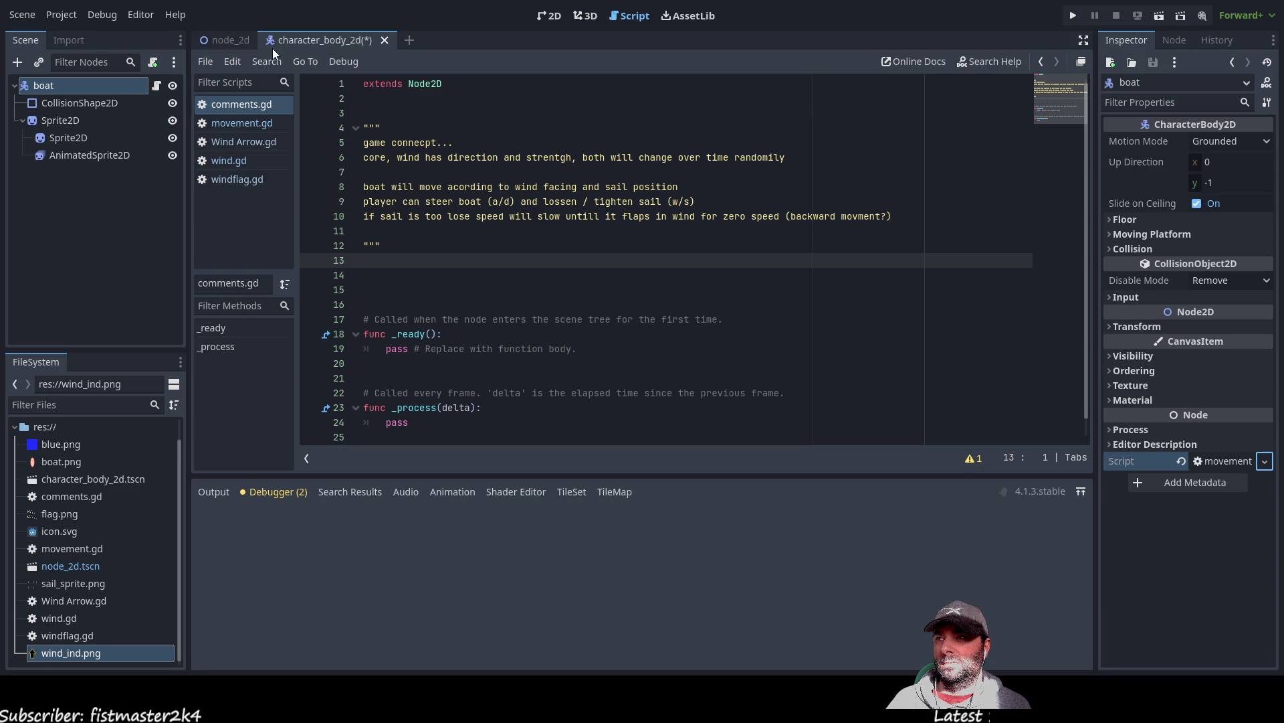
left_click(224, 39)
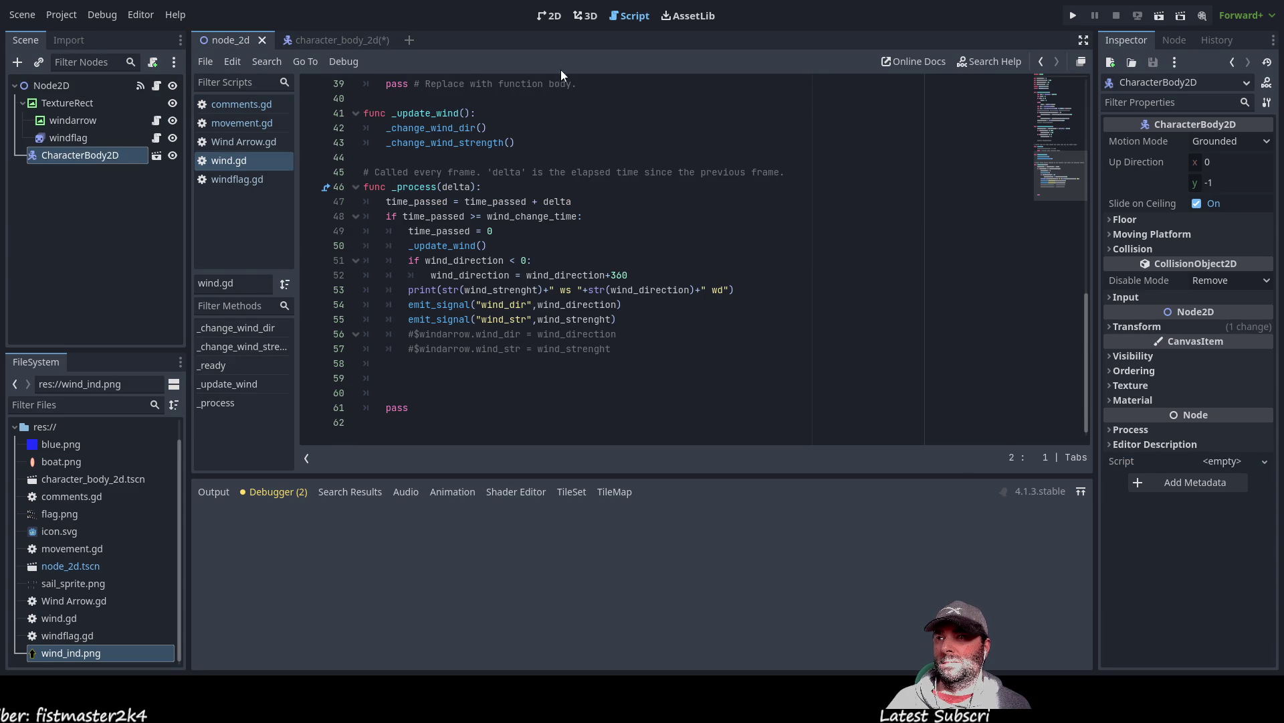
left_click(552, 16)
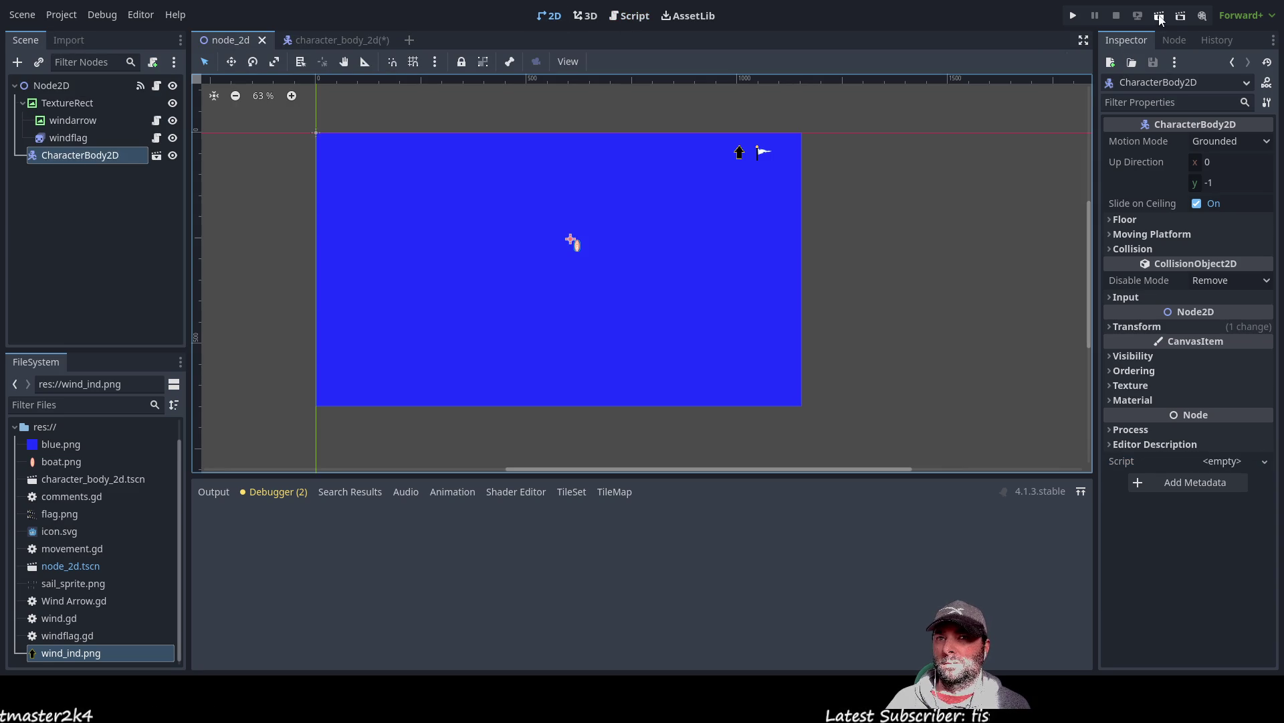
- Run the node_2d sailing game to see the wind strength and direction output, then stop it
key("F5")
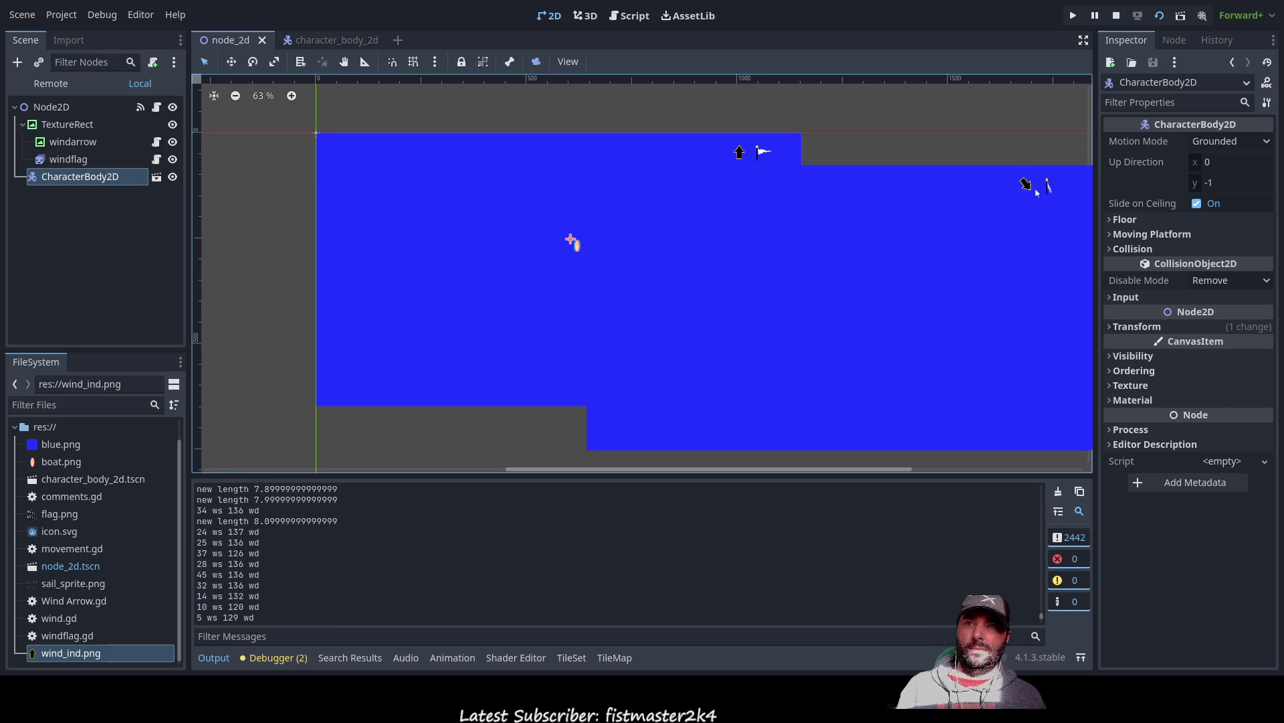
key("F8")
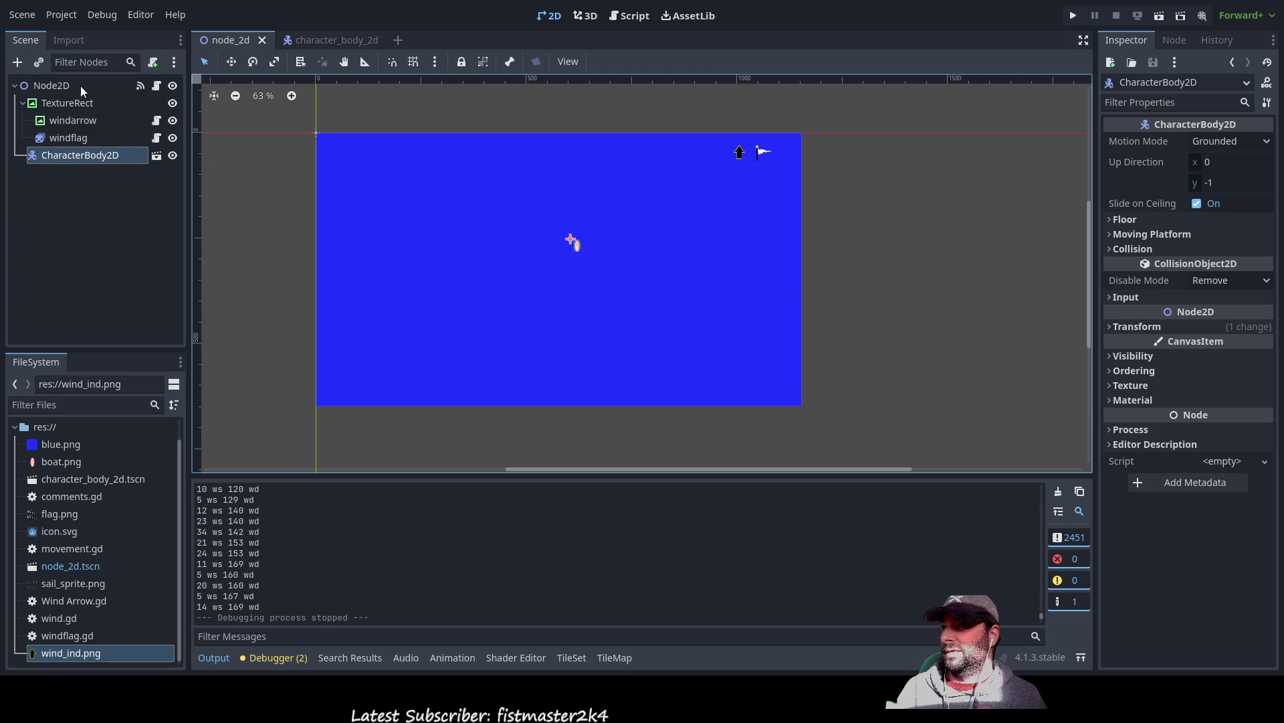
- Scroll through the wind.gd script in the script editor
left_click(630, 16)
scroll(441, 280, "up", 3)
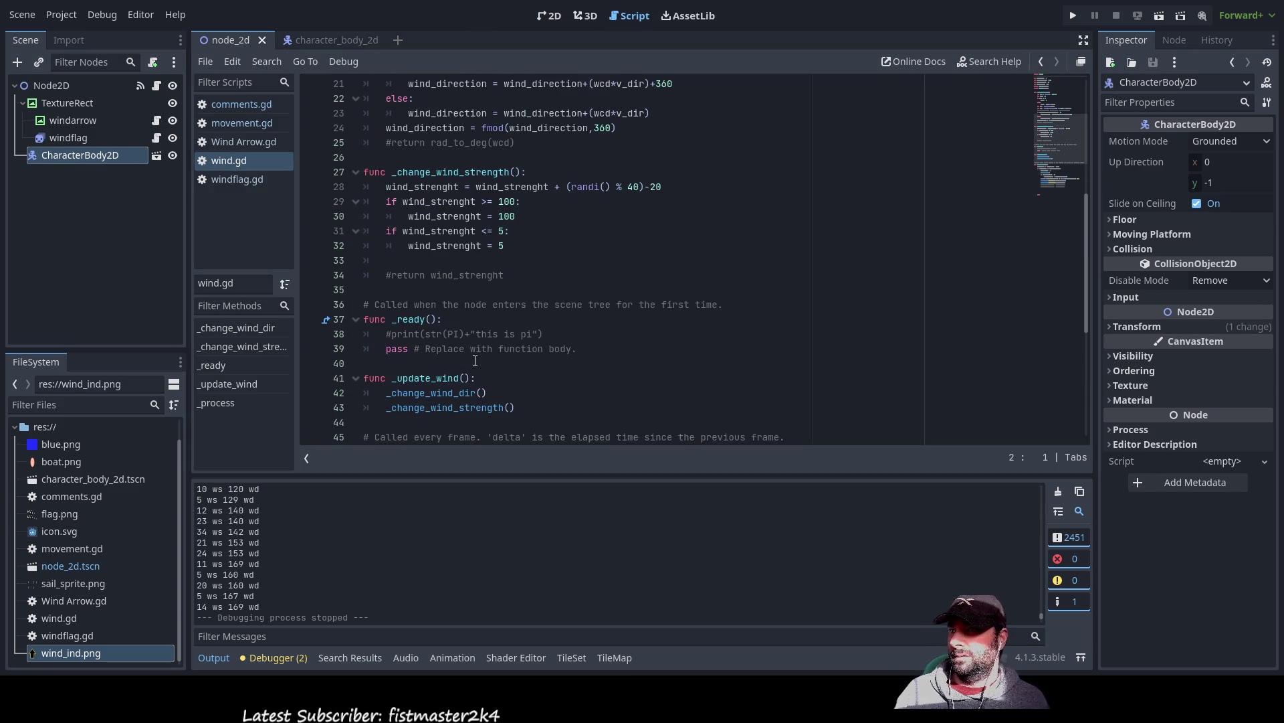
scroll(488, 304, "up", 10)
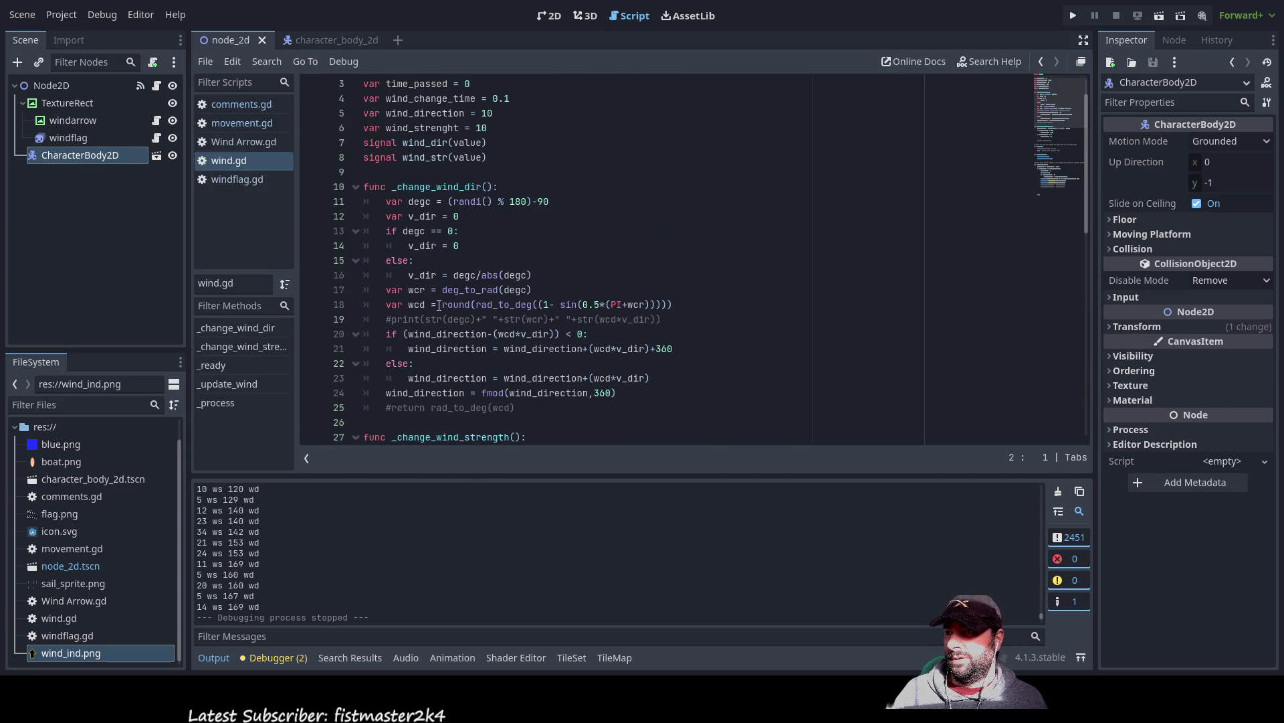
scroll(461, 254, "down", 6)
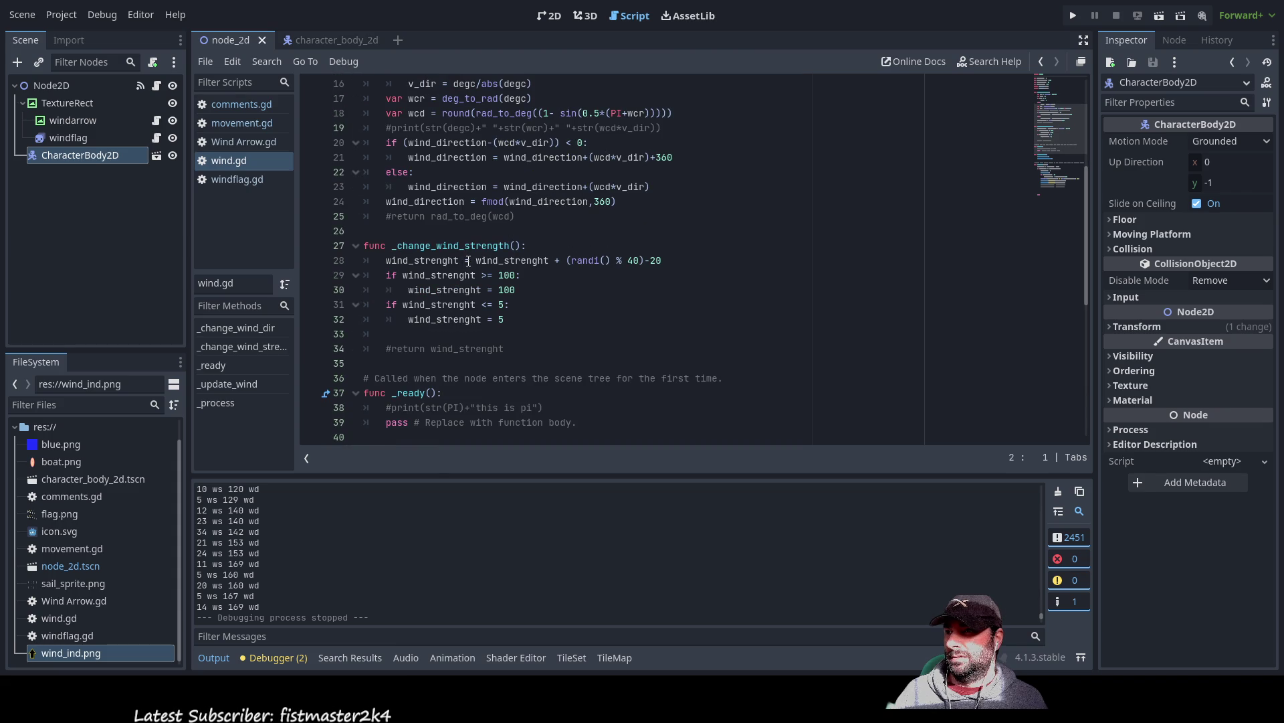
scroll(471, 266, "down", 4)
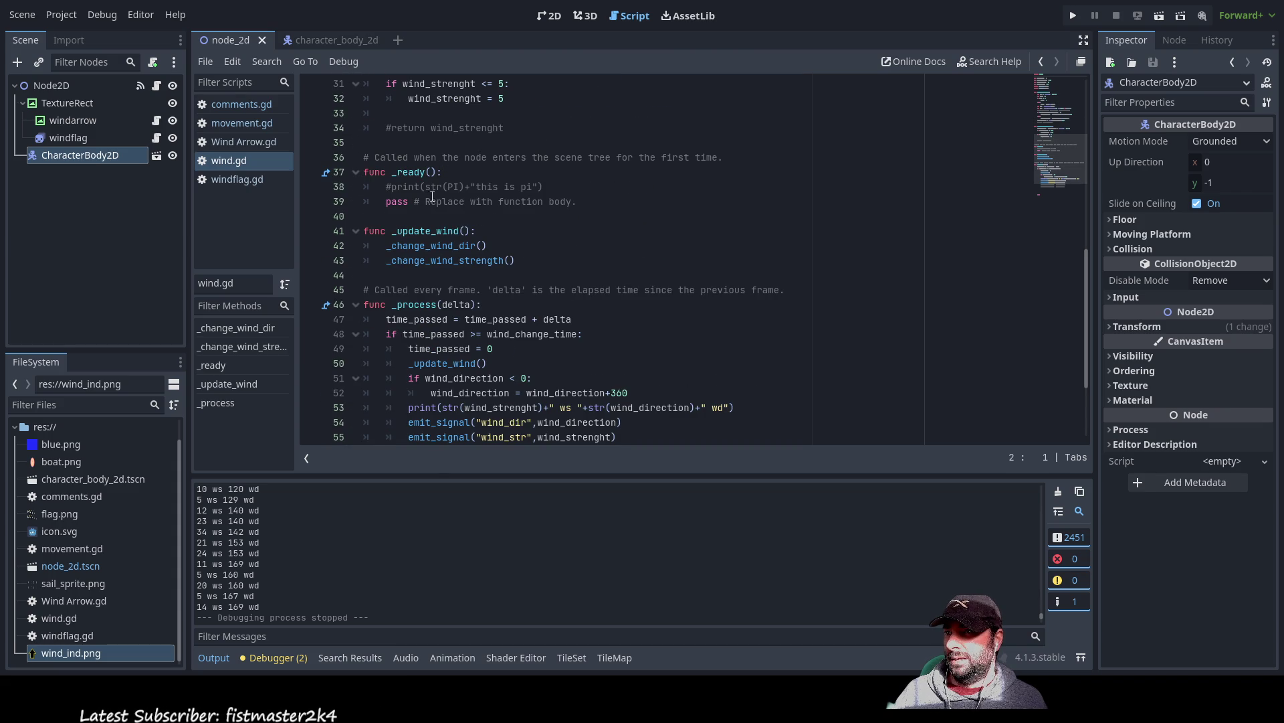
scroll(469, 263, "down", 3)
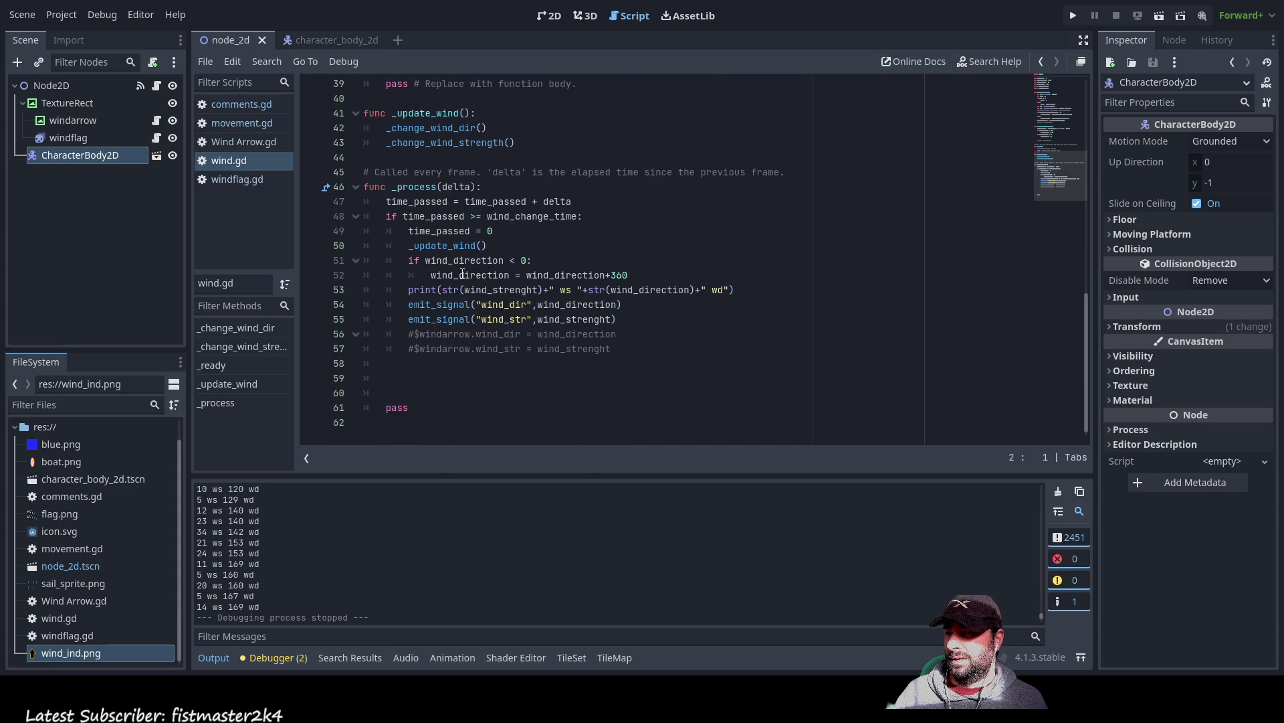
scroll(467, 281, "up", 8)
scroll(462, 288, "up", 3)
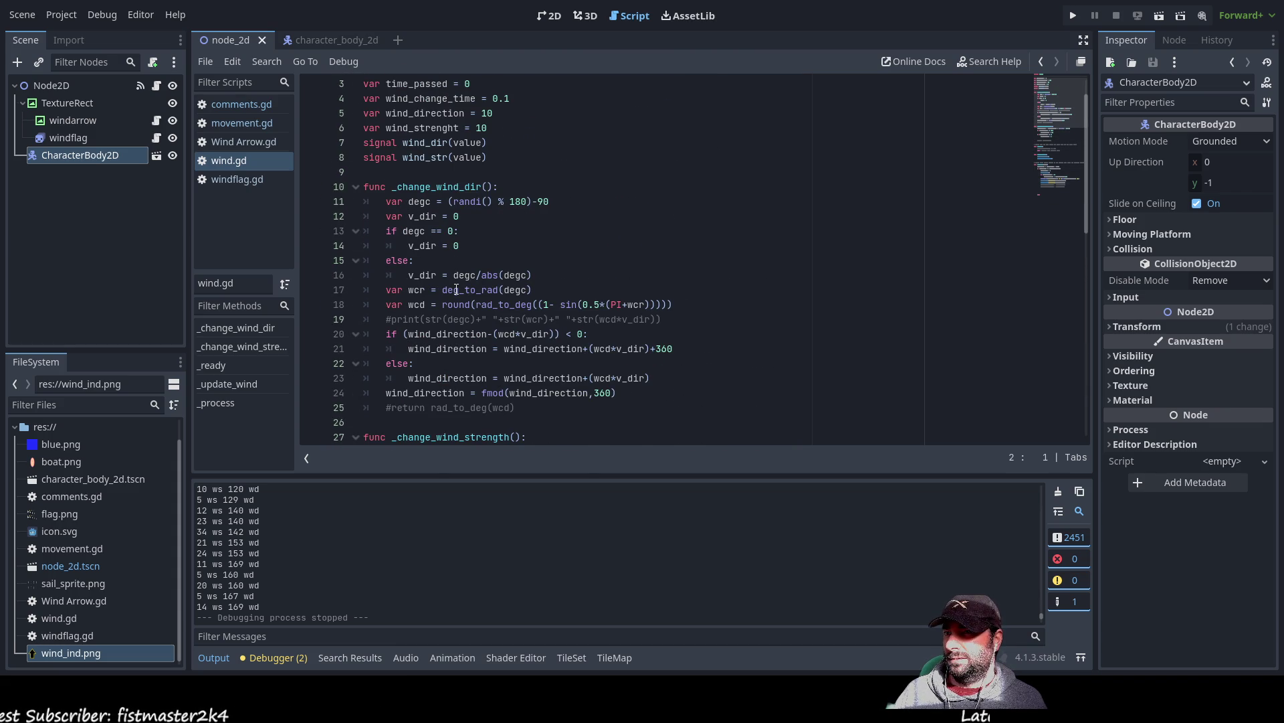
scroll(455, 267, "up", 1)
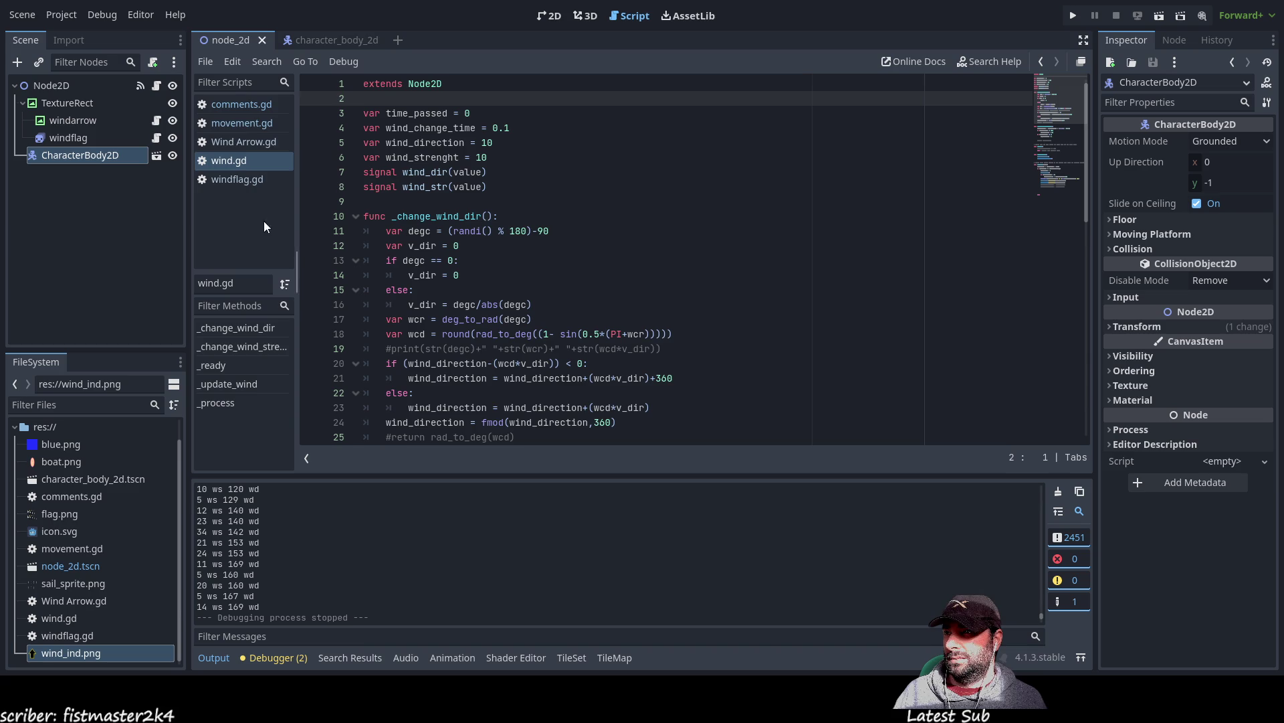
- Open movement.gd and place the caret on the floor check at line 27
left_click(241, 123)
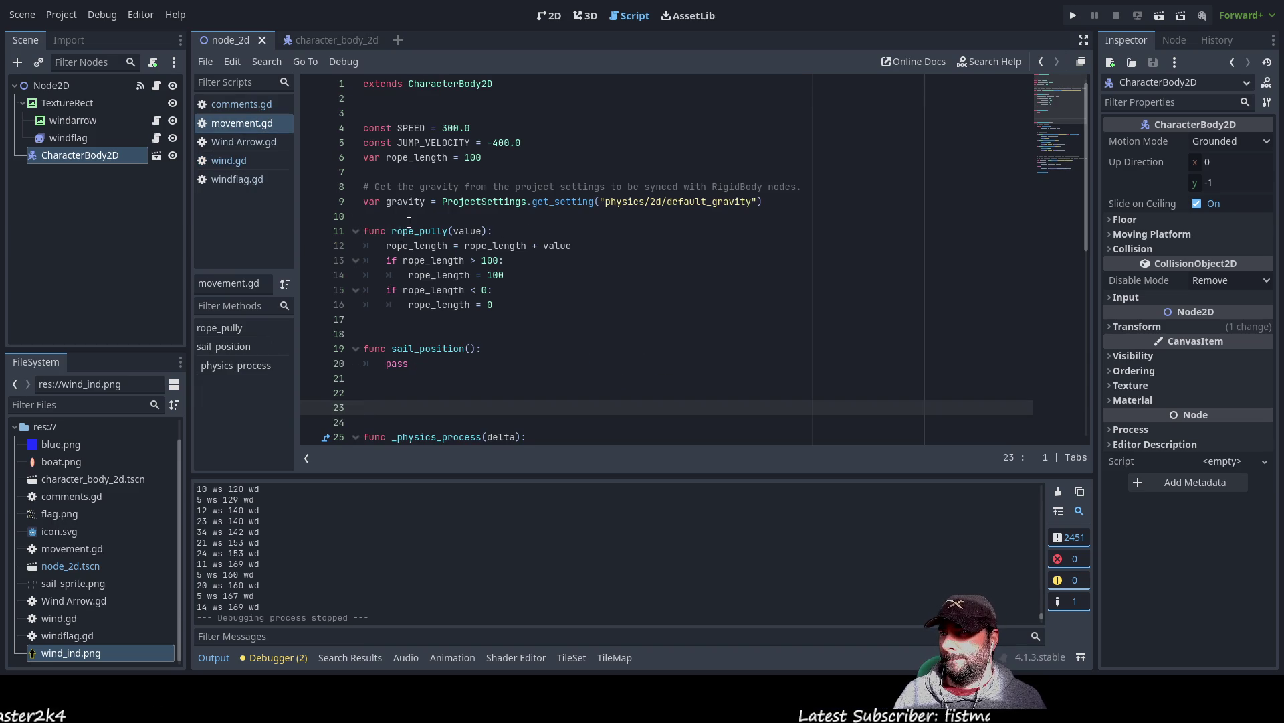
scroll(428, 241, "down", 6)
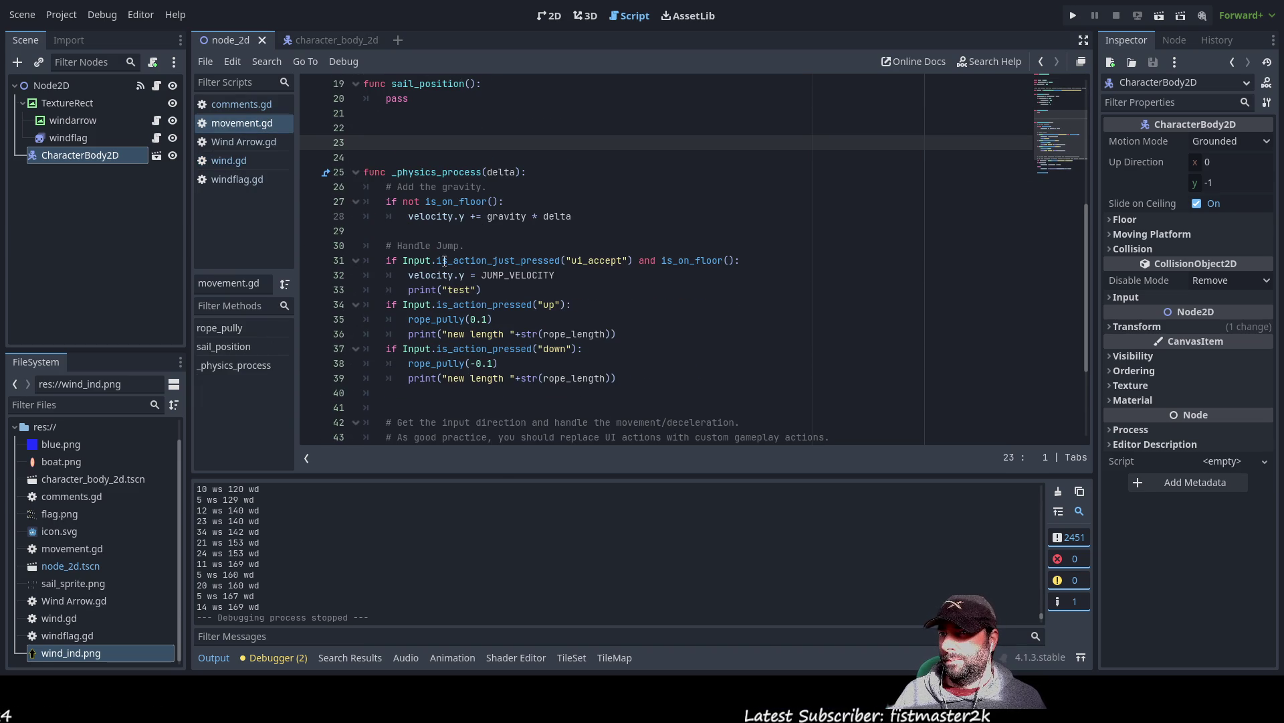
left_click(383, 202)
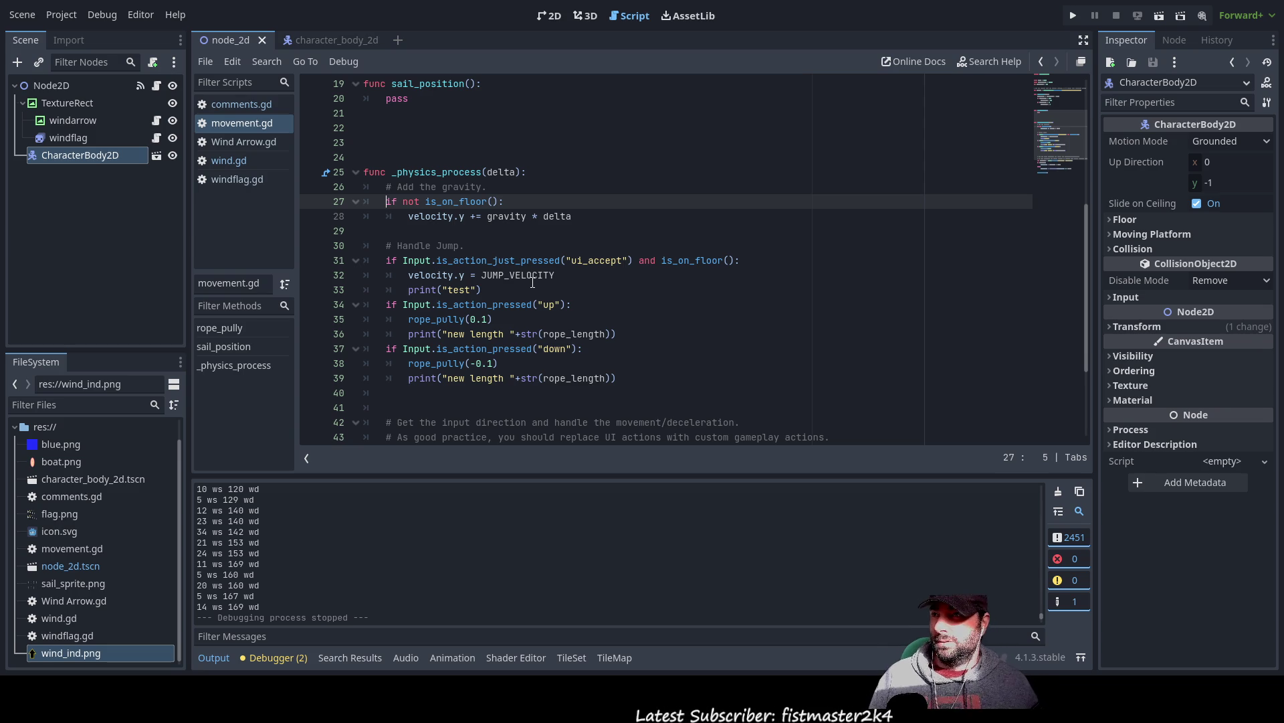
- Comment out the floor check and gravity lines 27–28 and clear the blank line's indentation
key("ctrl+k")
key("Down")
key("ctrl+k")
key("Down")
key("Up")
key("Up")
key("Up")
key("Down")
key("Down")
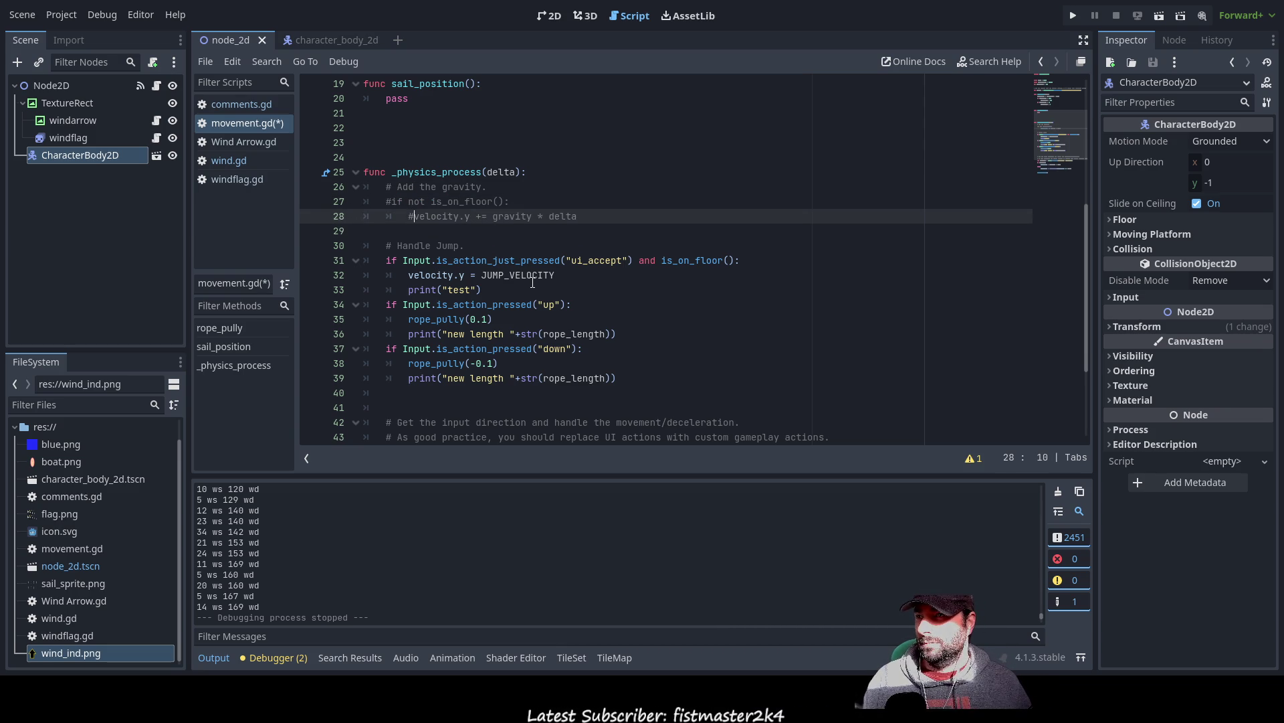
key("Down")
key("BackSpace")
- Change the rope_pully steps to 0.5 and -0.5, then save and run the scene
key("Down")
key("Down")
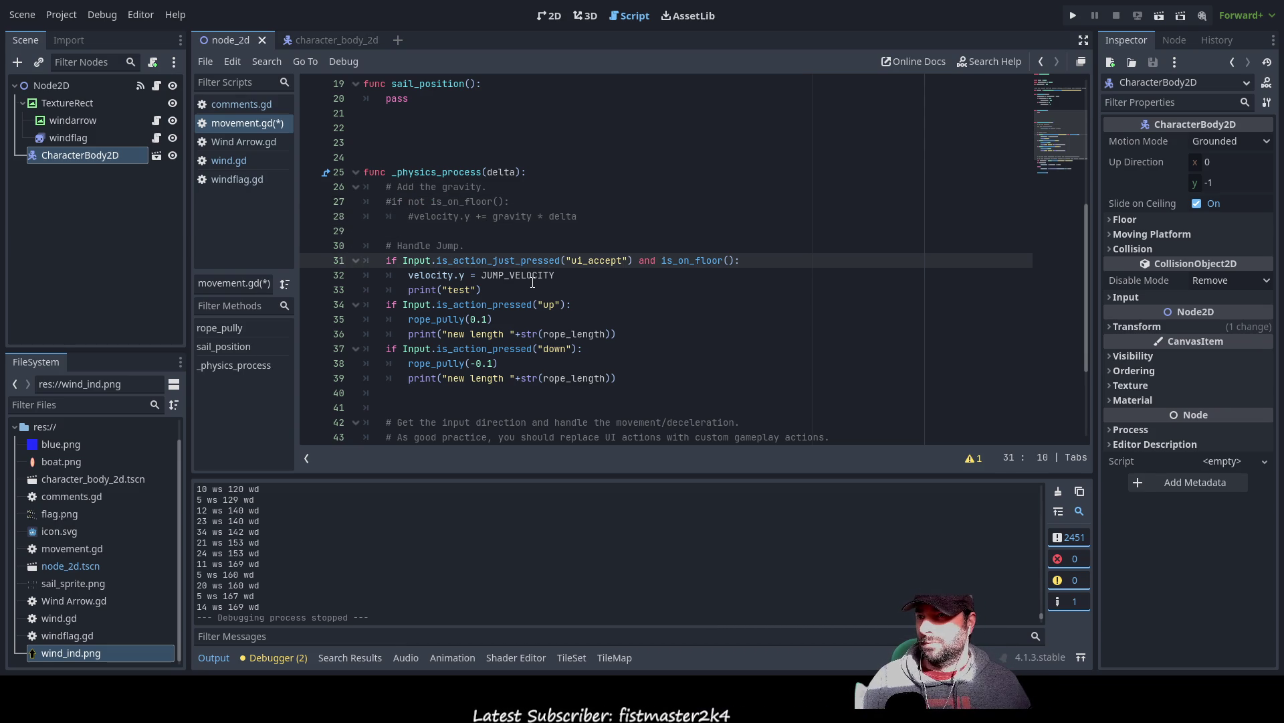
key("Down")
key("Down")
key("Down")
key("Down")
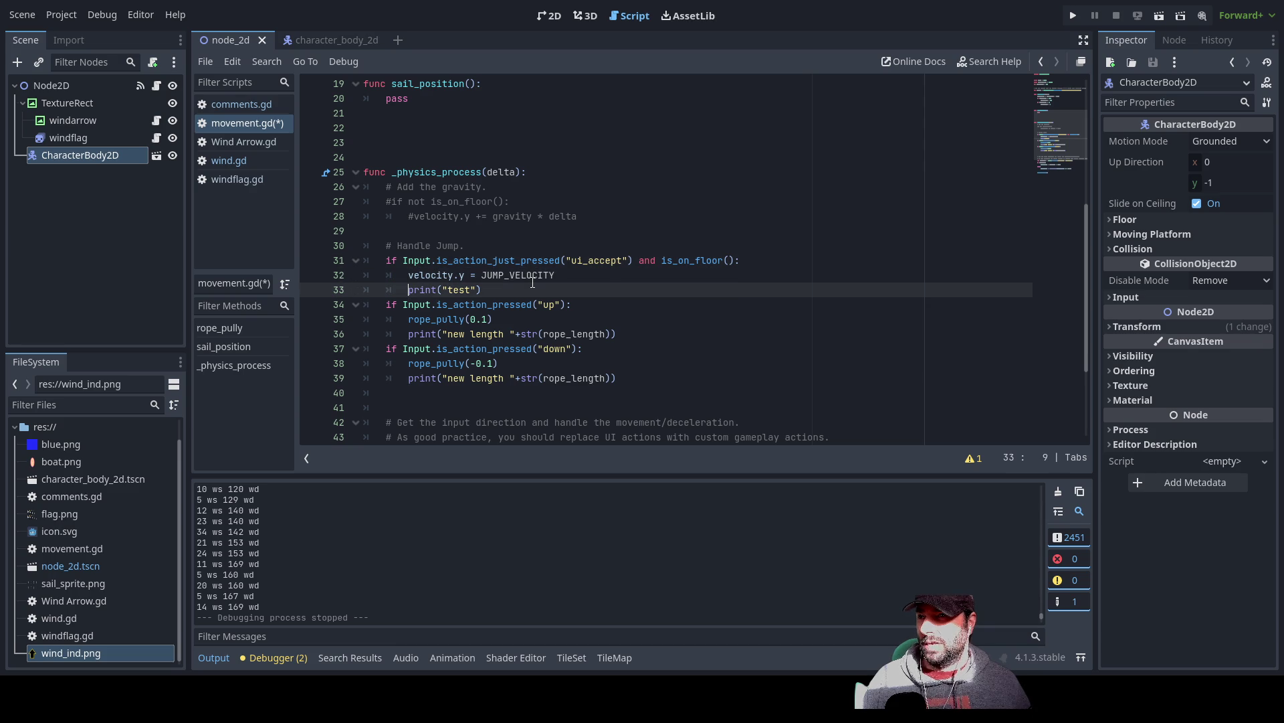
key("Up")
key("Up")
key("Up")
key("Up")
key("Up")
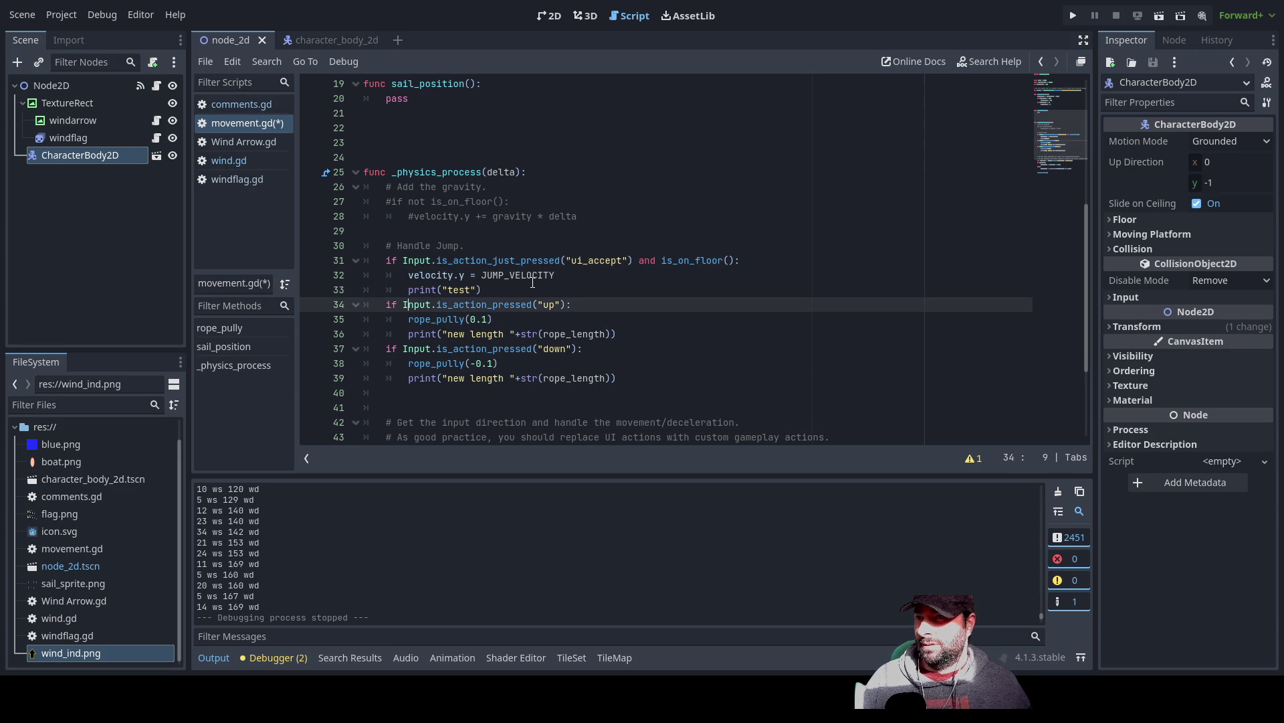
key("Down")
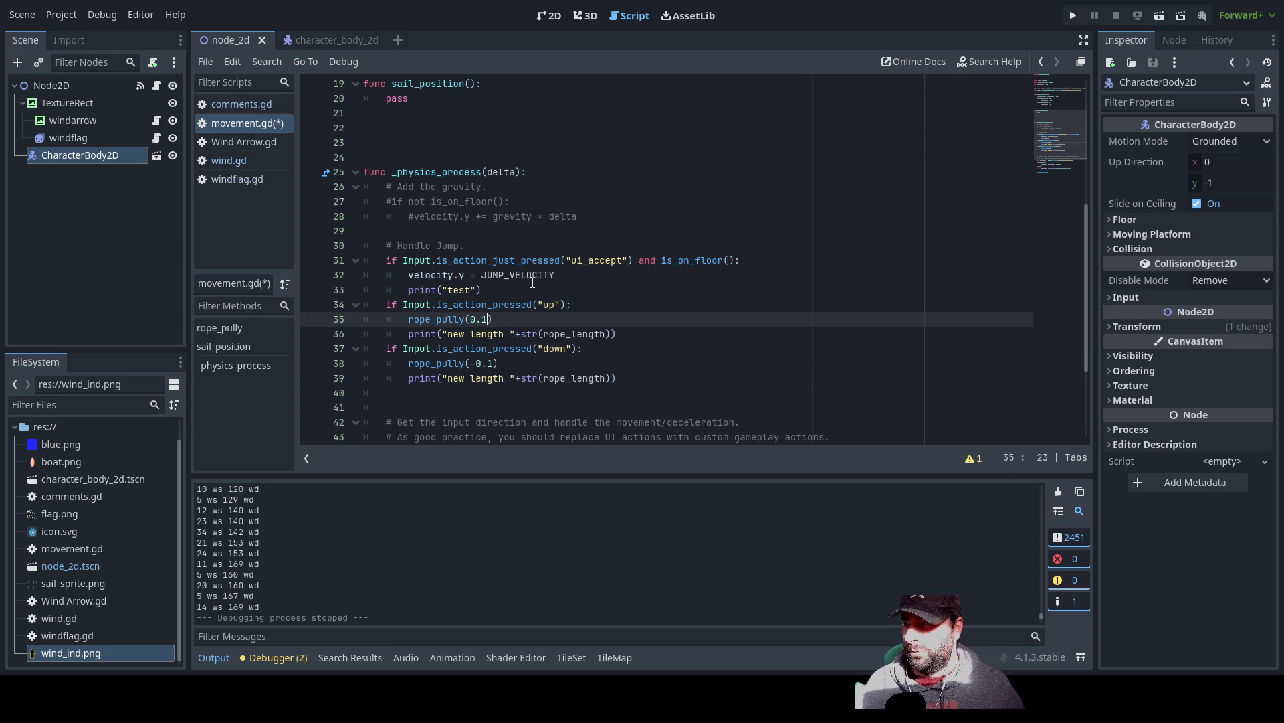
key("Down")
key("Down")
key("Down")
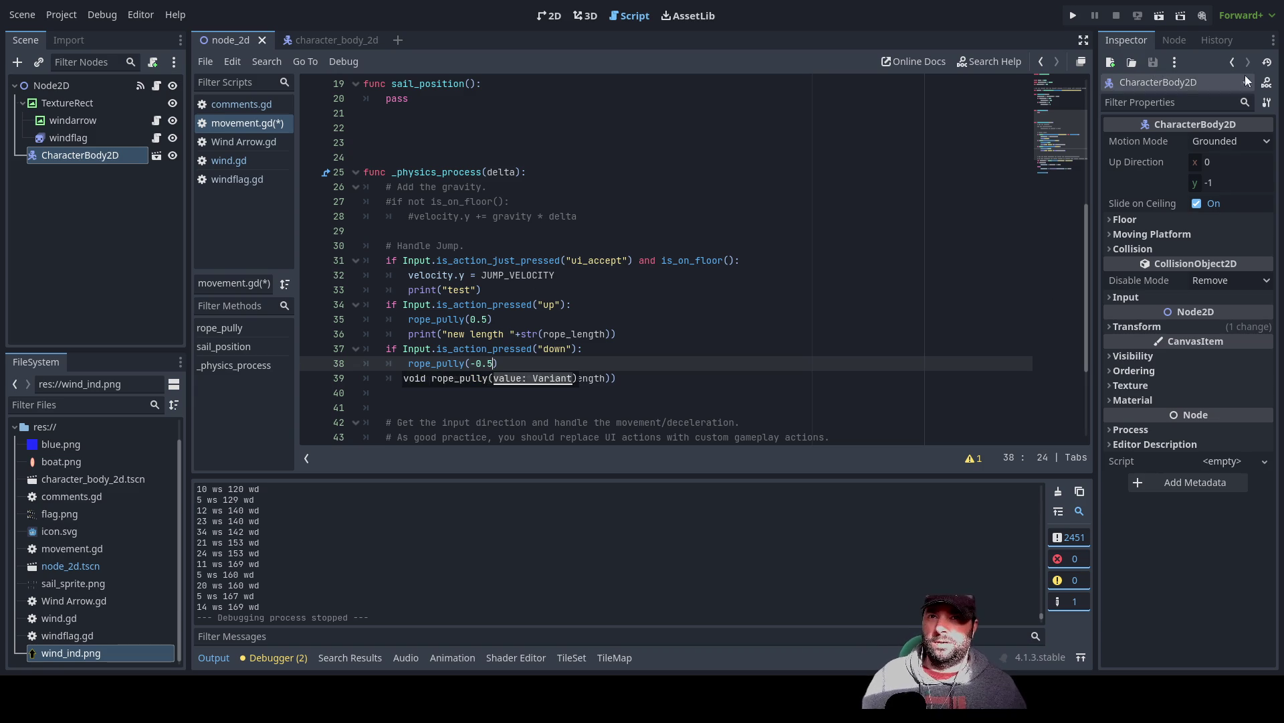
key("F5")
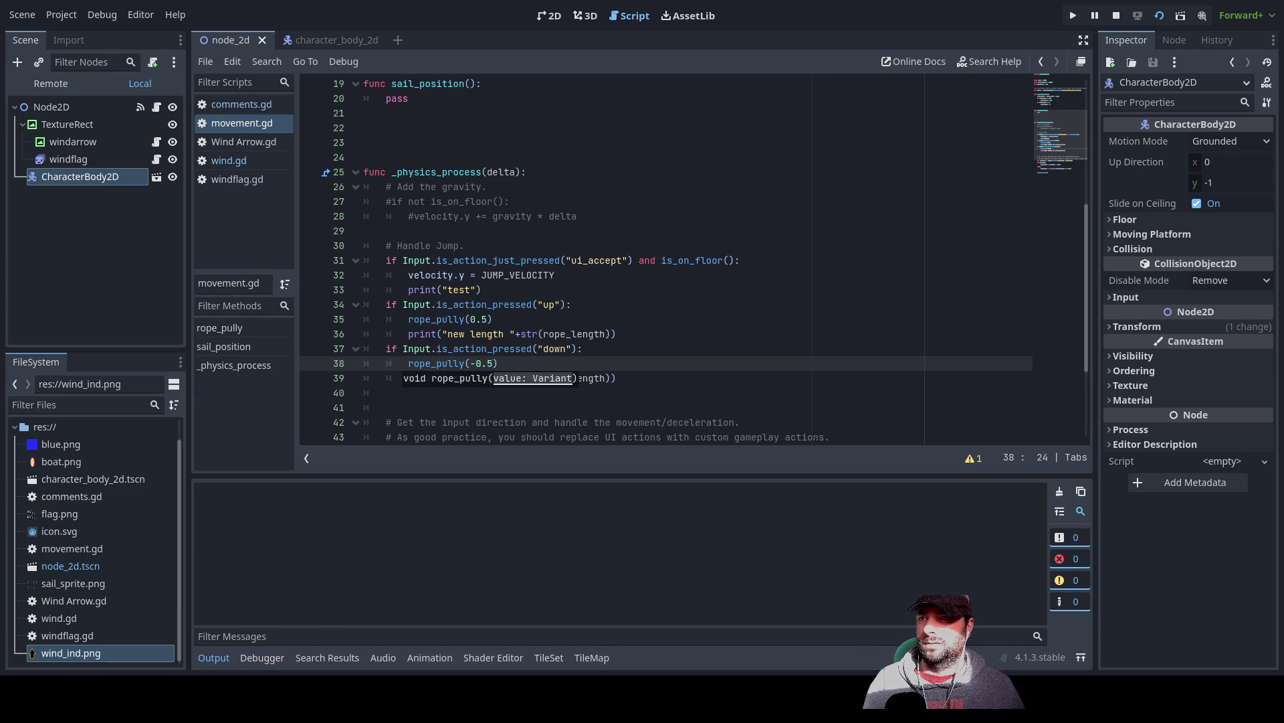
- Try the faster sail-rope adjustment by holding Up in the running game, then stop the game
key("Up")
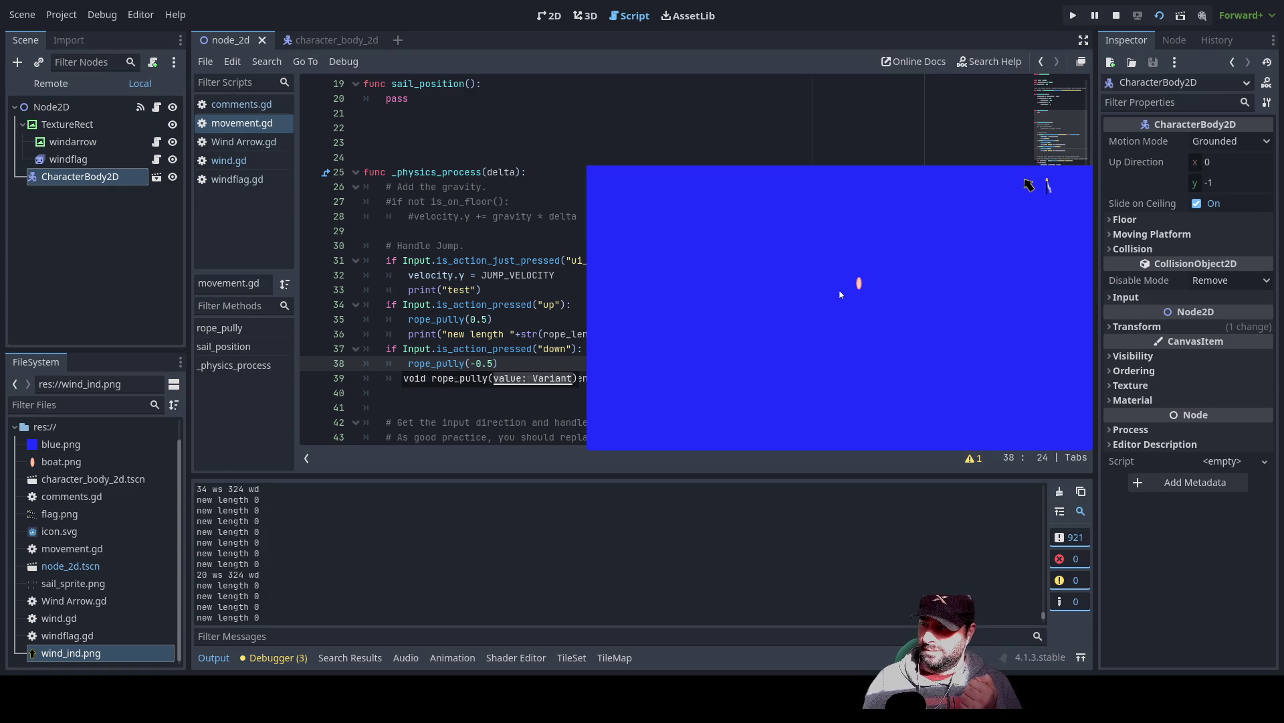
key("Up")
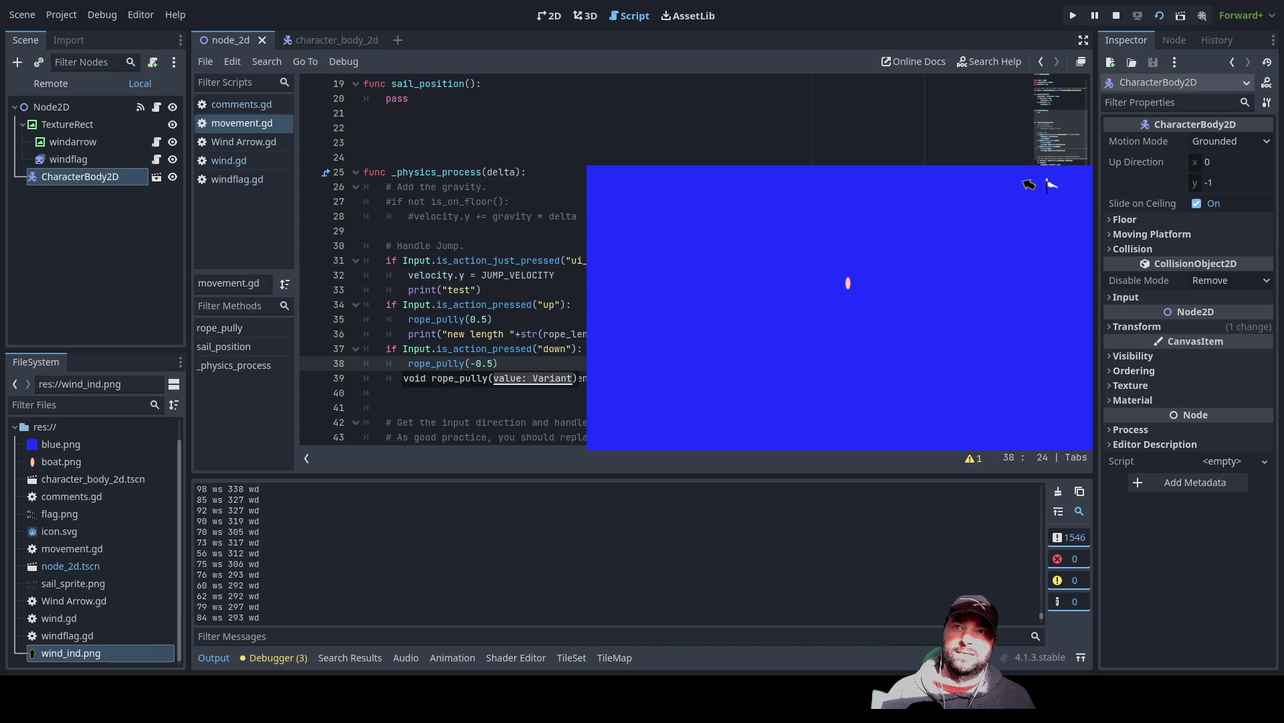
left_click(1116, 15)
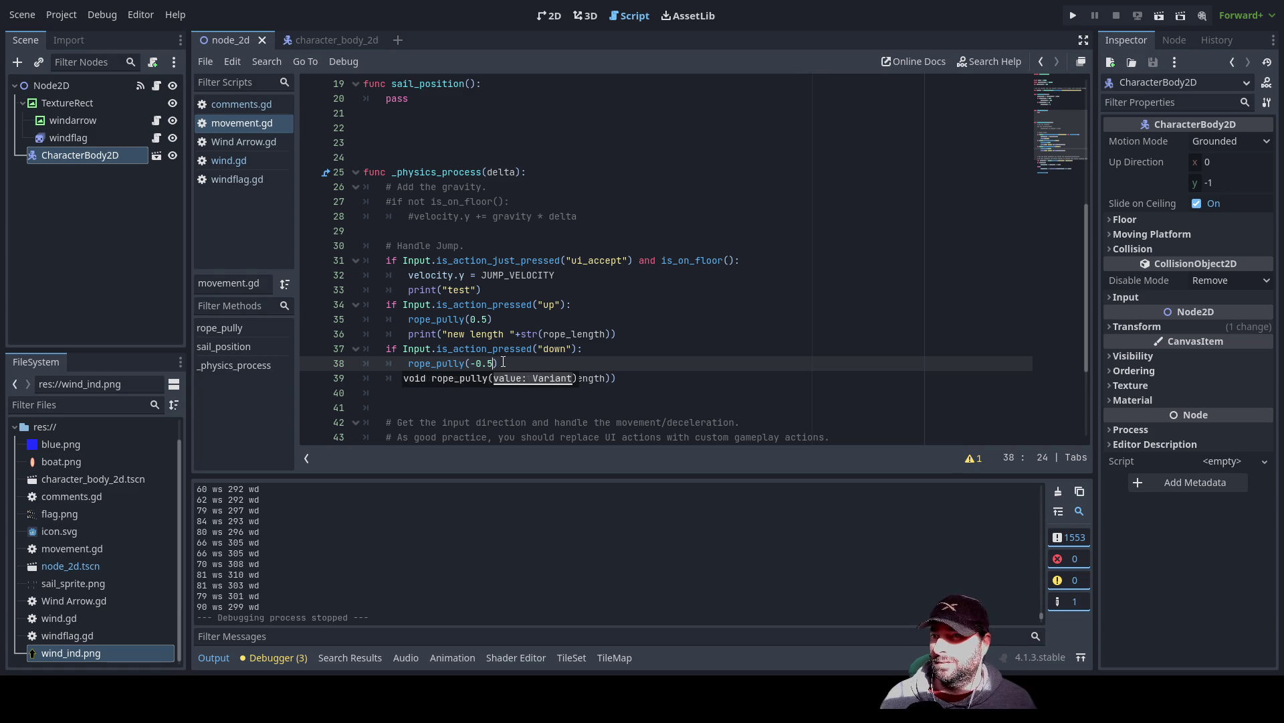
- Change the rope_pully steps on lines 35 and 38 to 0.25 and -0.25, then run the scene with F6
type("2")
key("Up")
key("Up")
key("Up")
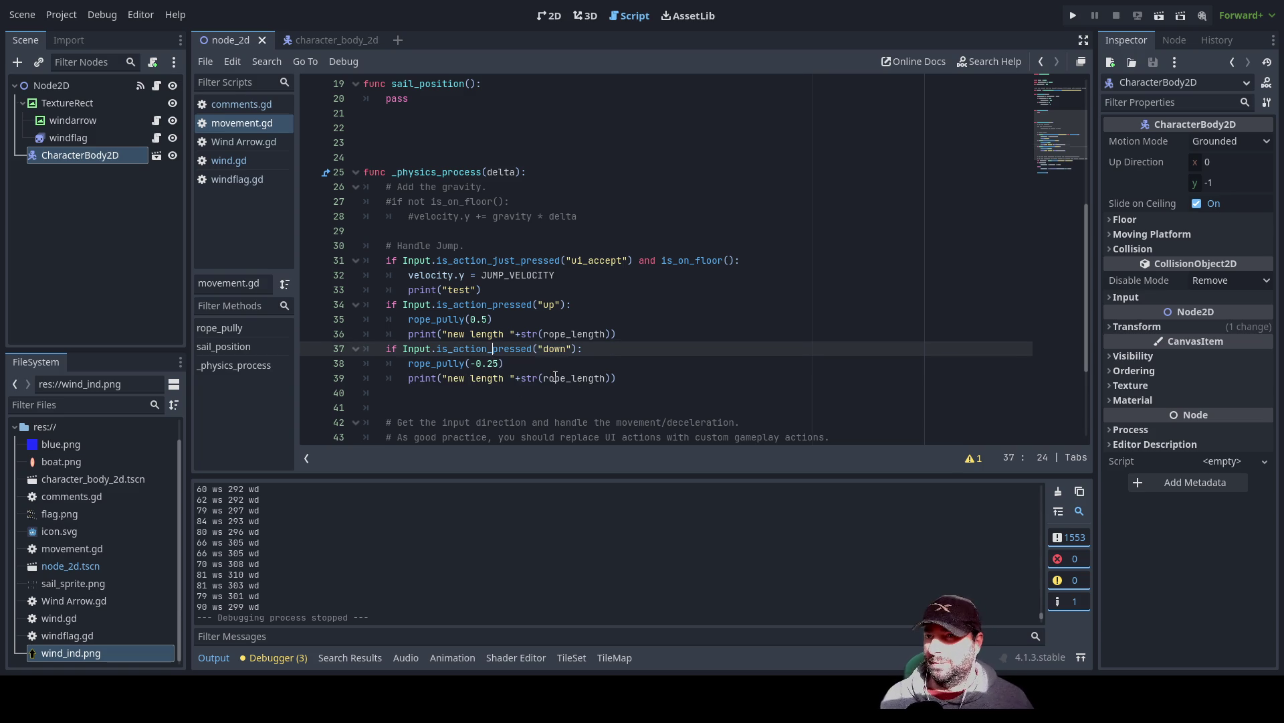
key("Down")
key("Left")
type("2")
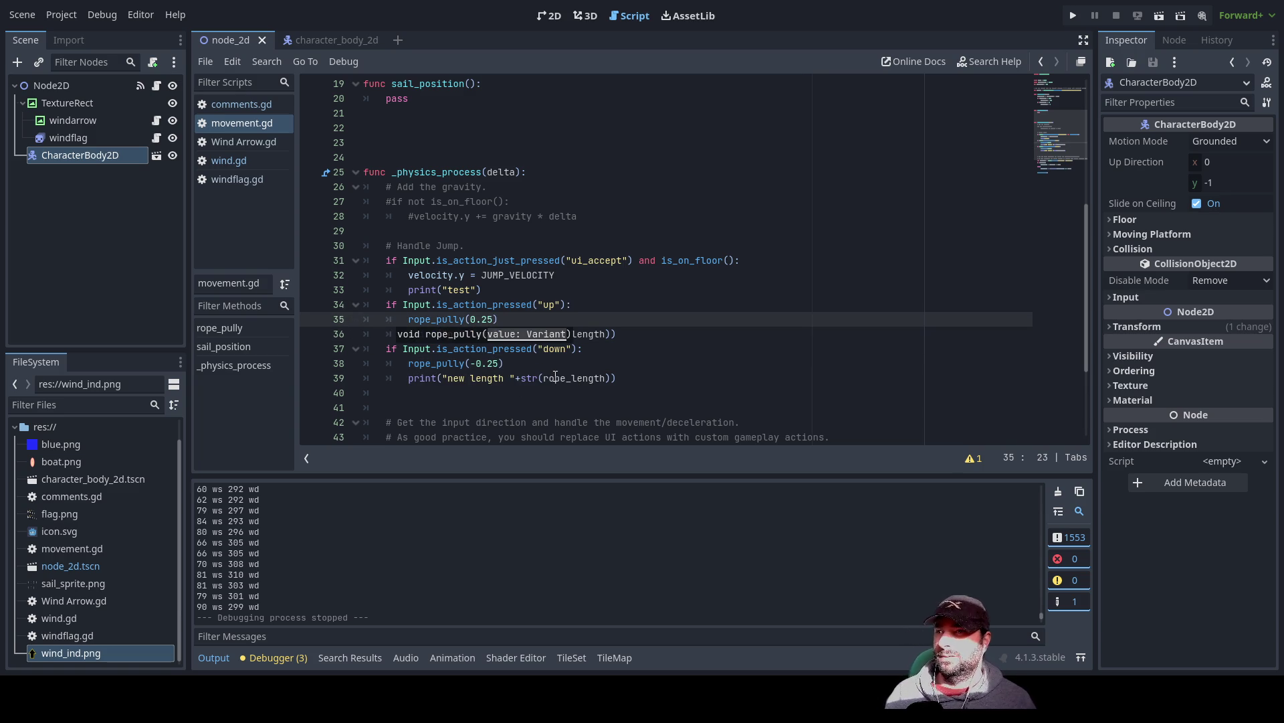
key("F6")
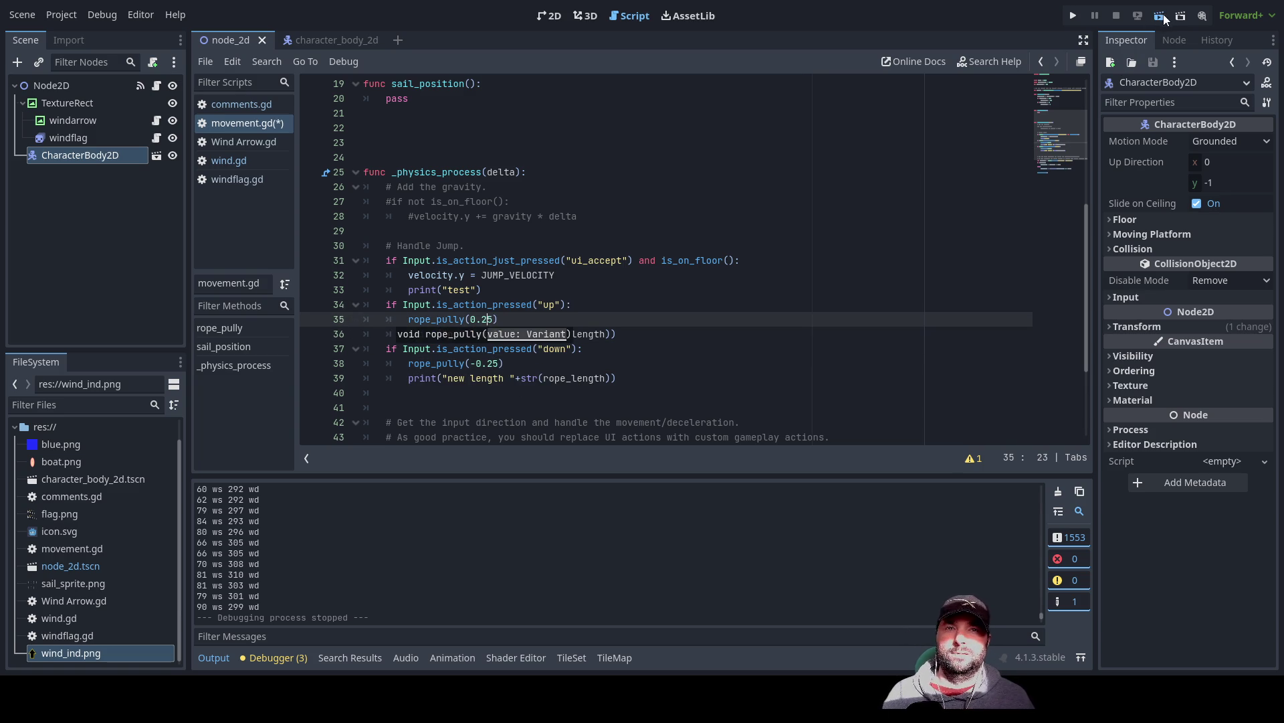
- Lengthen and shorten the sail rope in 0.25 steps with Down and Up, then stop with F8
key("Down")
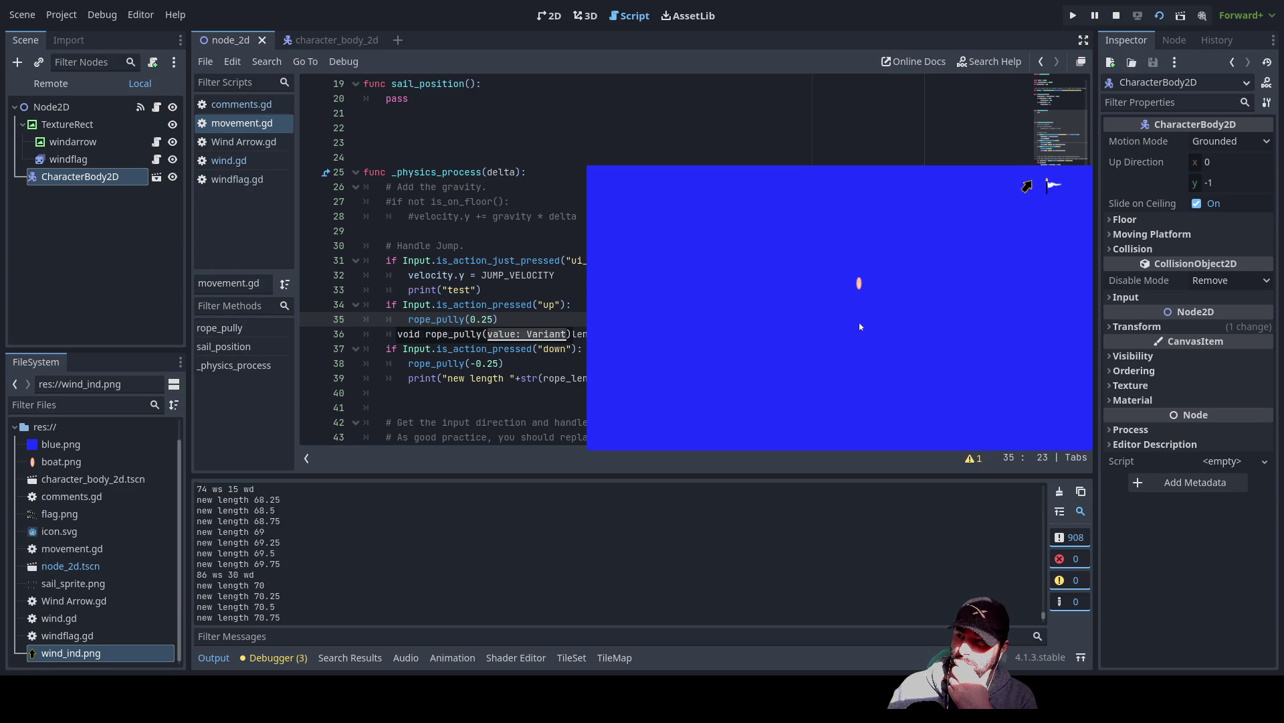
key("Down")
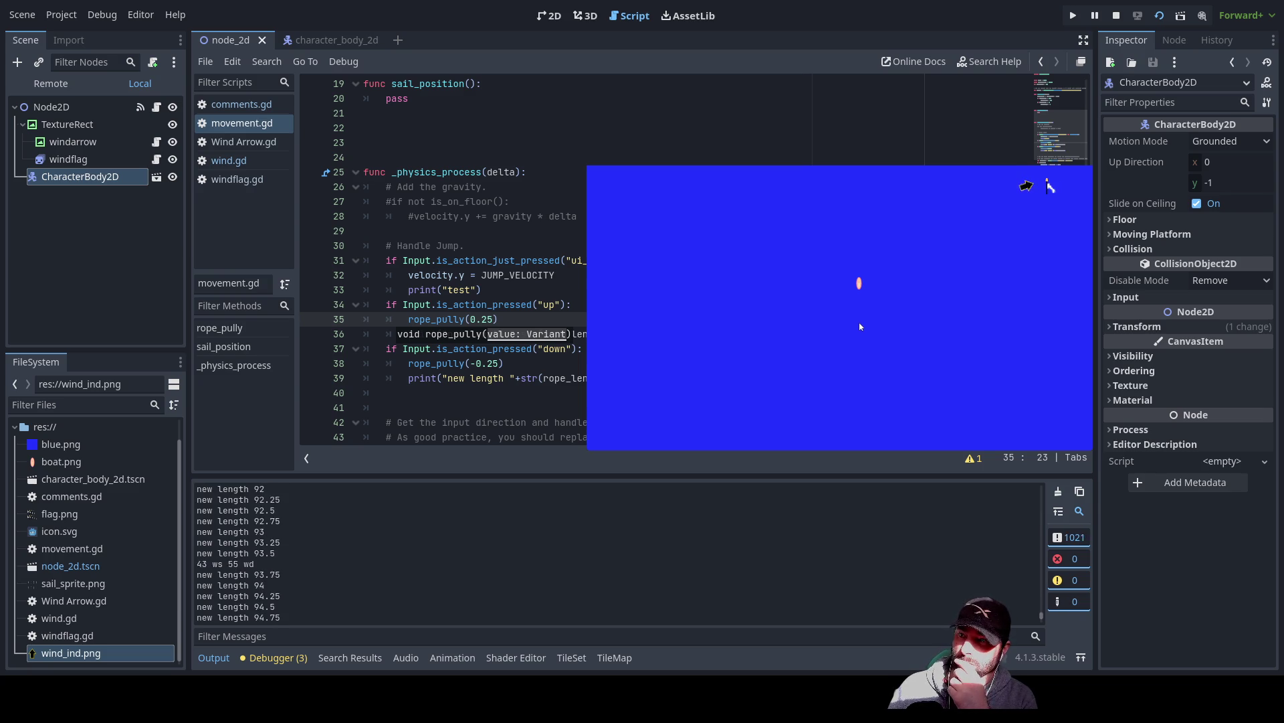
key("Up")
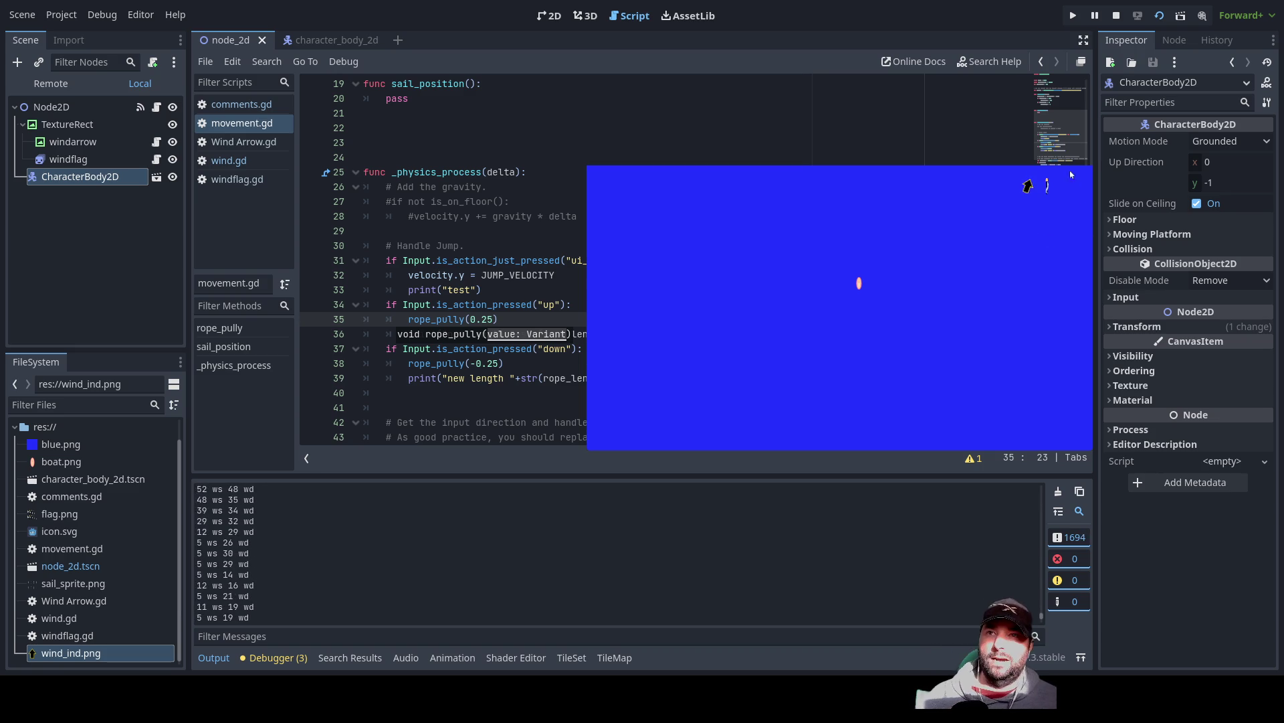
key("F8")
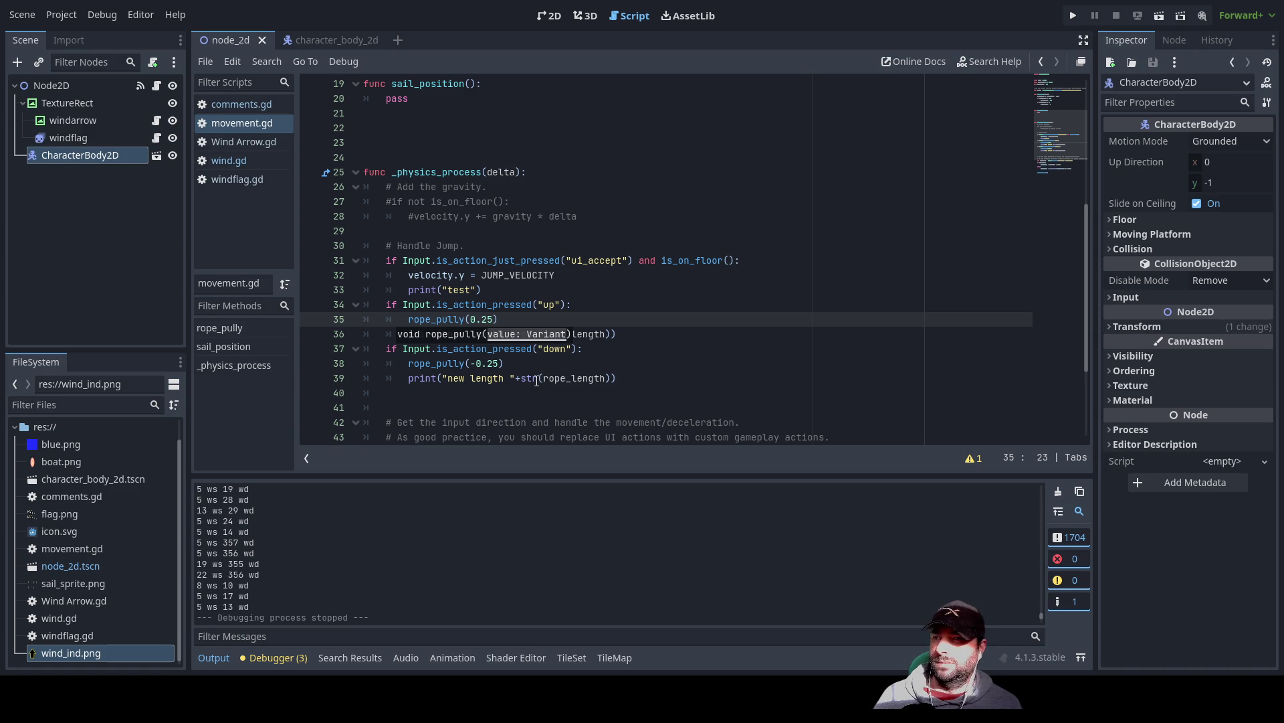
- Below sail_position, declare func boat_heading(): with a pass body, just above _physics_process
scroll(483, 270, "up", 4)
left_click(469, 290)
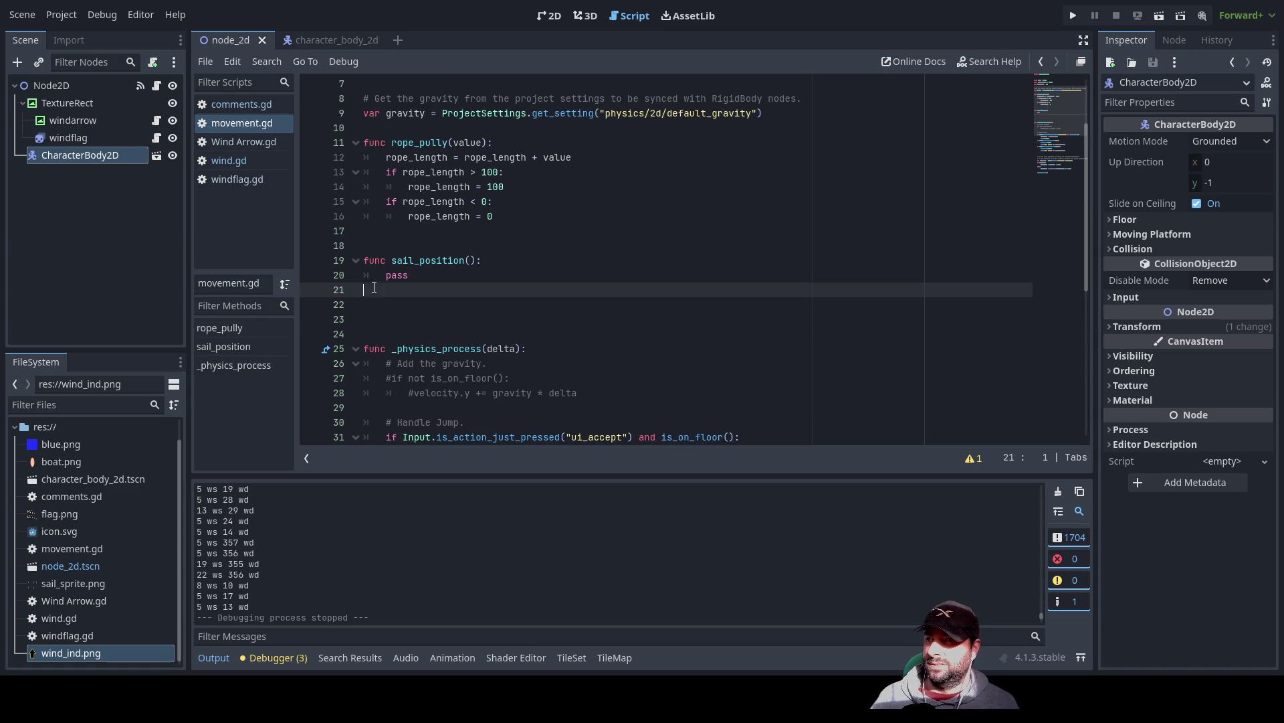
key("Down")
type("func")
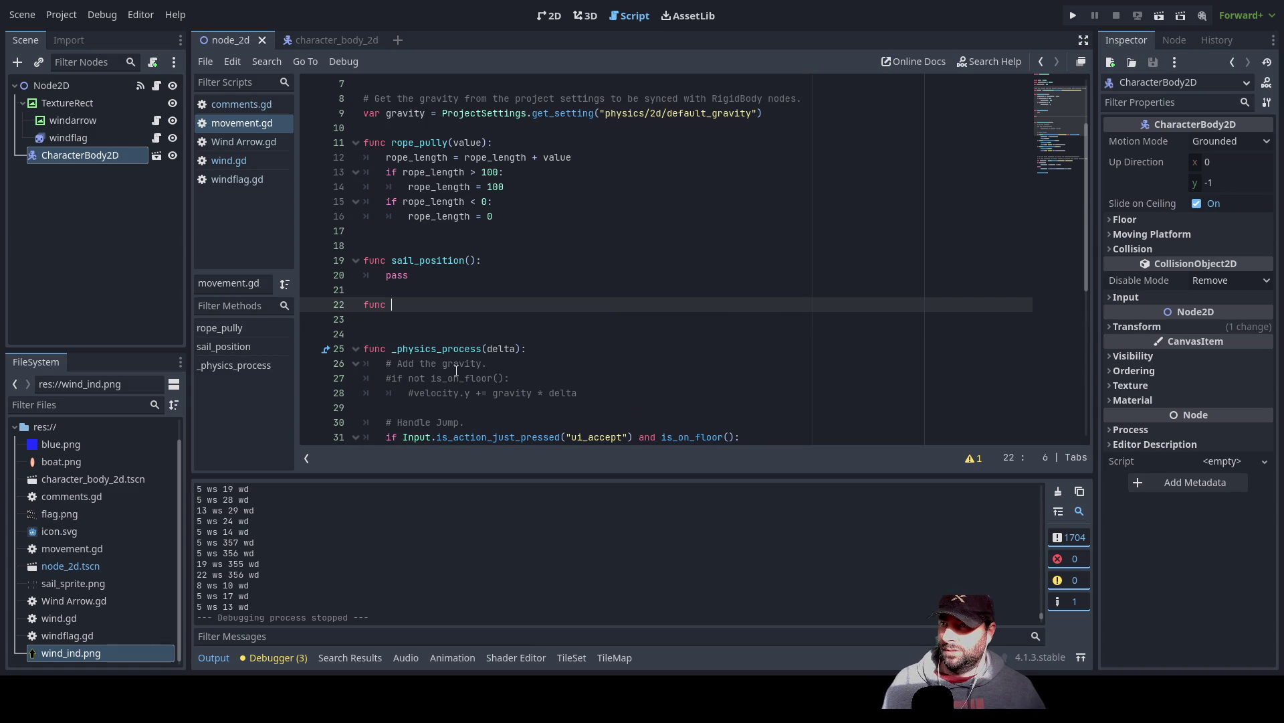
type("boat-")
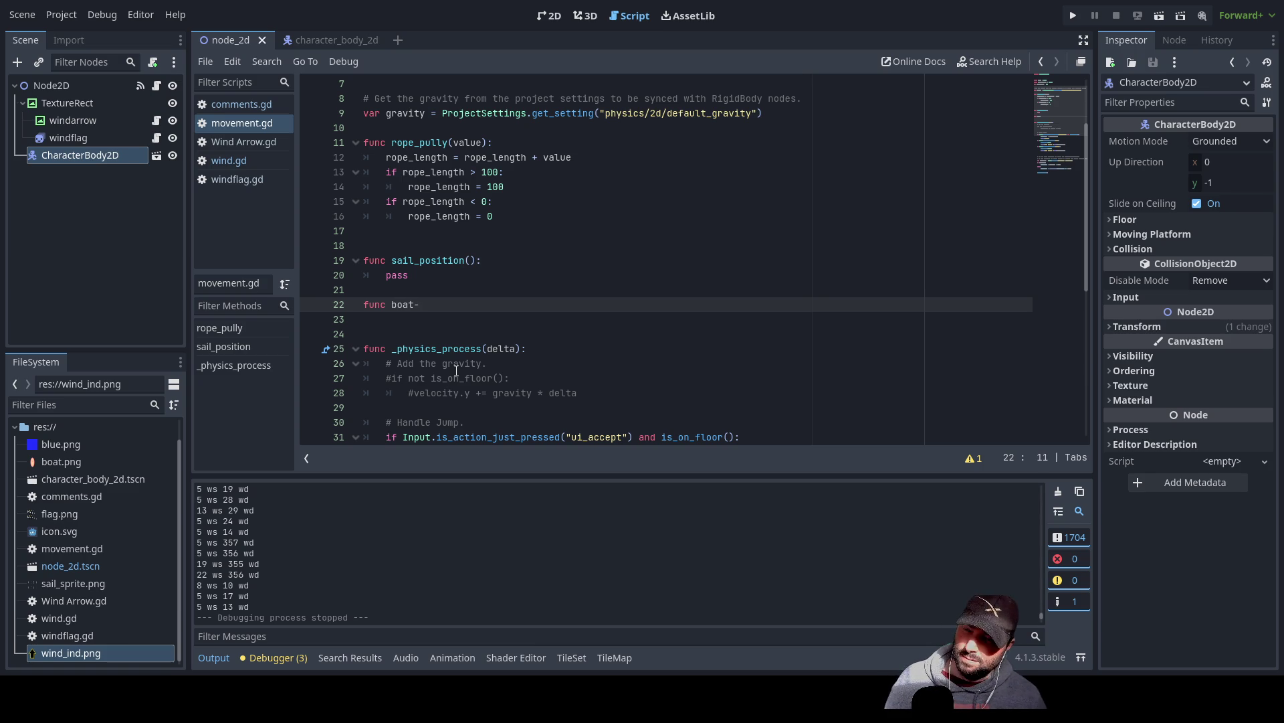
key("BackSpace")
type("_he")
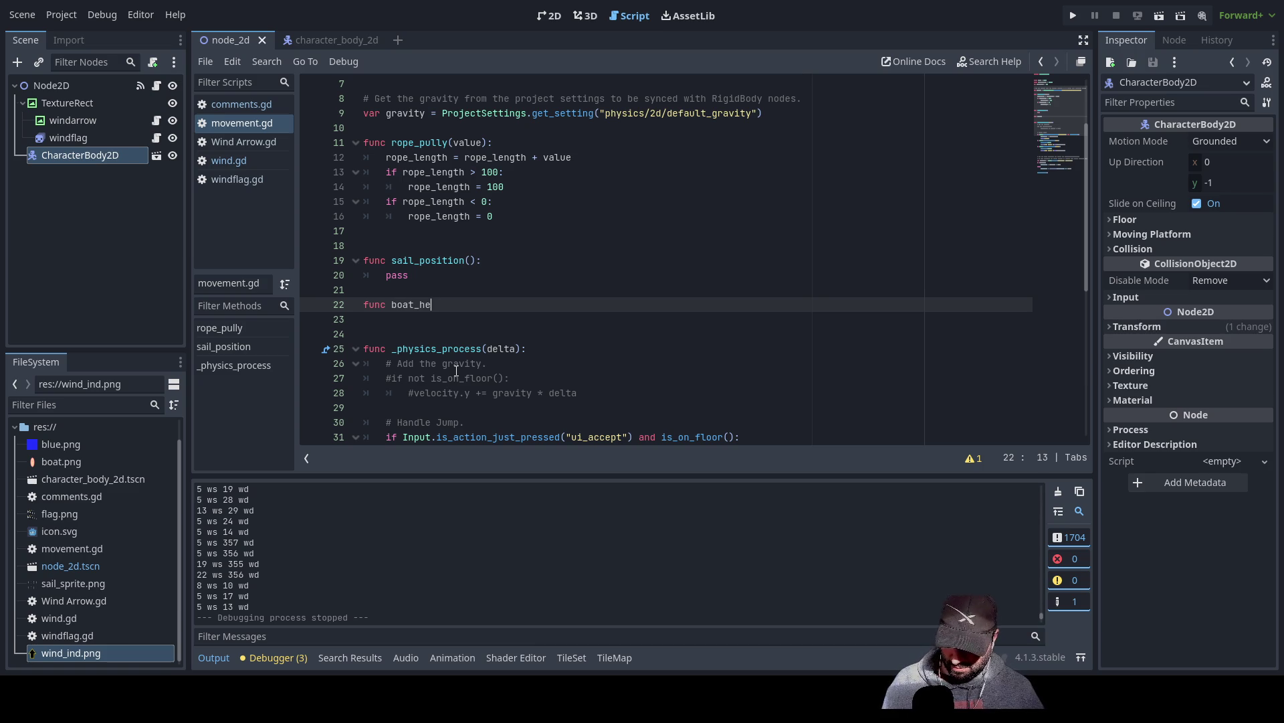
type("ading()")
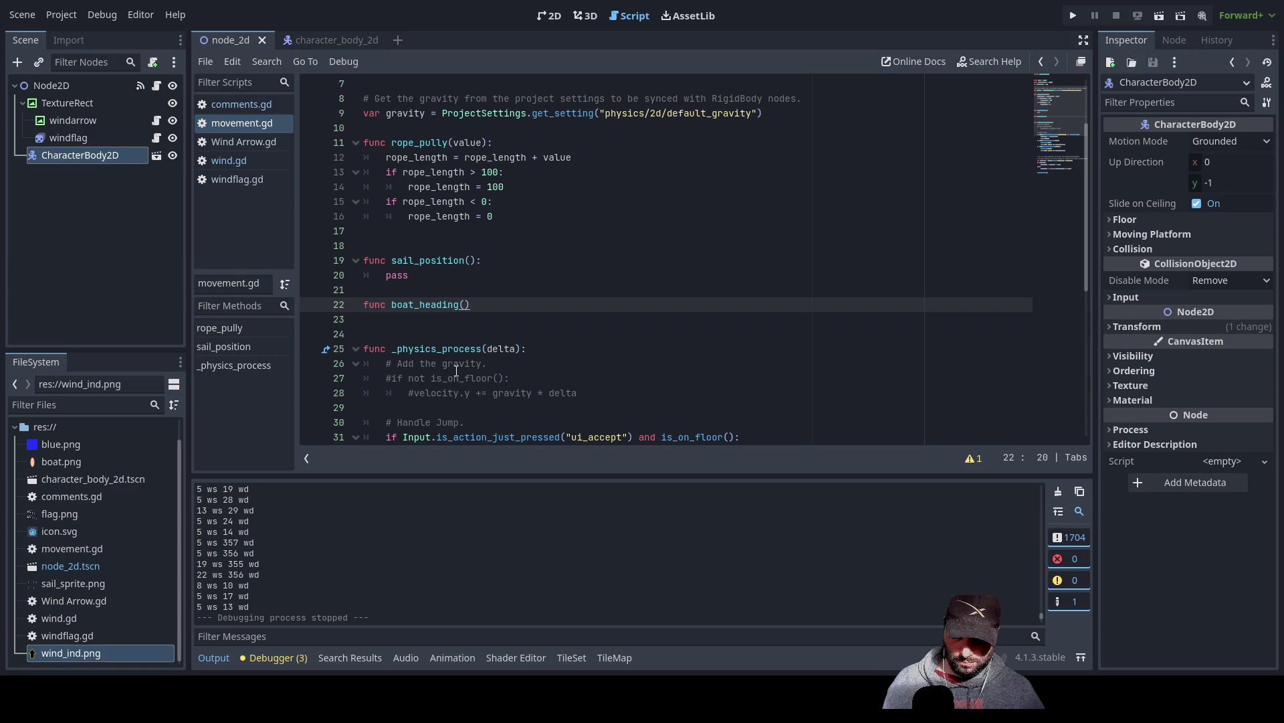
type(":")
key("Return")
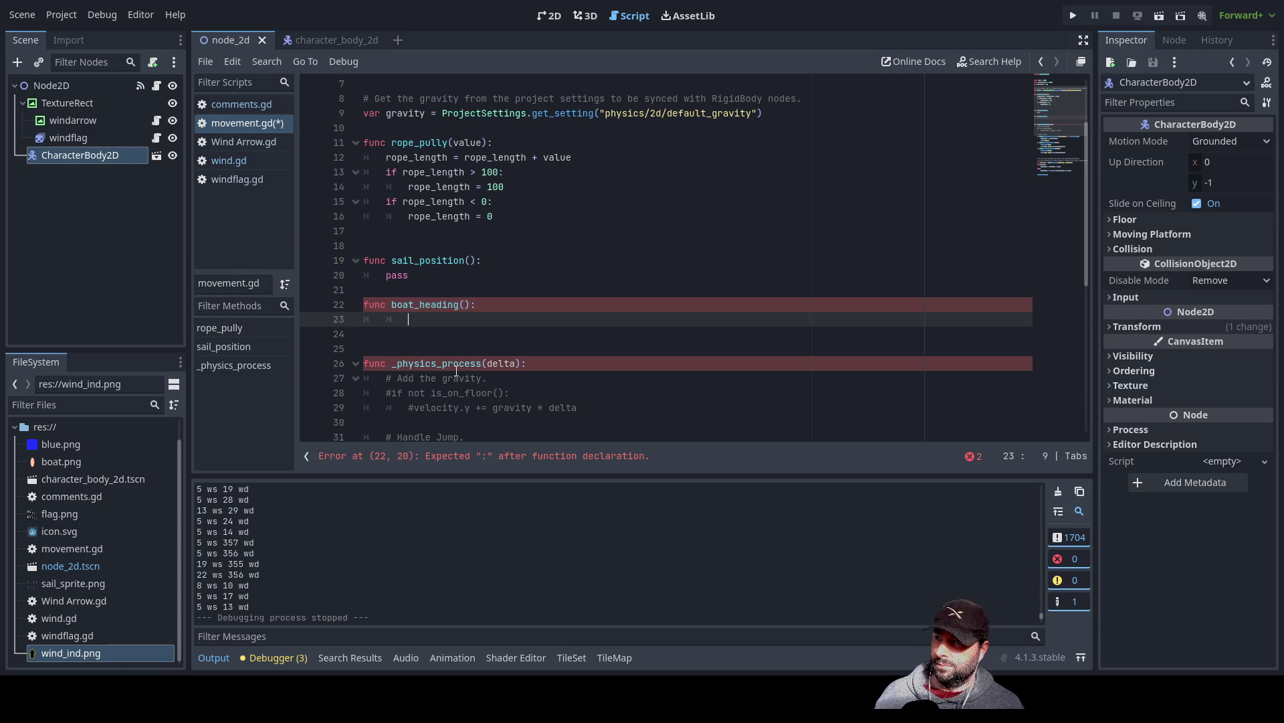
type("pass")
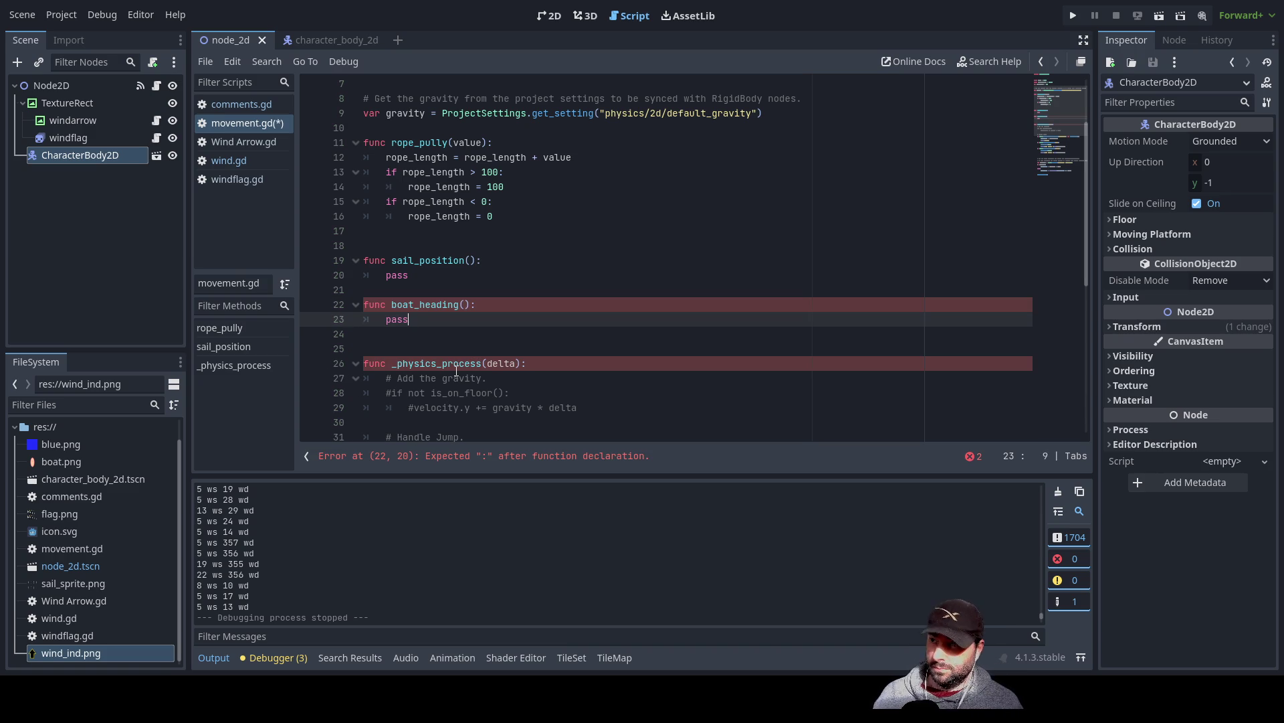
key("Down")
key("Down")
key("Down")
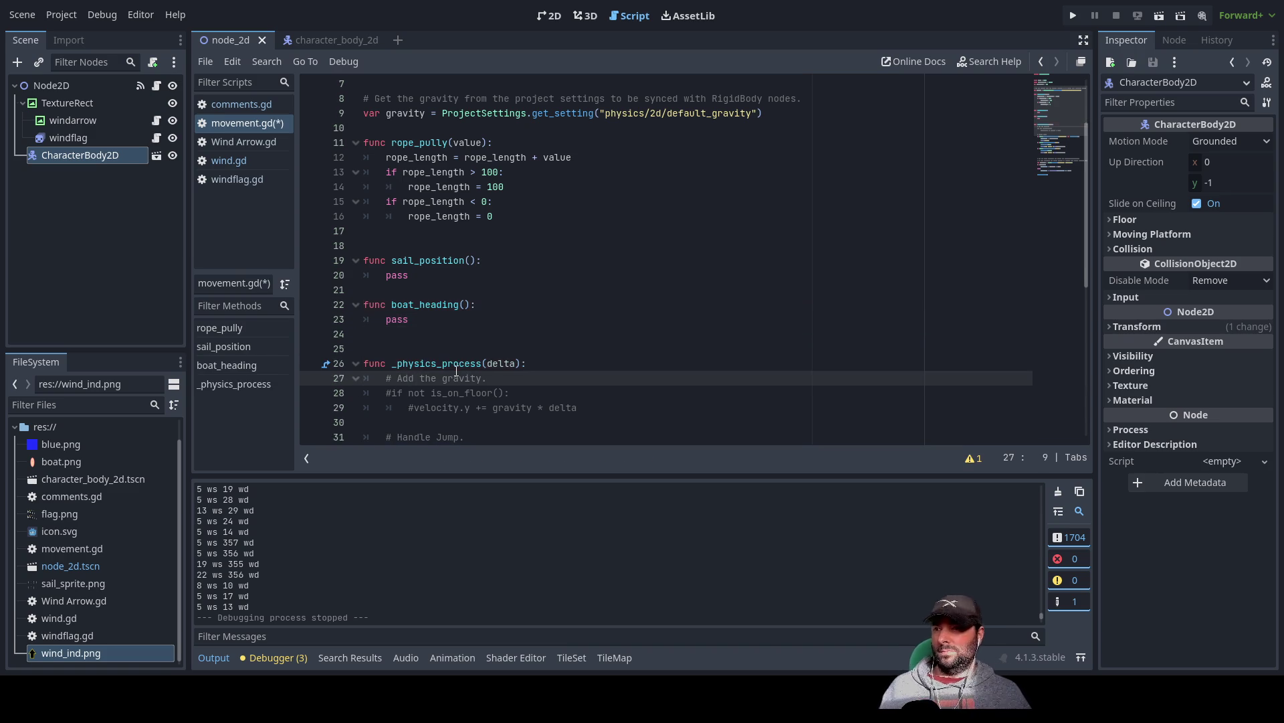
scroll(490, 352, "down", 4)
scroll(489, 352, "down", 3)
scroll(521, 347, "up", 1)
scroll(535, 343, "down", 1)
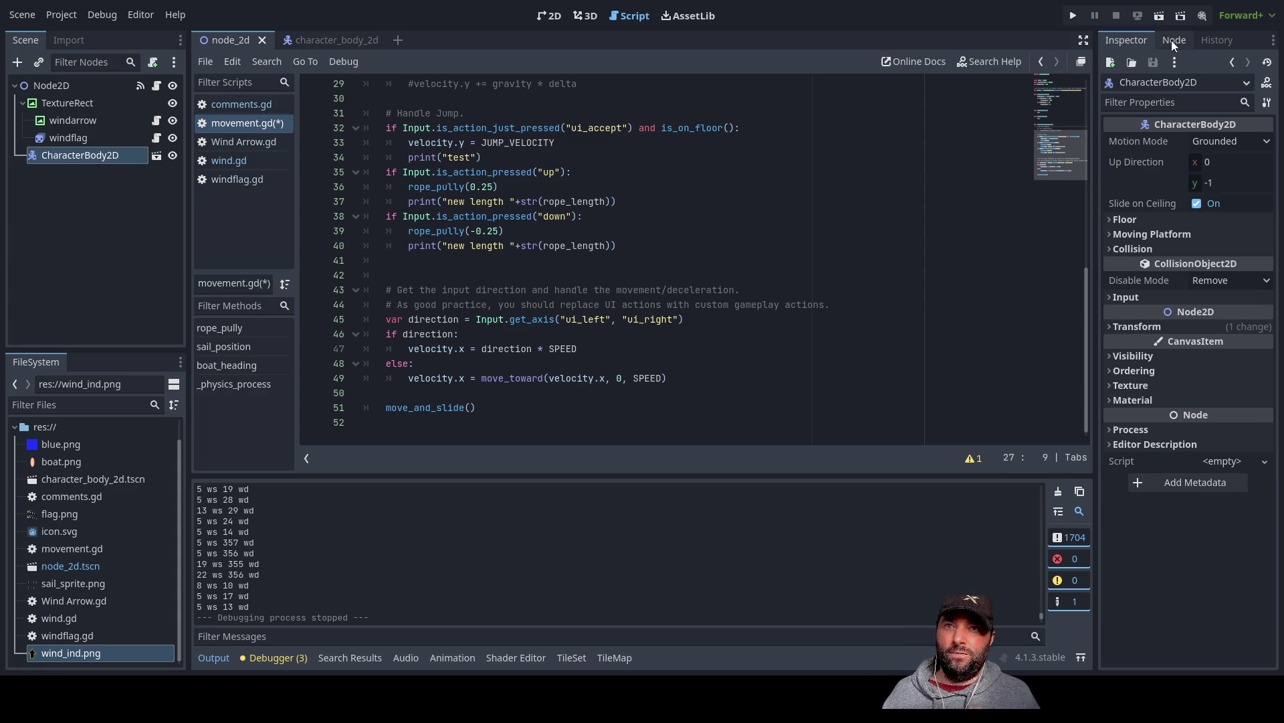
- Run the current sailing scene from the top-right toolbar to test the boat game
left_click(1159, 17)
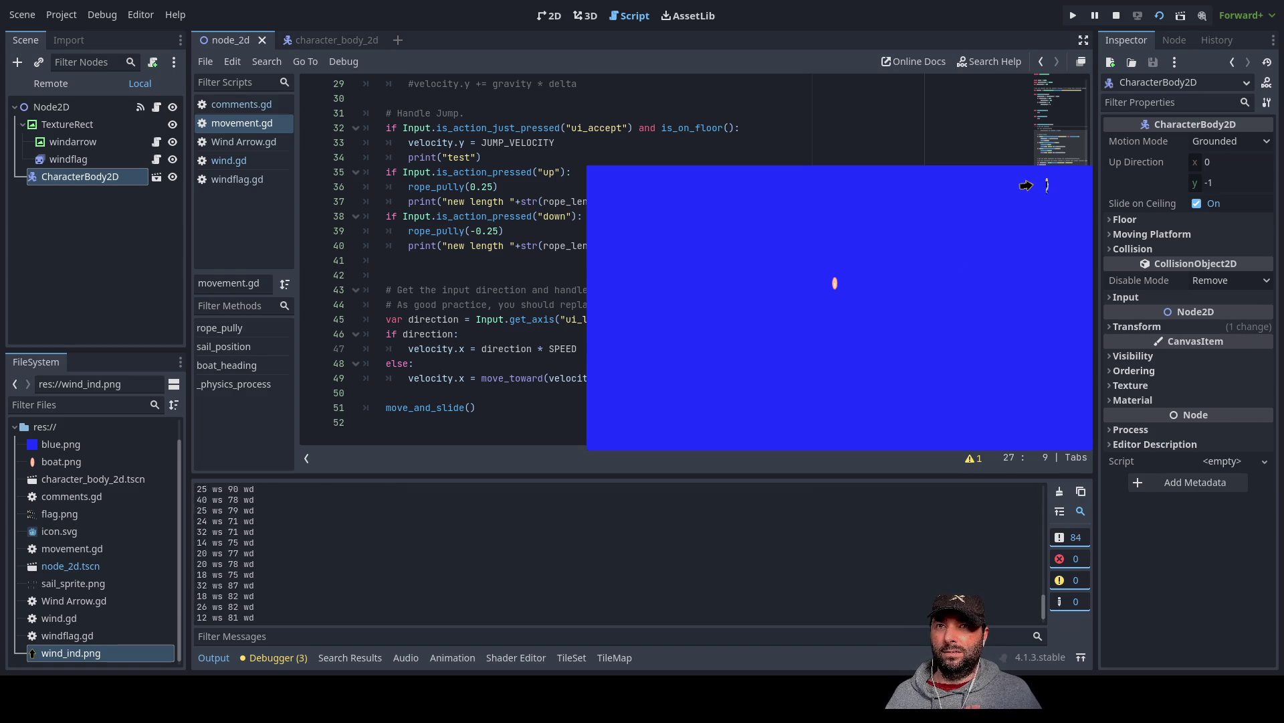
- End the boat game test run with F8
key("F8")
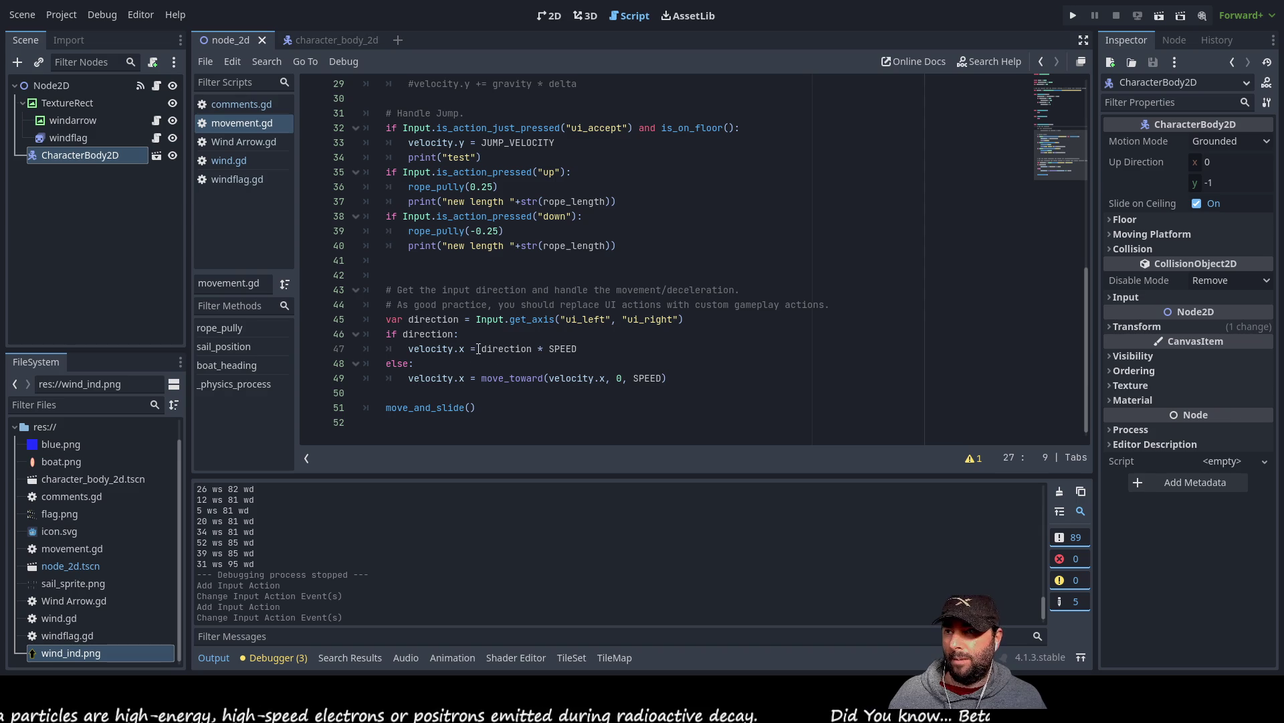
scroll(509, 344, "up", 6)
- Delete the '# Handle Jump.' block from _physics_process
scroll(509, 344, "down", 4)
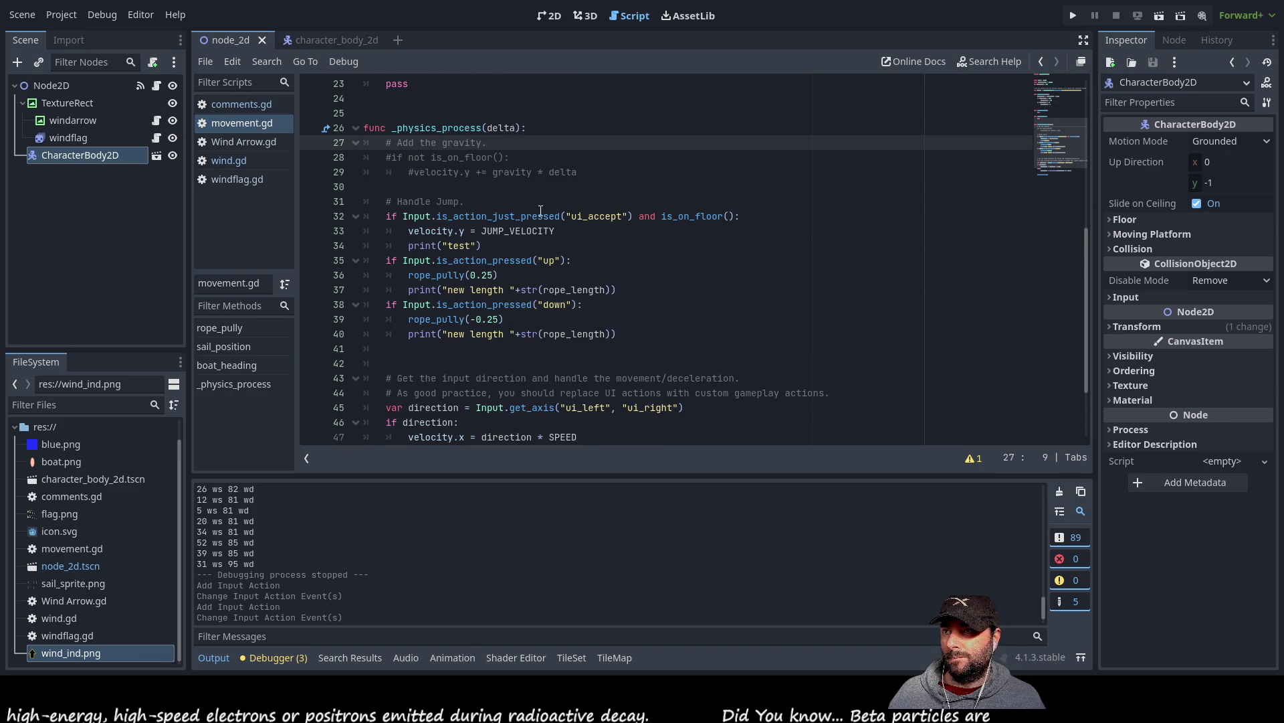
scroll(537, 210, "down", 2)
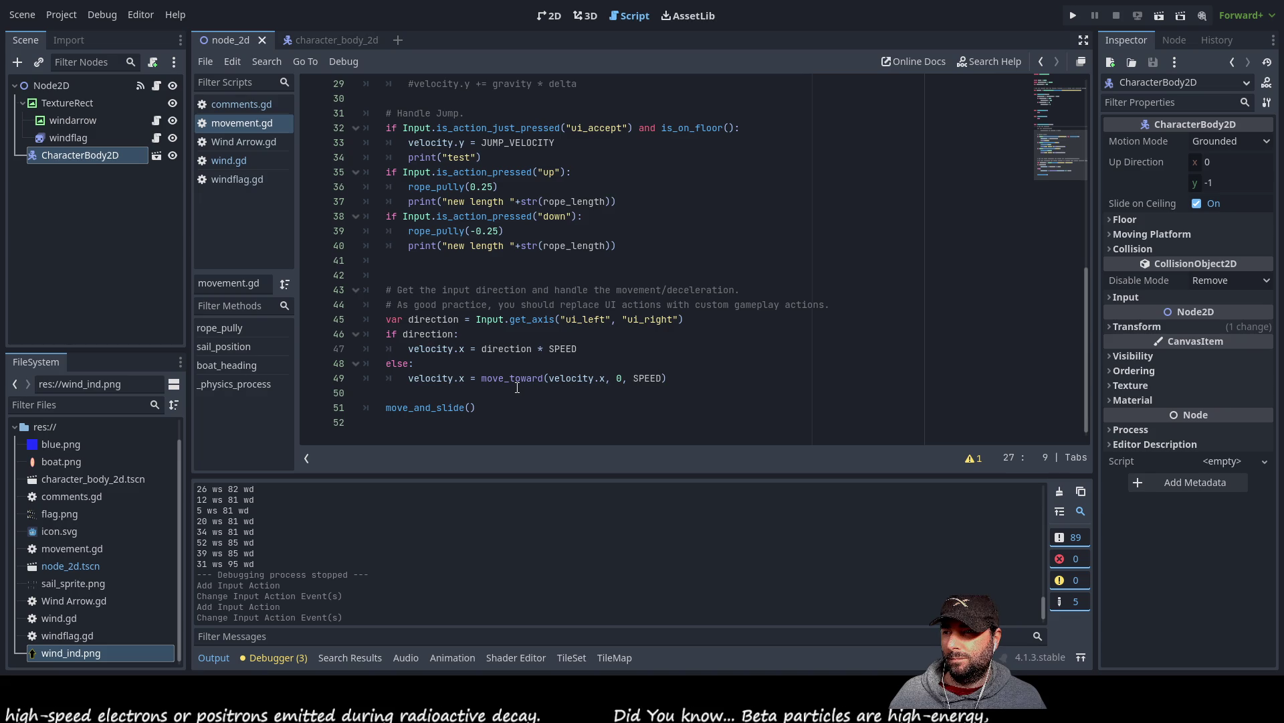
scroll(517, 388, "up", 4)
scroll(485, 308, "down", 2)
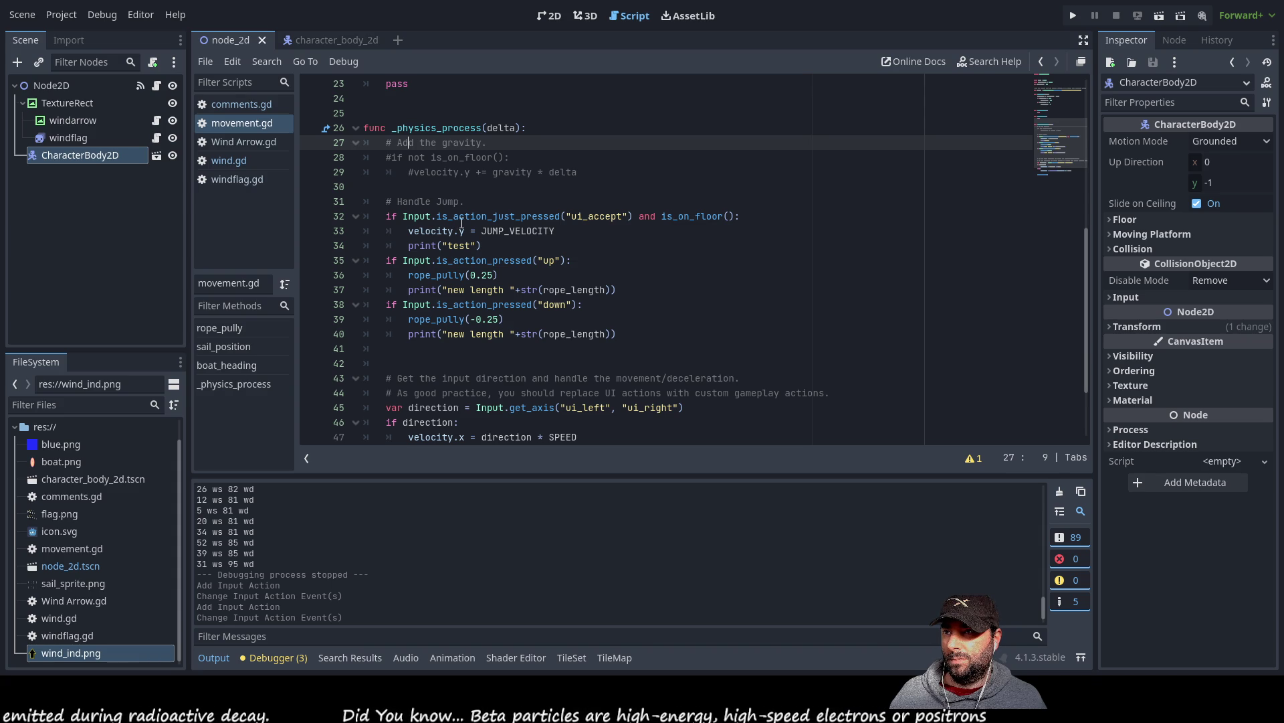
mouse_move(386, 202)
left_mouse_down()
mouse_move(539, 218)
mouse_move(610, 260)
mouse_move(608, 248)
left_mouse_up()
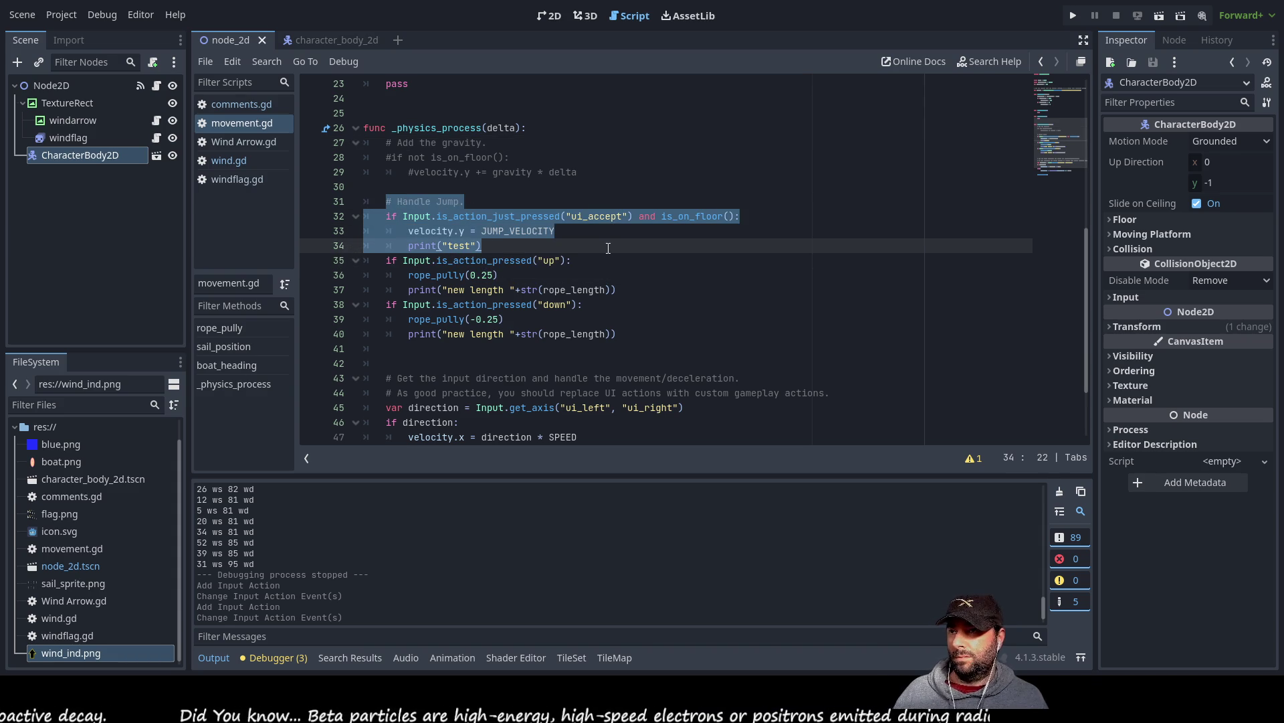
key("BackSpace")
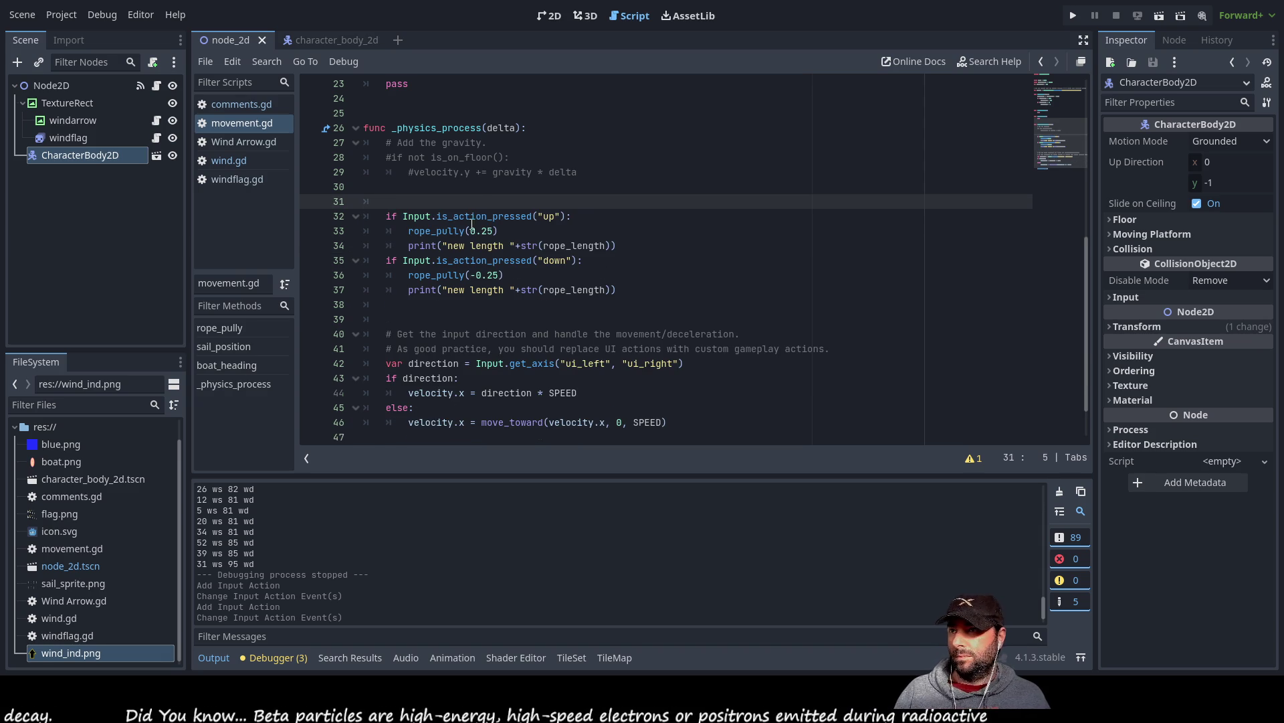
- Delete the commented-out gravity lines so _physics_process starts with the rope checks
left_click_drag(303, 189, 299, 140)
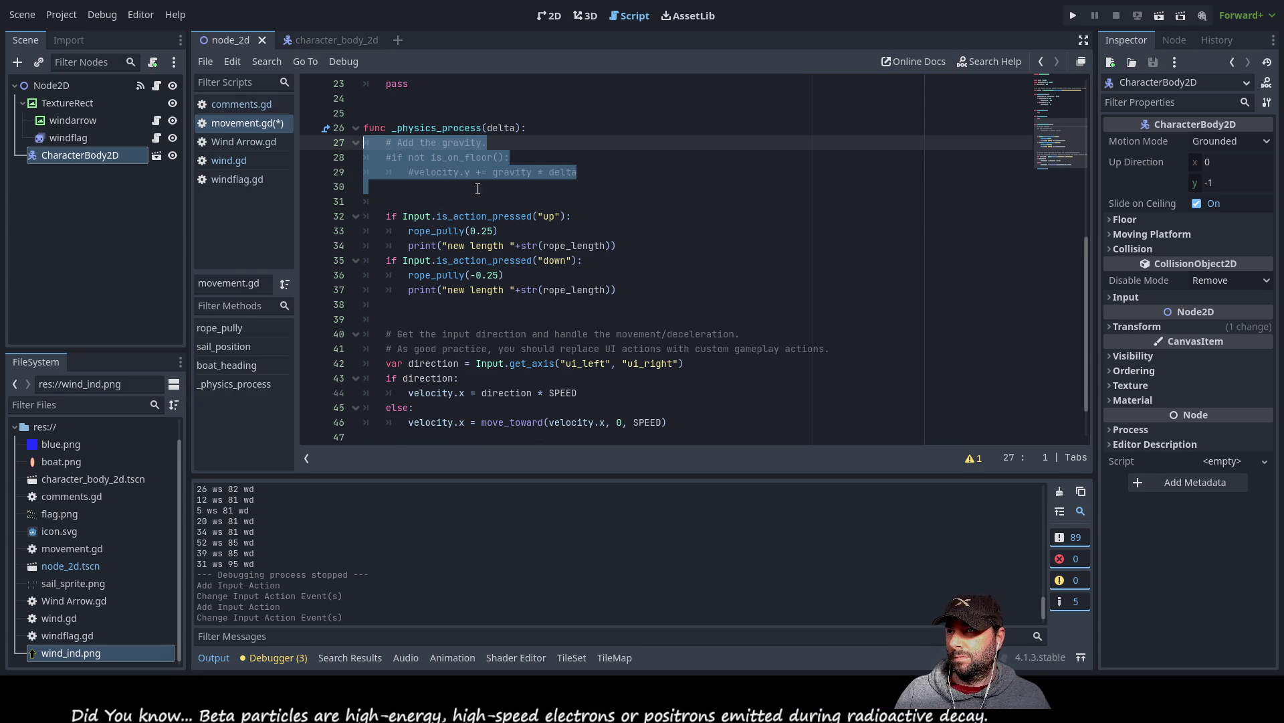
key("Delete")
key("Delete")
key("Delete")
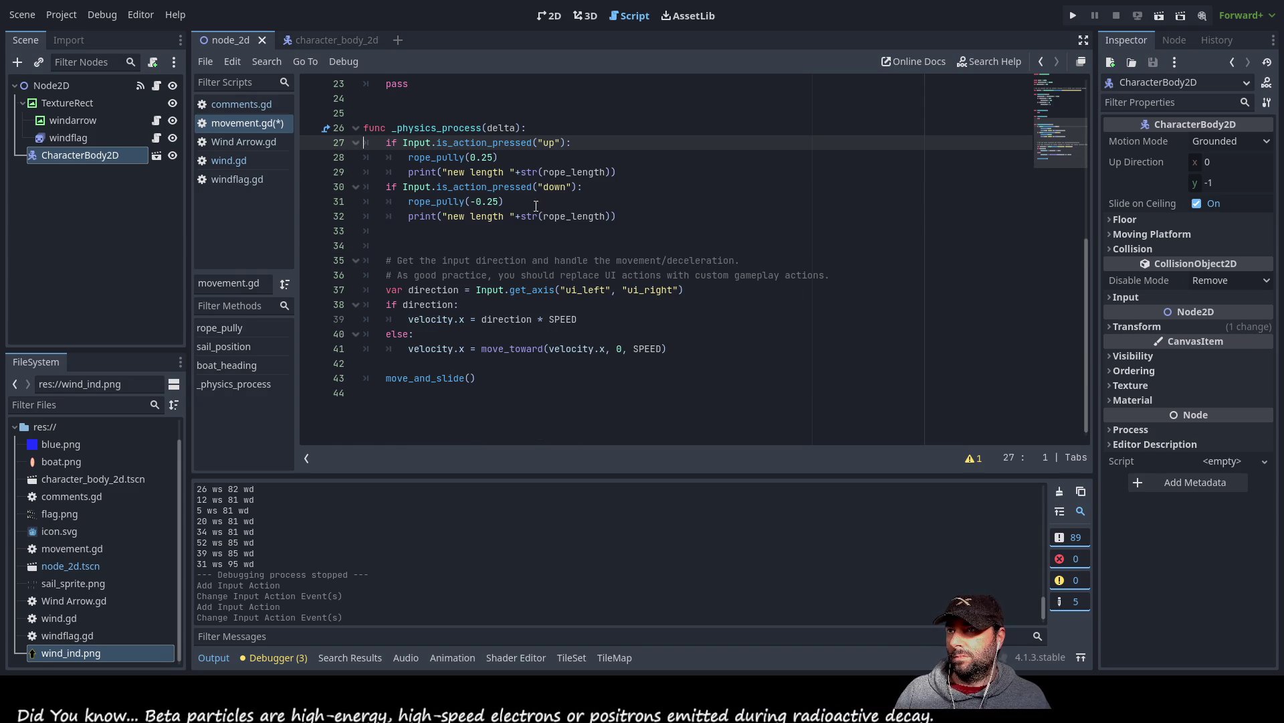
left_click(433, 228)
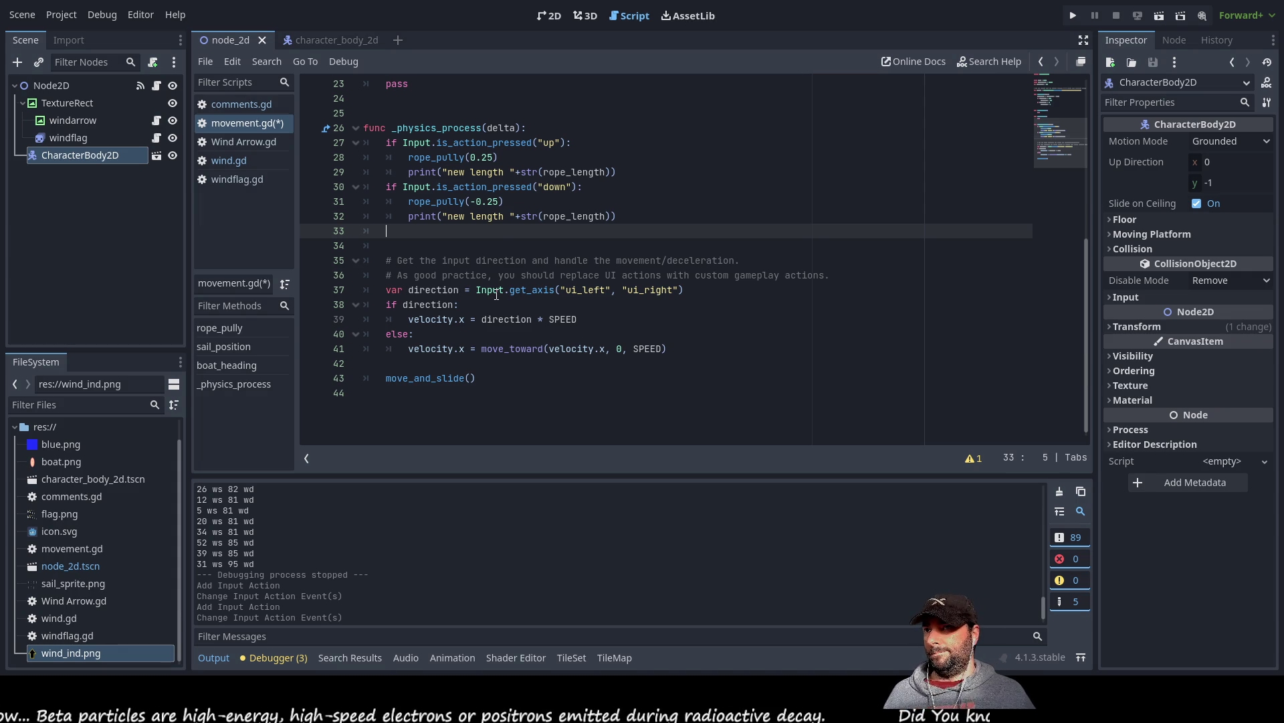
- Label the rope checks with a '#set sail position' comment, leaving a bare # line below them
key("Up")
key("Up")
key("Up")
key("Return")
key("Up")
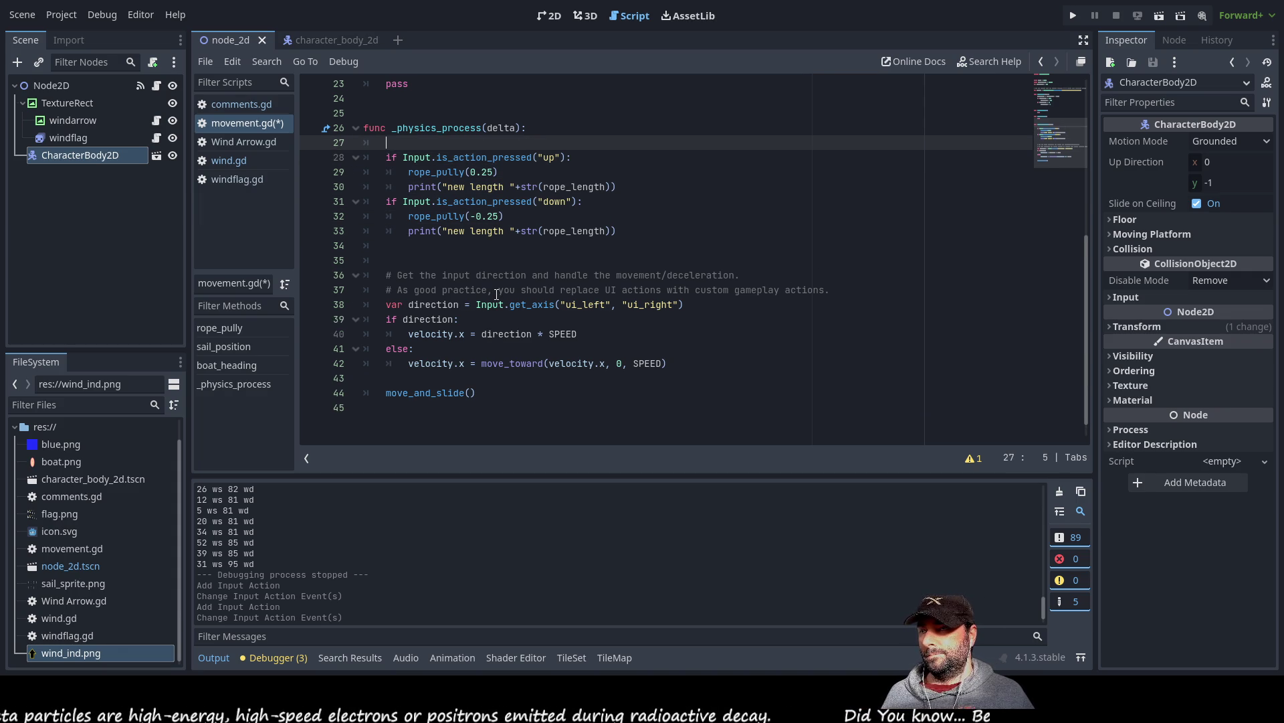
key("Down")
key("Down")
key("Up")
key("Up")
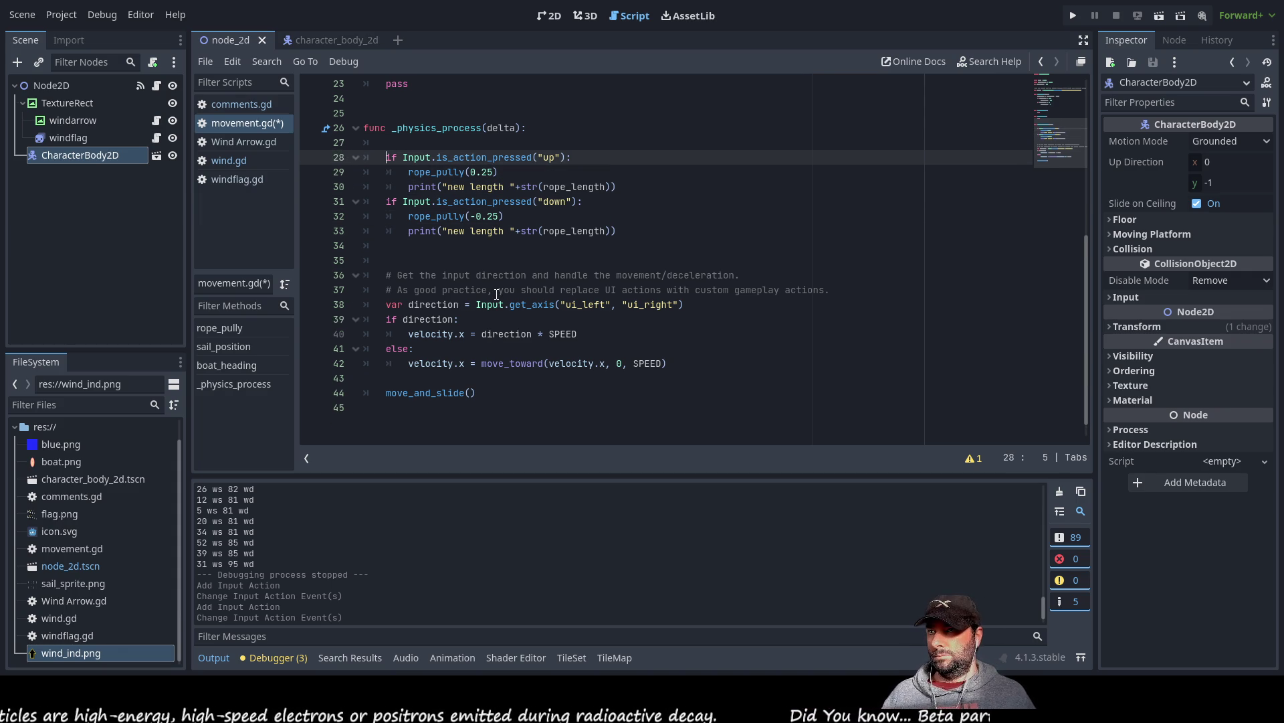
key("Down")
key("Down")
key("Down")
key("Up")
key("Up")
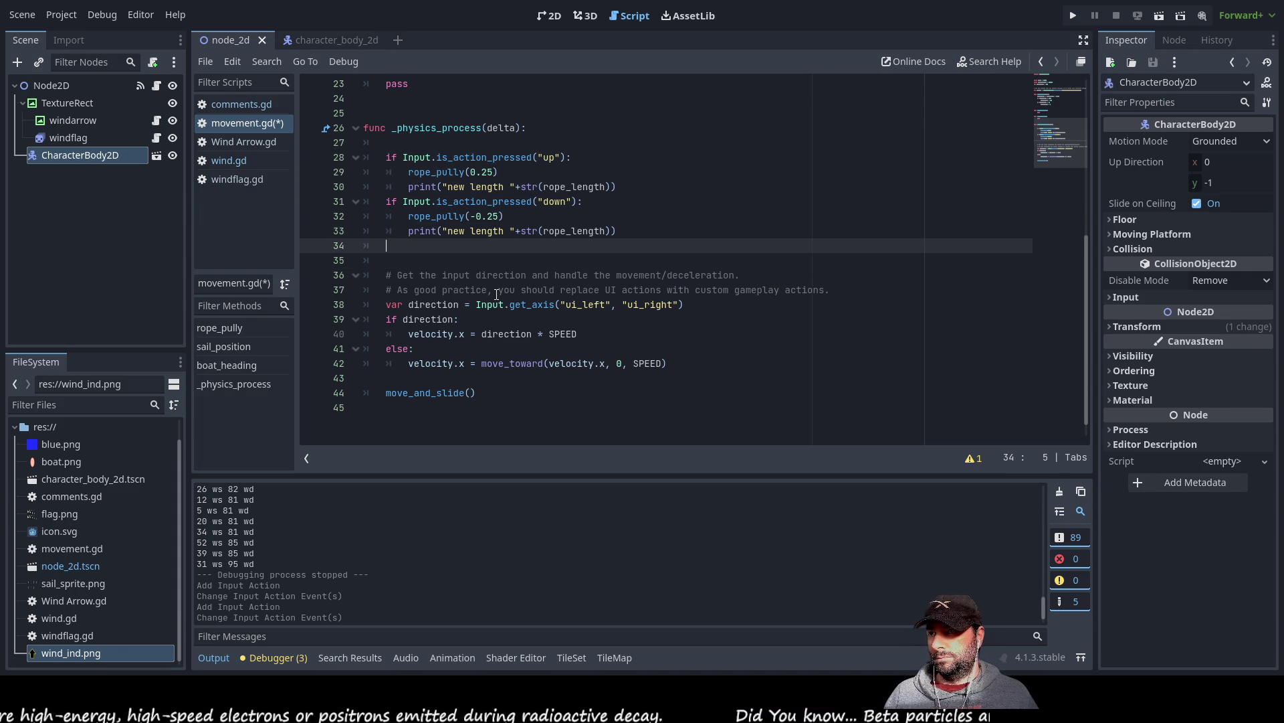
type("#")
key("Up")
key("Up")
key("Up")
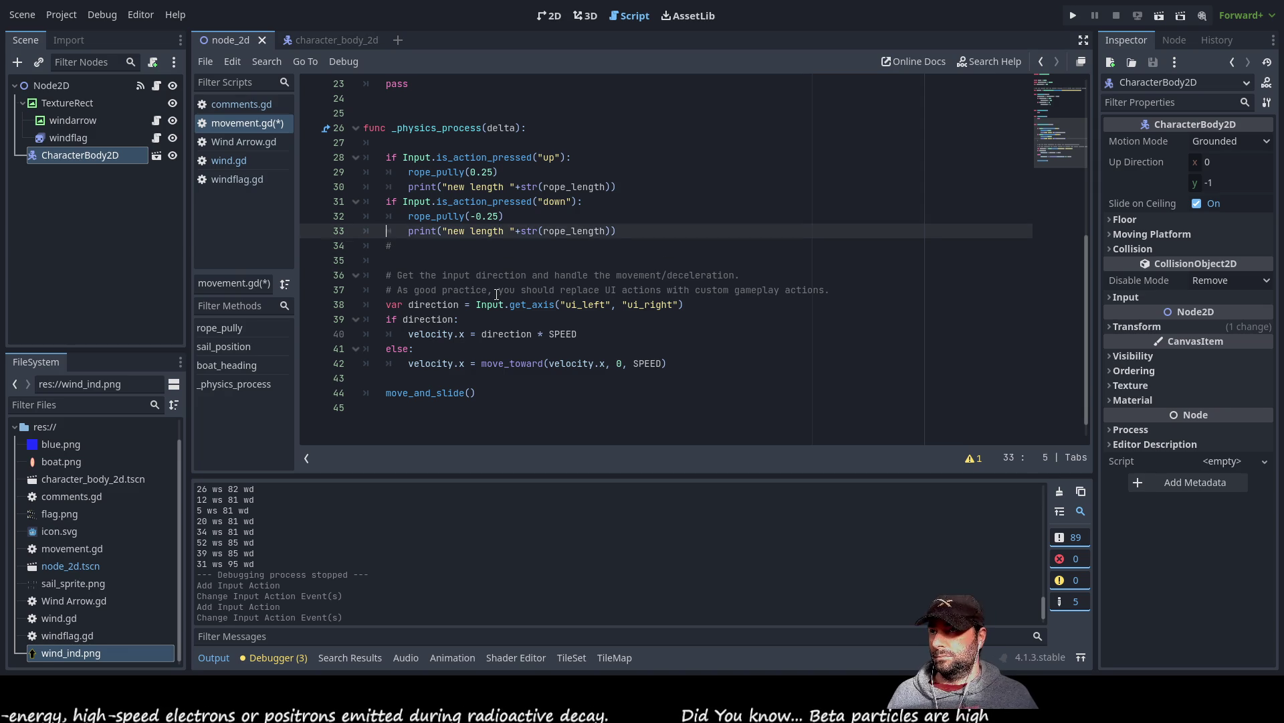
type("#")
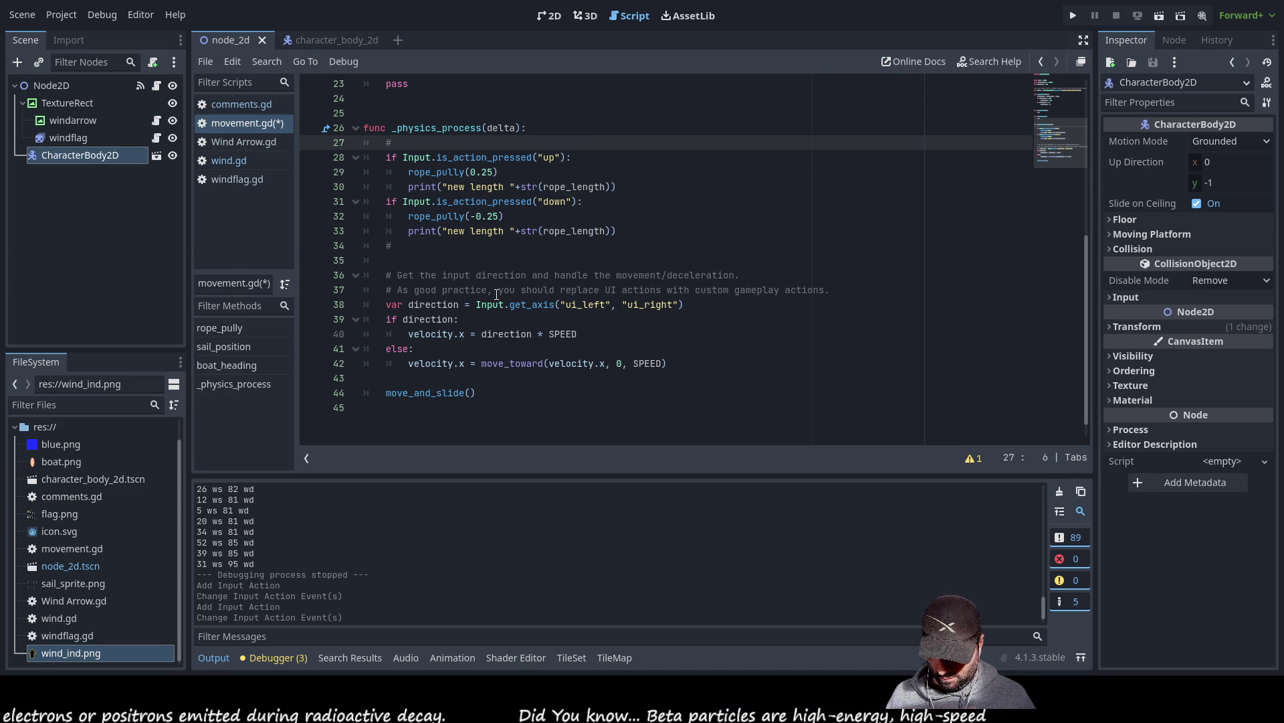
type("pull sai")
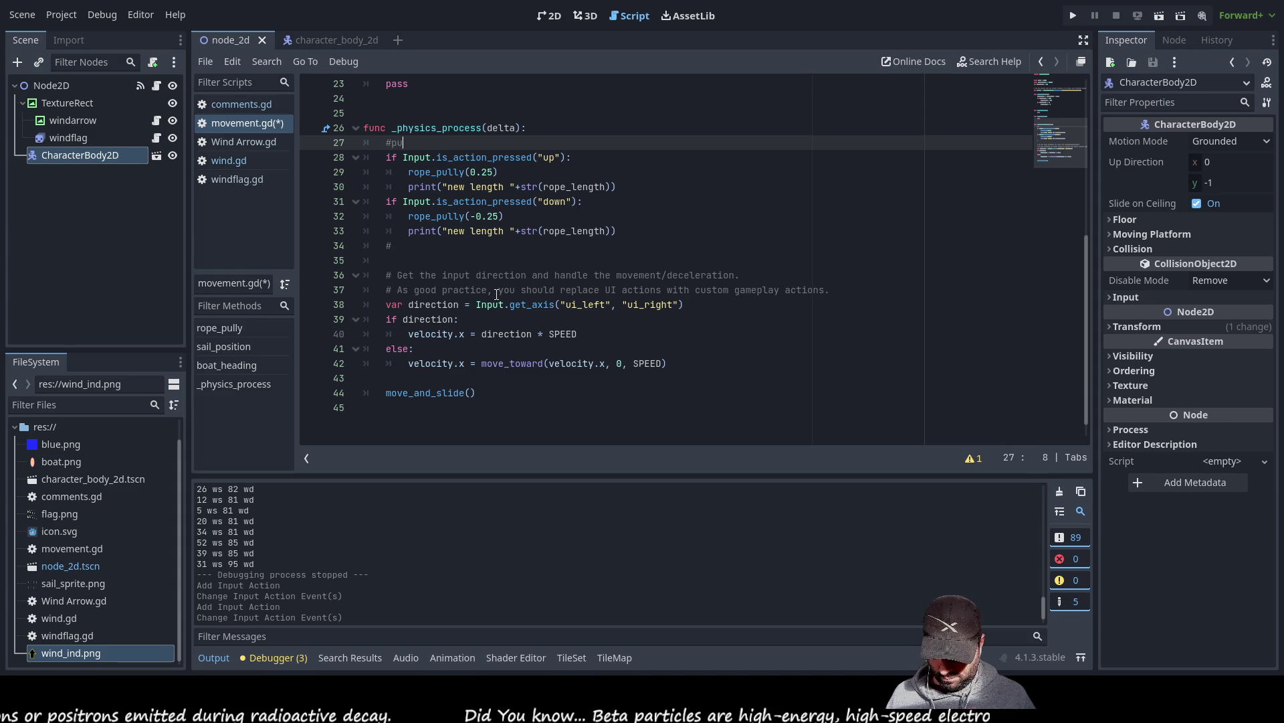
type("l in")
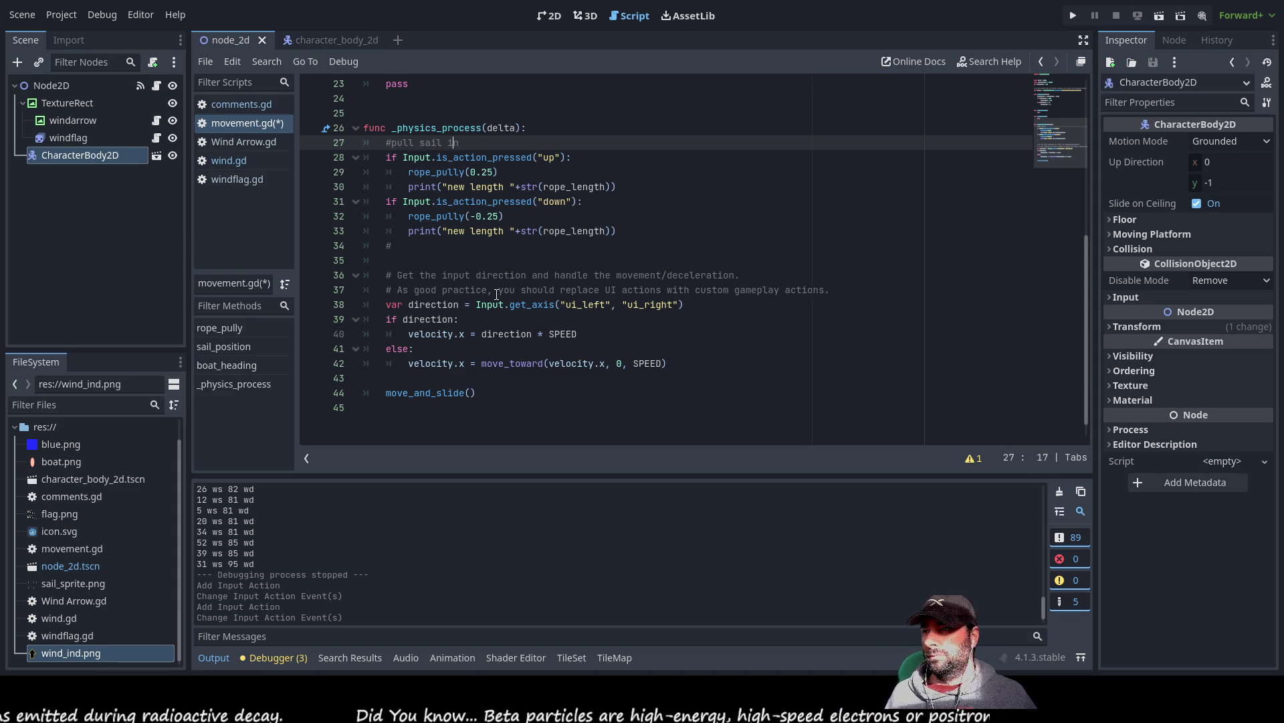
key("BackSpace")
key("BackSpace")
key("BackSpace")
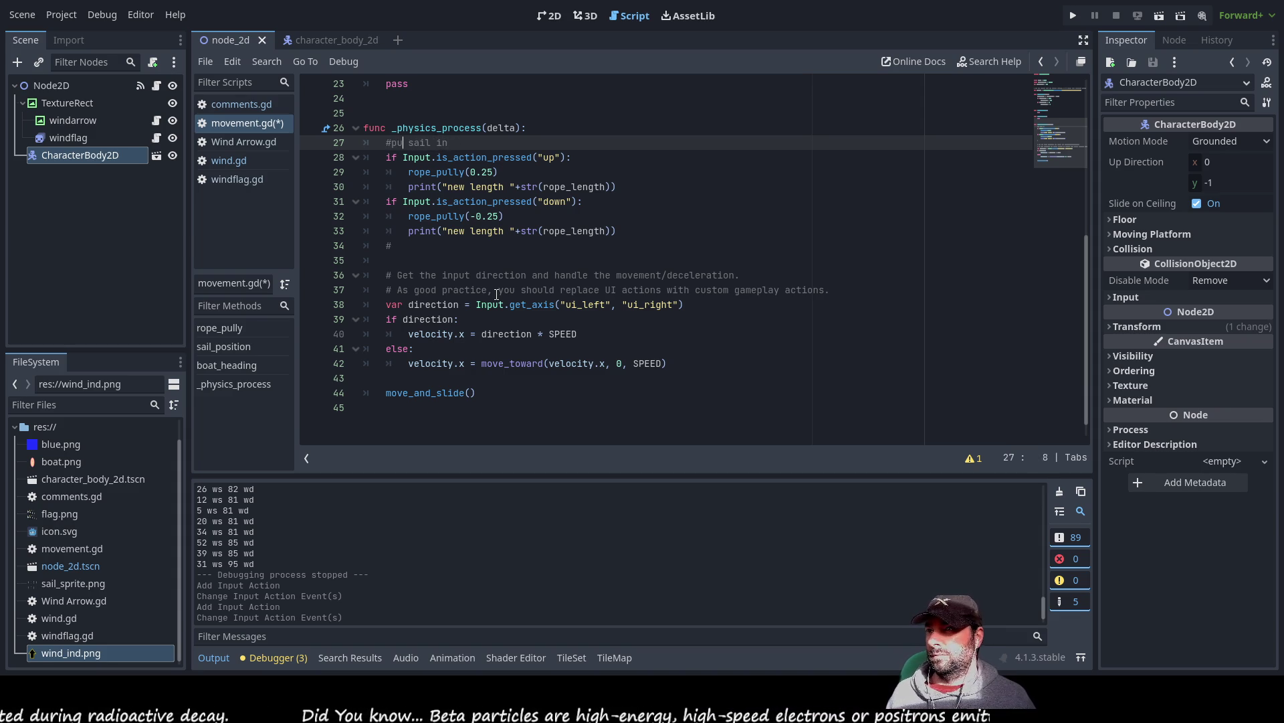
type("set")
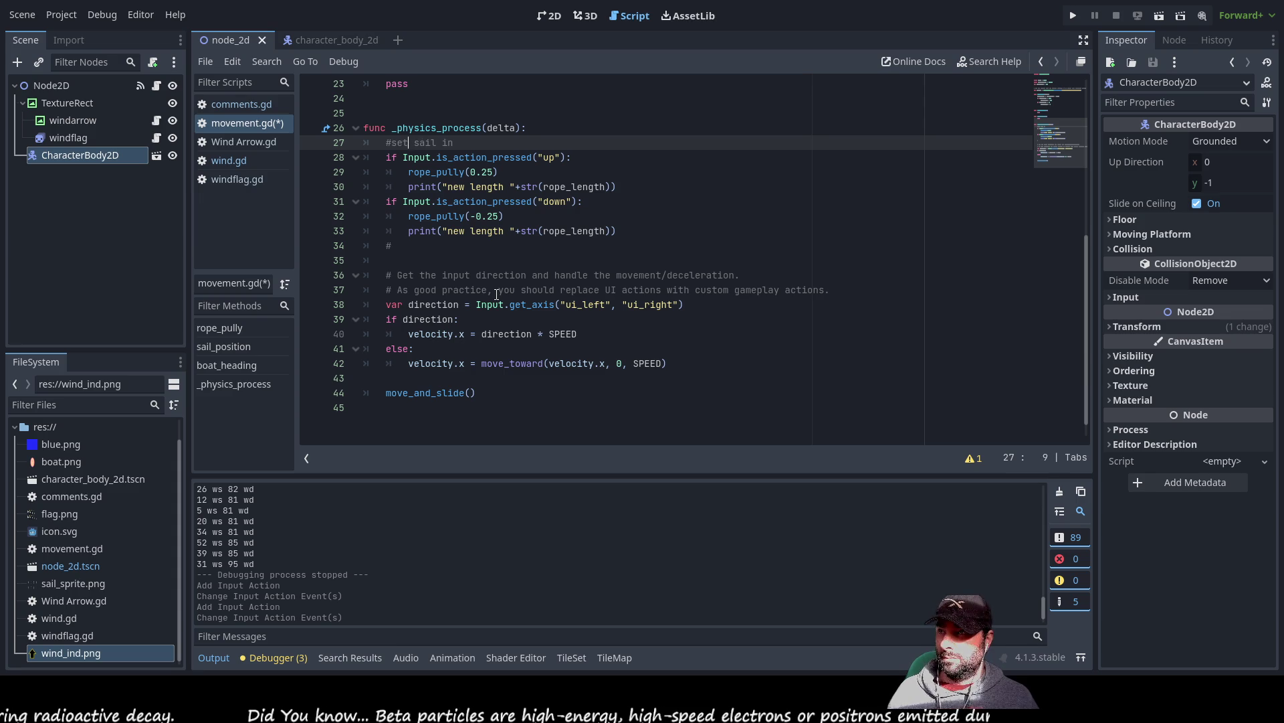
key("End")
key("BackSpace")
key("BackSpace")
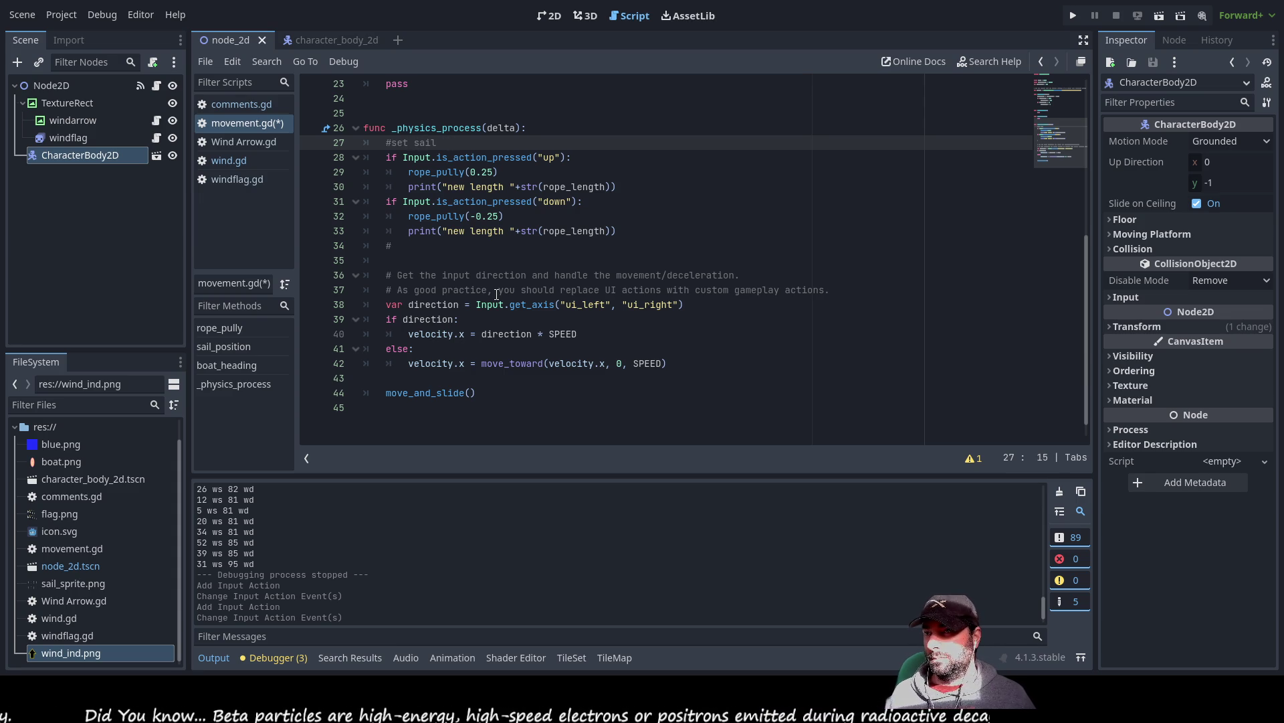
key("BackSpace")
key("BackSpace")
key("BackSpace")
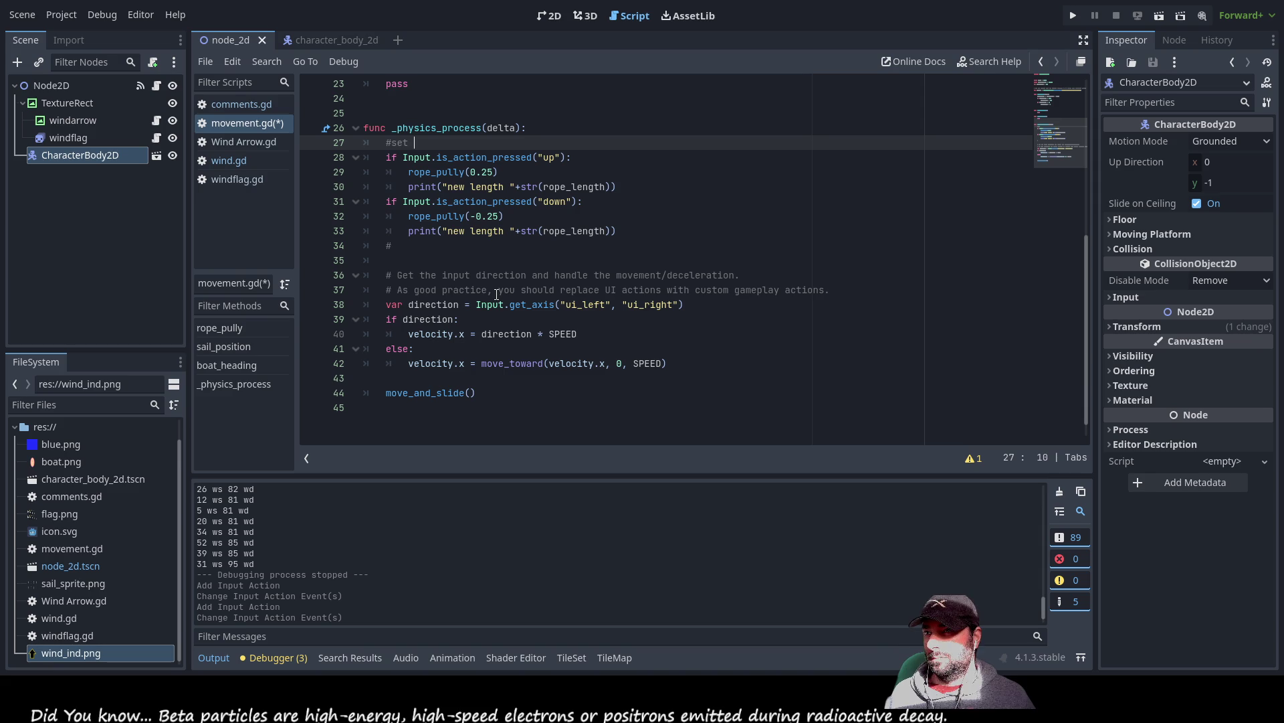
type("sail pos")
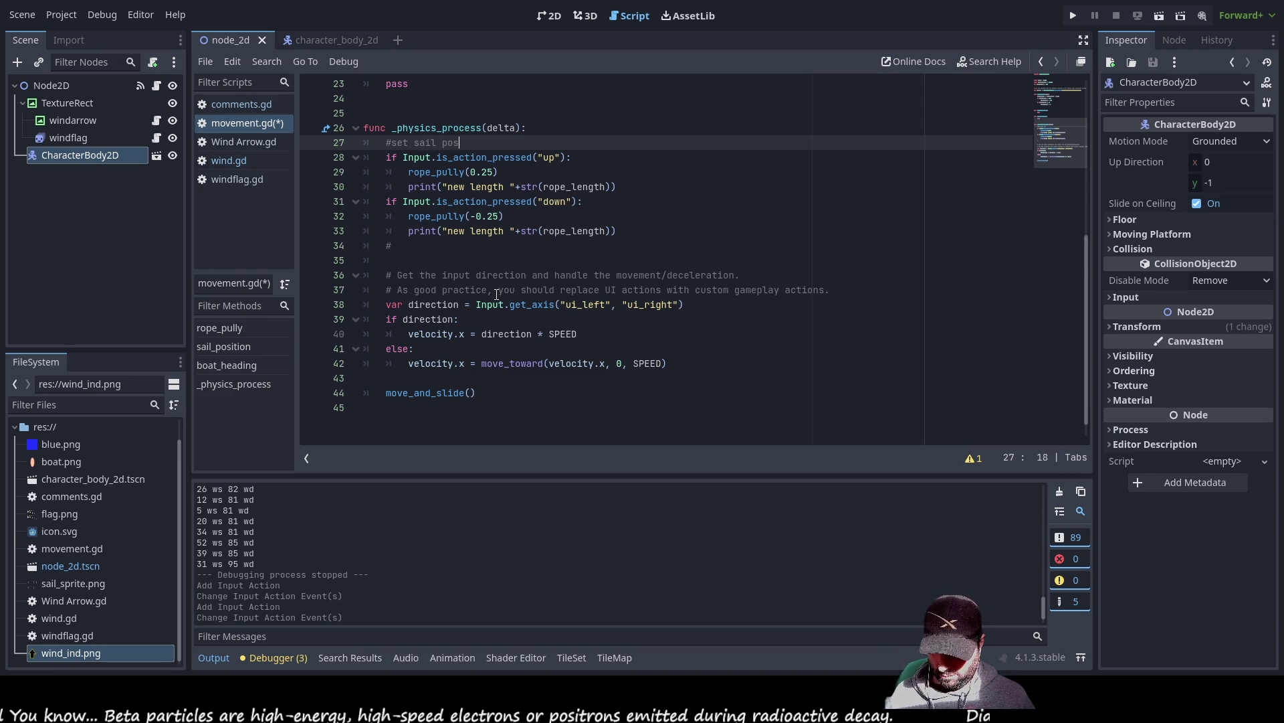
type("ition")
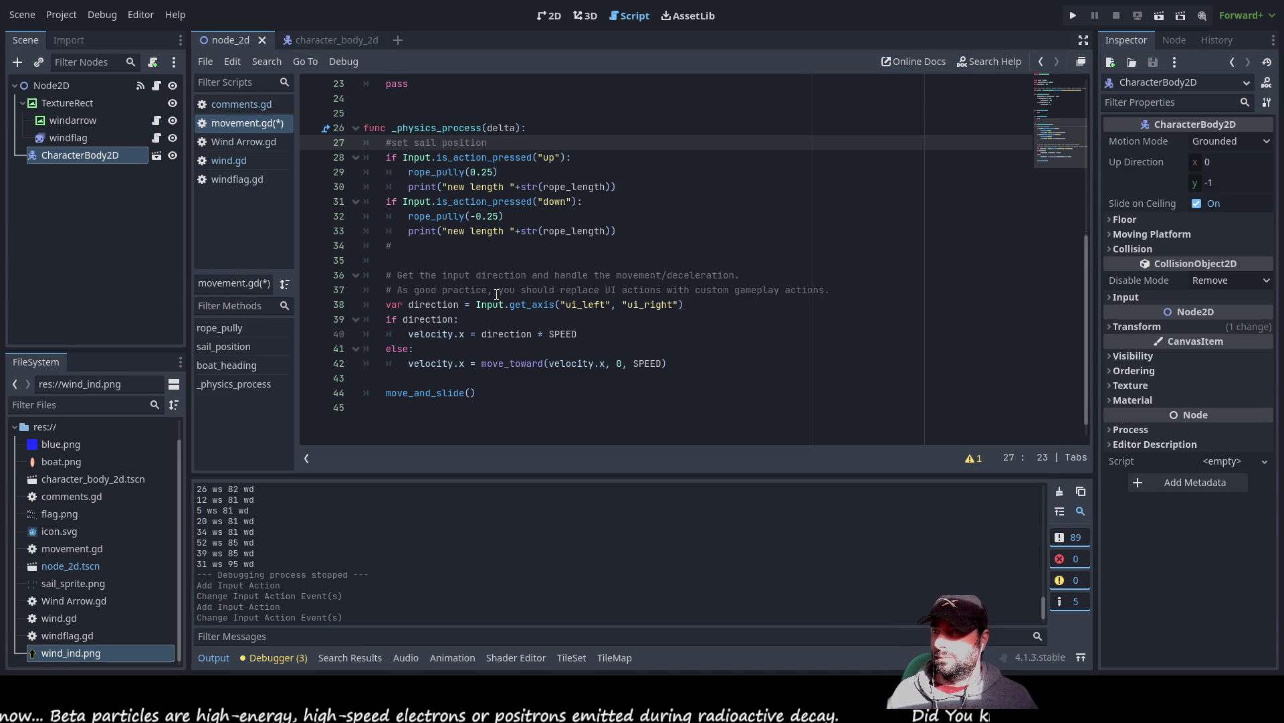
- Complete the bare comment as '#steer boat' and open a new line beneath it
key("Down")
key("Down")
key("Down")
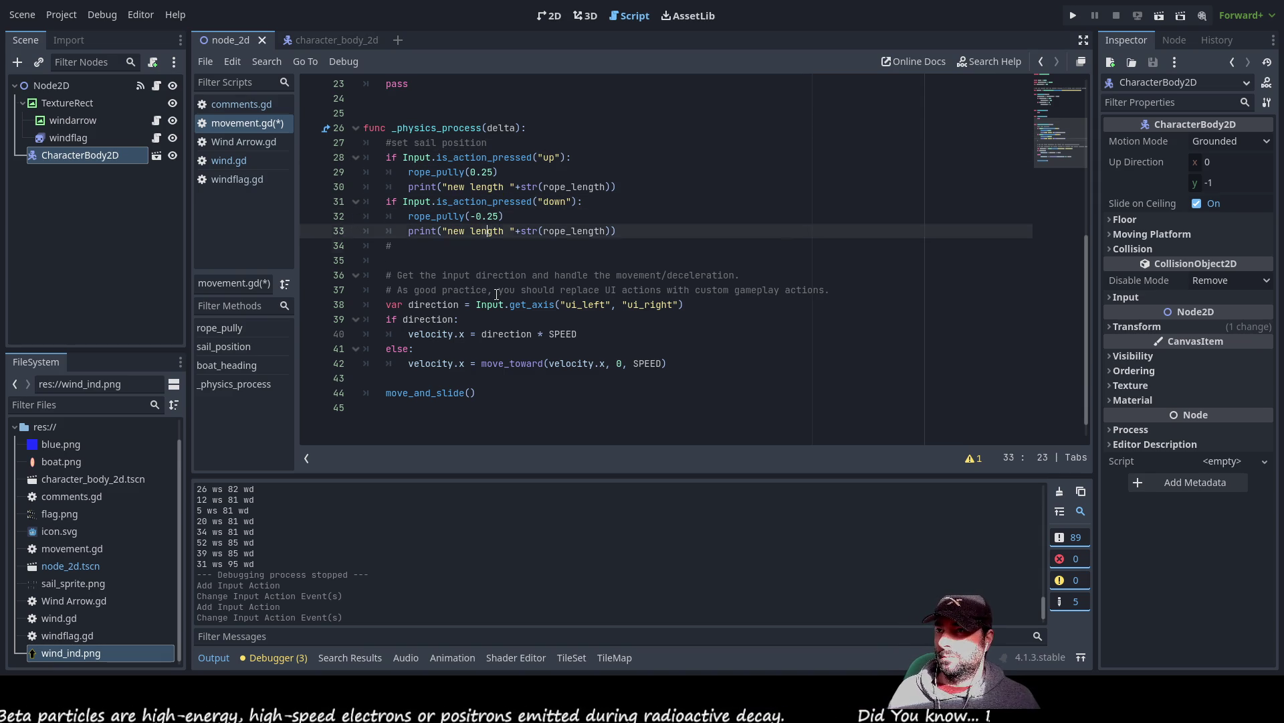
key("Up")
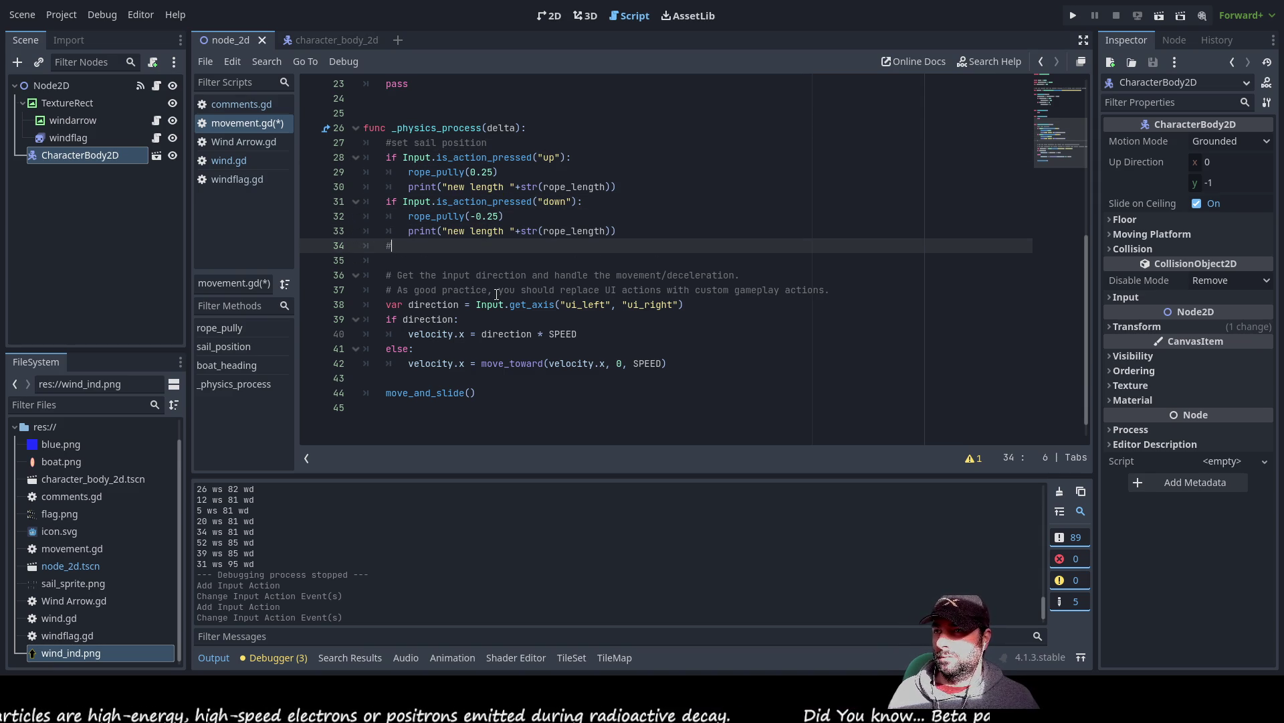
type("s")
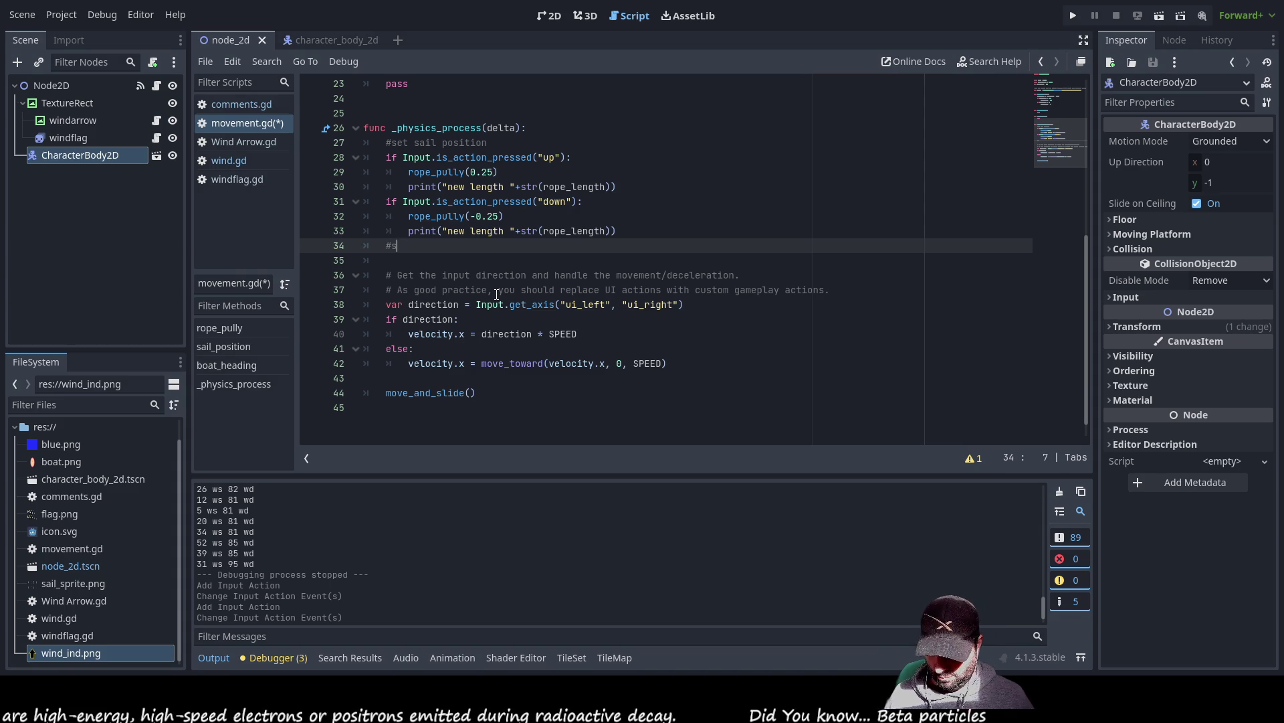
type("teer boat")
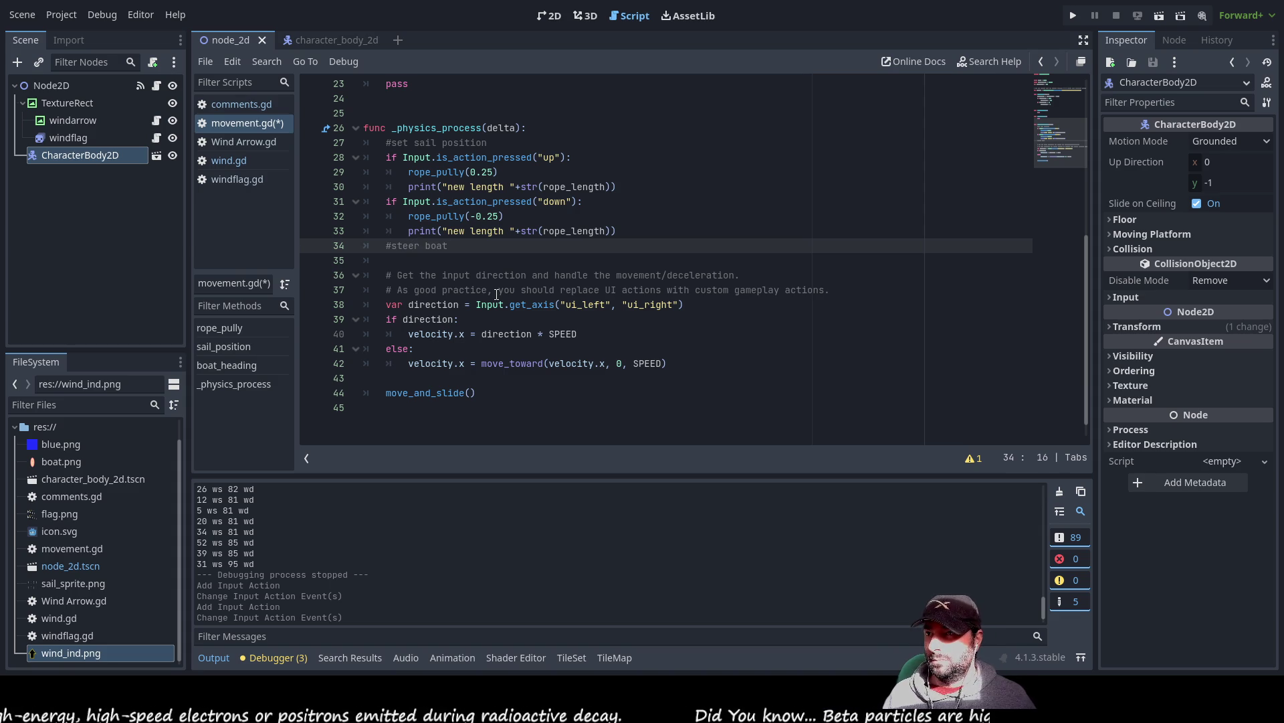
key("Return")
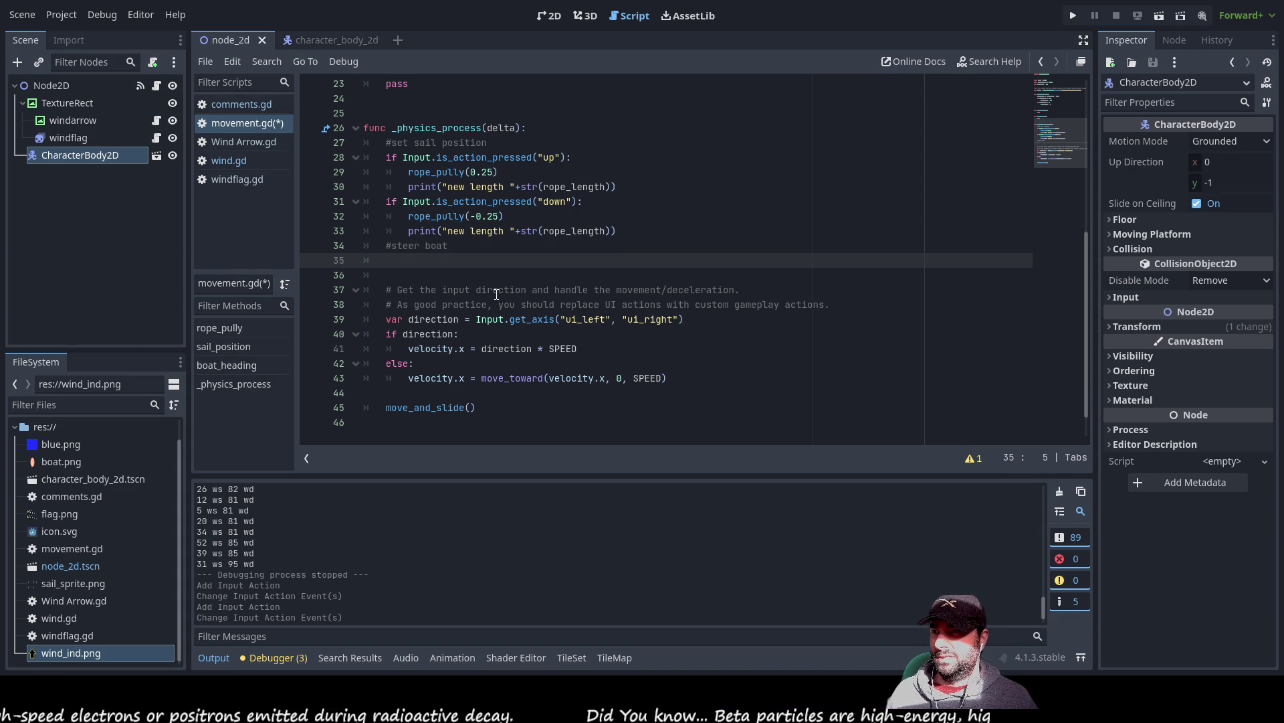
- Copy the 'down' if-check under #steer boat and change its action to "left"
key("Up")
key("Up")
key("Up")
key("shift+Right")
key("shift+Right")
key("shift+Right")
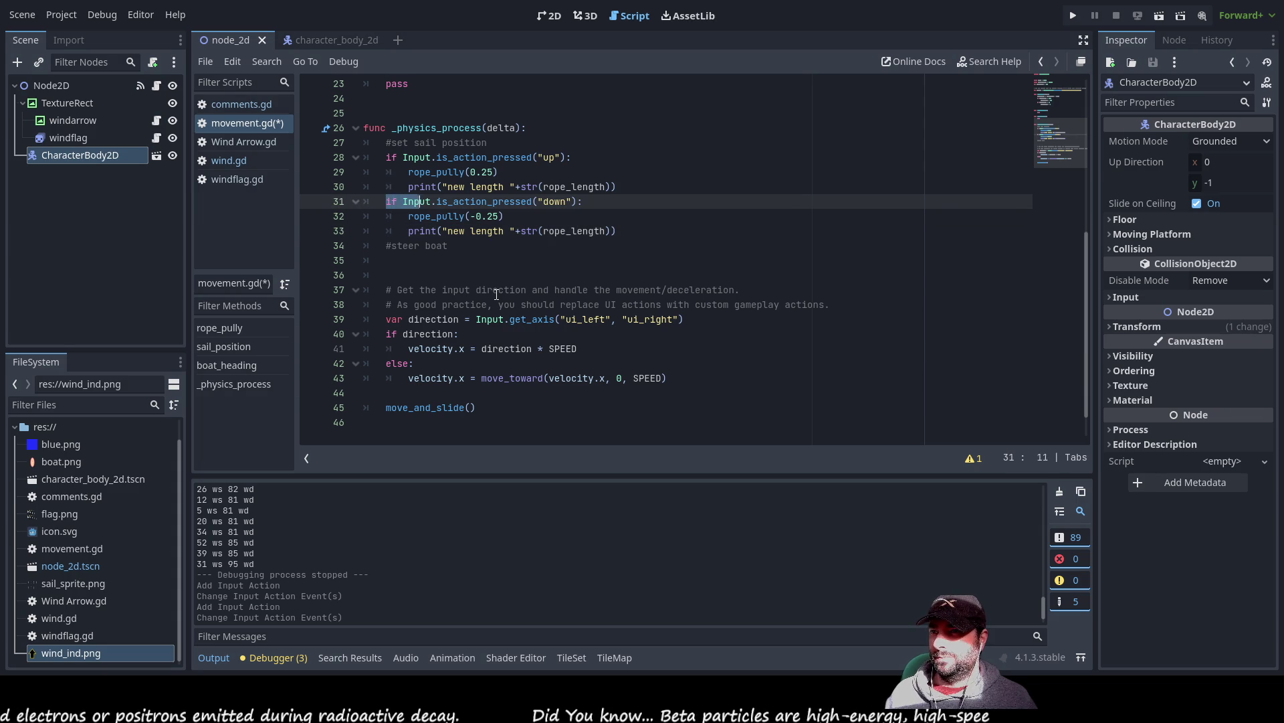
key("shift+Right")
key("shift+Right")
key("shift+Right")
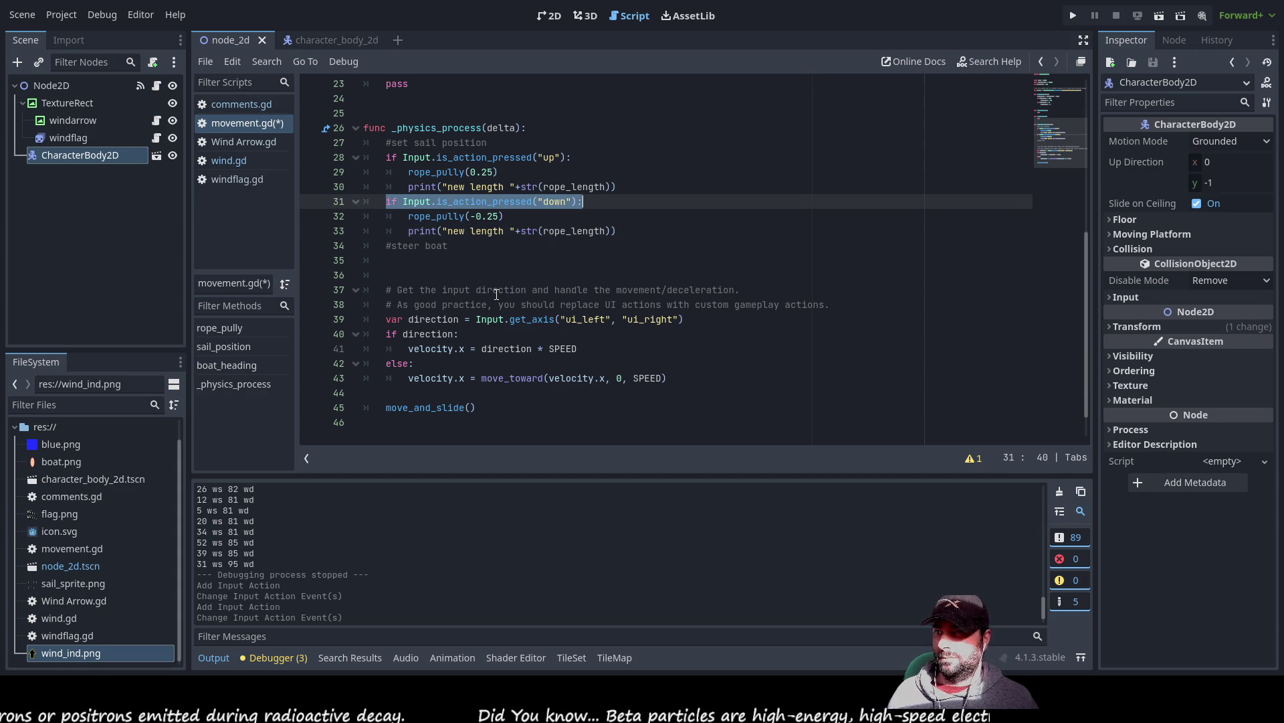
key("ctrl+c")
key("Down")
key("Down")
key("Down")
key("ctrl+v")
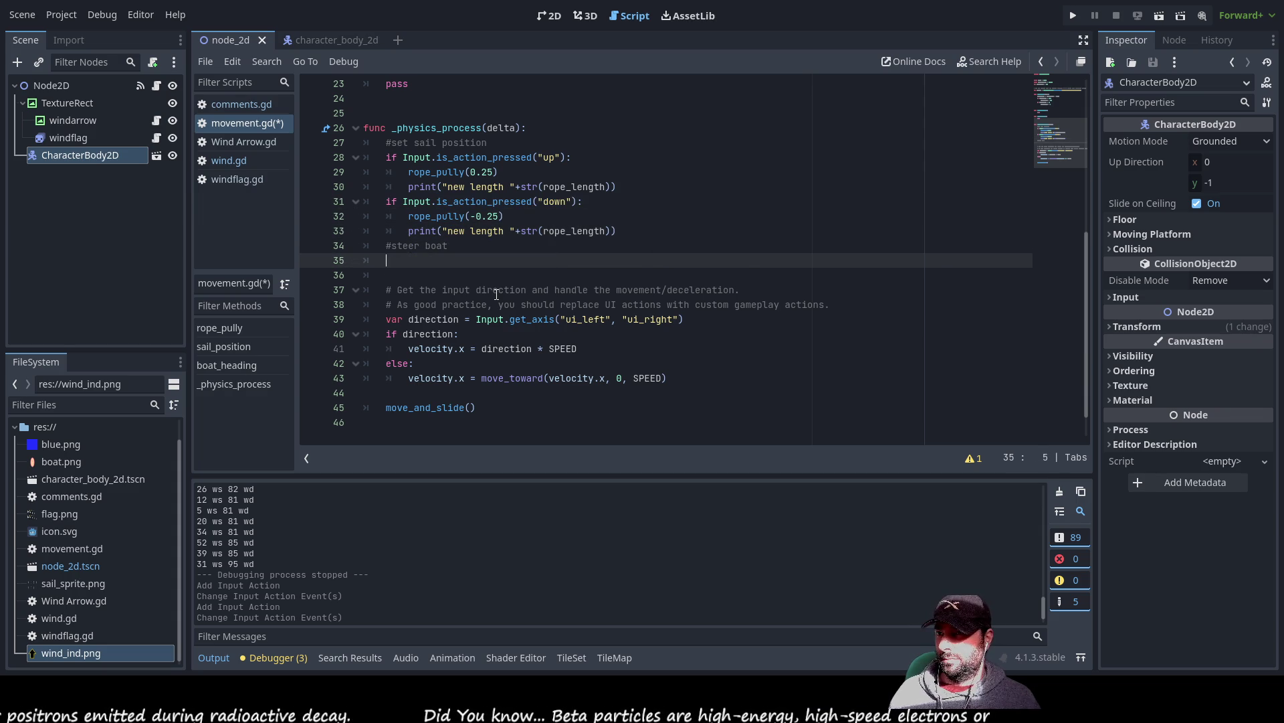
key("Delete")
key("BackSpace")
key("BackSpace")
key("BackSpace")
type("left")
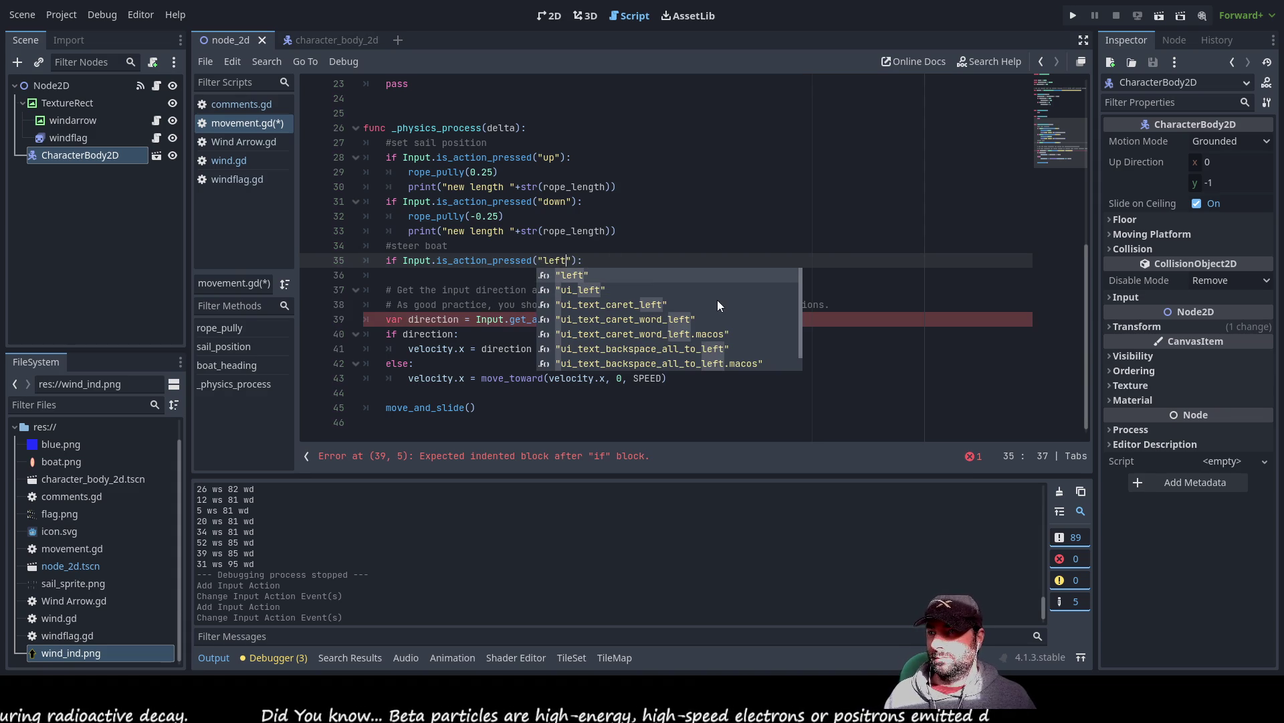
left_click(419, 269)
- Duplicate the left check as a "right" action check and add blank lines below it
left_click_drag(583, 260, 383, 259)
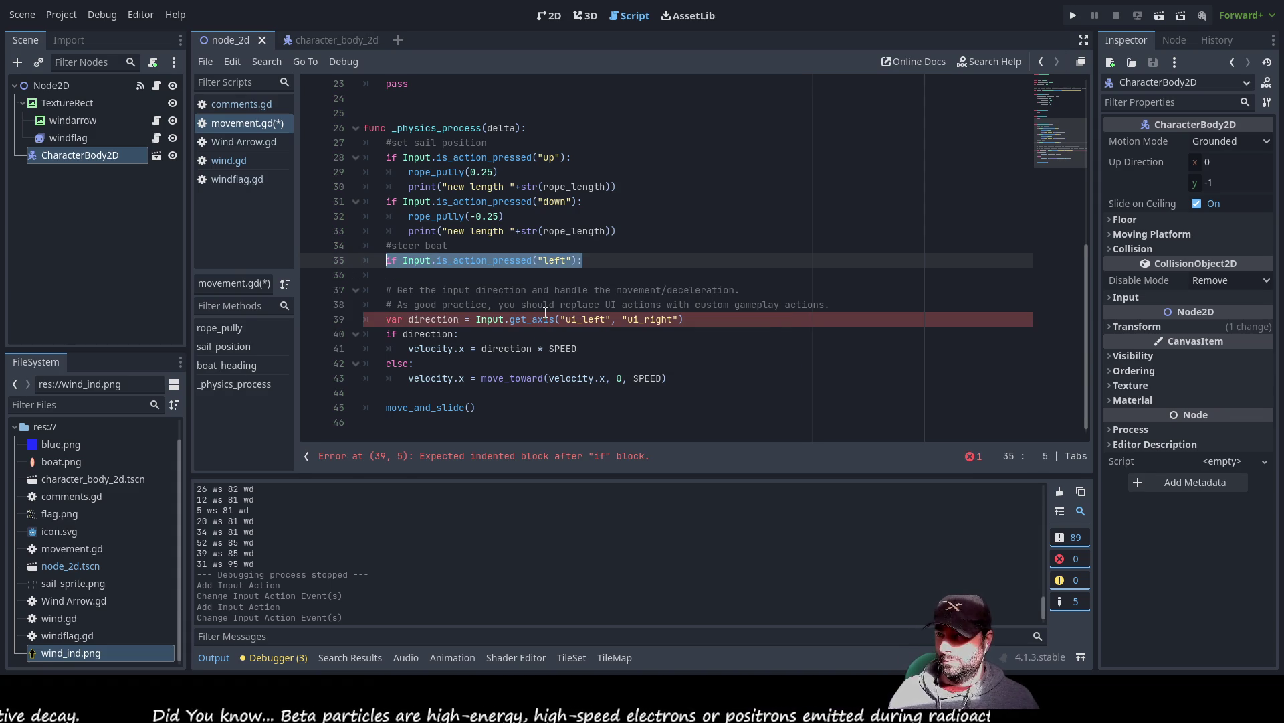
key("Down")
key("ctrl+v")
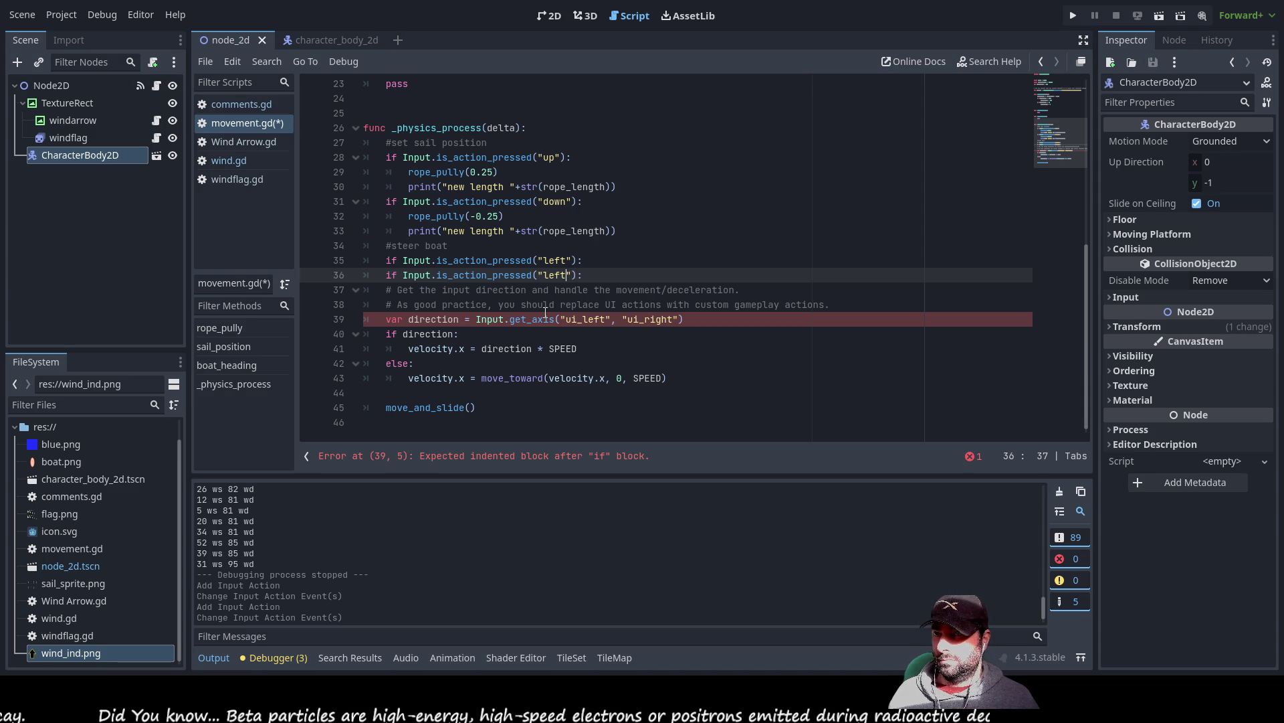
key("BackSpace")
key("BackSpace")
key("BackSpace")
type("right")
key("Escape")
key("End")
key("Return")
key("Return")
key("Return")
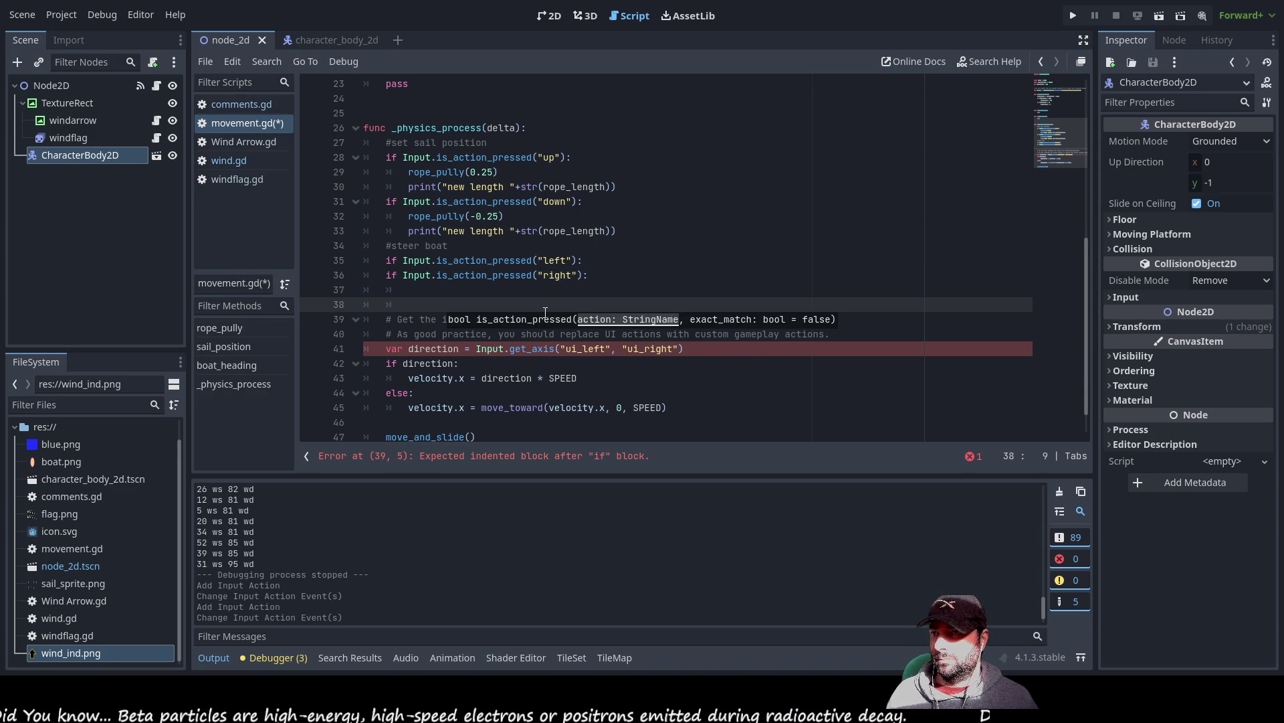
- Insert a blank line between the left and right checks for the left body
left_click(676, 422)
scroll(510, 337, "down", 1)
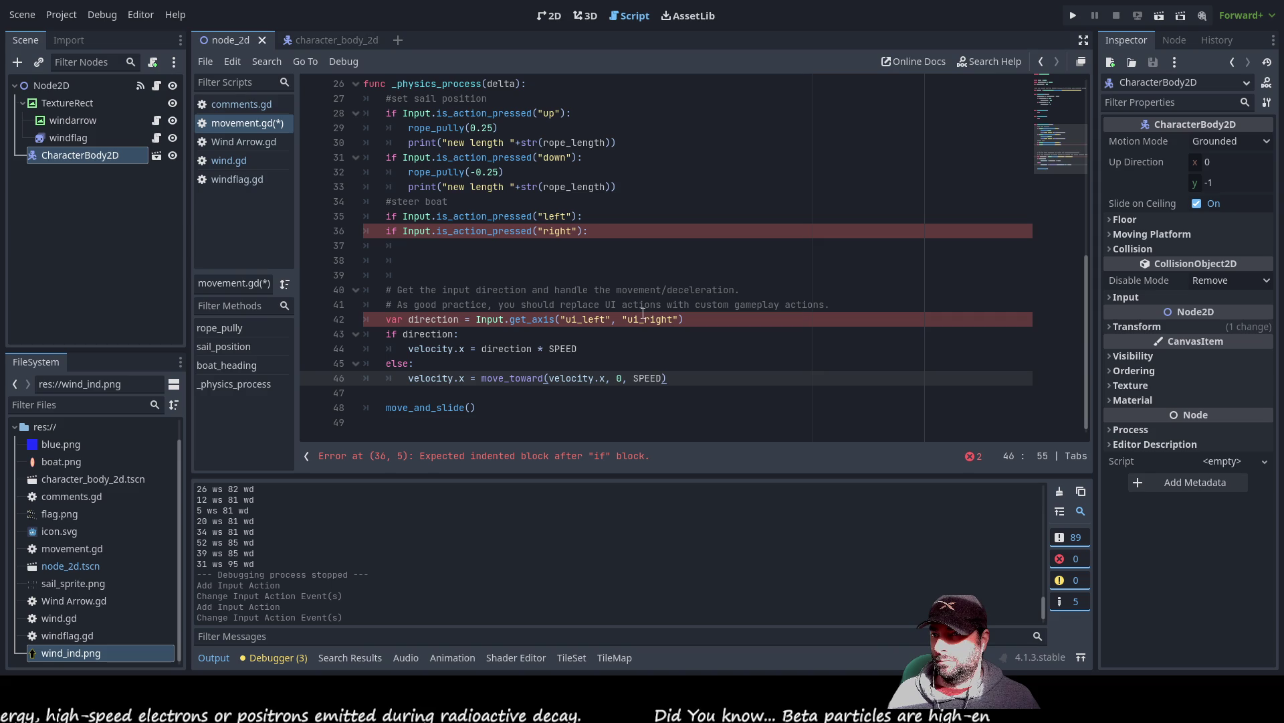
mouse_move(668, 378)
left_mouse_down()
mouse_move(402, 349)
mouse_move(330, 312)
mouse_move(362, 378)
mouse_move(691, 388)
left_mouse_up()
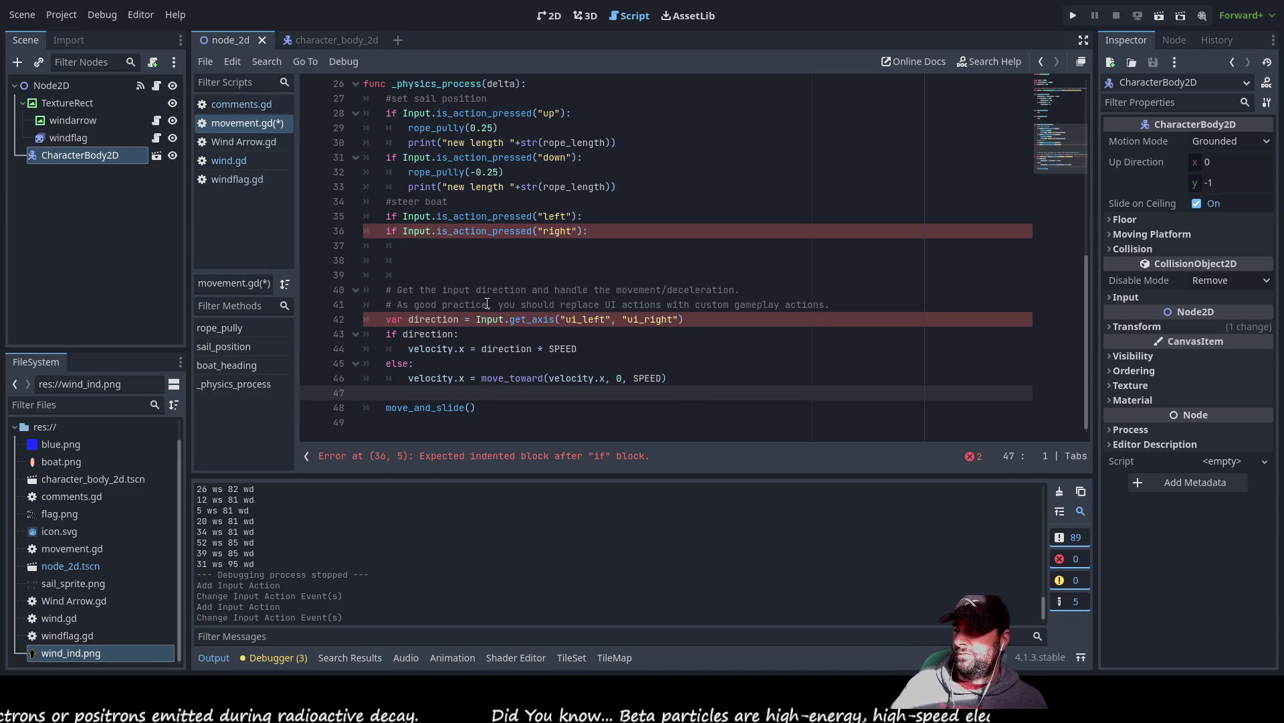
left_click(502, 275)
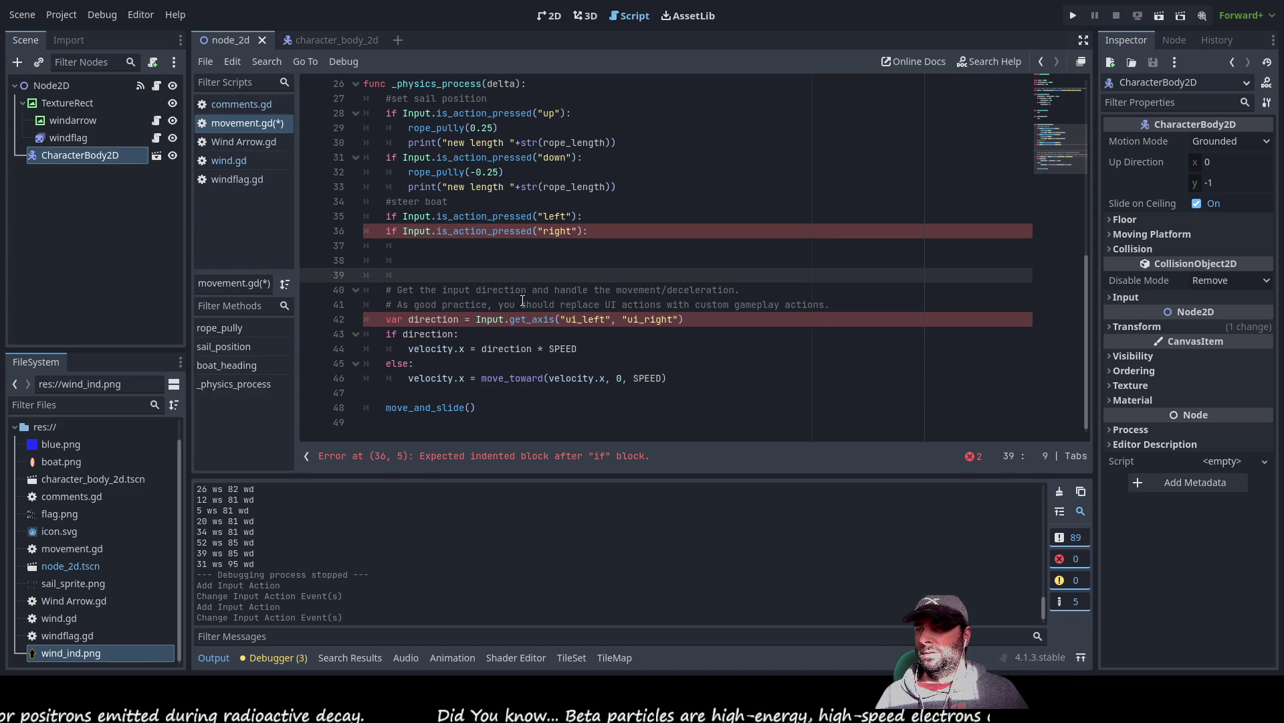
key("Up")
key("Up")
key("Up")
key("Home")
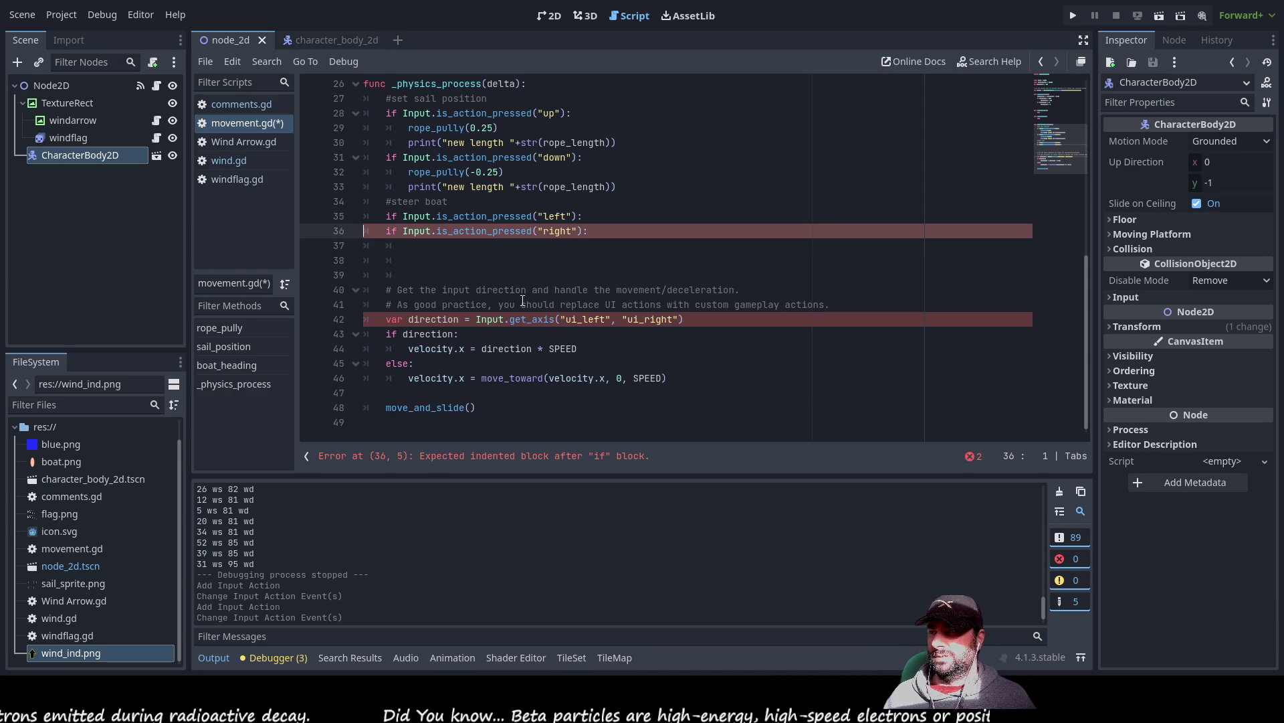
key("Return")
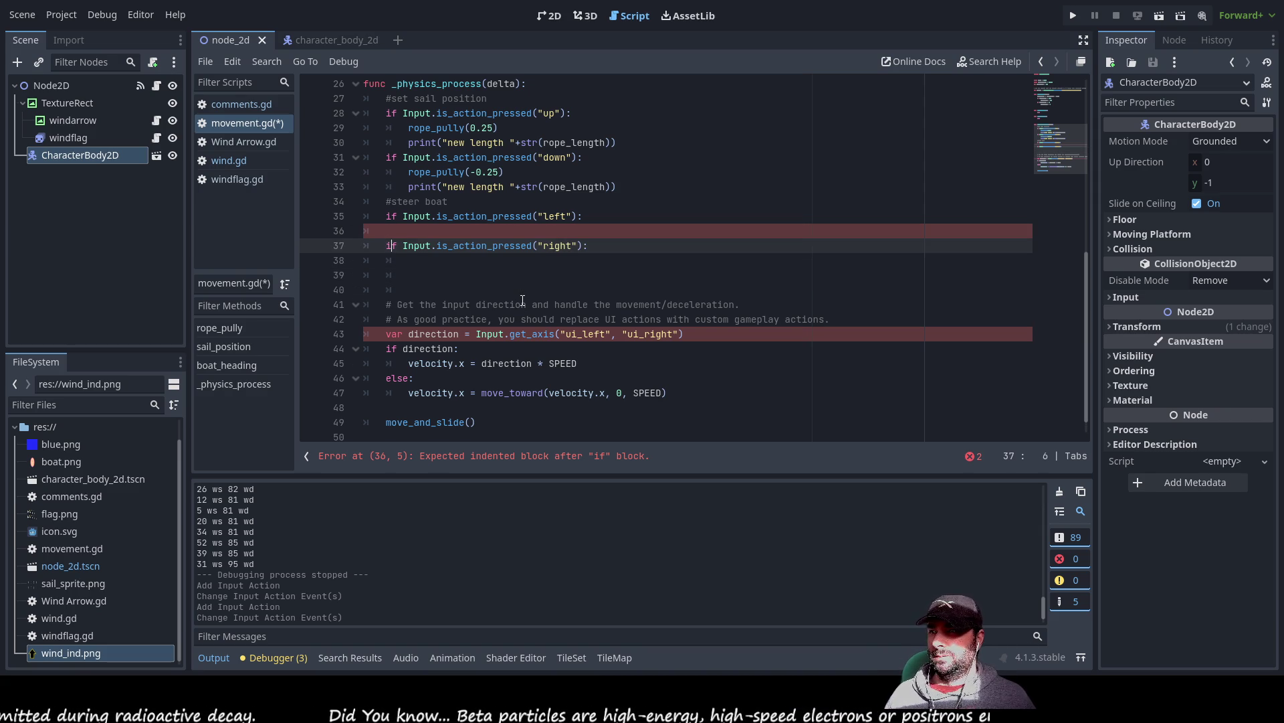
key("Up")
scroll(523, 301, "up", 6)
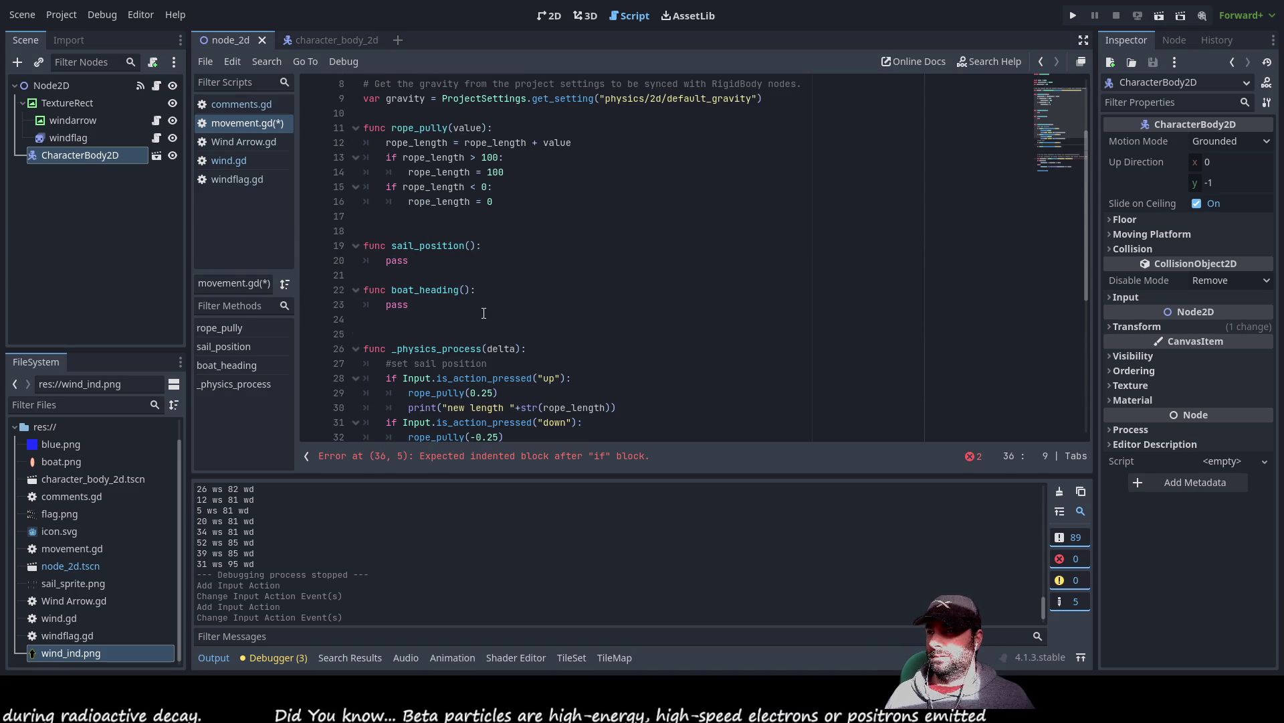
- Paste the boat_heading name under the left check as boat_heading(1)
double_click(425, 290)
key("ctrl+c")
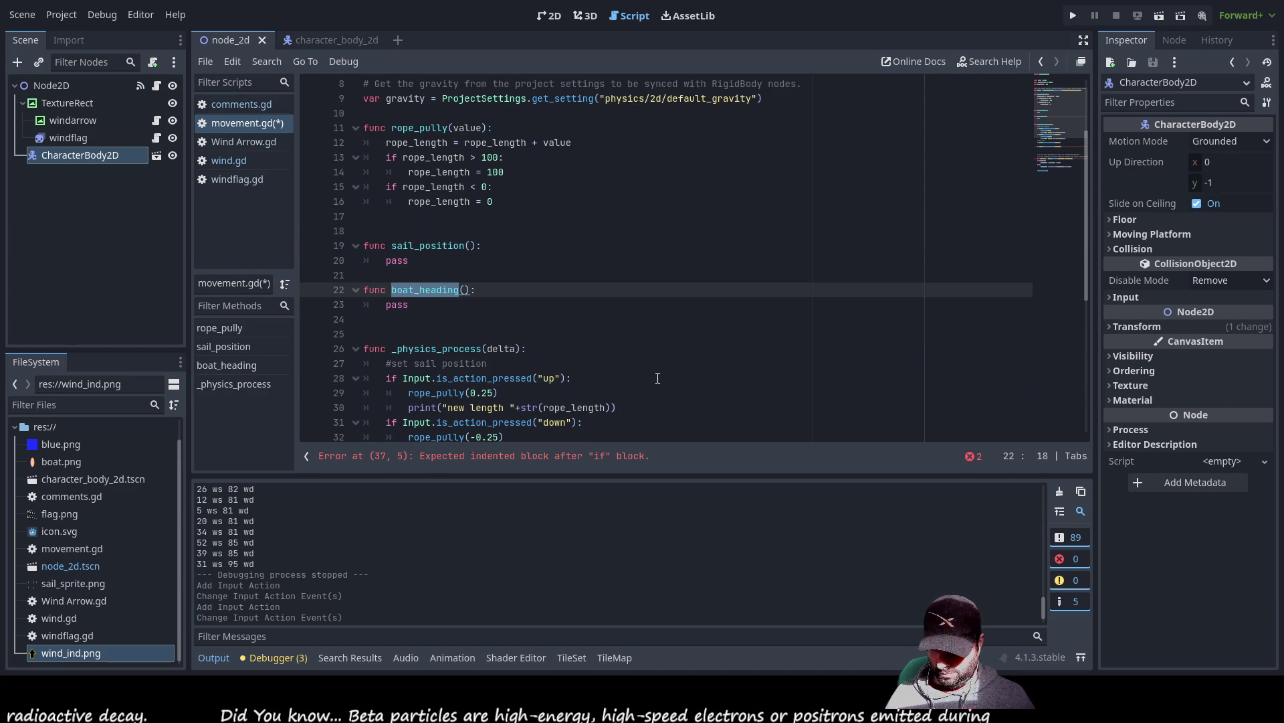
scroll(602, 348, "down", 5)
left_click(442, 276)
key("ctrl+v")
type("()")
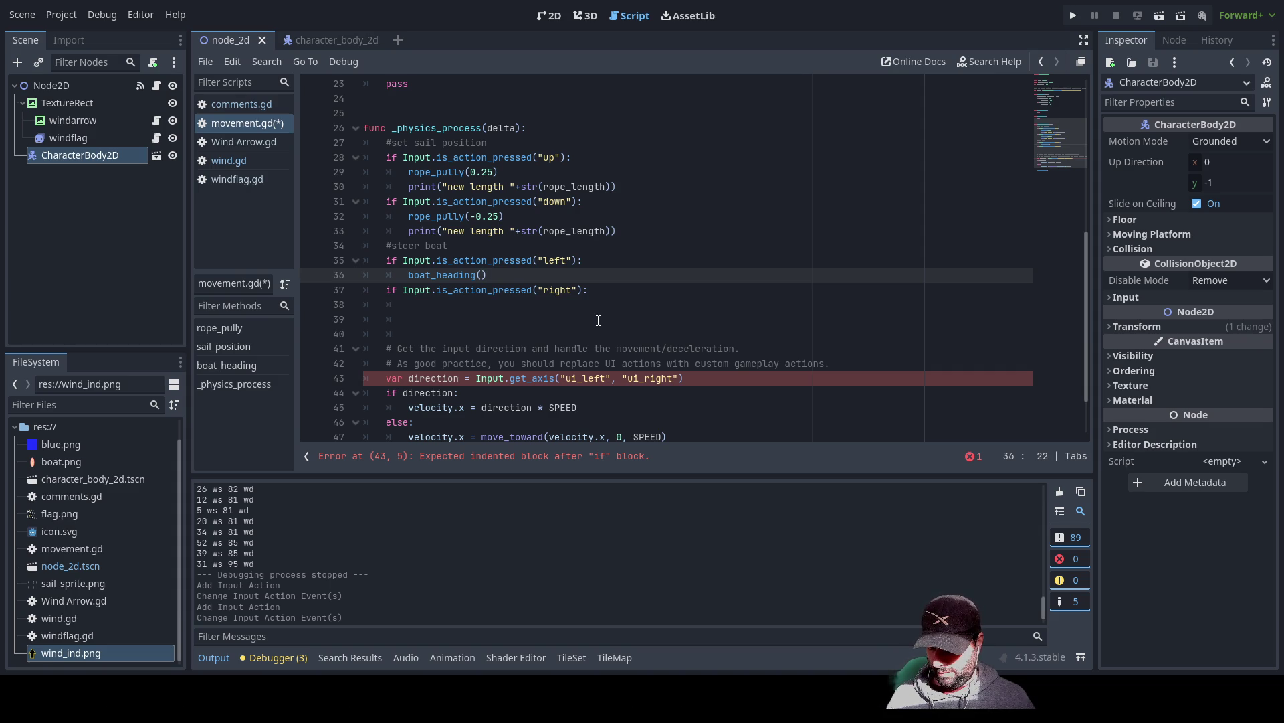
type("1")
key("Right")
key("shift+Left")
key("shift+Left")
key("shift+Left")
key("shift+Left")
key("shift+Left")
key("ctrl+c")
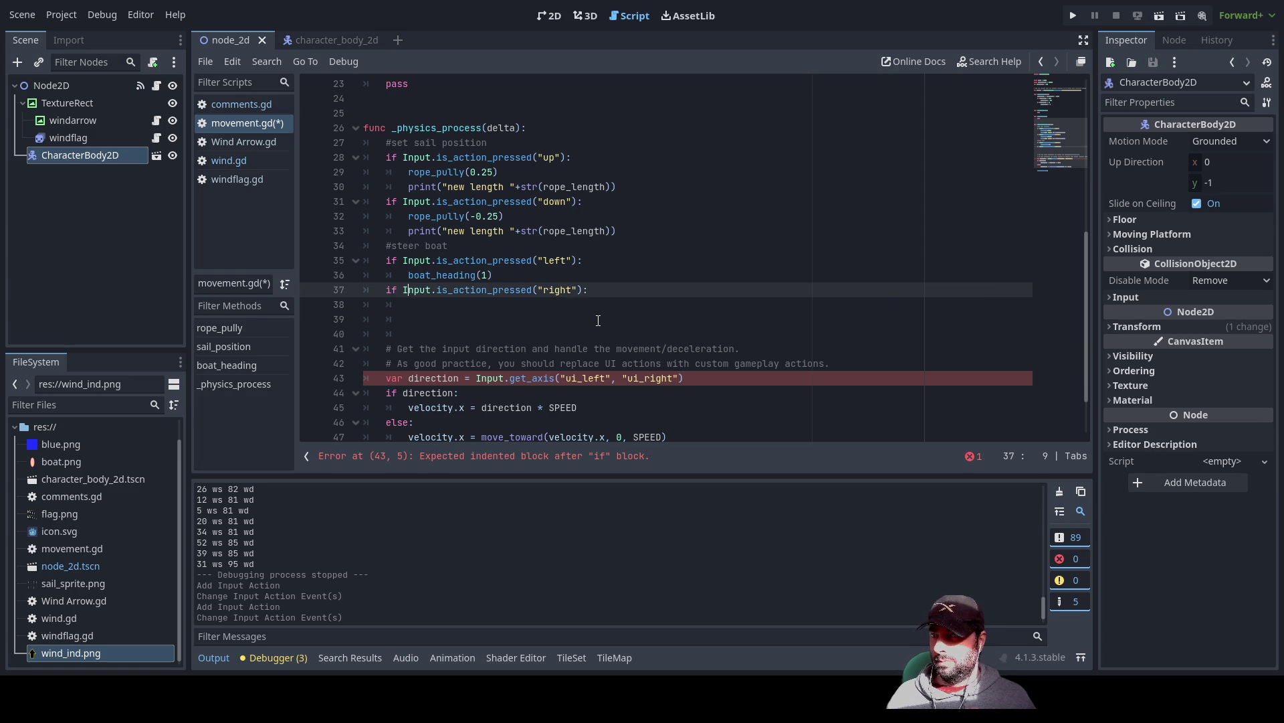
- Add the call under the right check and set the signs to boat_heading(-1) left, boat_heading(1) right
key("Down")
key("End")
key("Return")
key("ctrl+v")
key("Left")
type("-")
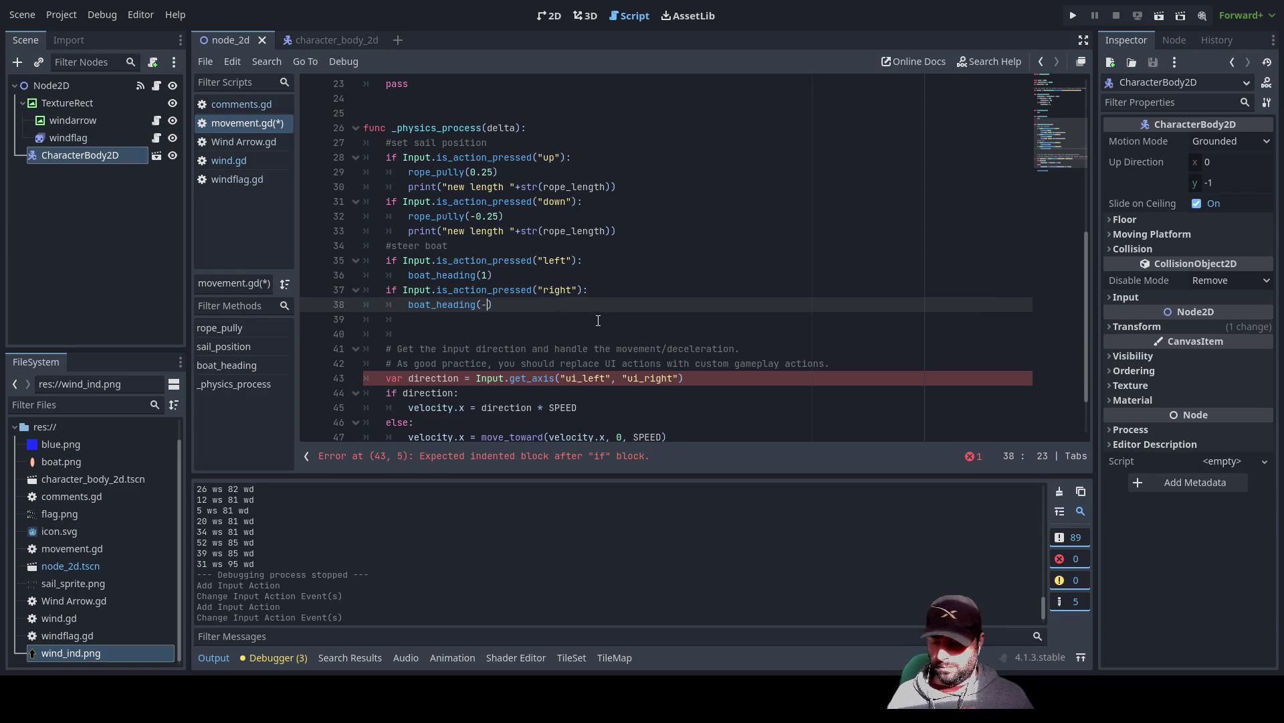
key("Up")
key("Up")
key("Up")
key("Down")
key("Down")
key("Up")
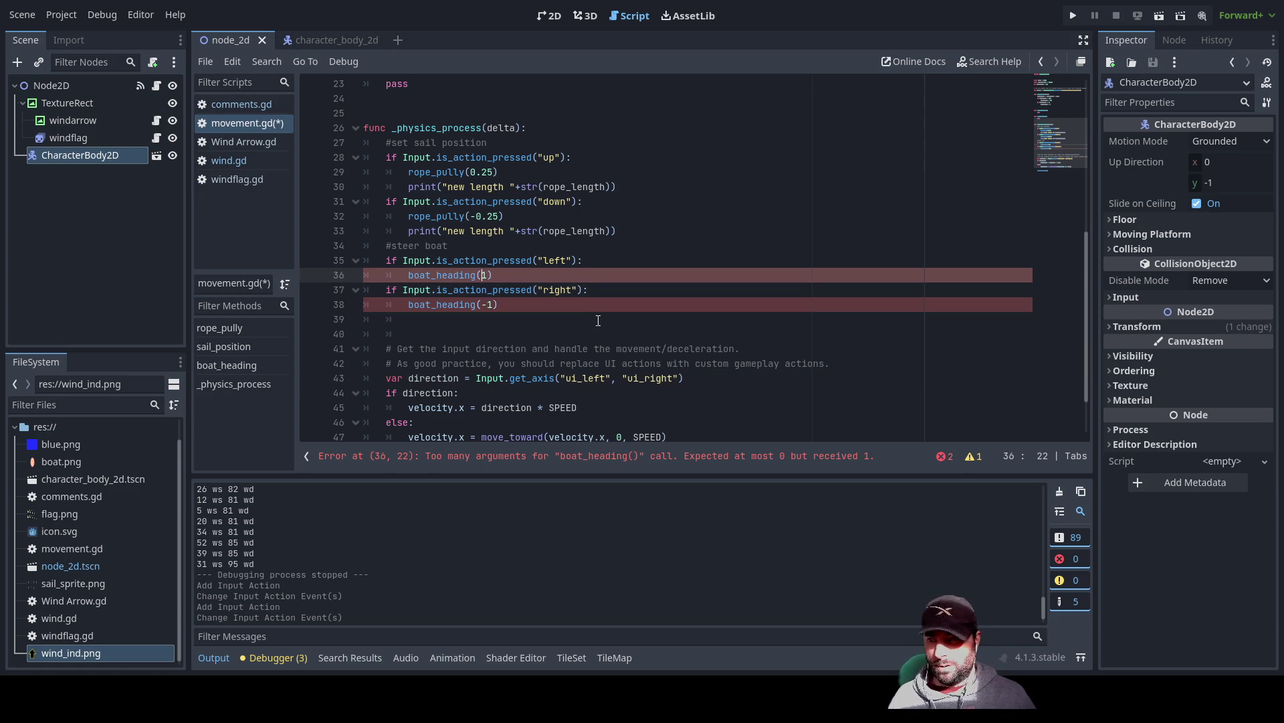
key("Down")
key("Down")
key("Delete")
key("Up")
key("Up")
type("-")
key("Left")
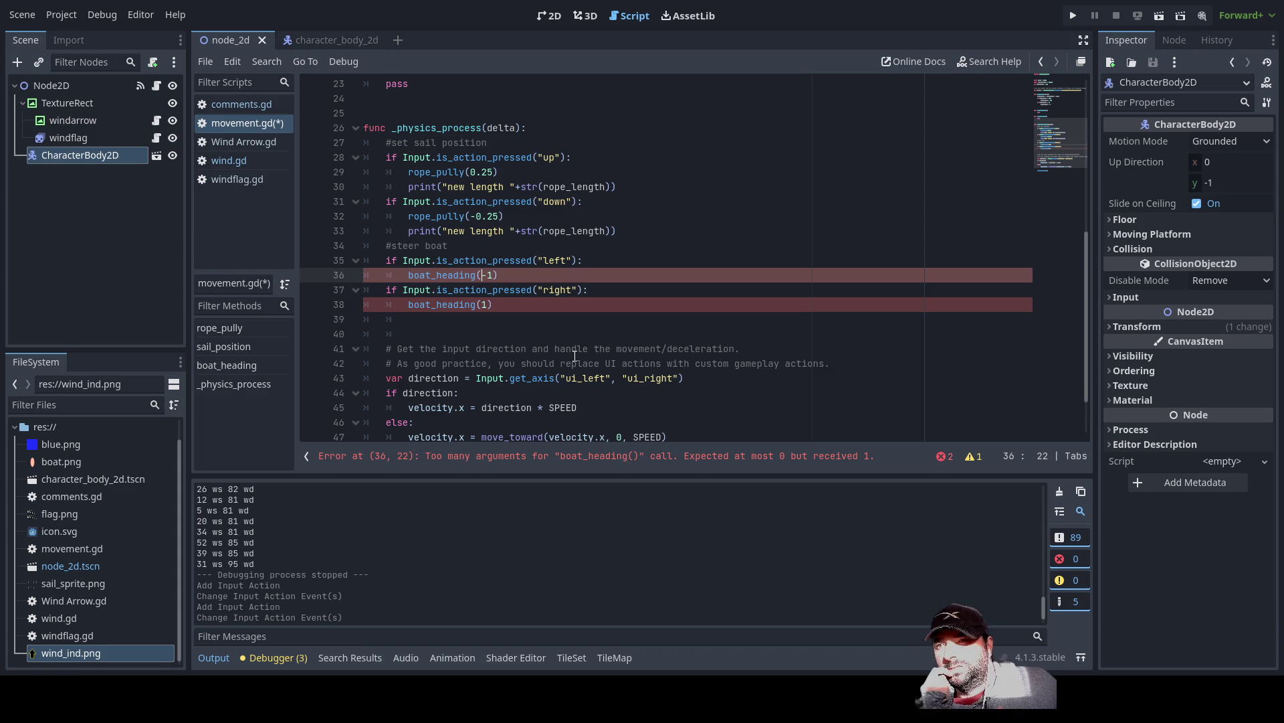
scroll(564, 355, "up", 6)
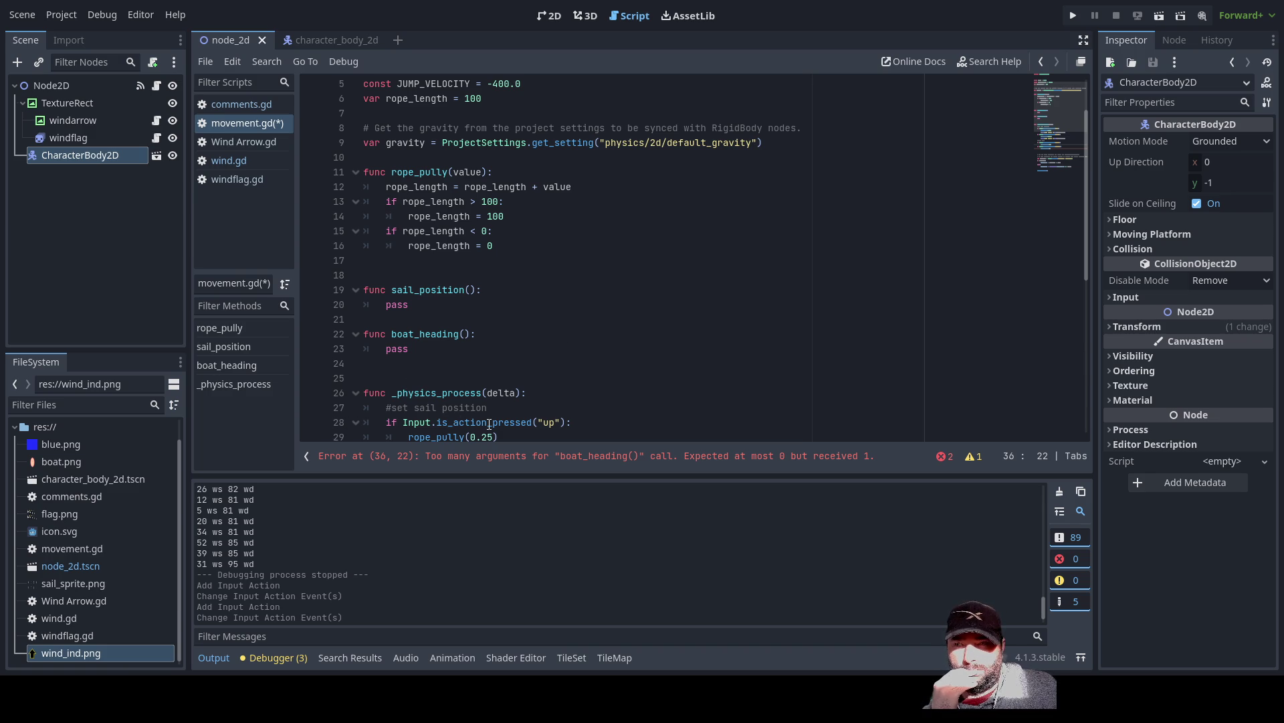
- Comment out the gravity setting line and open blank lines above the gravity comment
scroll(487, 426, "up", 2)
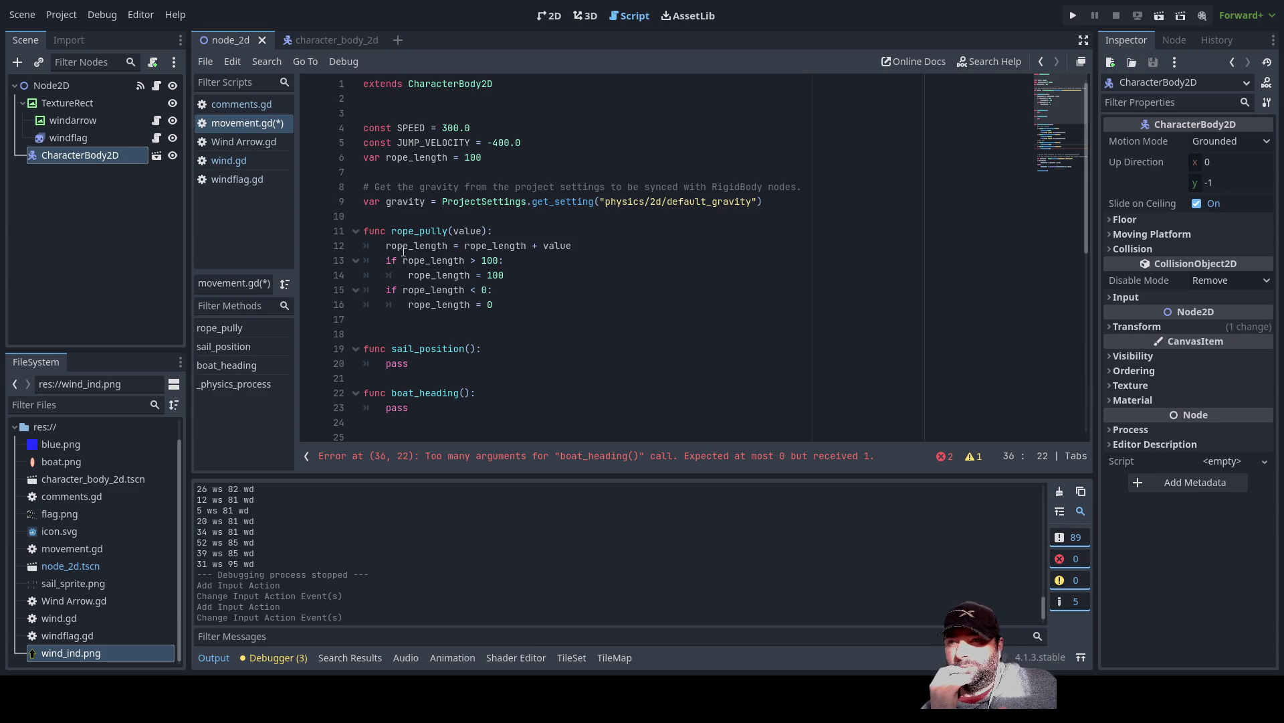
left_click(372, 172)
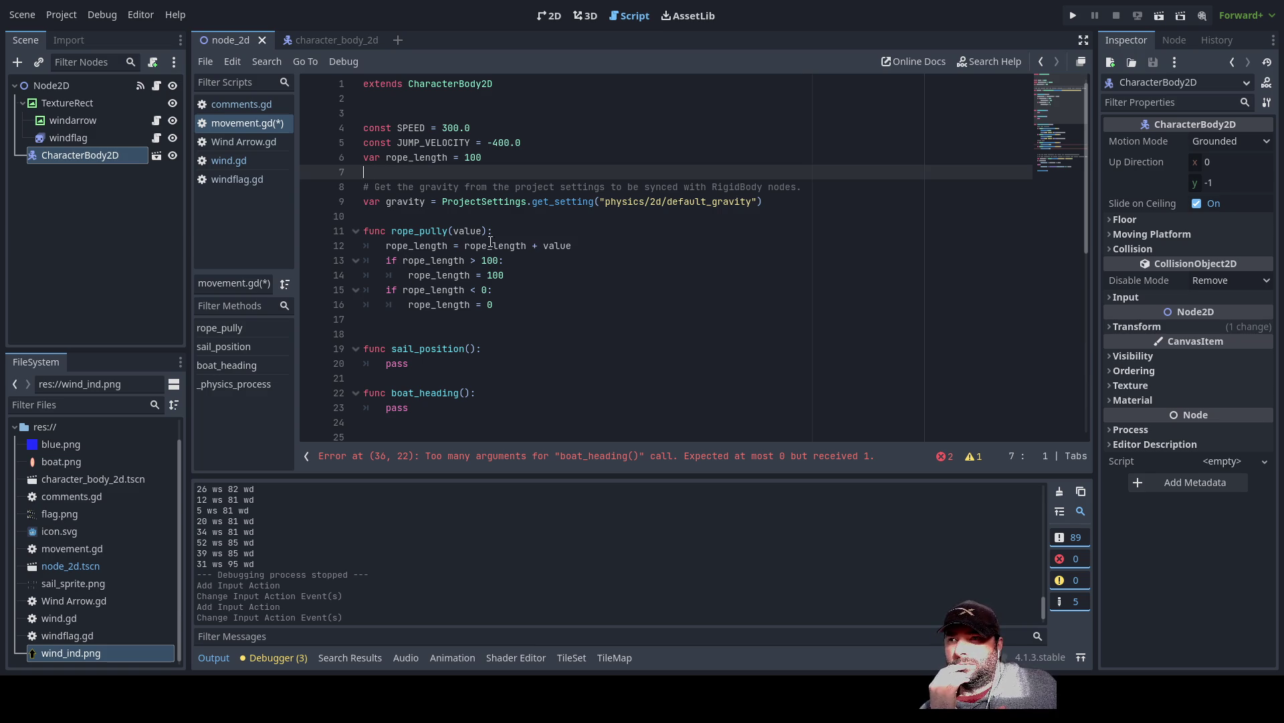
left_click_drag(767, 203, 263, 194)
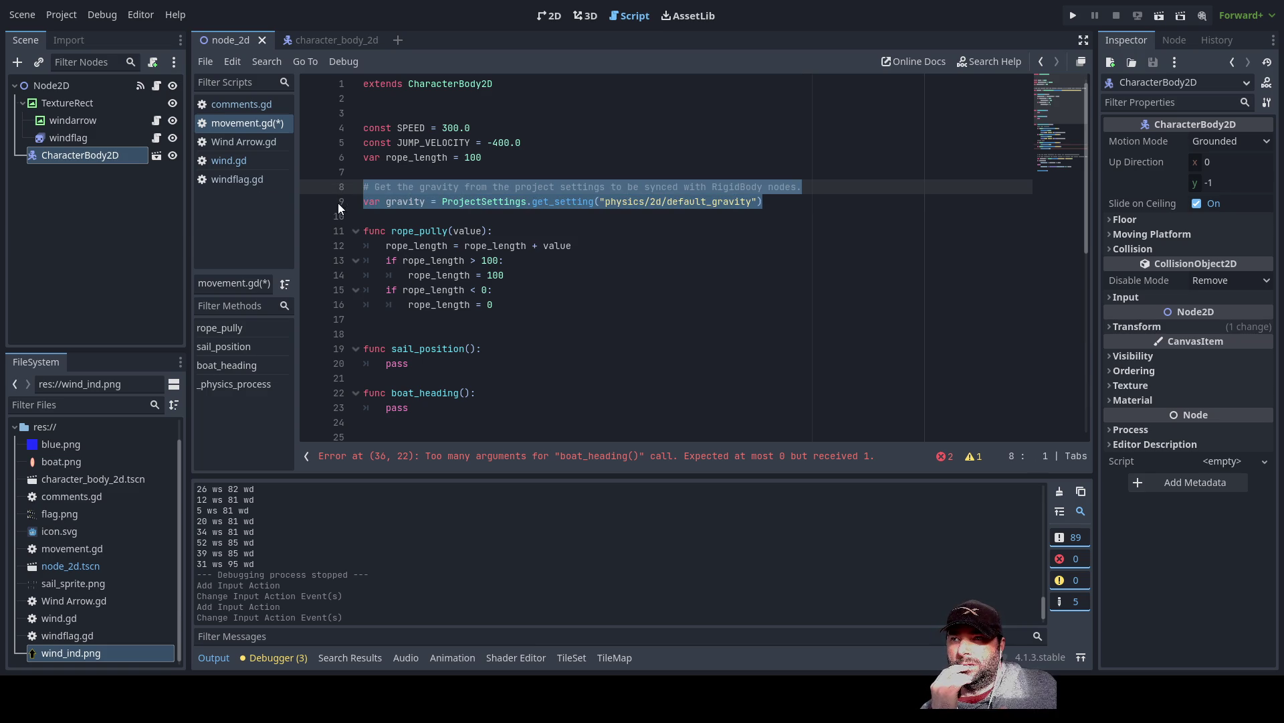
left_click(368, 204)
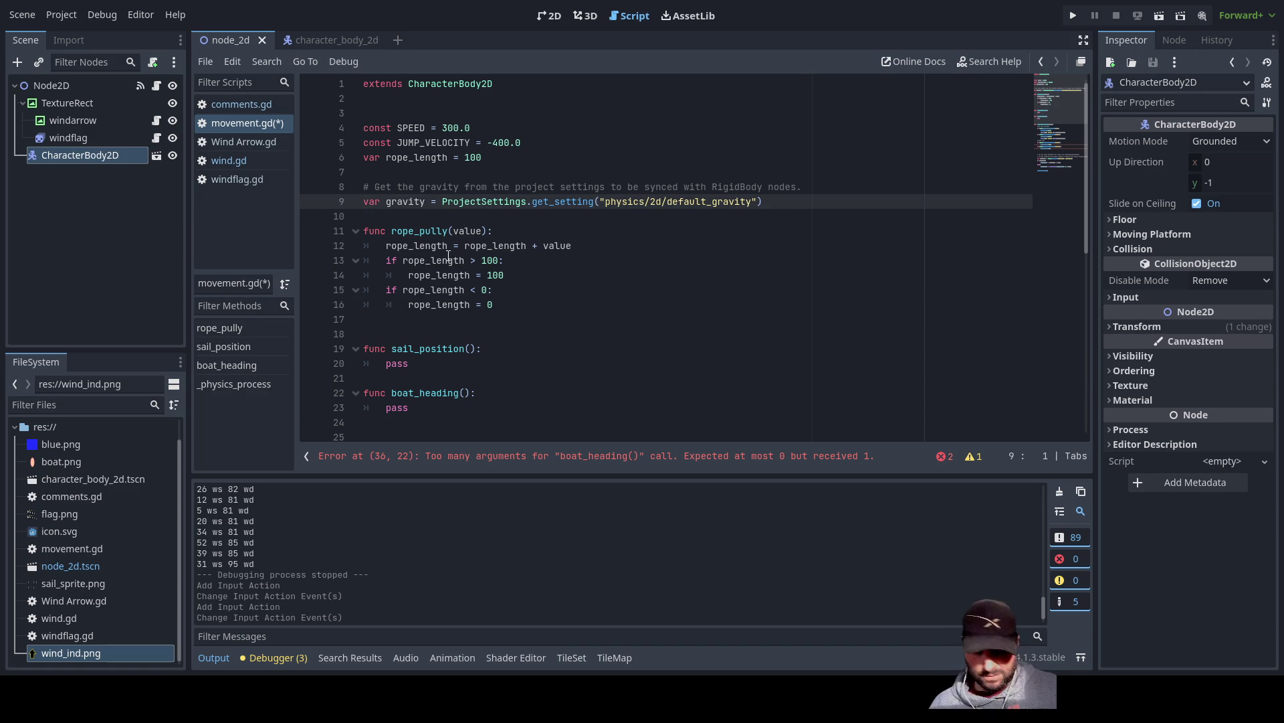
type("#")
key("Up")
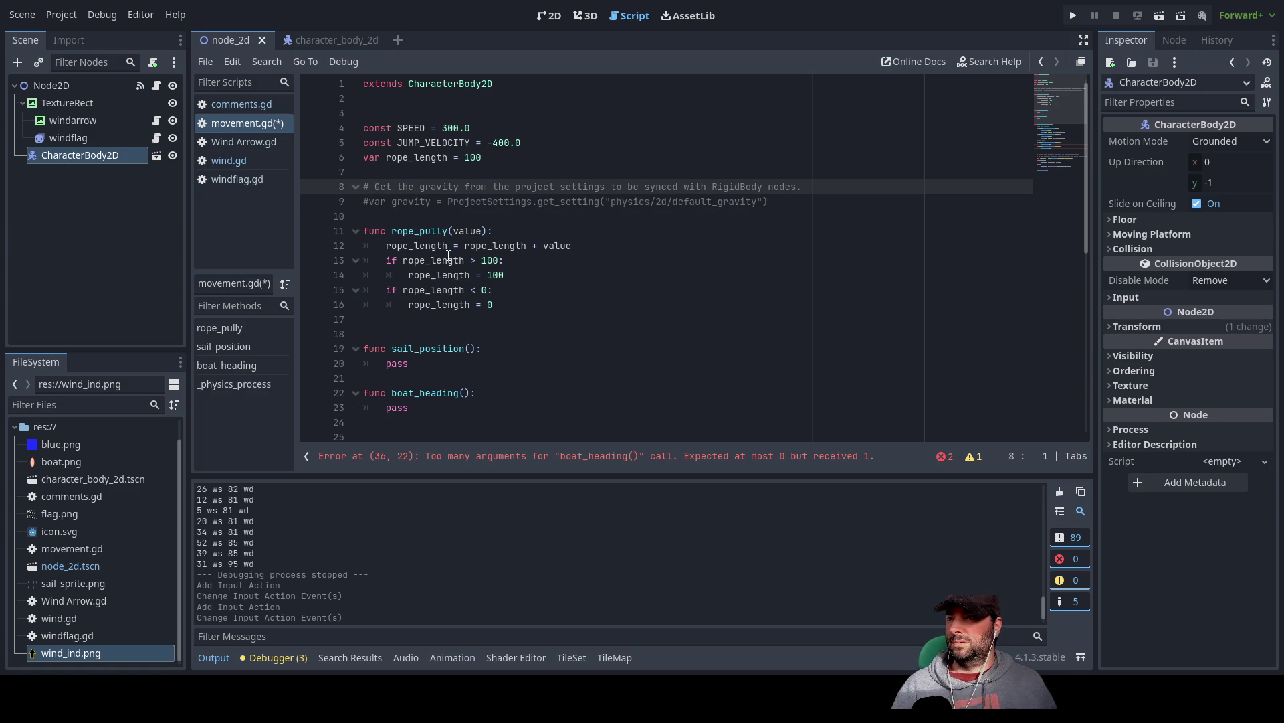
key("Return")
key("Return")
key("Return")
key("Up")
key("Up")
key("Up")
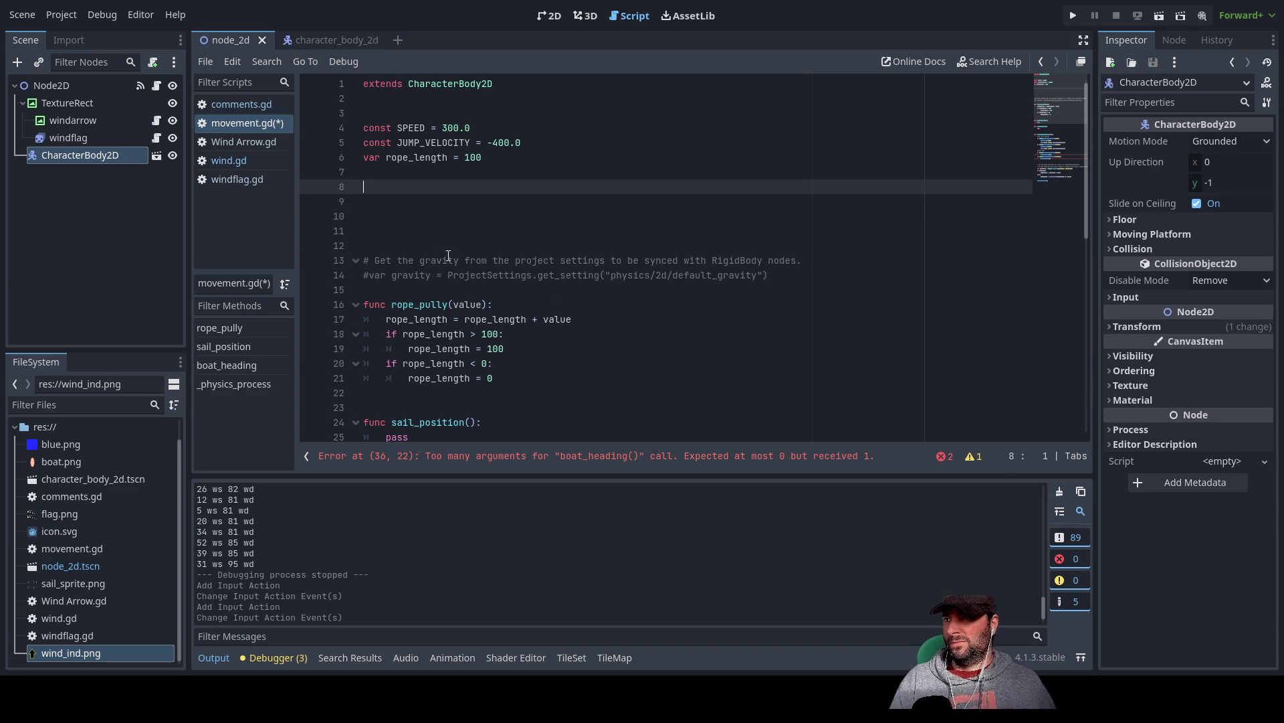
- Remove the blank line below extends and make room above rope_length
key("Up")
key("Up")
key("Up")
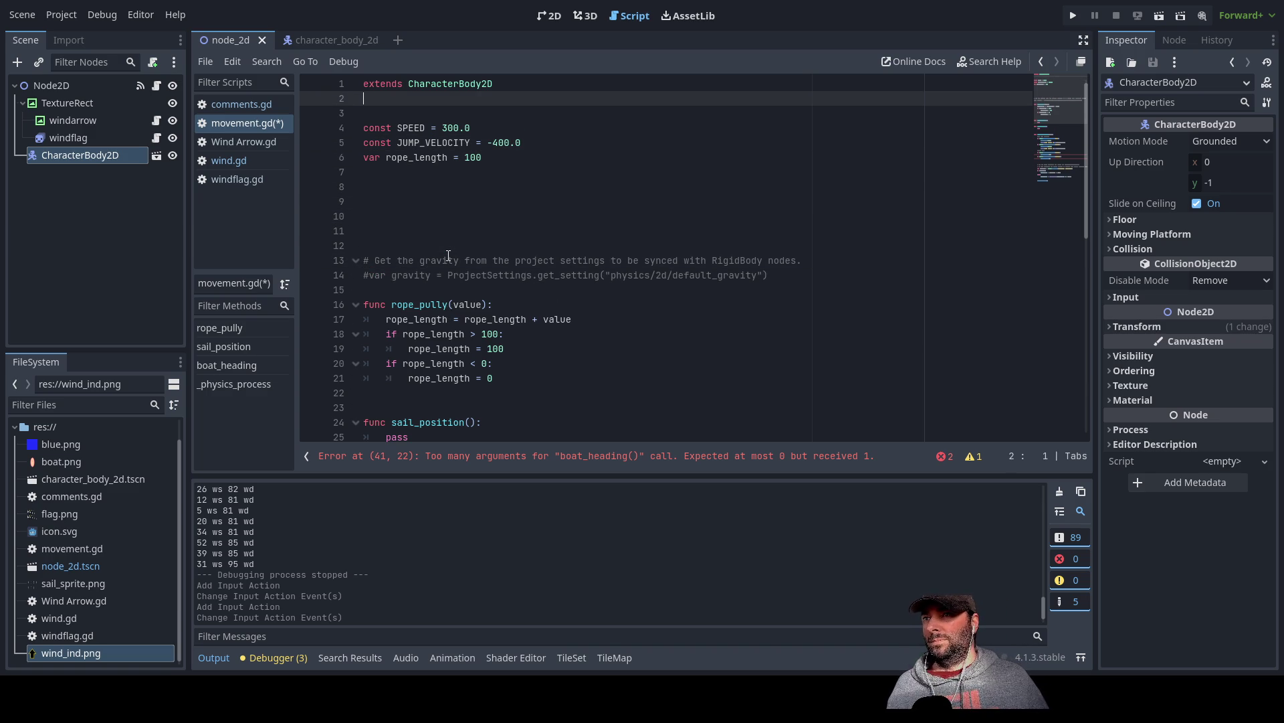
key("Delete")
key("Down")
key("Down")
key("Up")
key("Down")
key("Down")
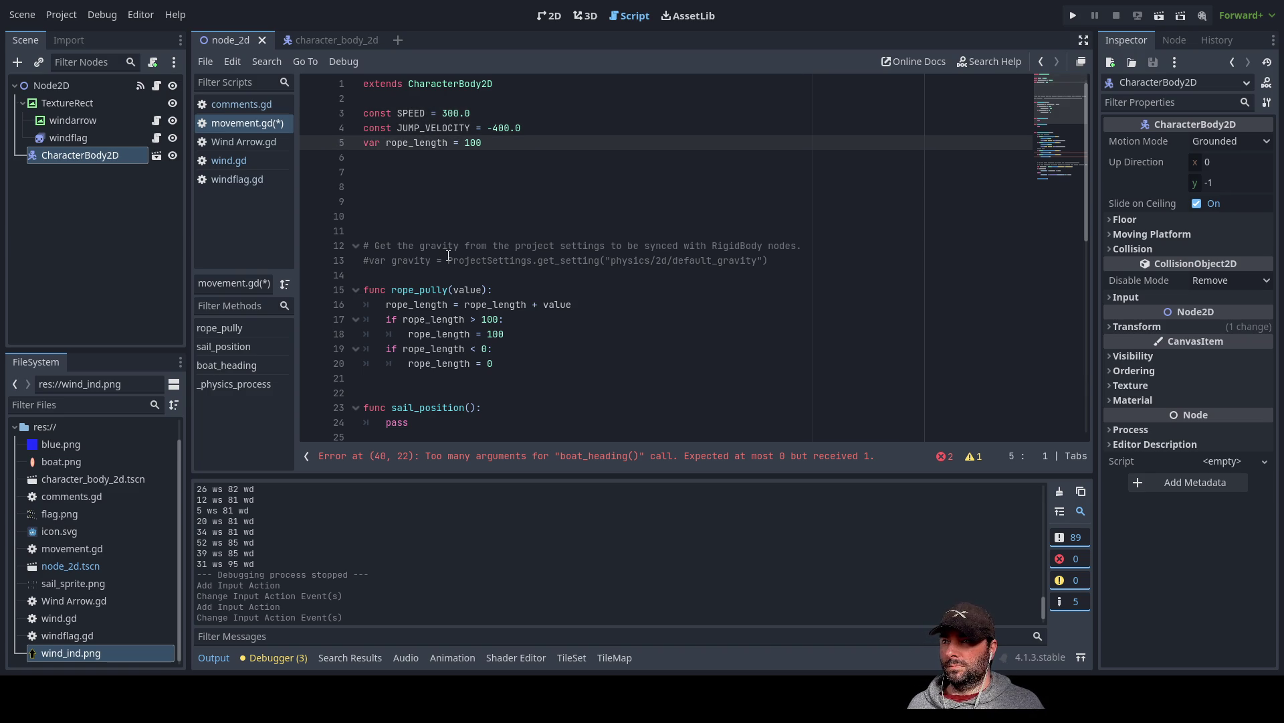
key("Return")
key("Down")
key("Down")
key("Up")
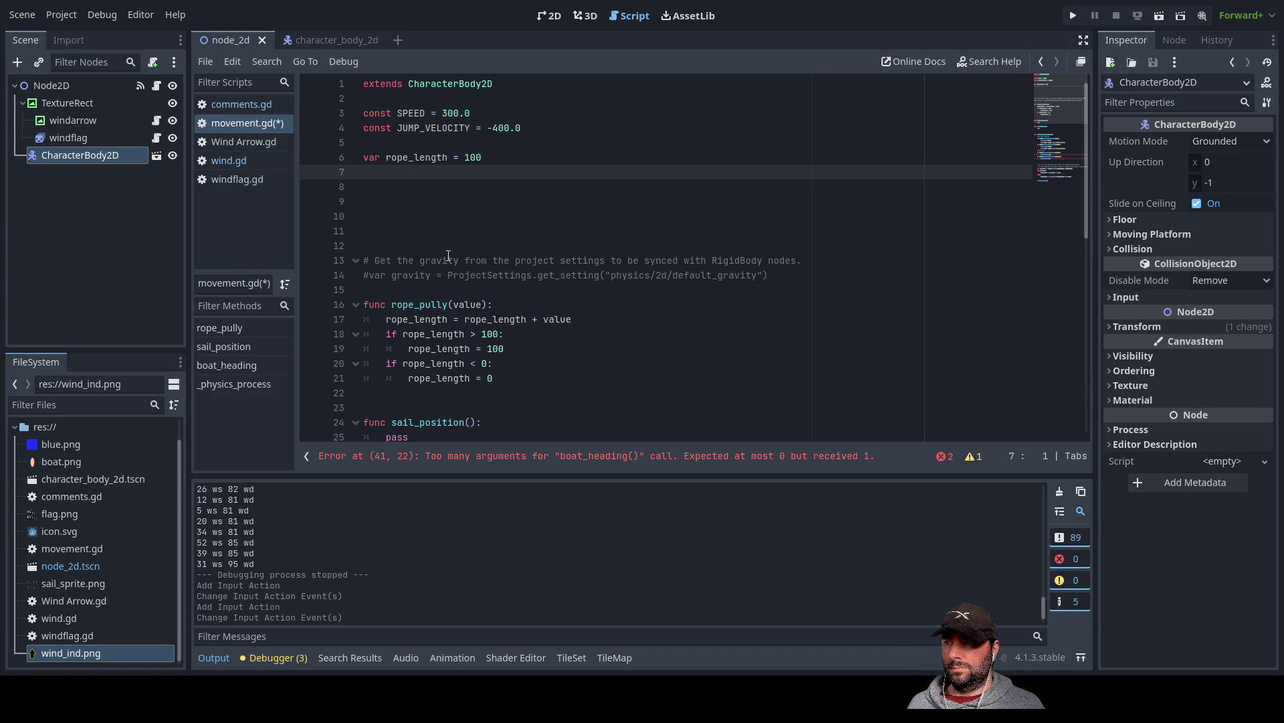
key("Up")
key("Up")
key("Up")
key("Down")
key("Return")
key("Return")
key("Return")
key("Up")
key("Up")
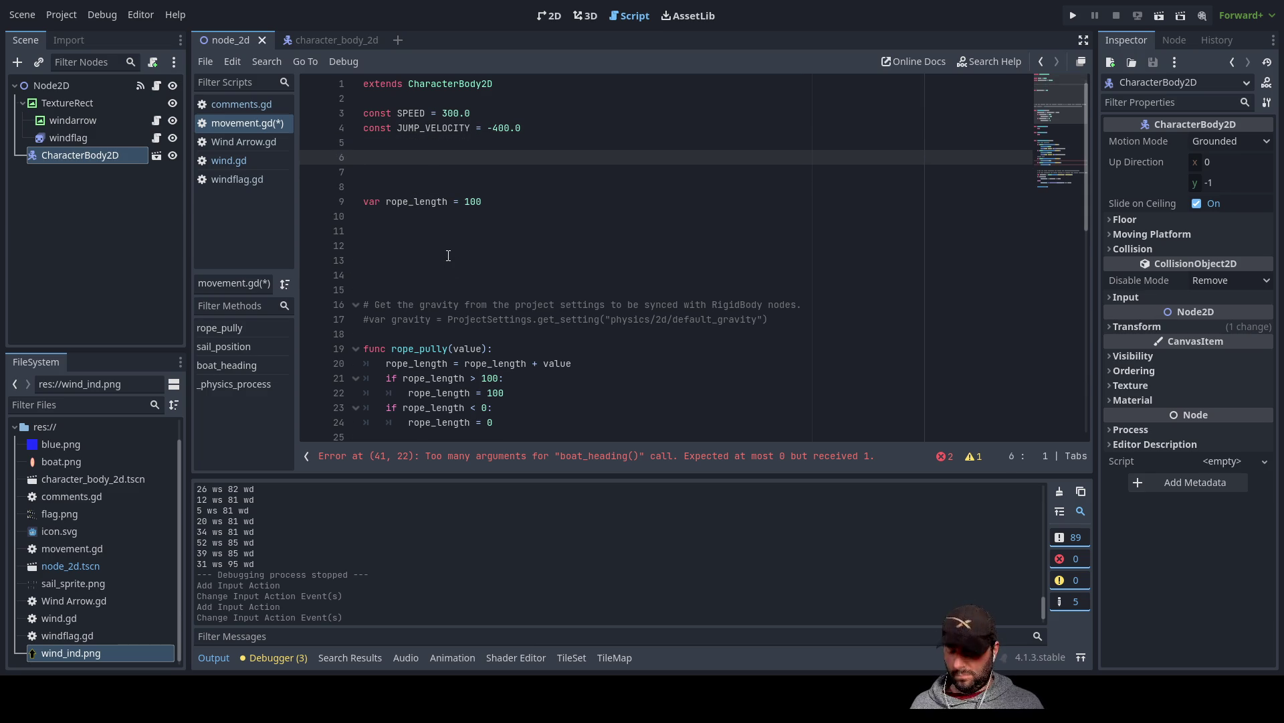
- Add the constant water_drag = 100 below JUMP_VELOCITY
type("const")
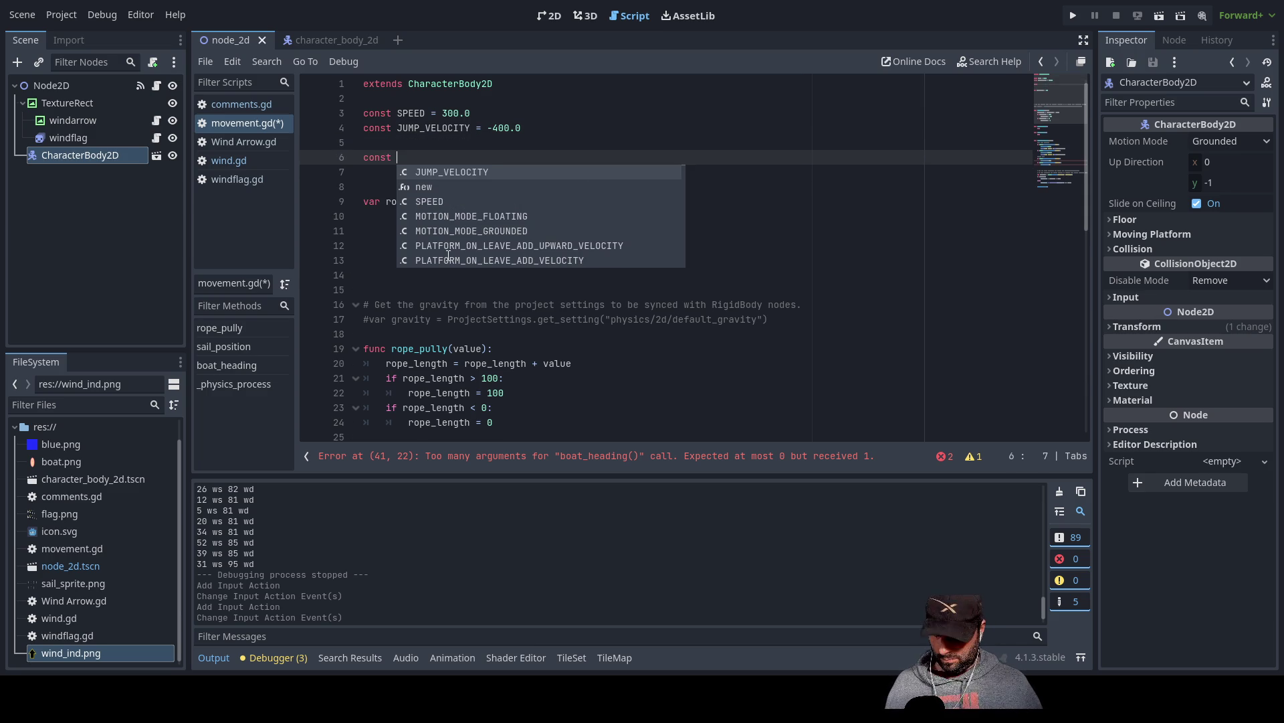
type(" drag")
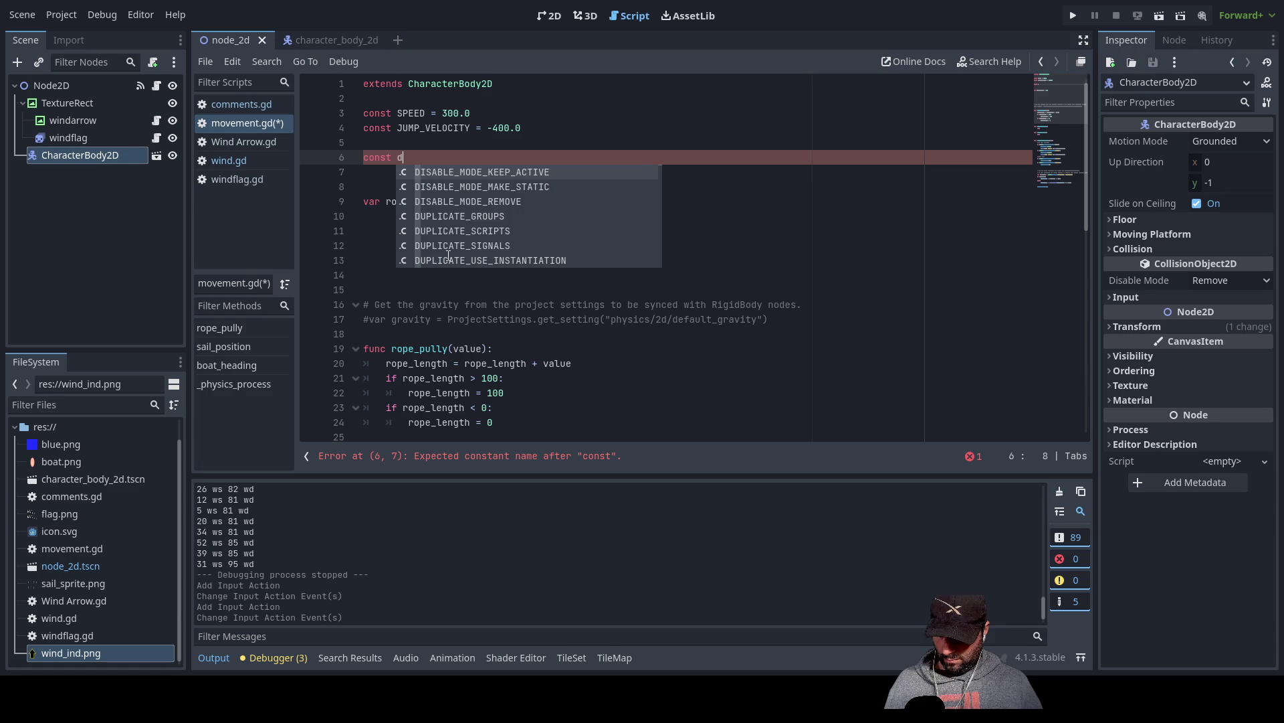
key("ctrl+Left")
type("water_drag = ")
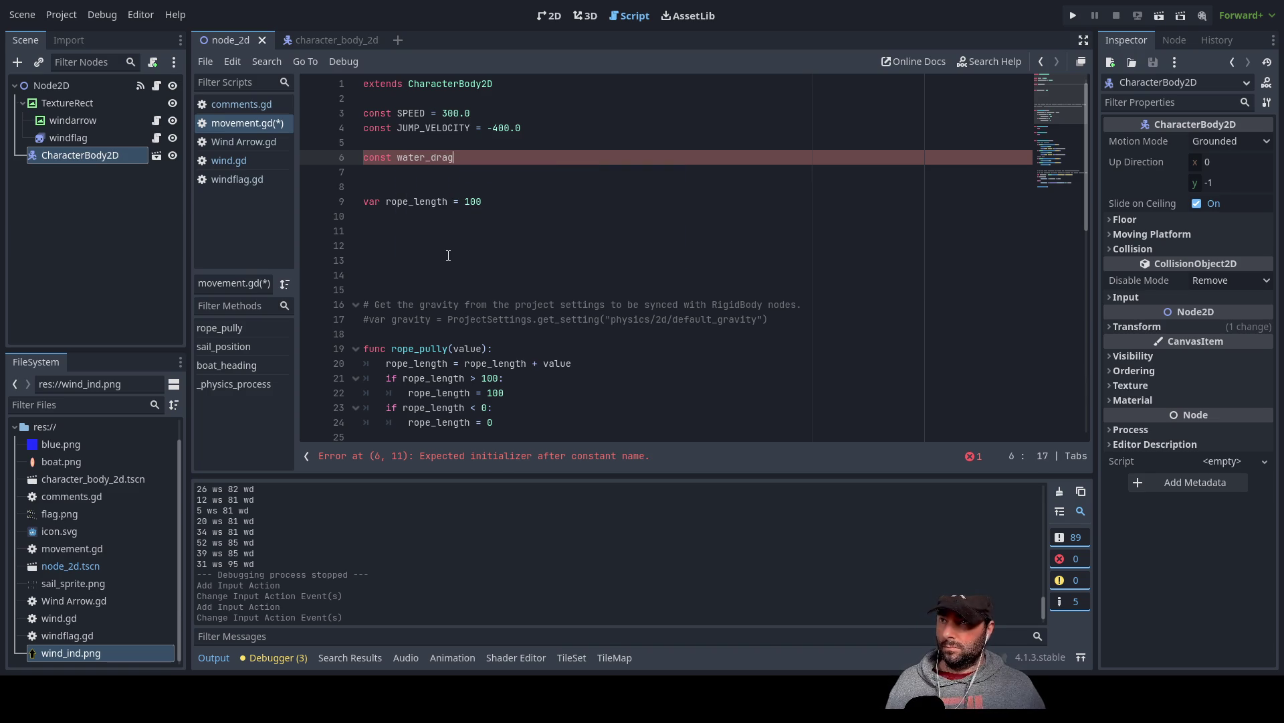
type("100")
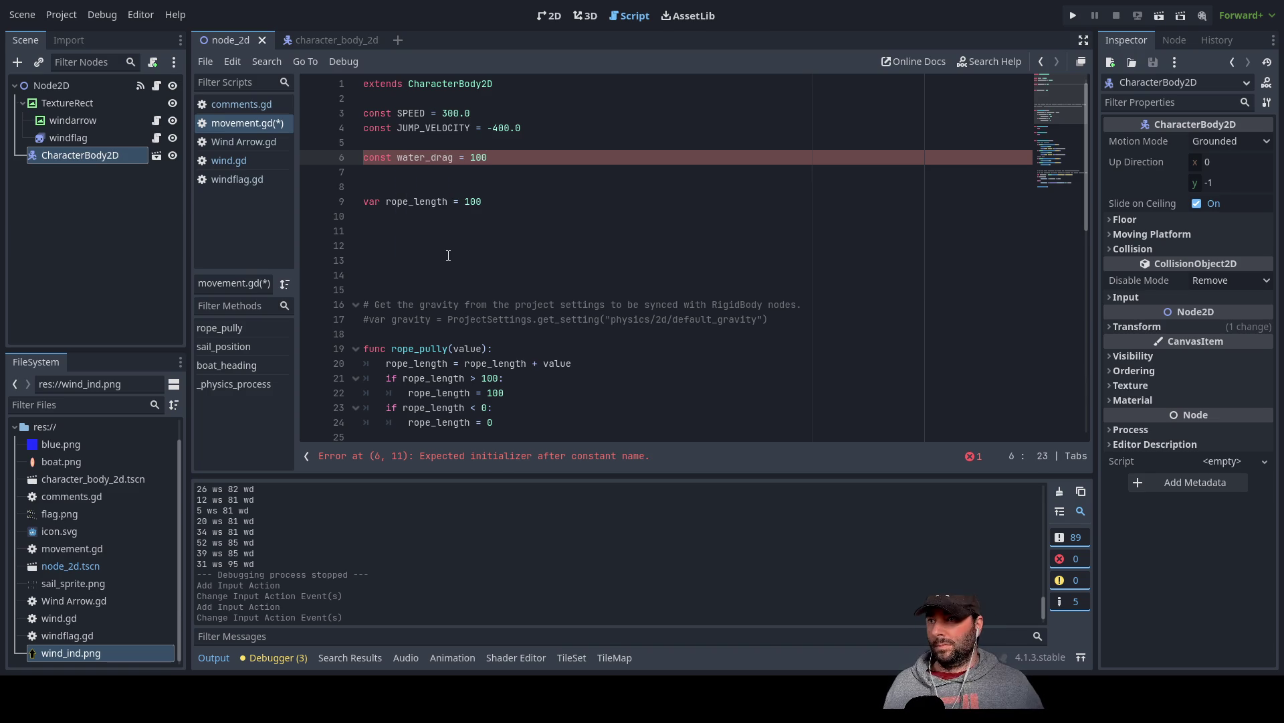
key("Return")
type("Con")
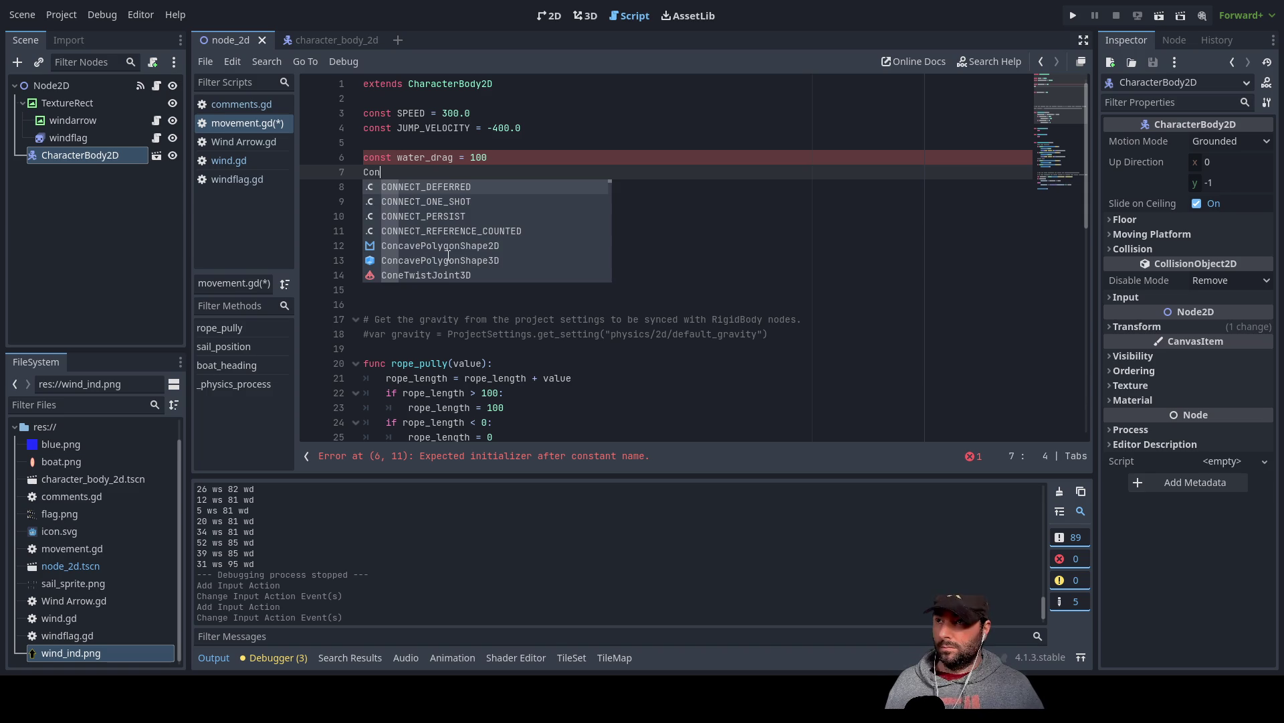
key("BackSpace")
key("BackSpace")
key("BackSpace")
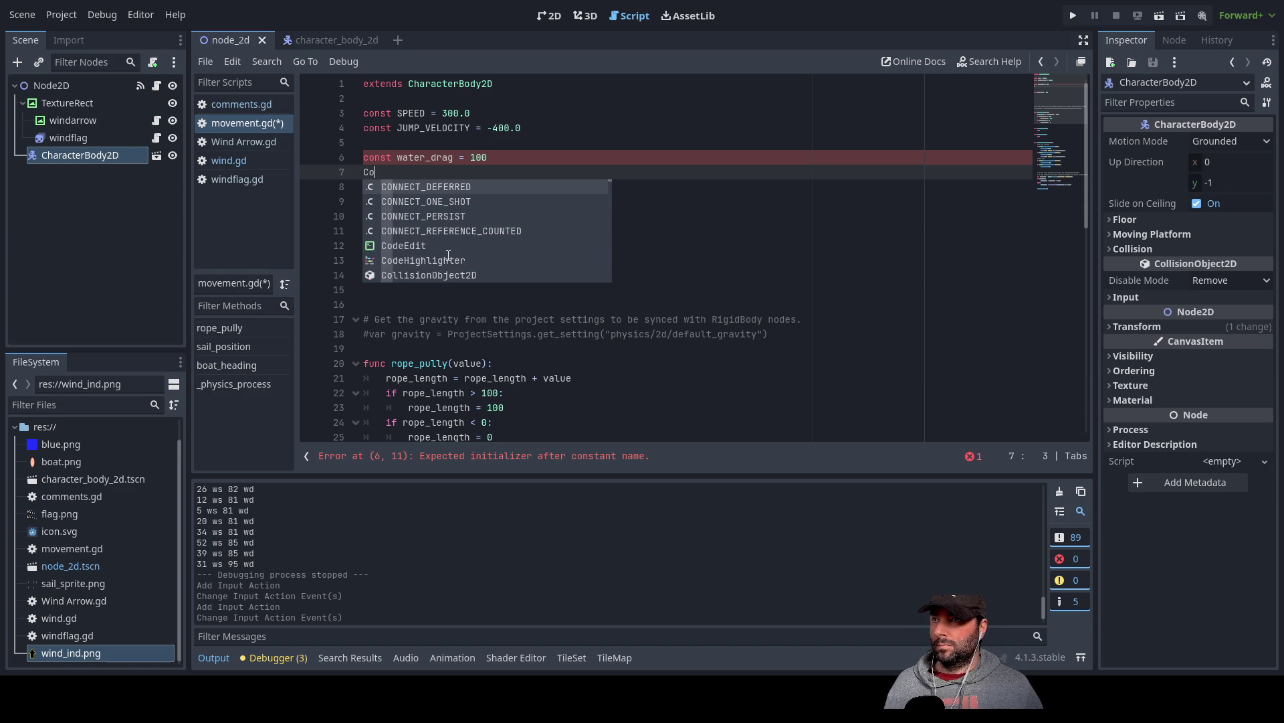
type("const")
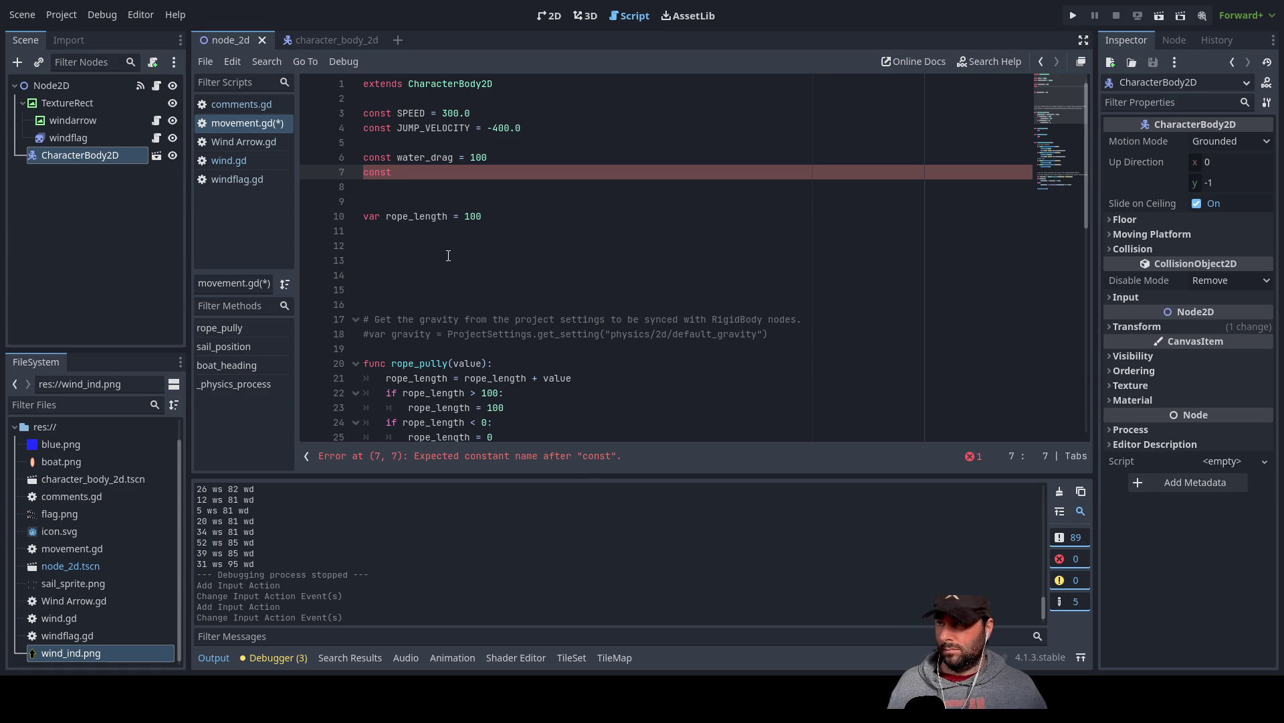
type("sail")
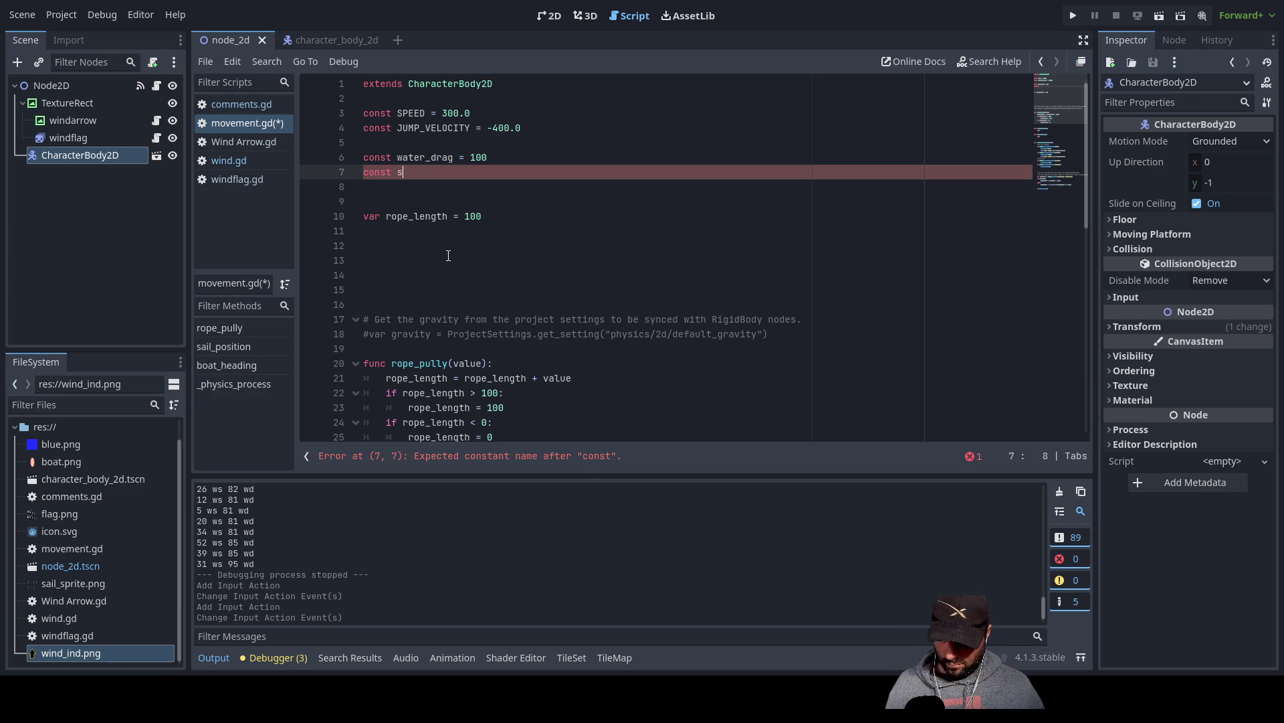
key("BackSpace")
key("BackSpace")
key("BackSpace")
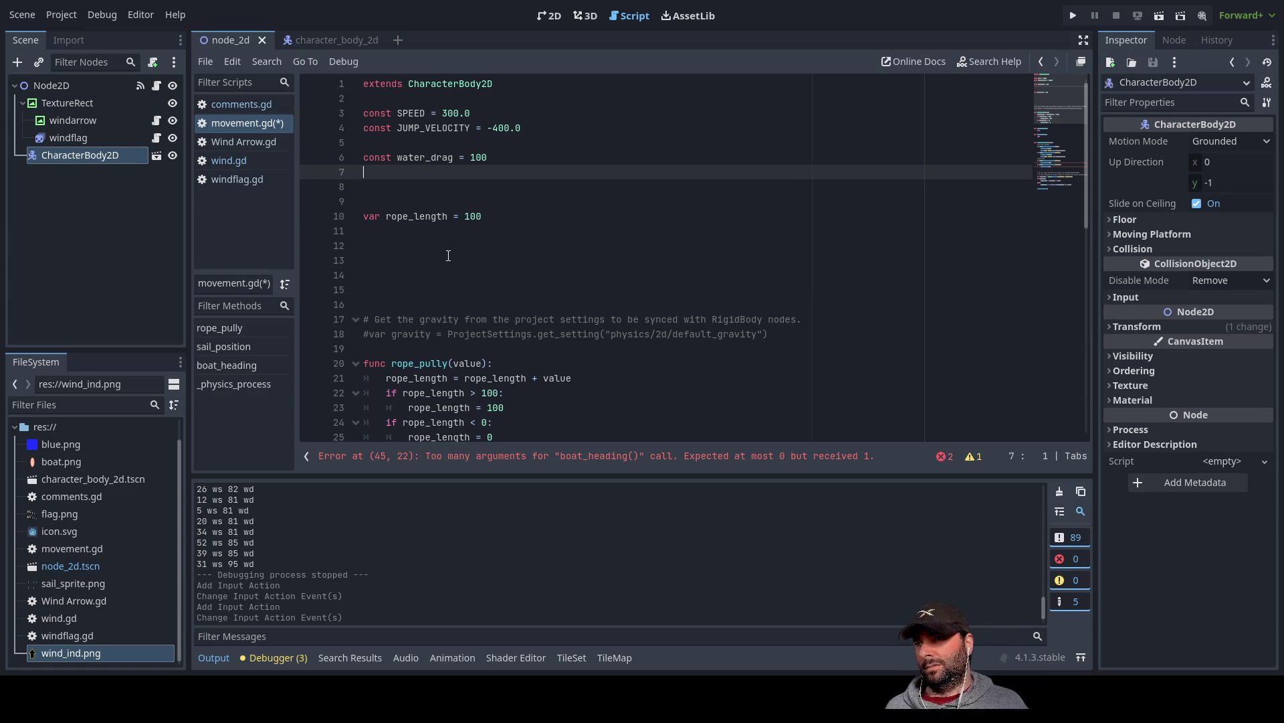
- Remove an extra blank line and split the triple quotes into an open note block
key("Down")
key("Delete")
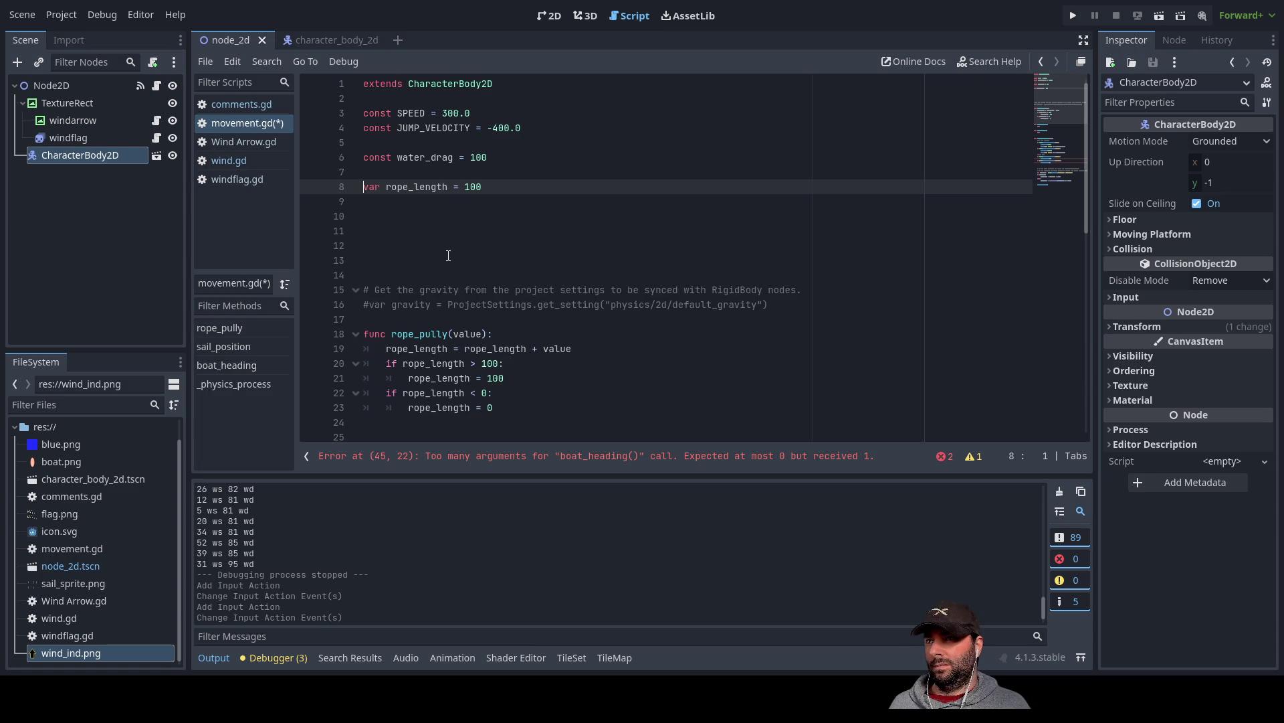
key("Return")
key("Return")
key("Up")
key("Up")
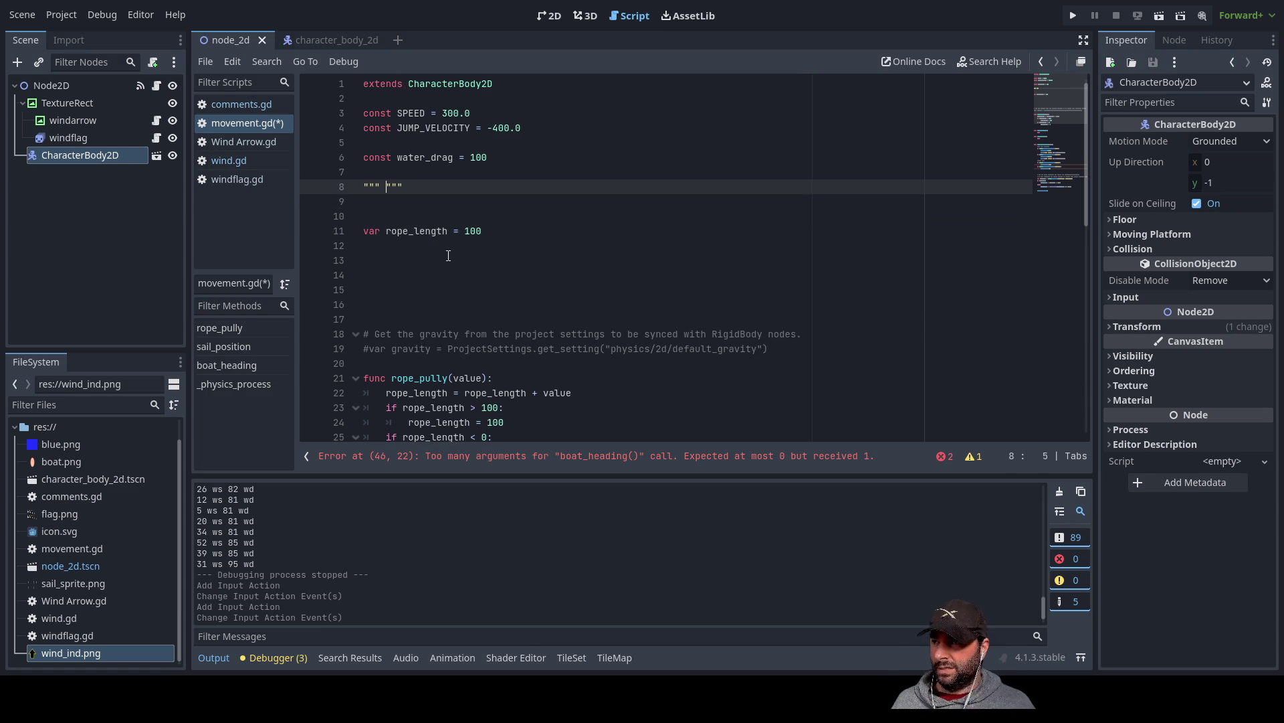
key("Return")
key("Return")
key("Return")
key("Up")
key("Up")
key("Up")
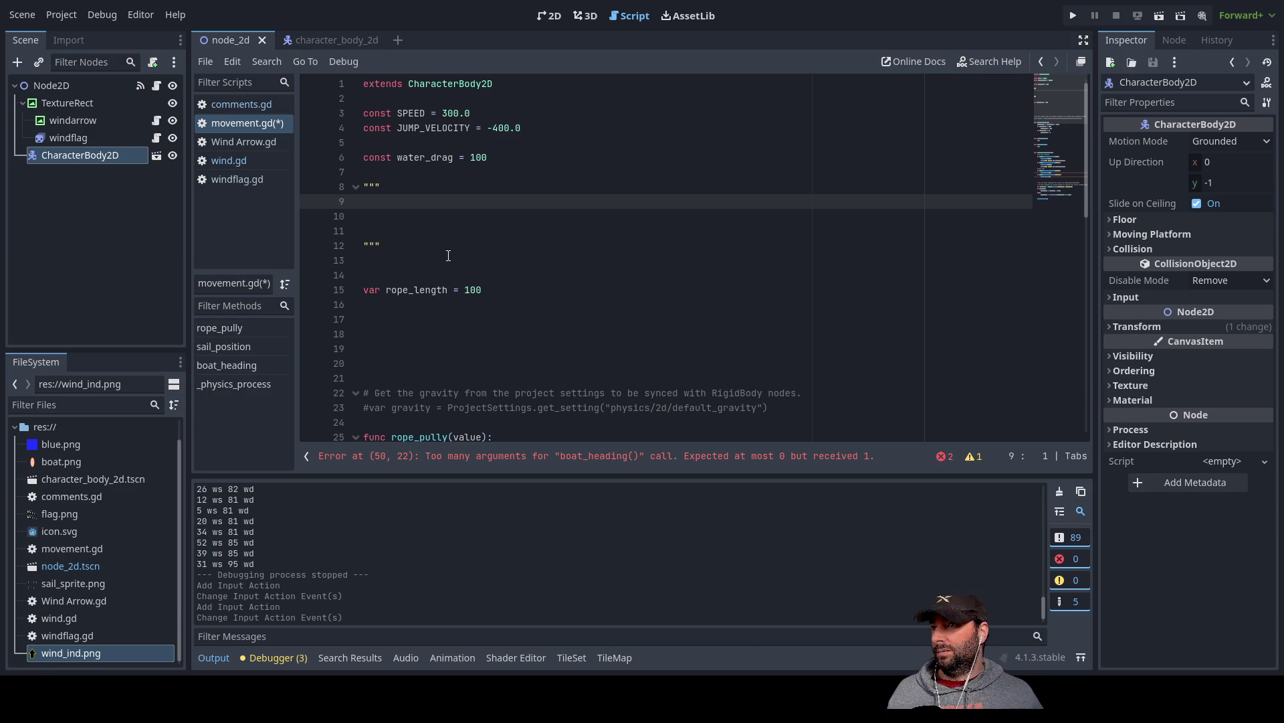
left_click(242, 104)
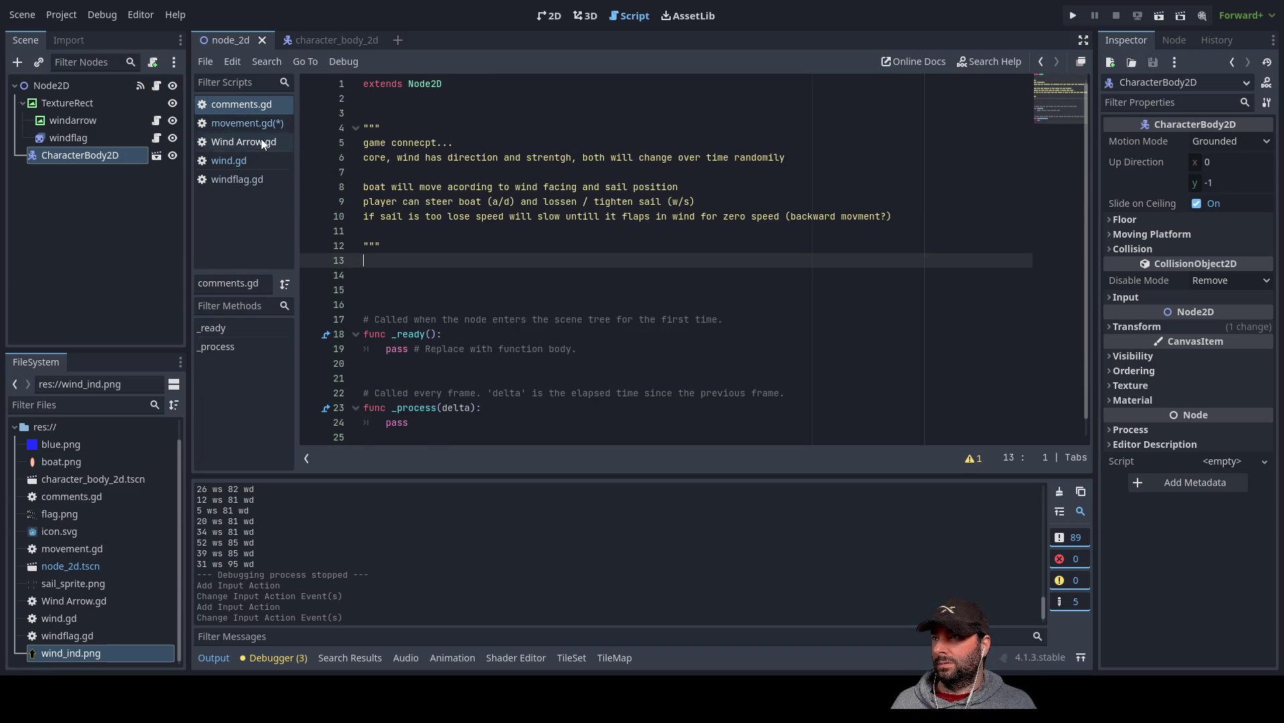
left_click(238, 124)
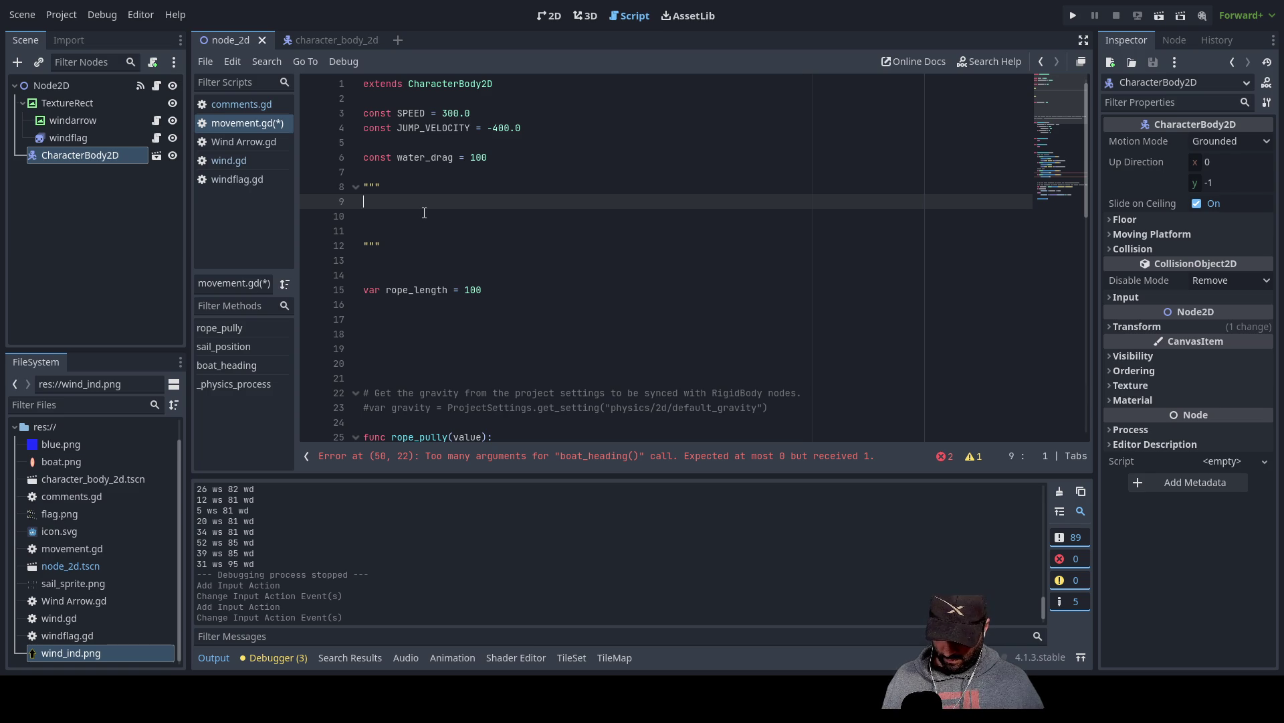
- Write 'boat will turn speed * desired turn direction (keys invert when going backwards)', then start a 'speed' line
type("boat wi")
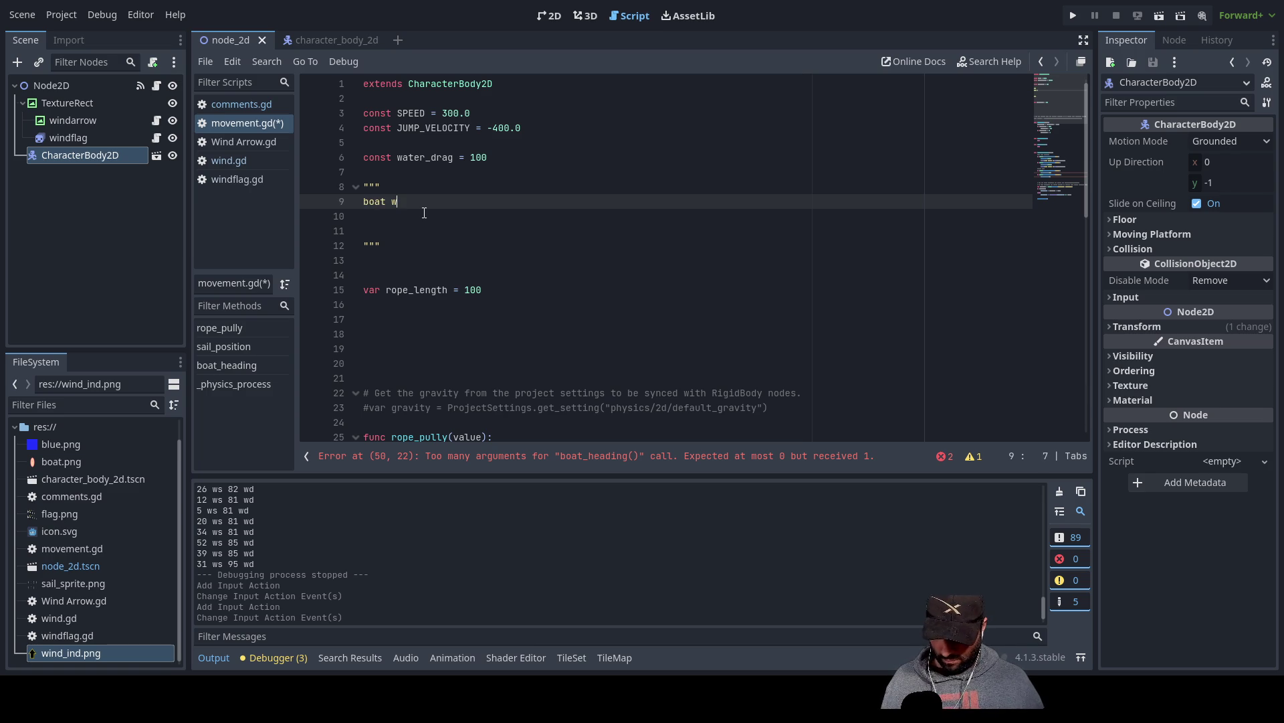
type("ll turn ")
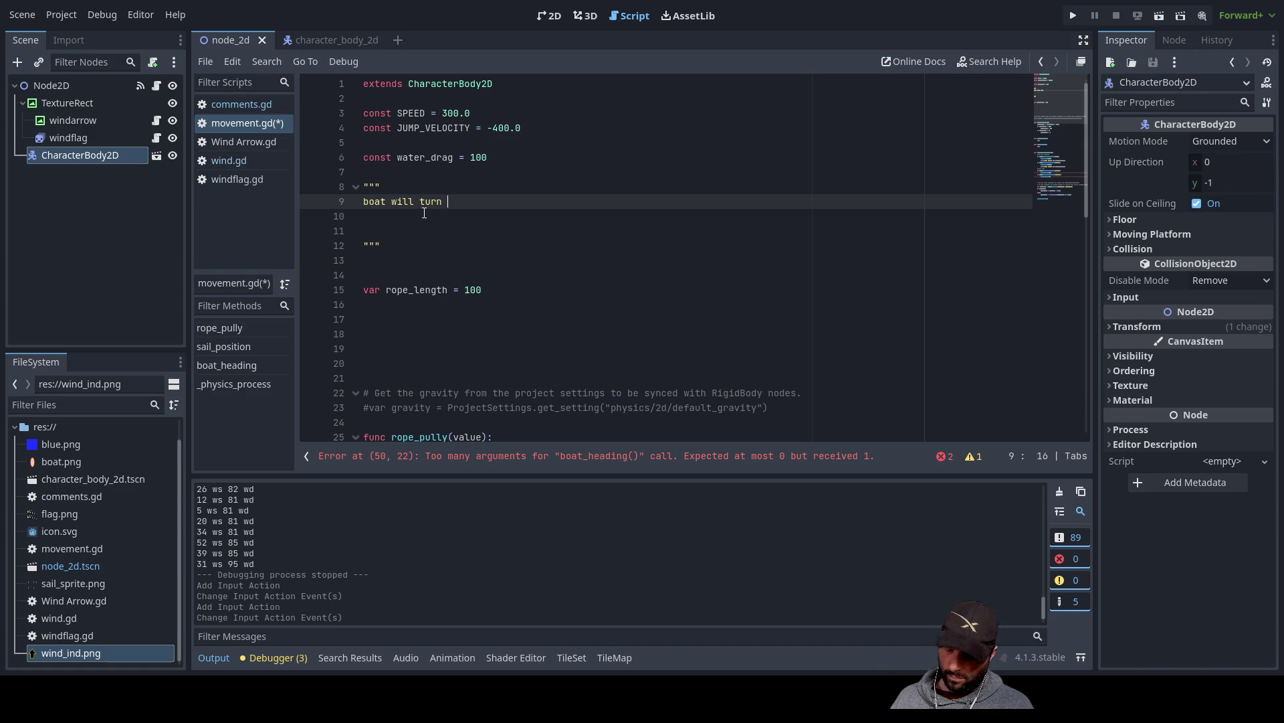
type("speed * ")
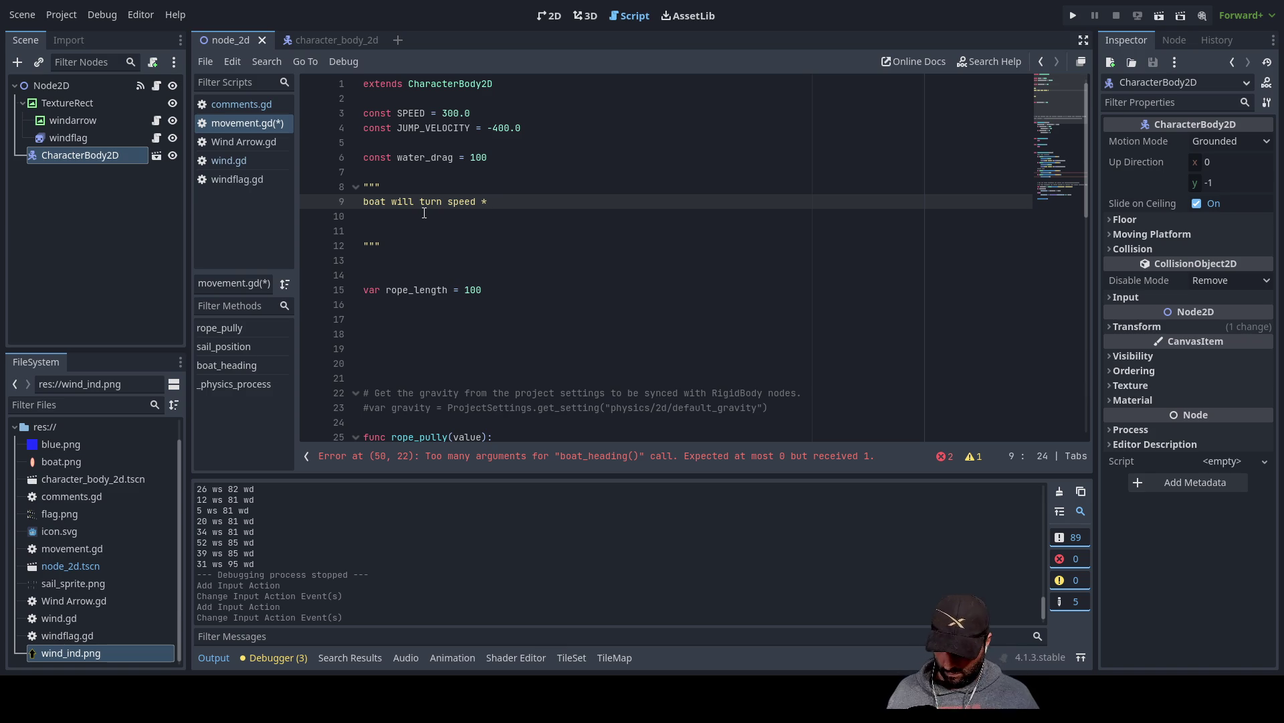
type("desired ")
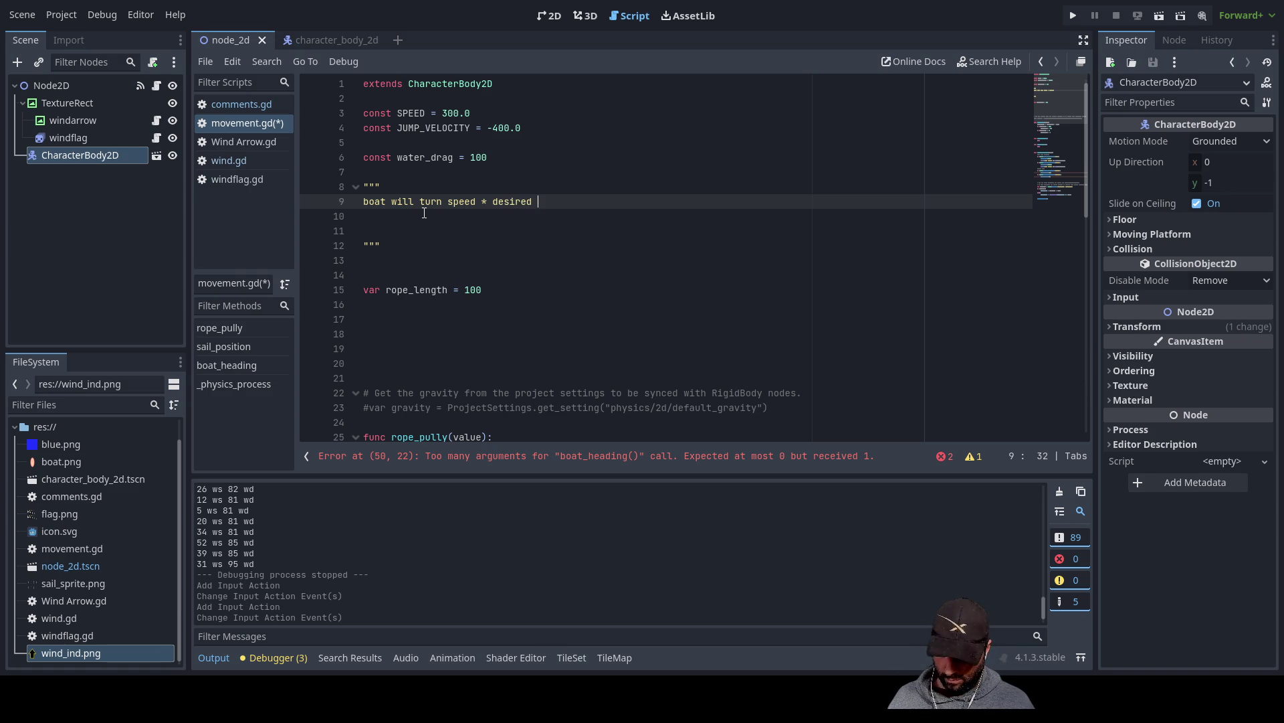
type("turn direction (")
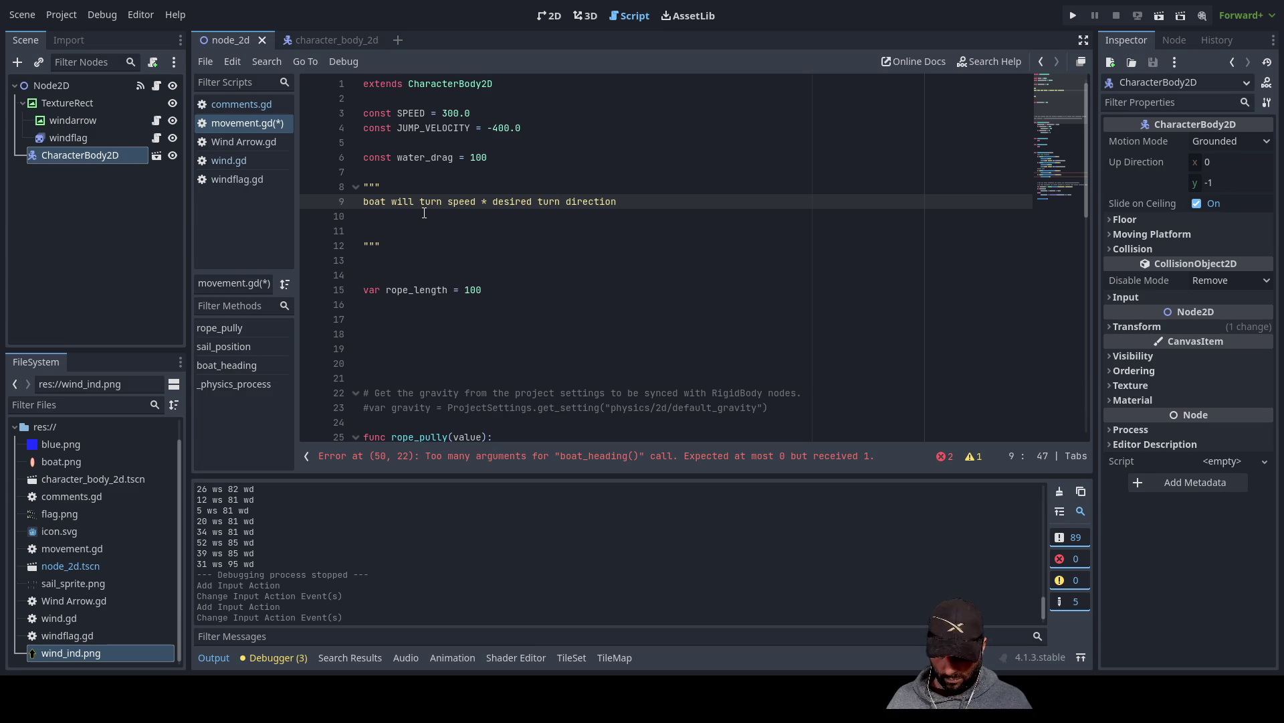
type("keys inver")
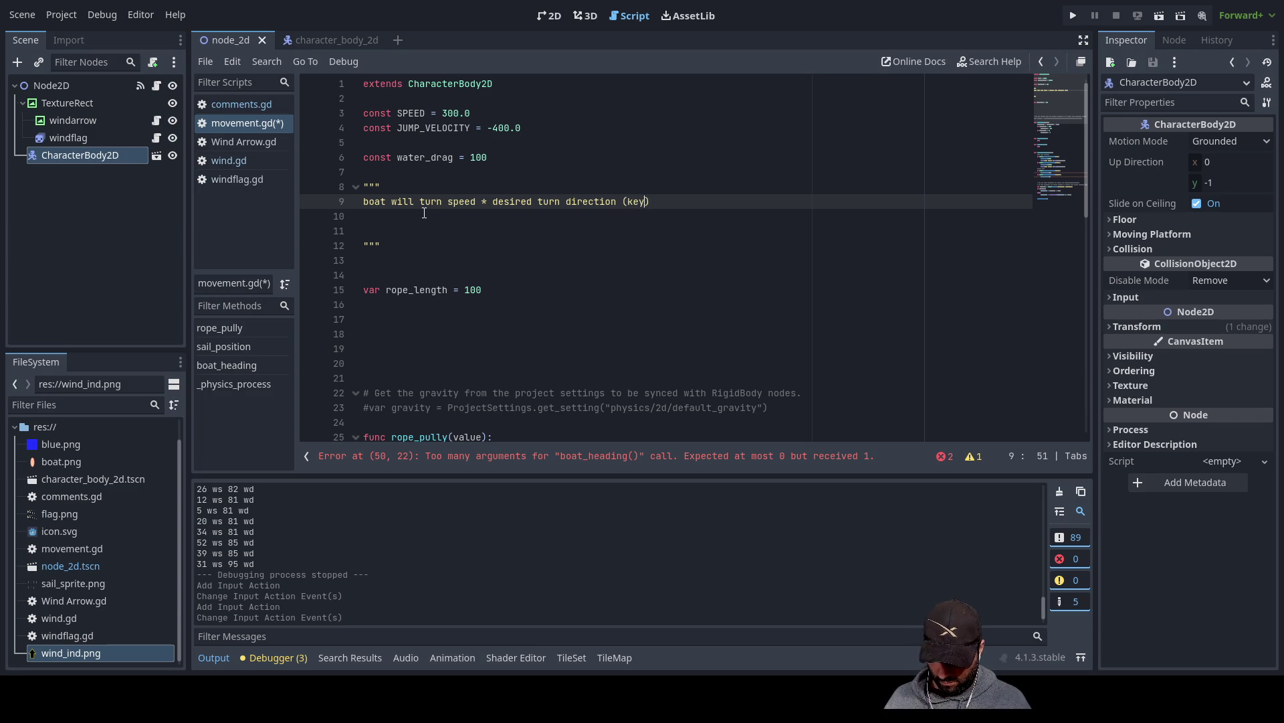
type("t when going ")
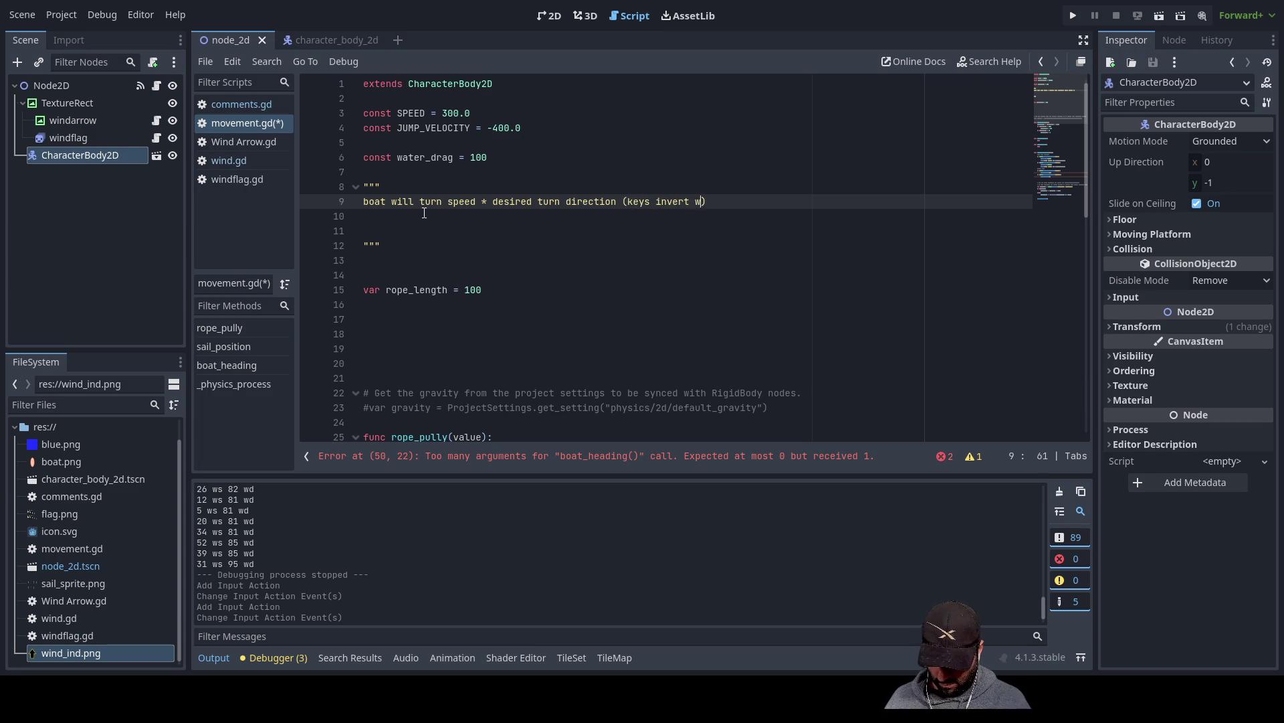
type("backwards")
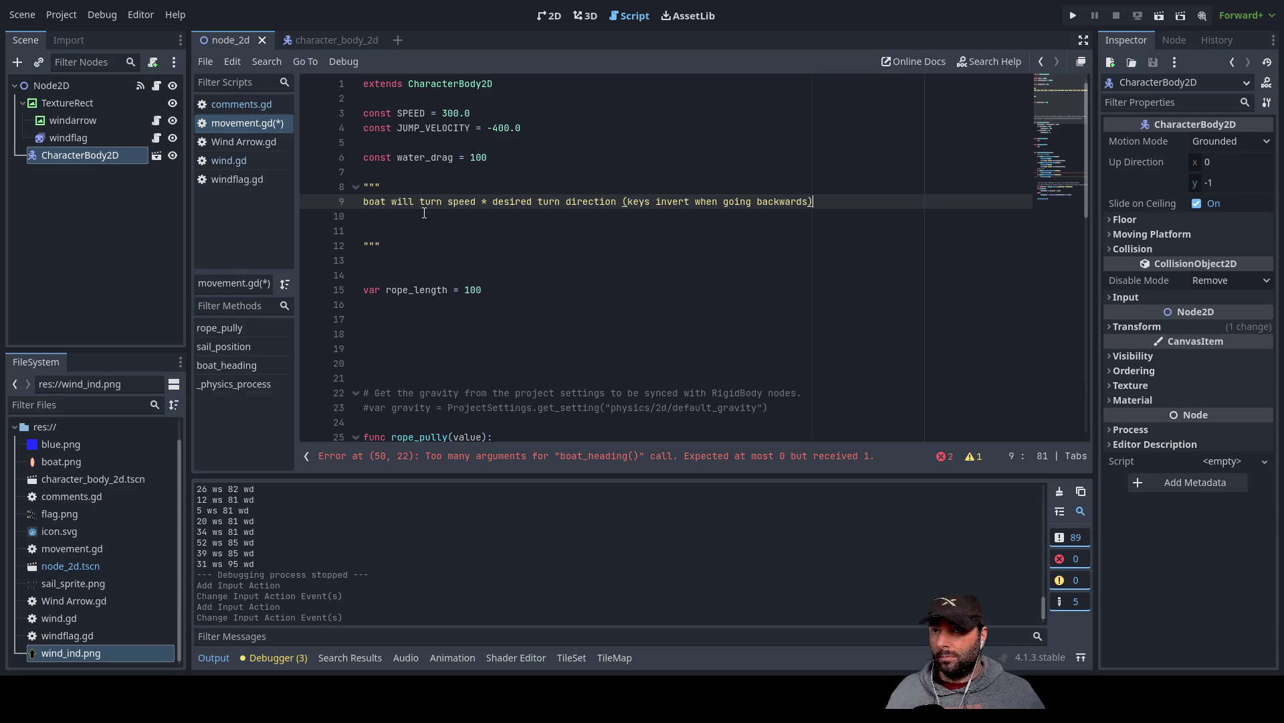
left_click(424, 212)
key("Return")
key("Up")
type("speed")
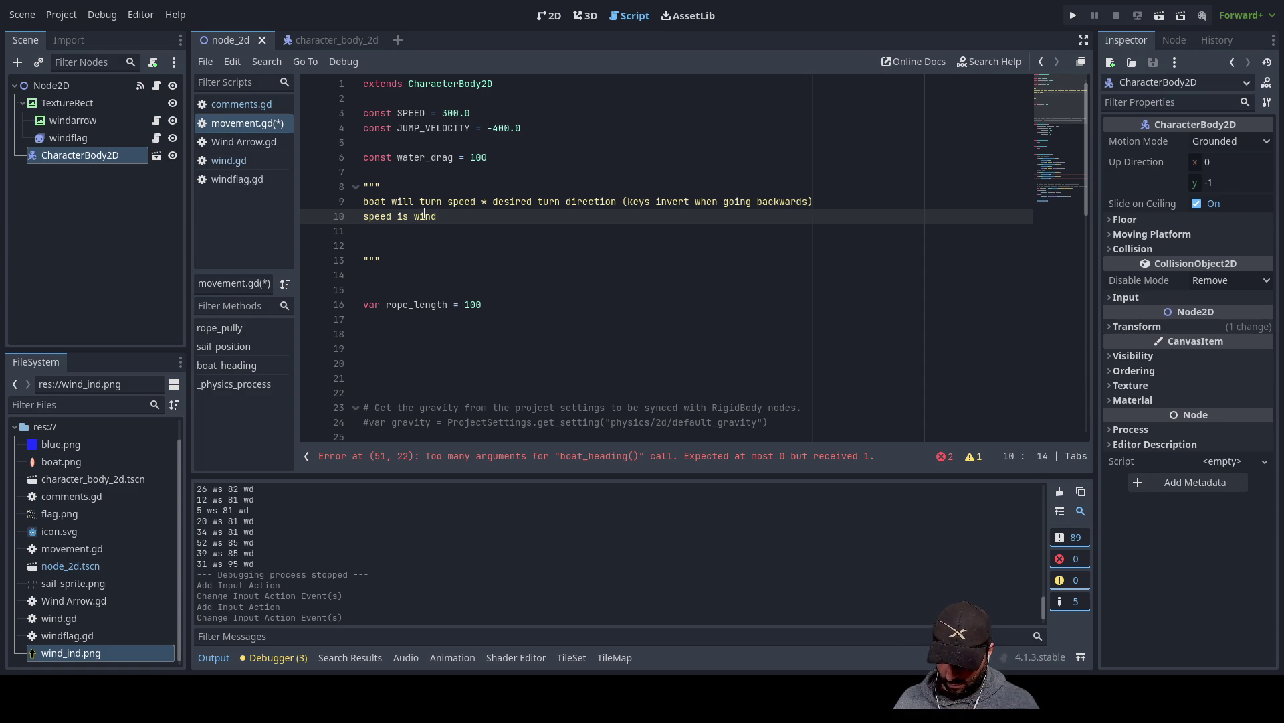
- Write 'speed is wind strength * sail efficiency mod', correcting the typos
type("ength")
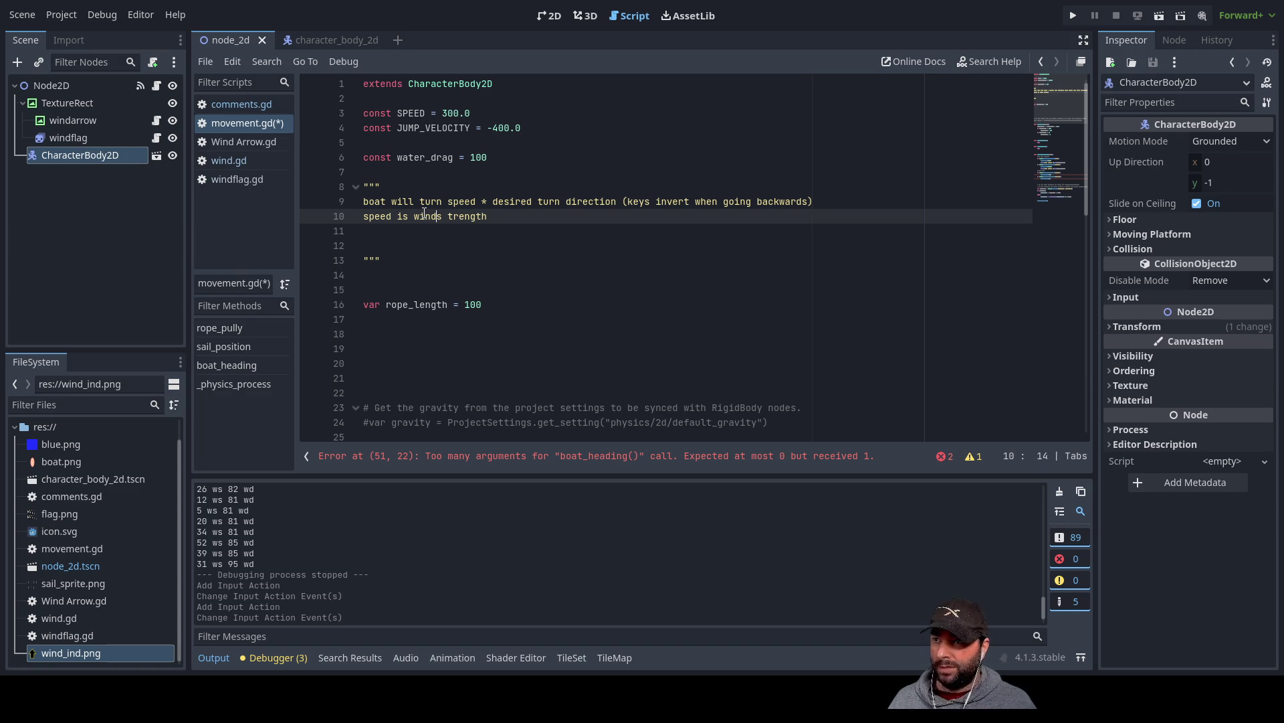
key("BackSpace")
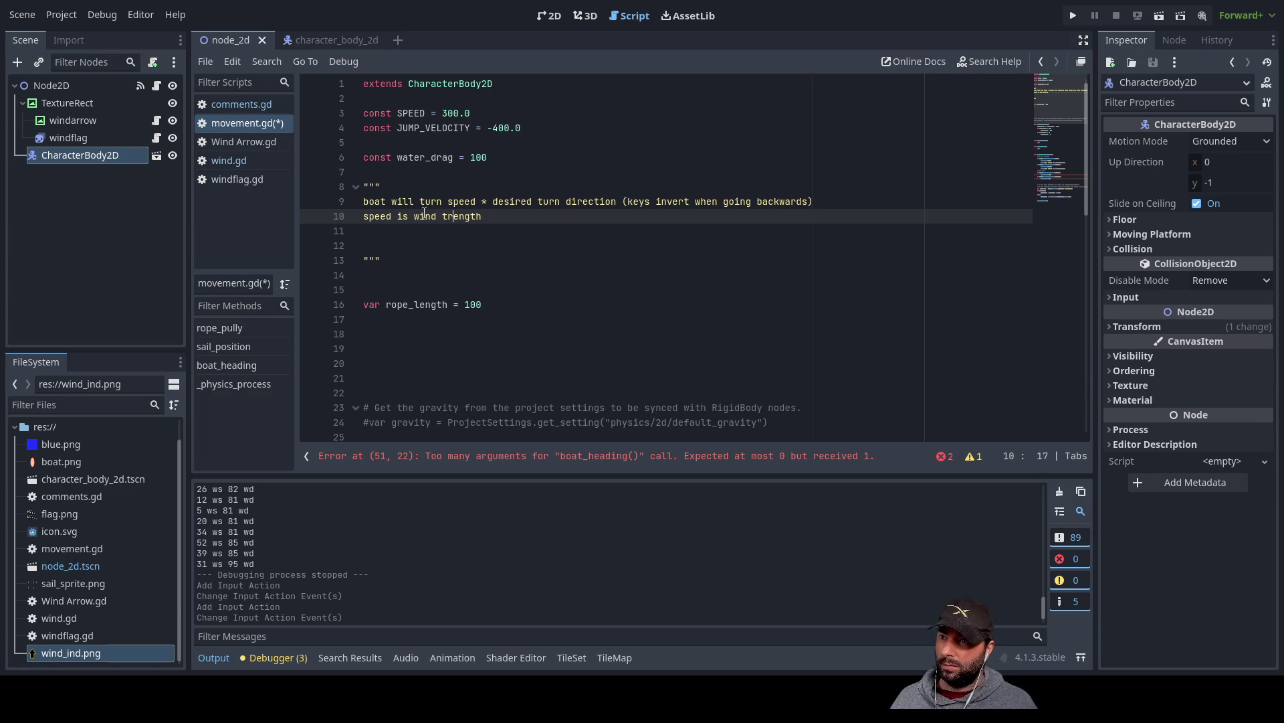
type("s")
key("Right")
key("Right")
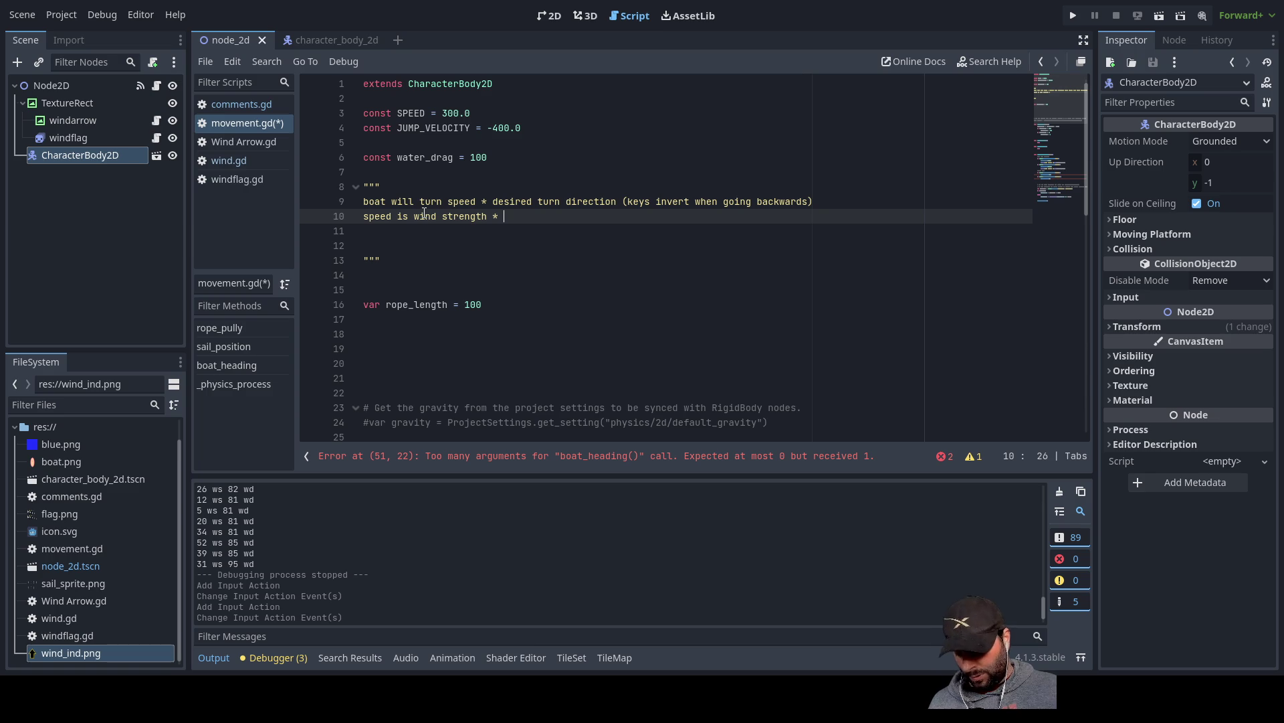
type("sail pos")
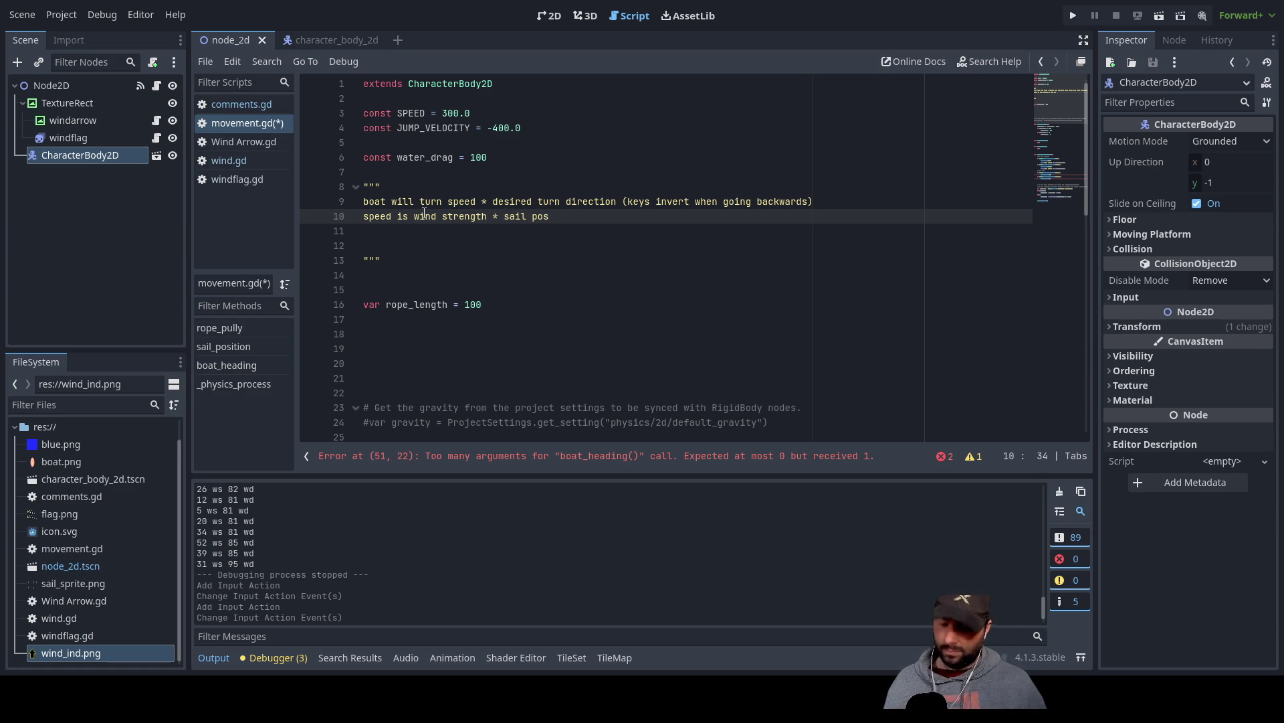
type("ition")
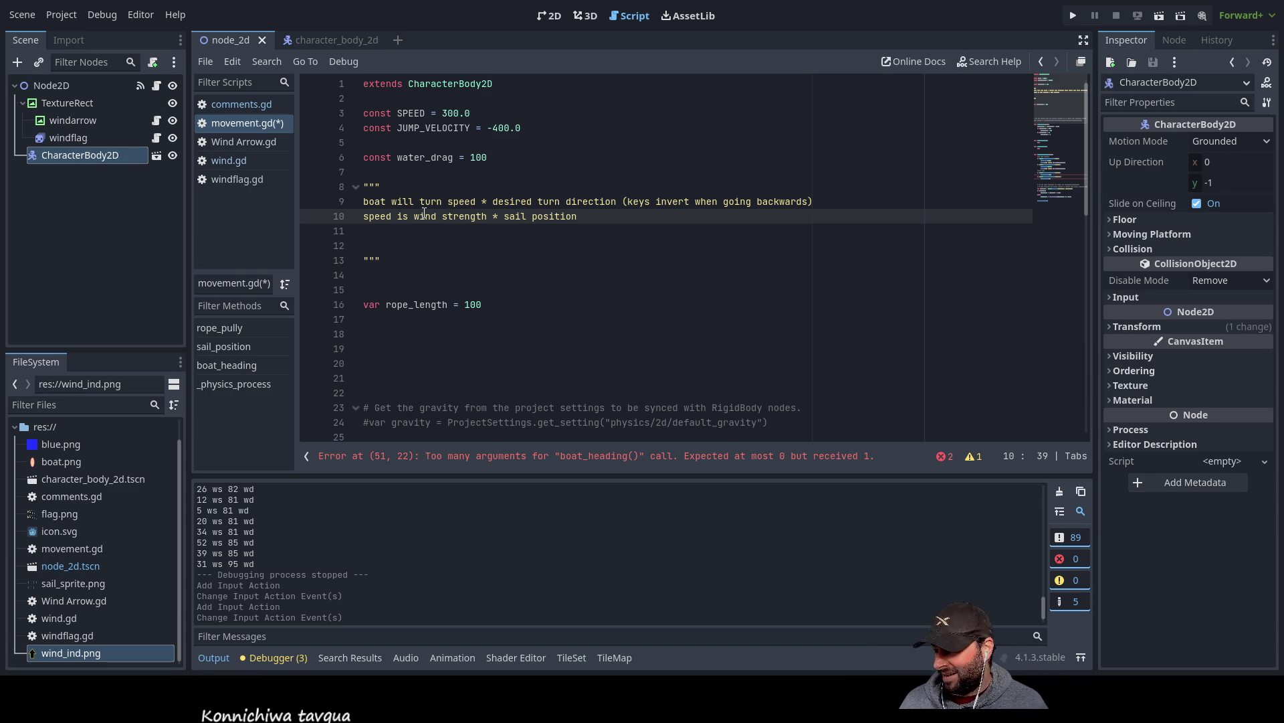
key("BackSpace")
key("BackSpace")
key("BackSpace")
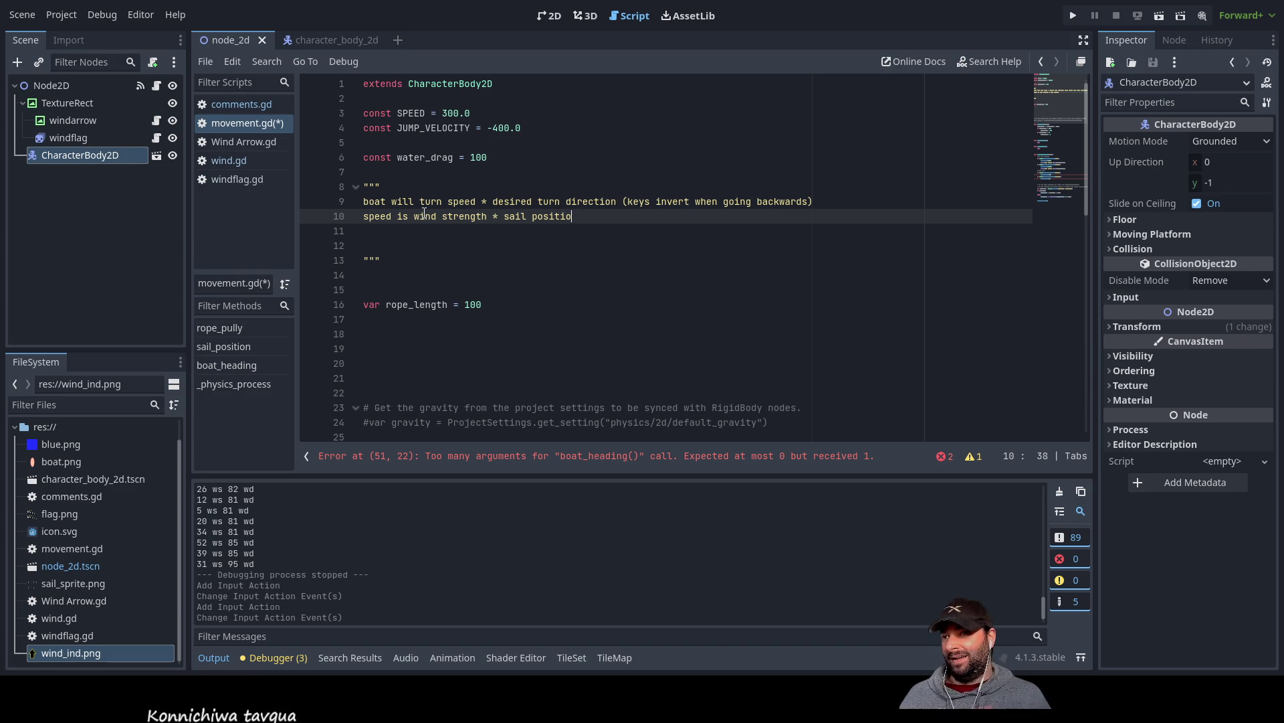
key("BackSpace")
key("BackSpace")
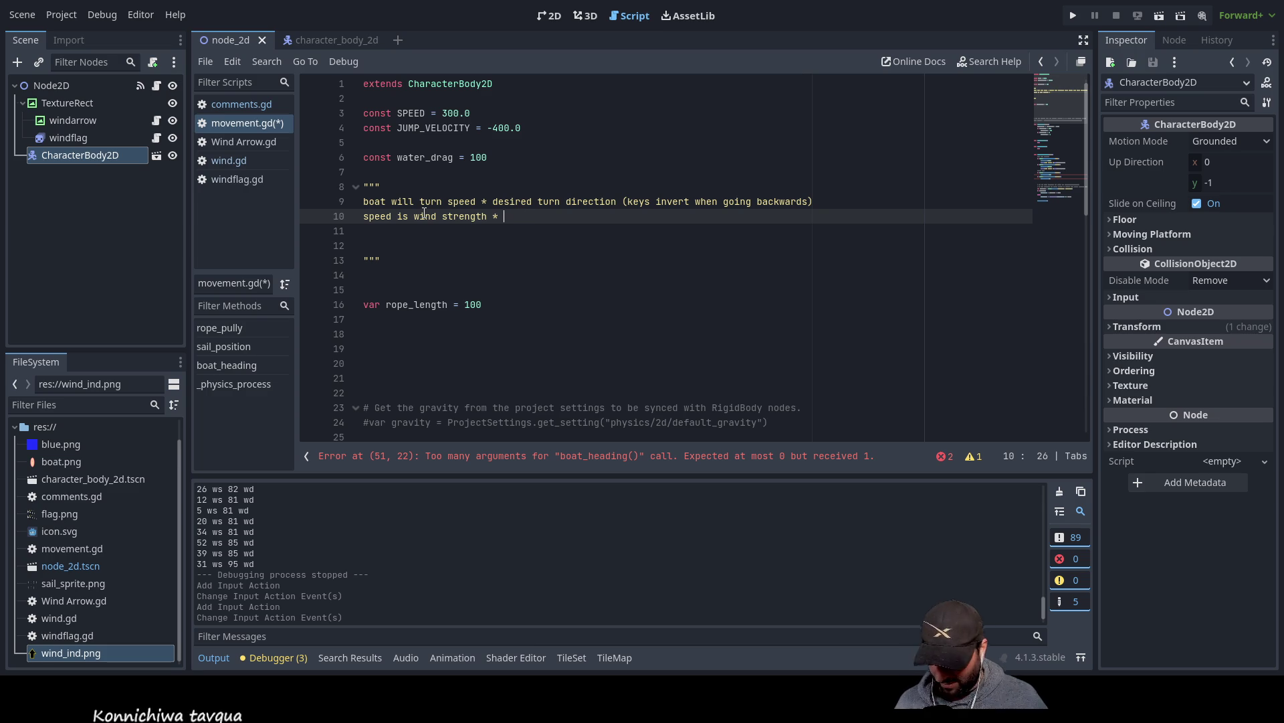
type("sail e")
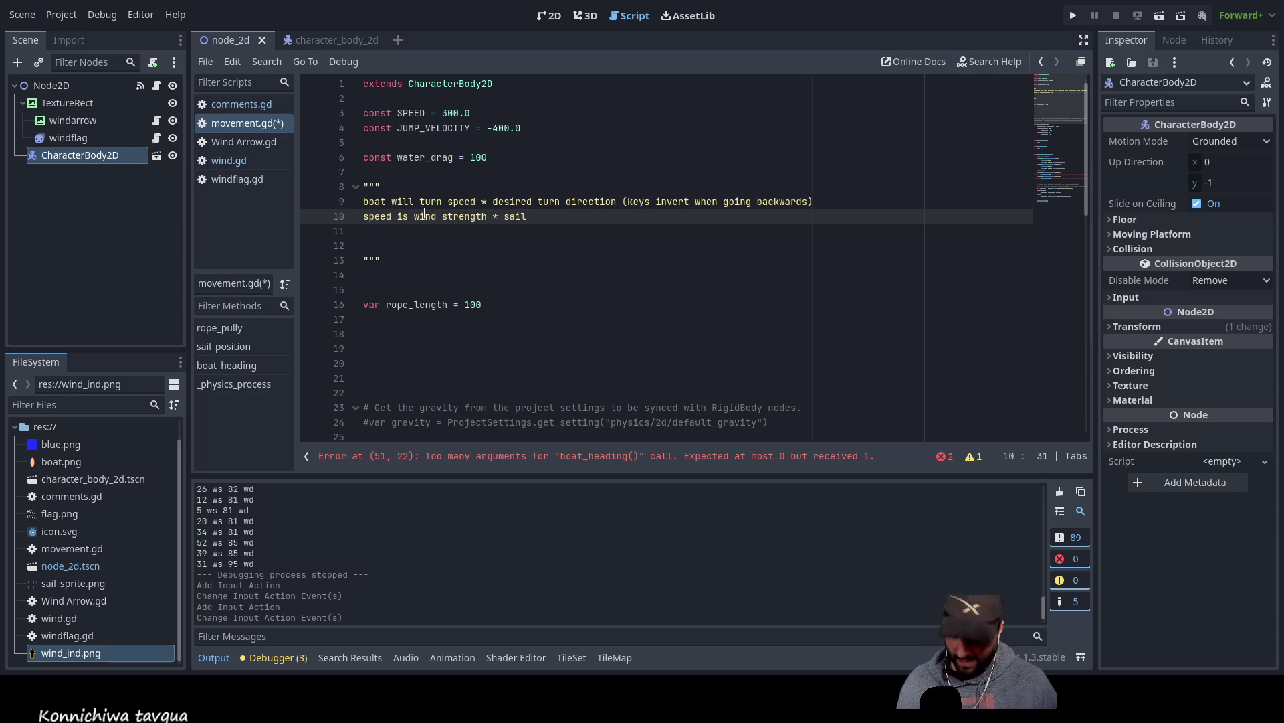
type("ffecifecy")
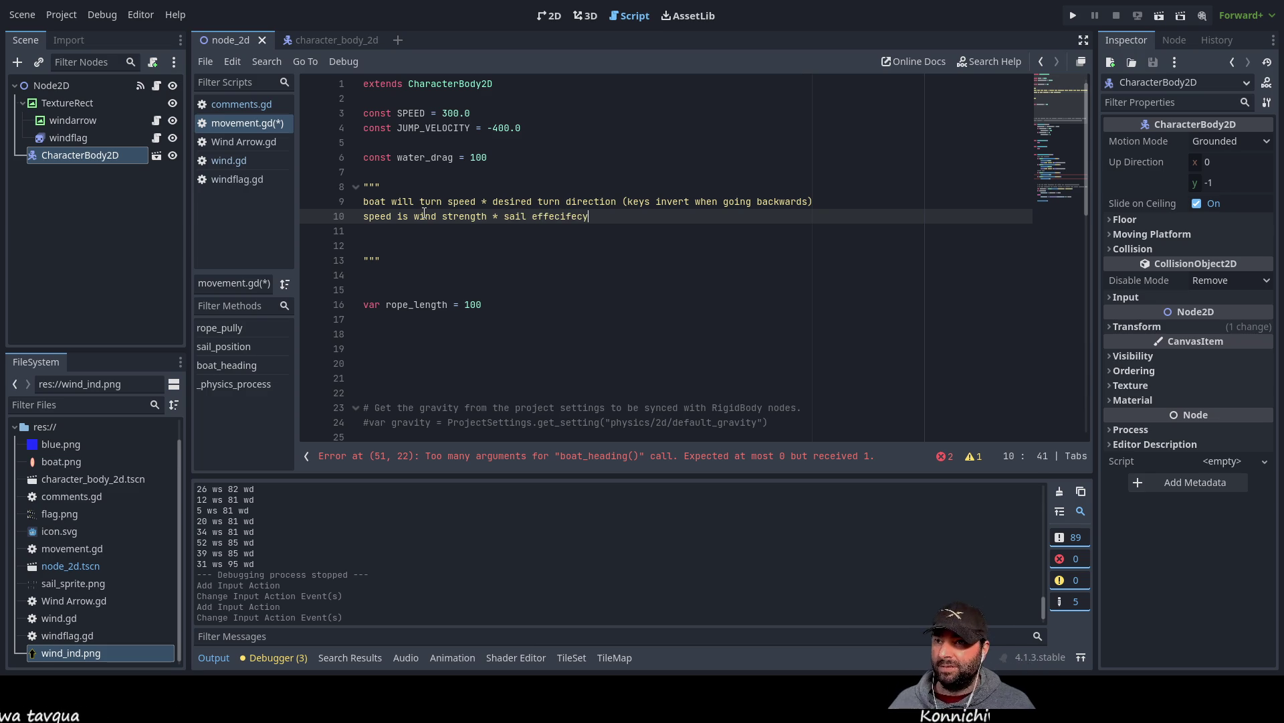
key("Left")
key("Left")
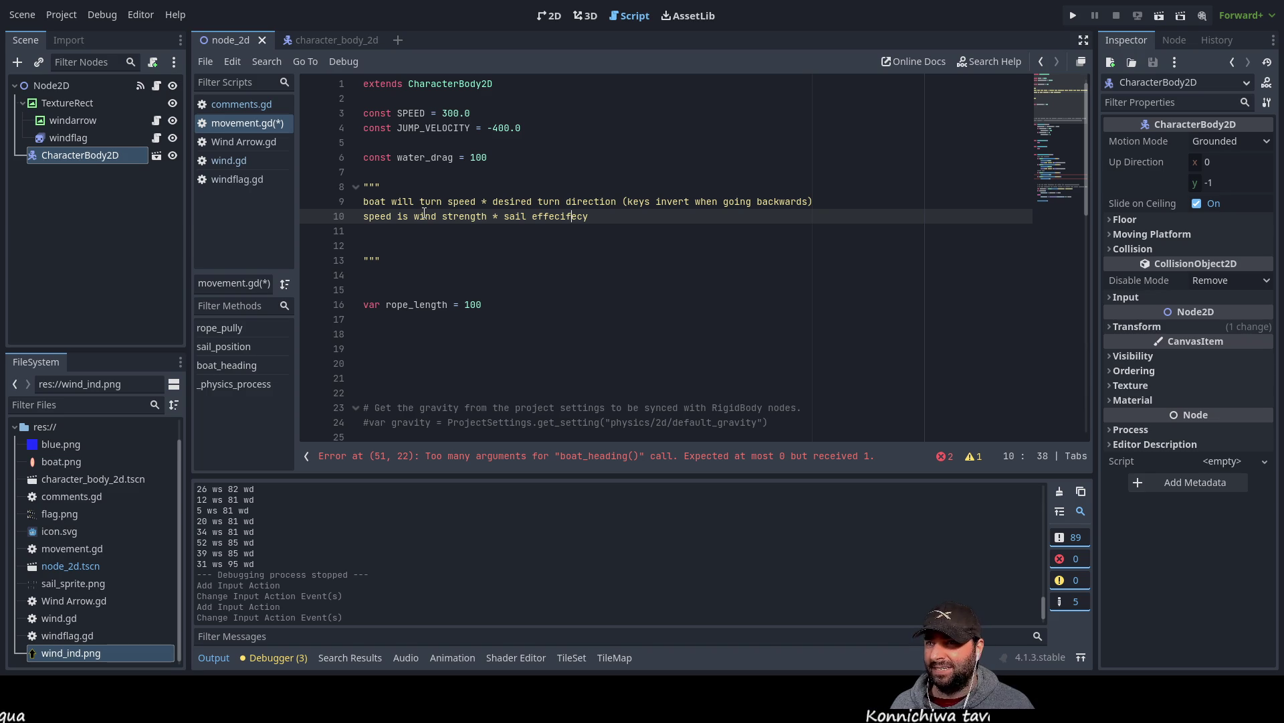
key("Right")
key("Right")
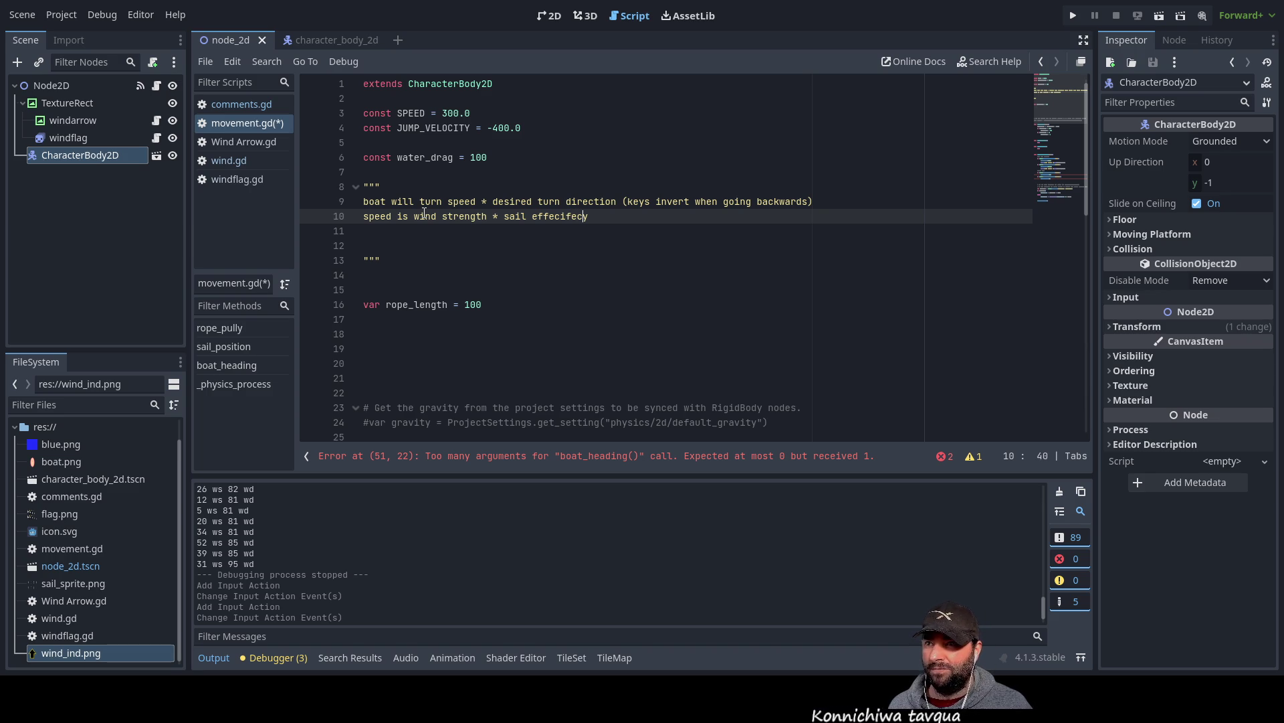
key("Left")
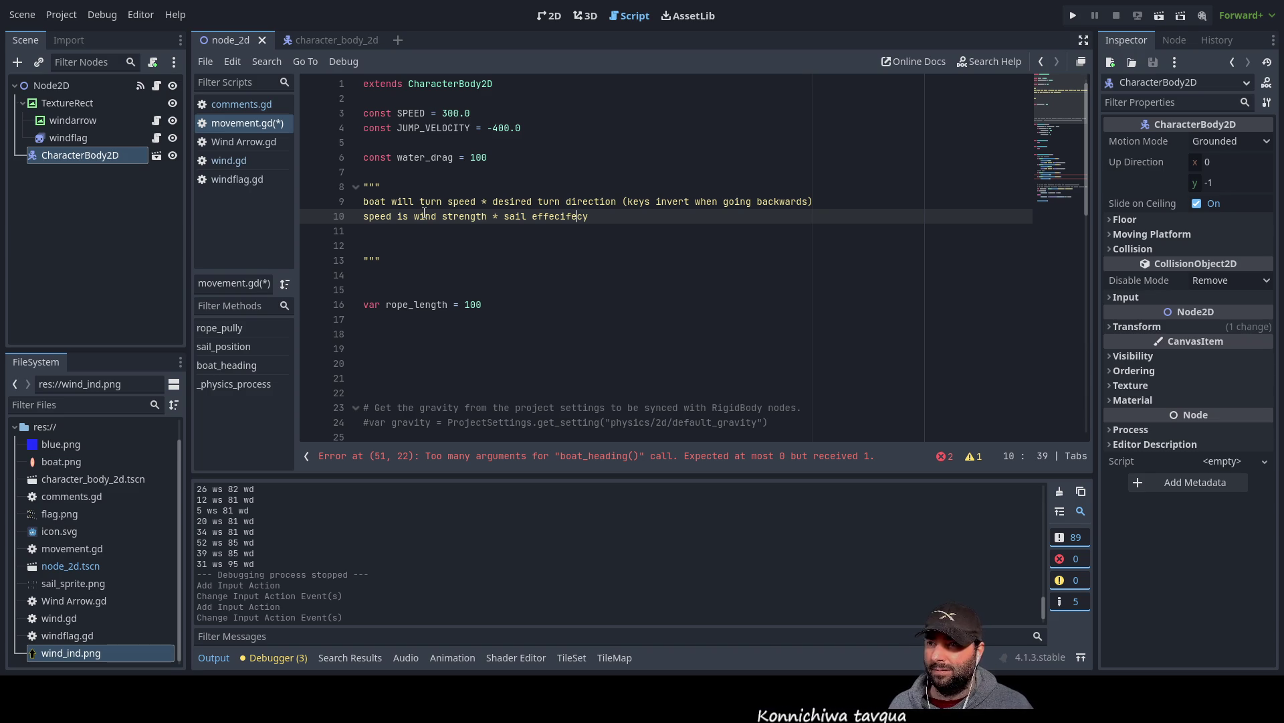
key("BackSpace")
key("Left")
key("Left")
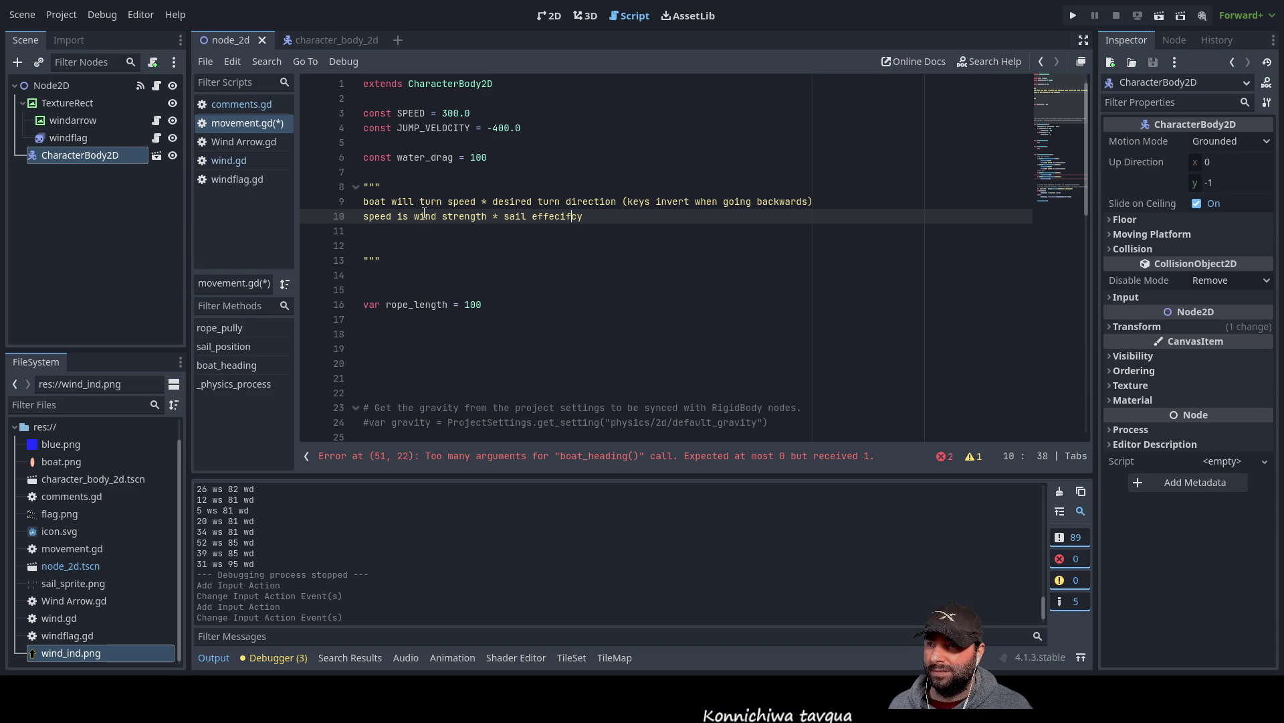
key("BackSpace")
key("BackSpace")
key("Delete")
key("Delete")
key("Delete")
key("BackSpace")
key("BackSpace")
key("BackSpace")
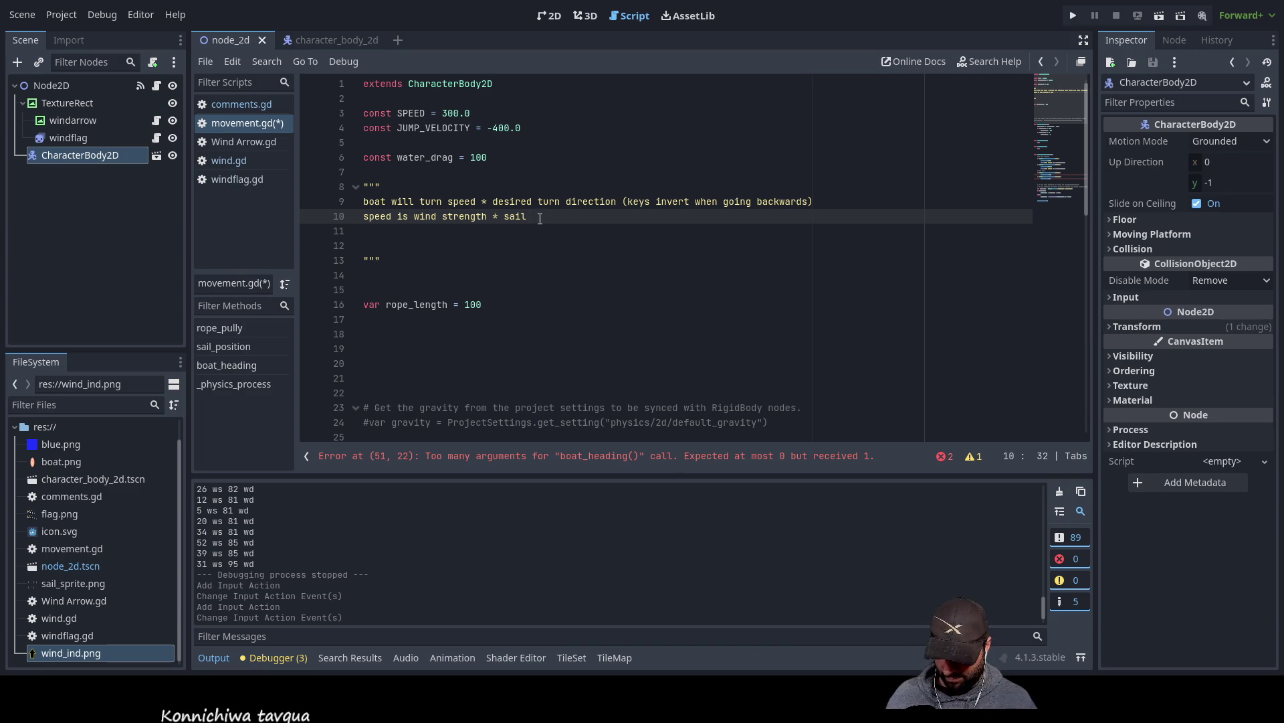
type("efficiency mod")
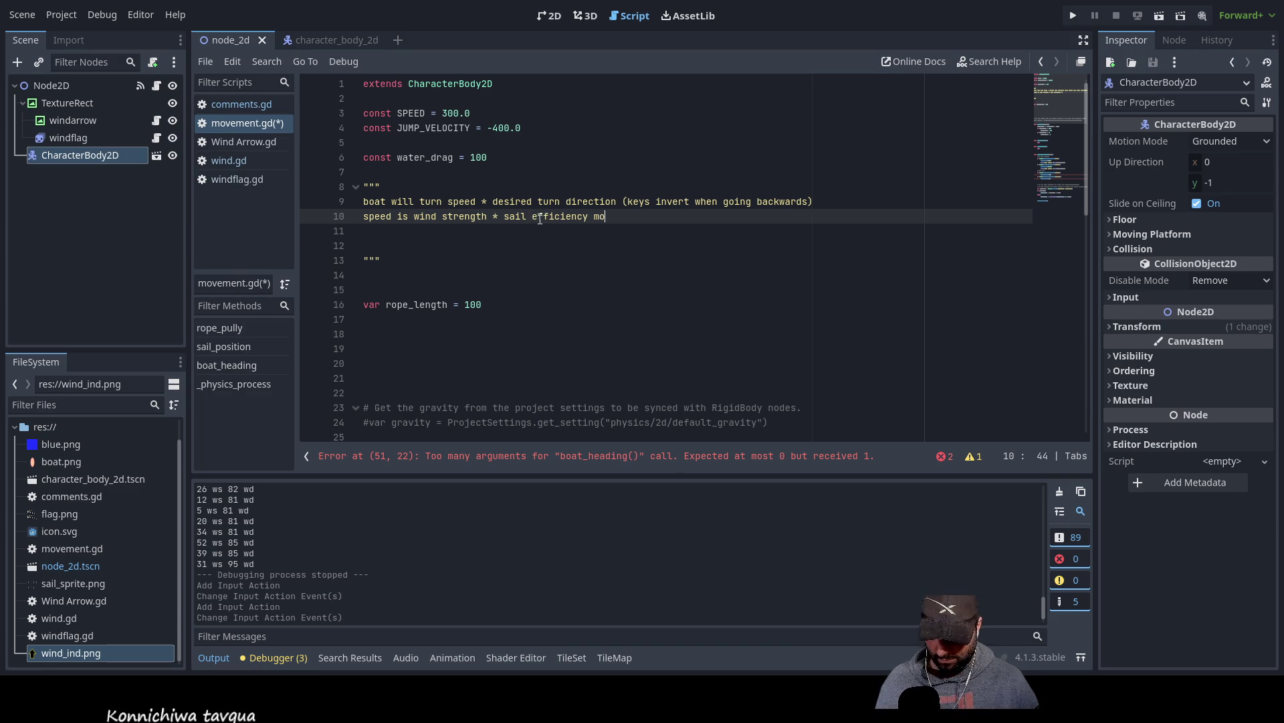
- Parenthesize the product and append ' - water_drag (sail flapping sail eff mod = negative number)'
key("Left")
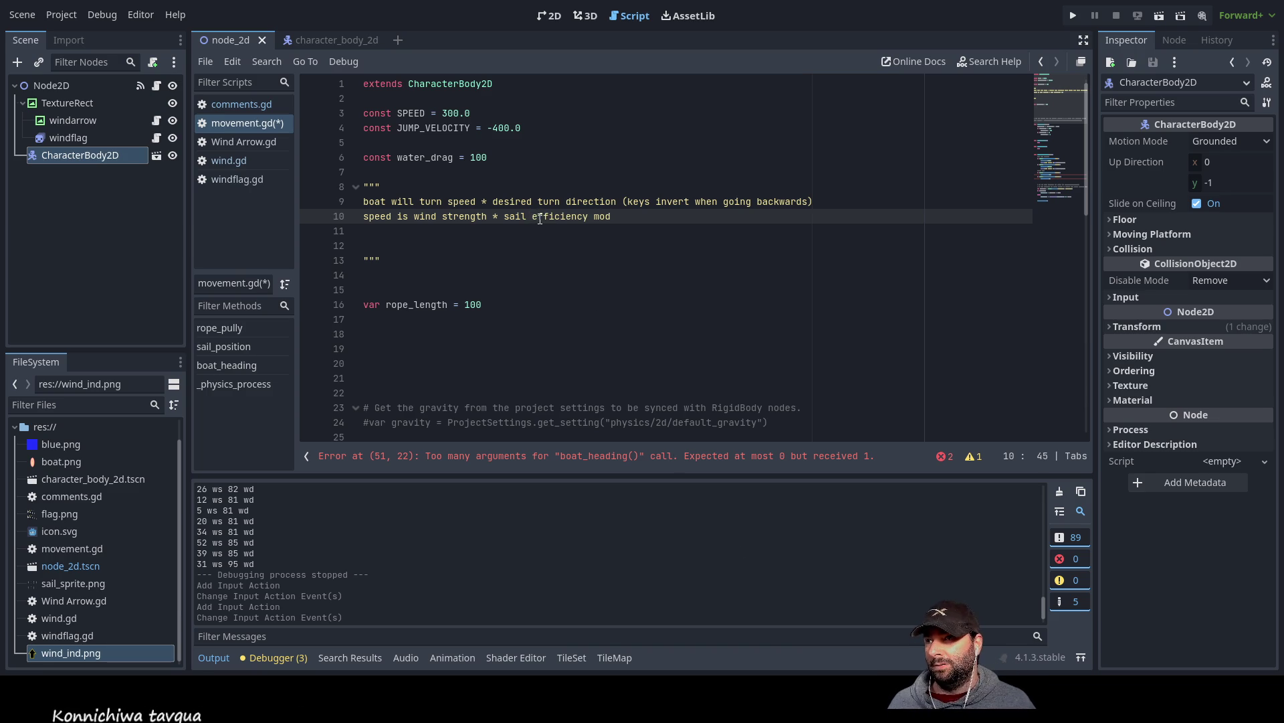
key("Left")
key("Left")
key("Left")
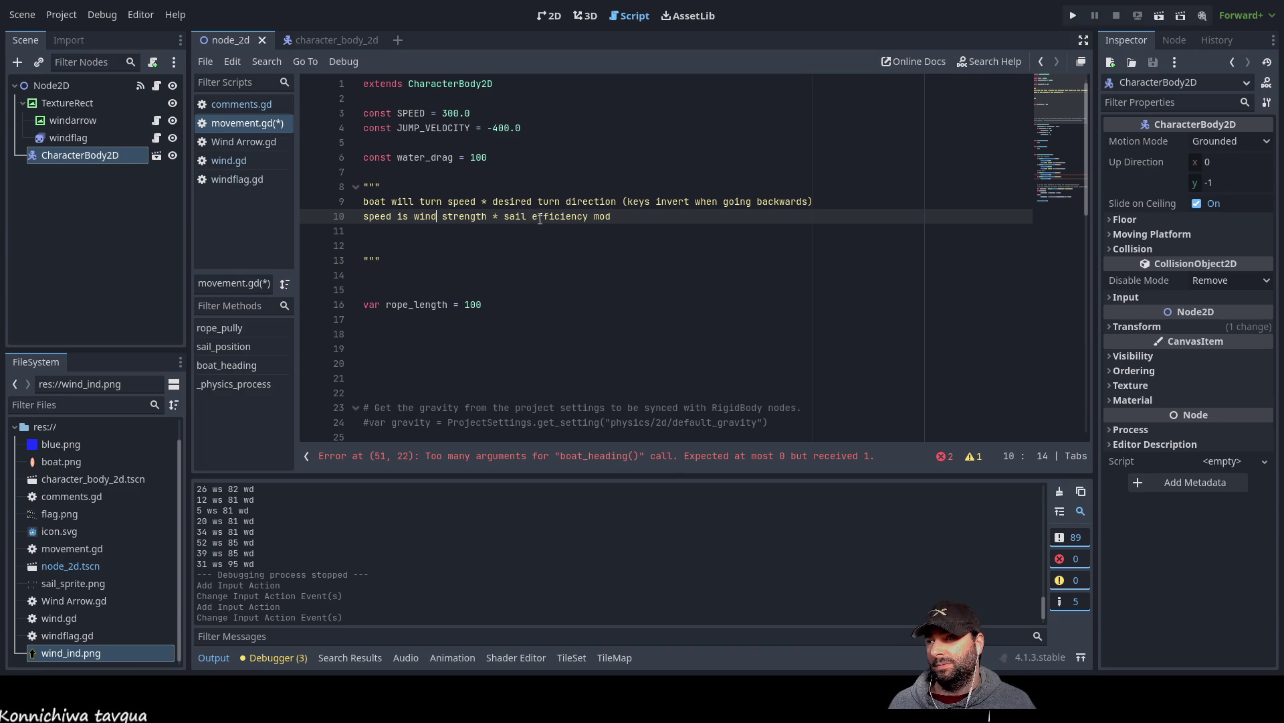
key("Left")
key("Left")
type("(")
key("Right")
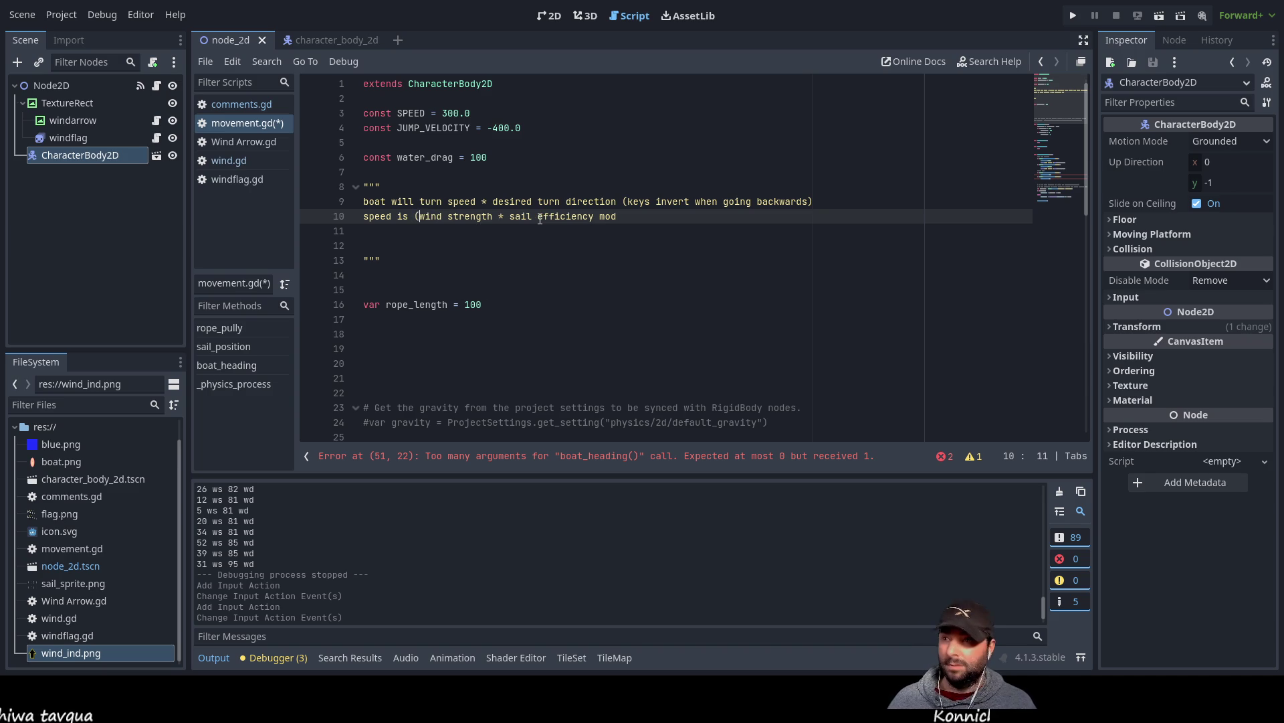
key("End")
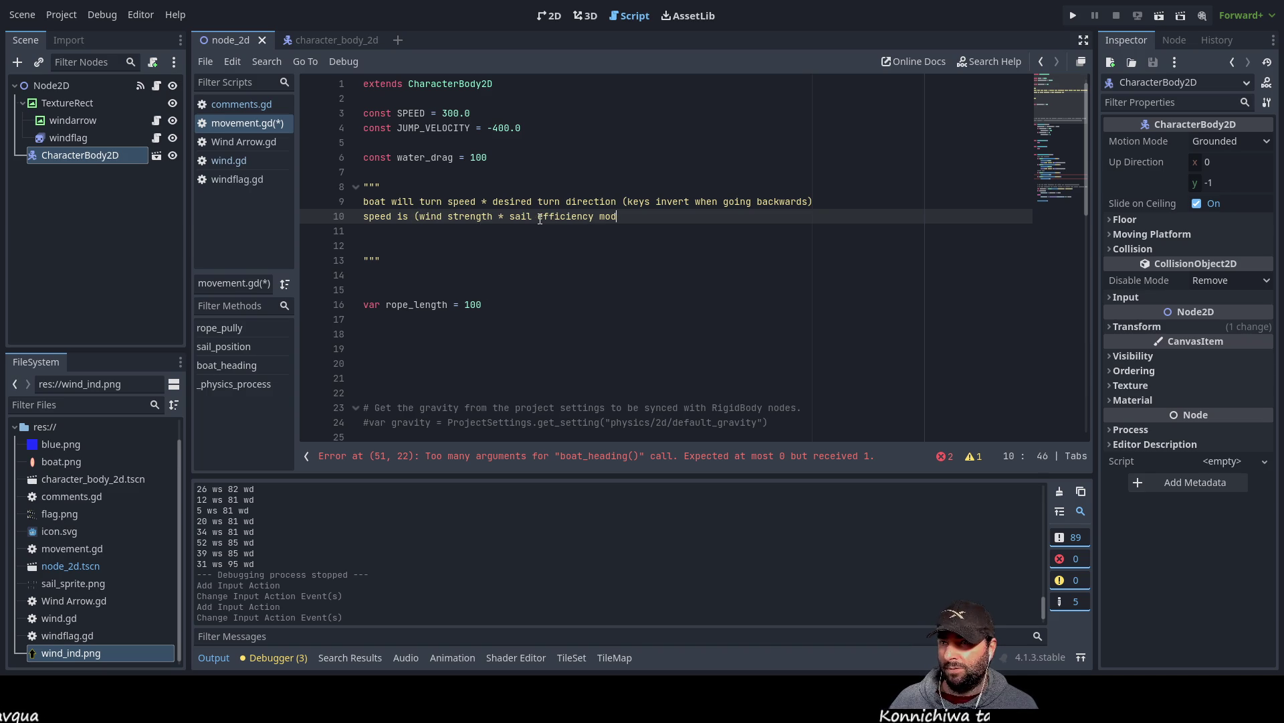
type(") - water_drag")
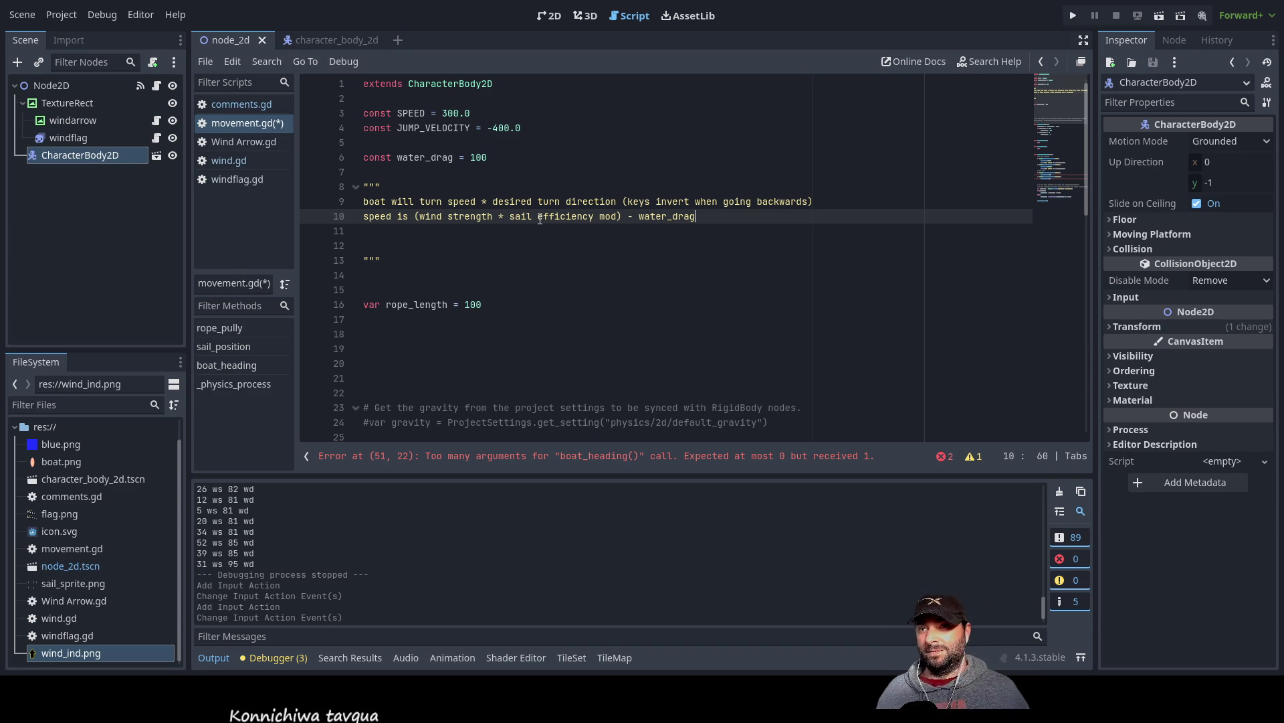
type("(sai")
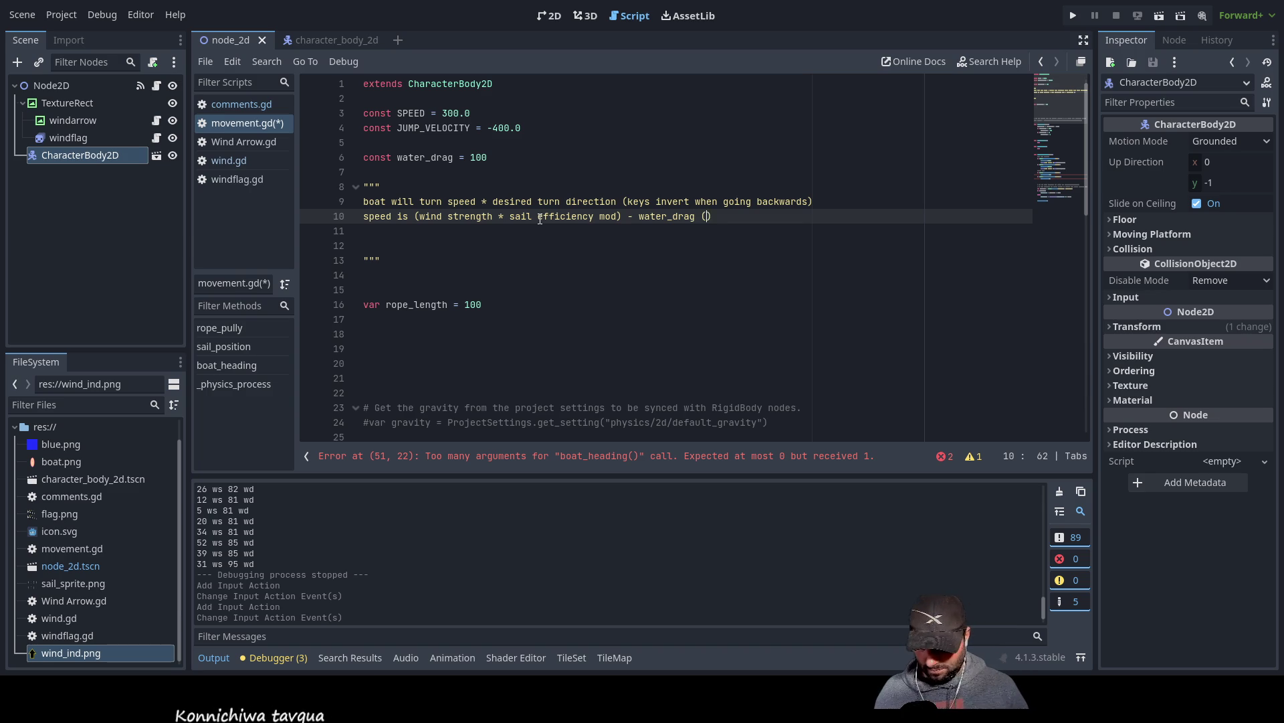
type("l flapping")
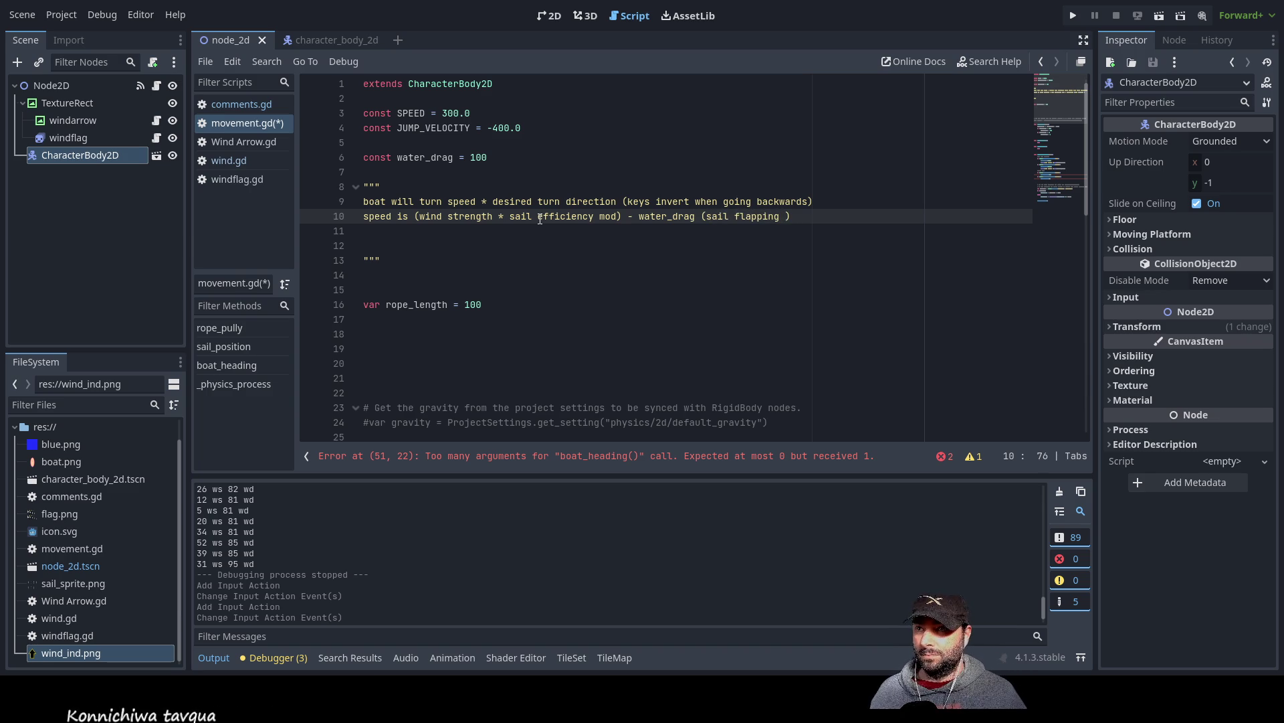
type("s")
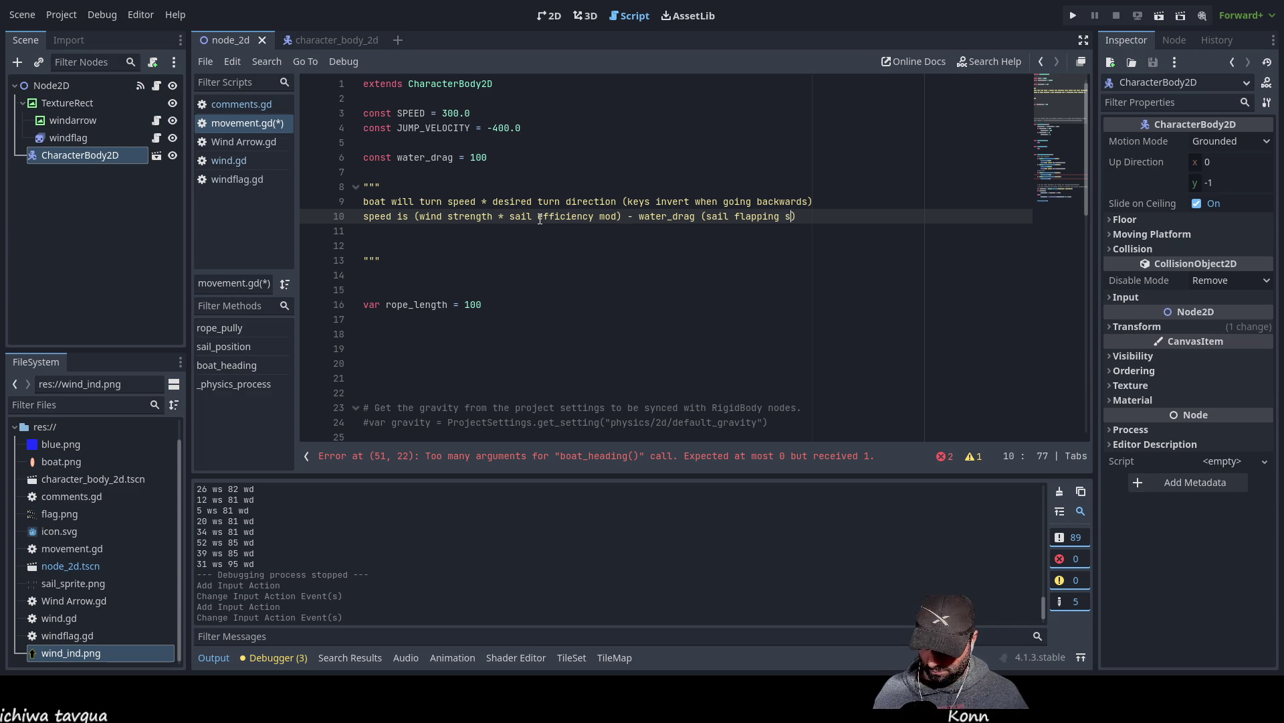
type("ail ef")
type("f mod = ")
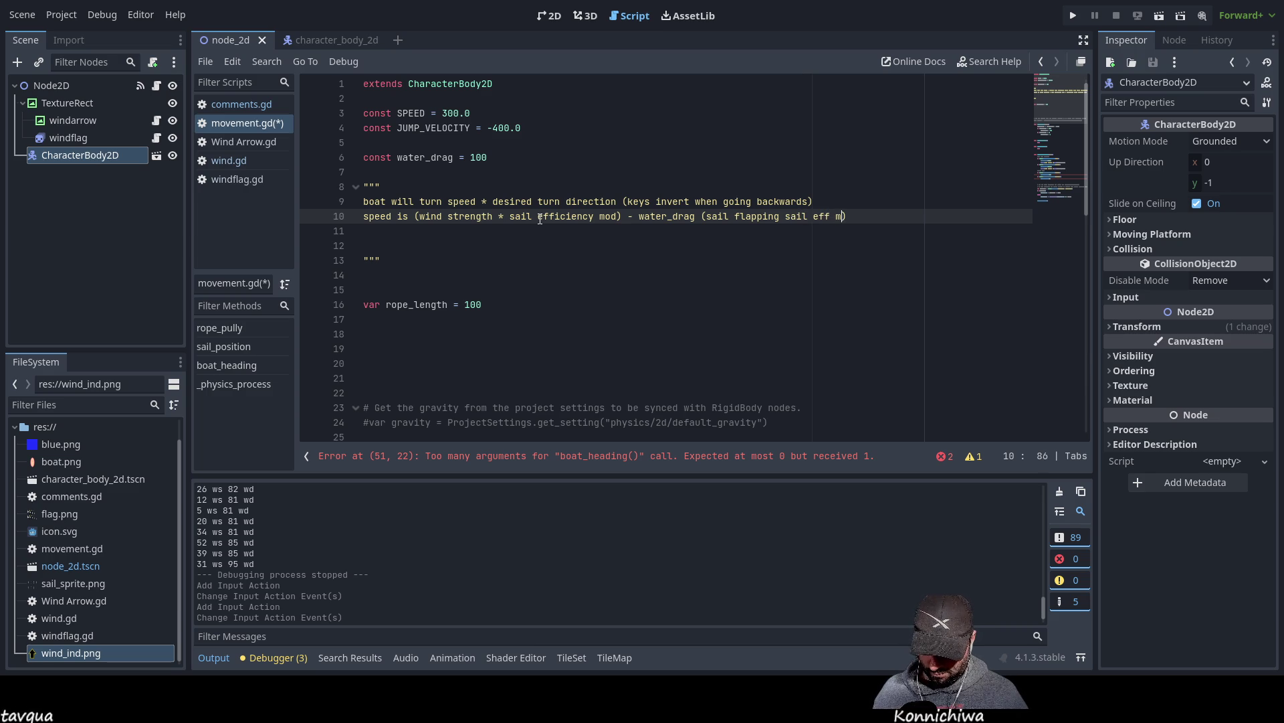
type("negativ")
type("e num")
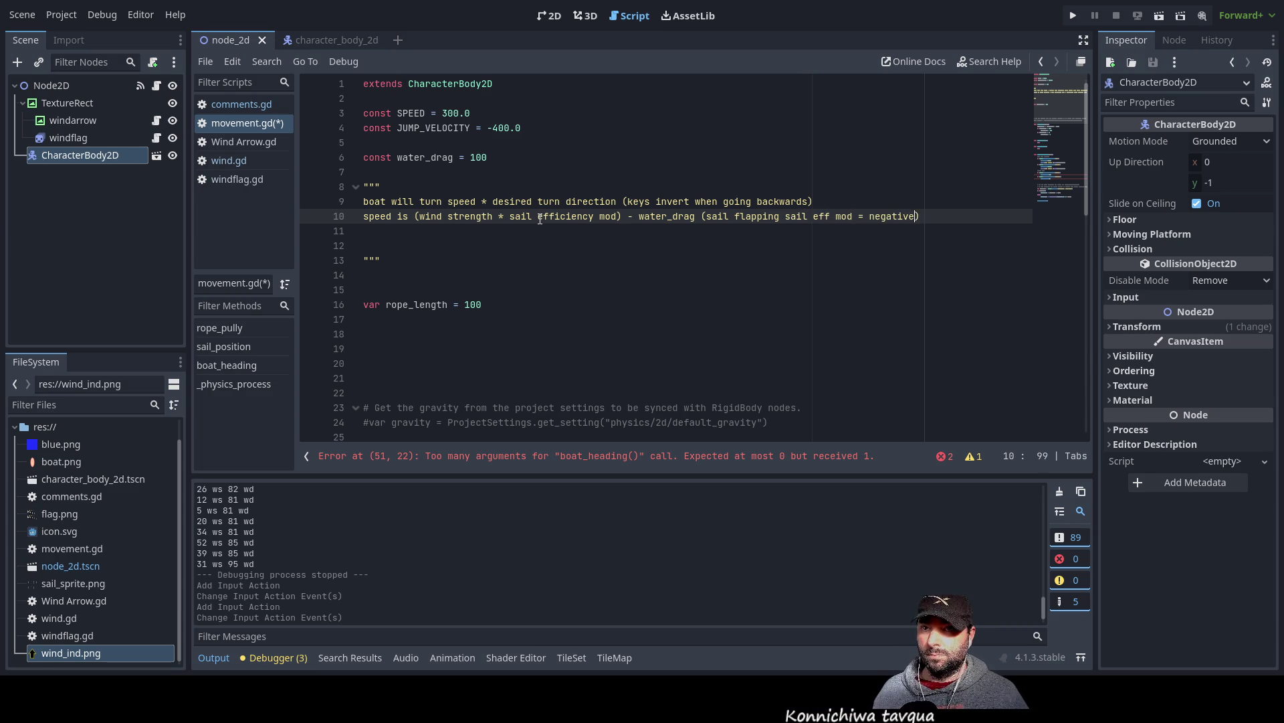
type("ber")
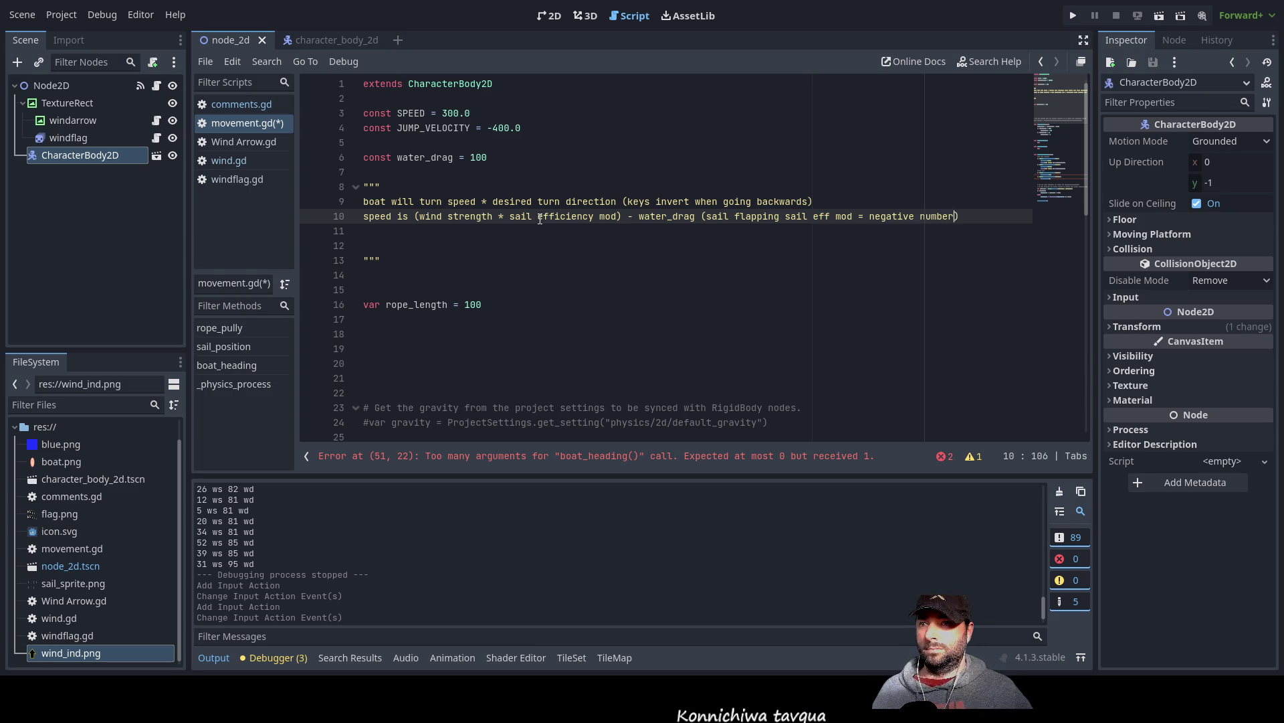
key("Left")
key("Left")
key("Left")
key("Left")
key("Left")
key("Left")
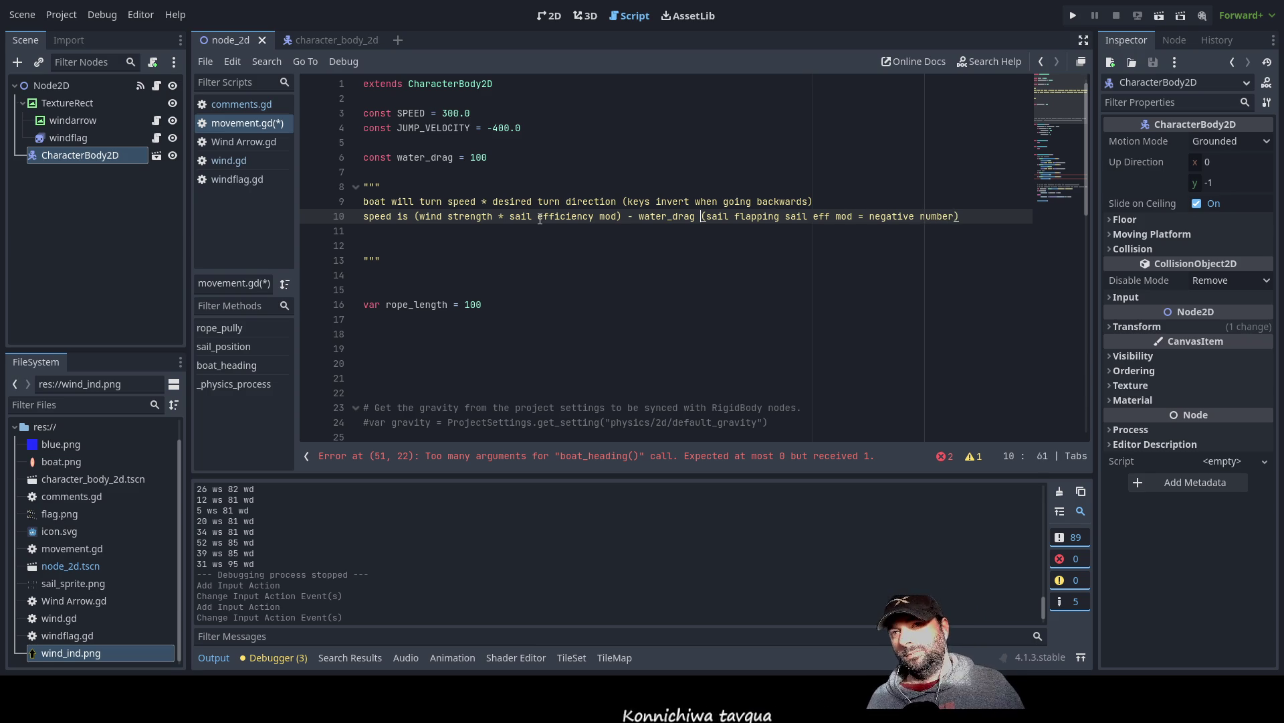
key("Right")
key("Right")
key("Right")
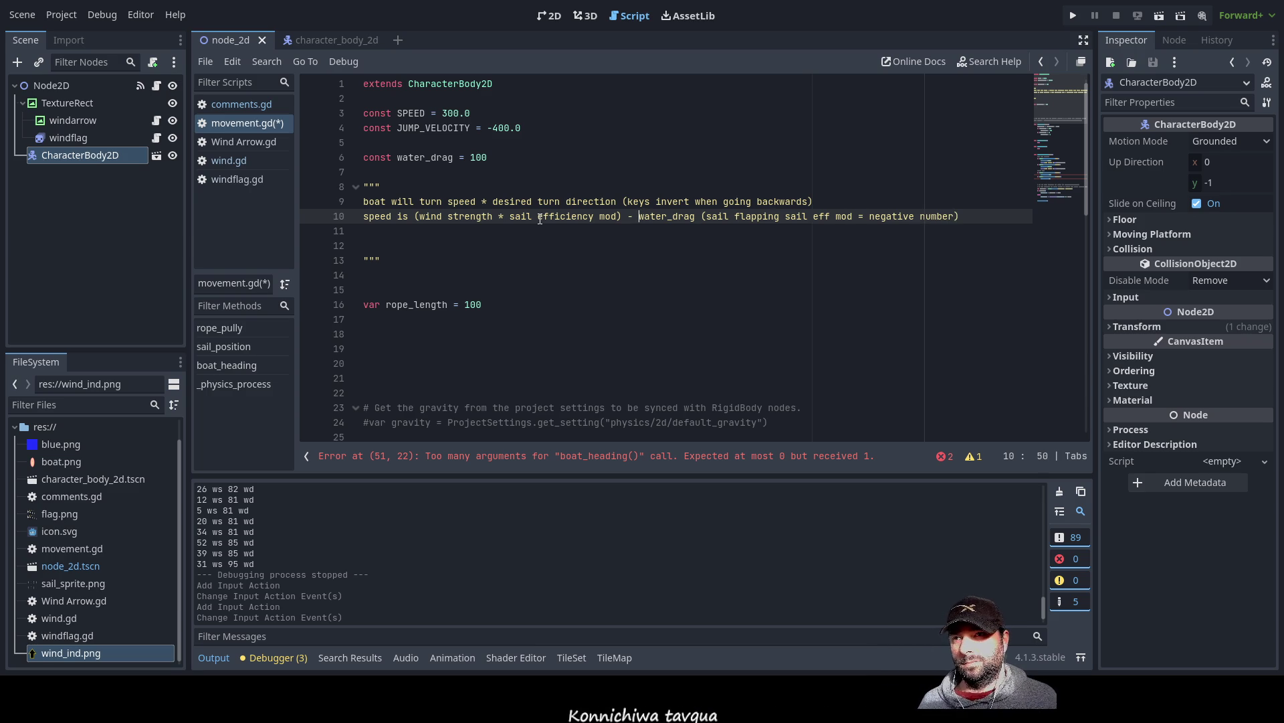
key("Left")
key("Left")
key("Left")
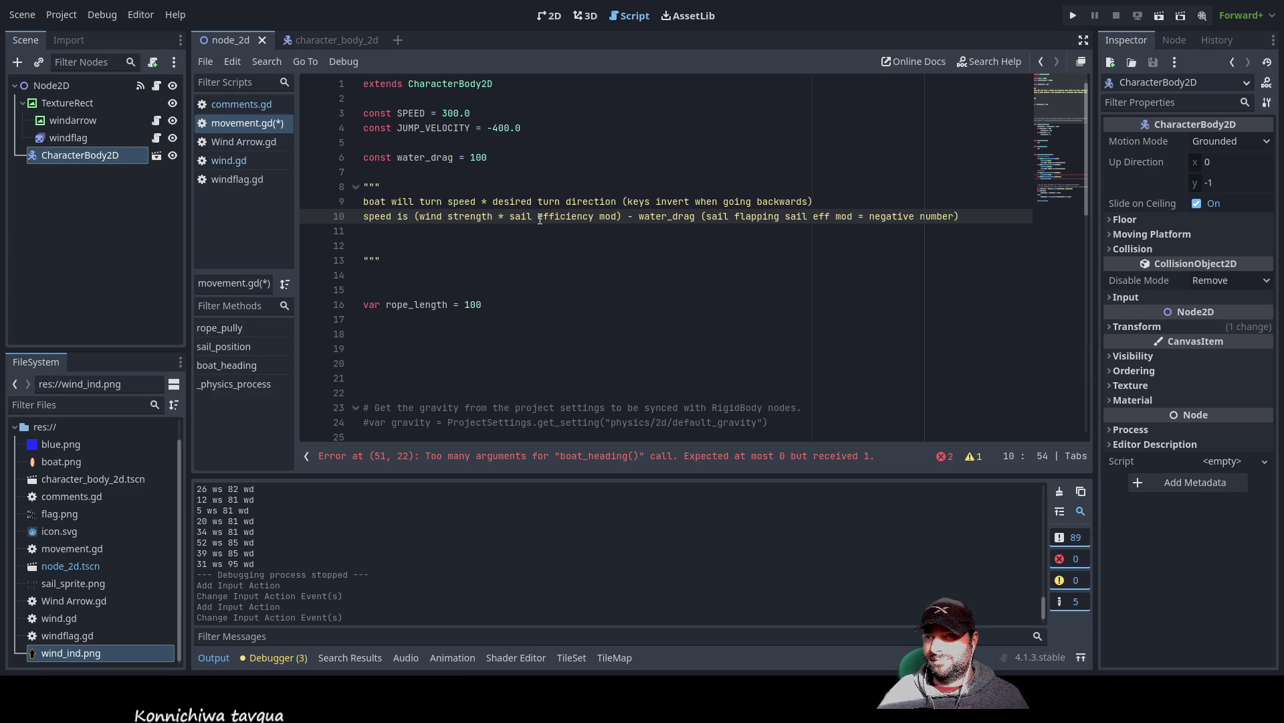
key("Up")
key("Left")
key("Left")
key("Left")
key("Left")
key("Left")
key("Left")
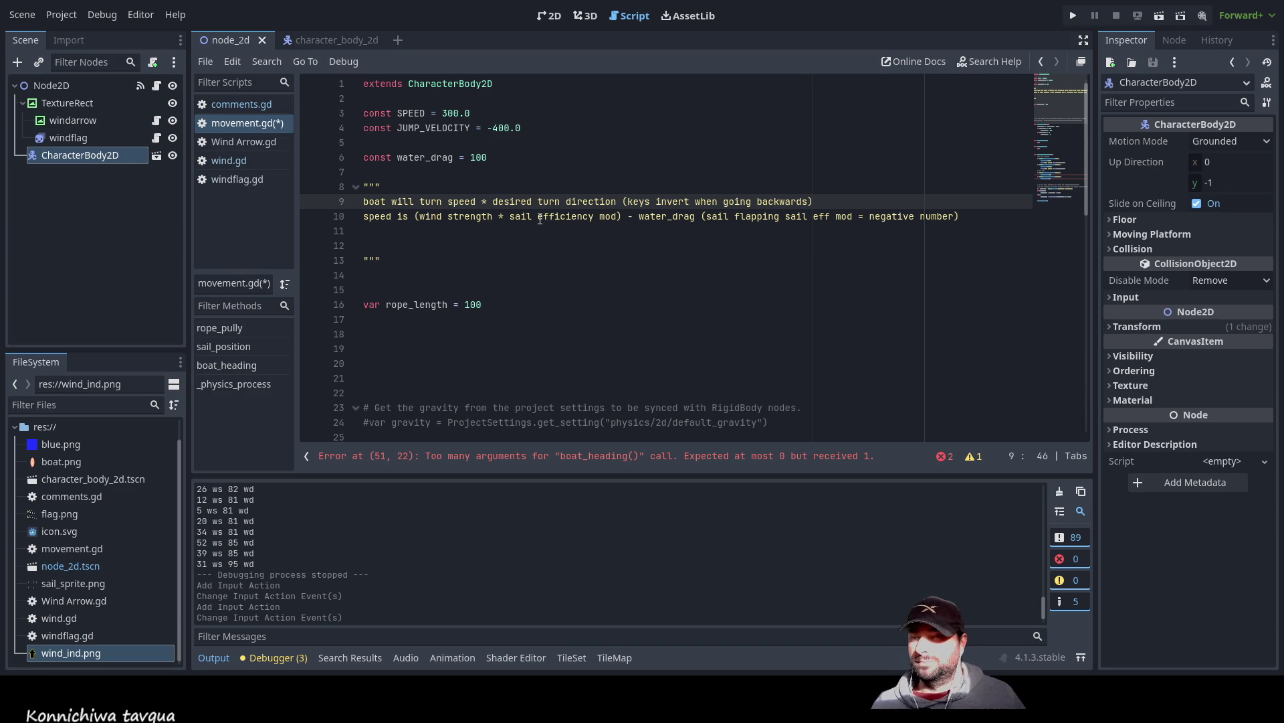
- Add '...' right after water_drag in the speed formula note
type("...")
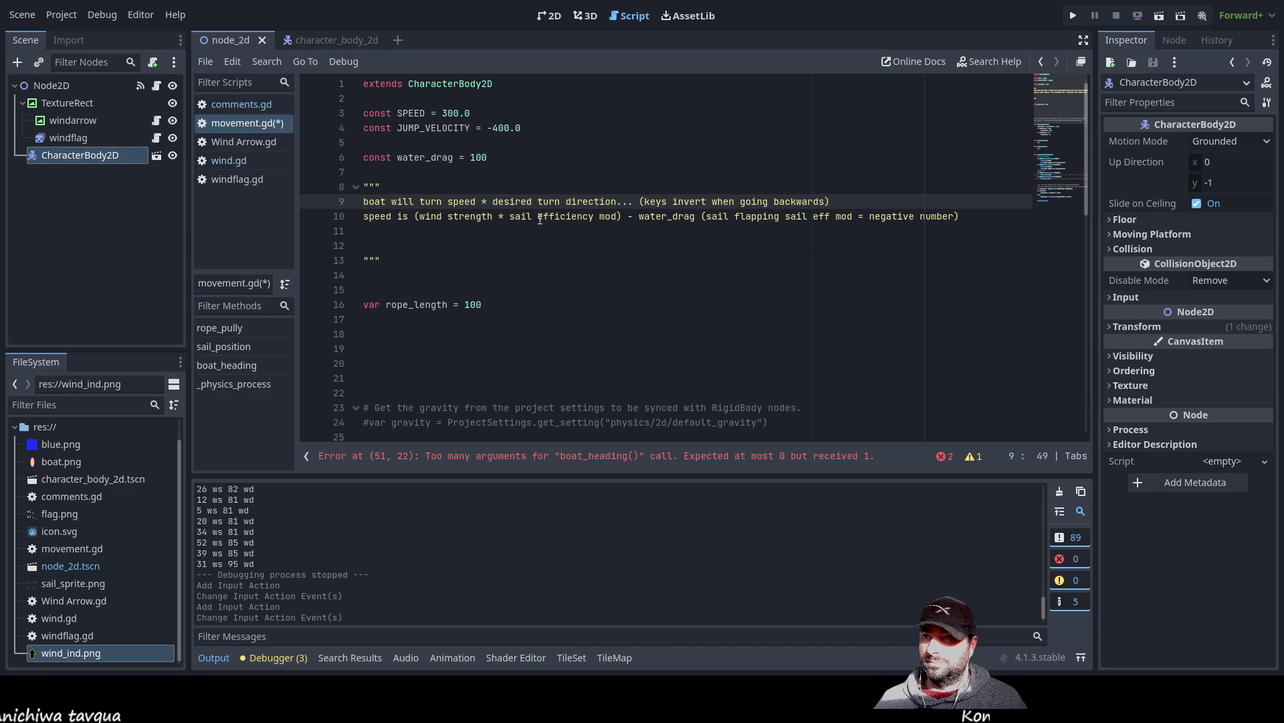
left_click(747, 216)
key("Left")
key("Left")
key("Left")
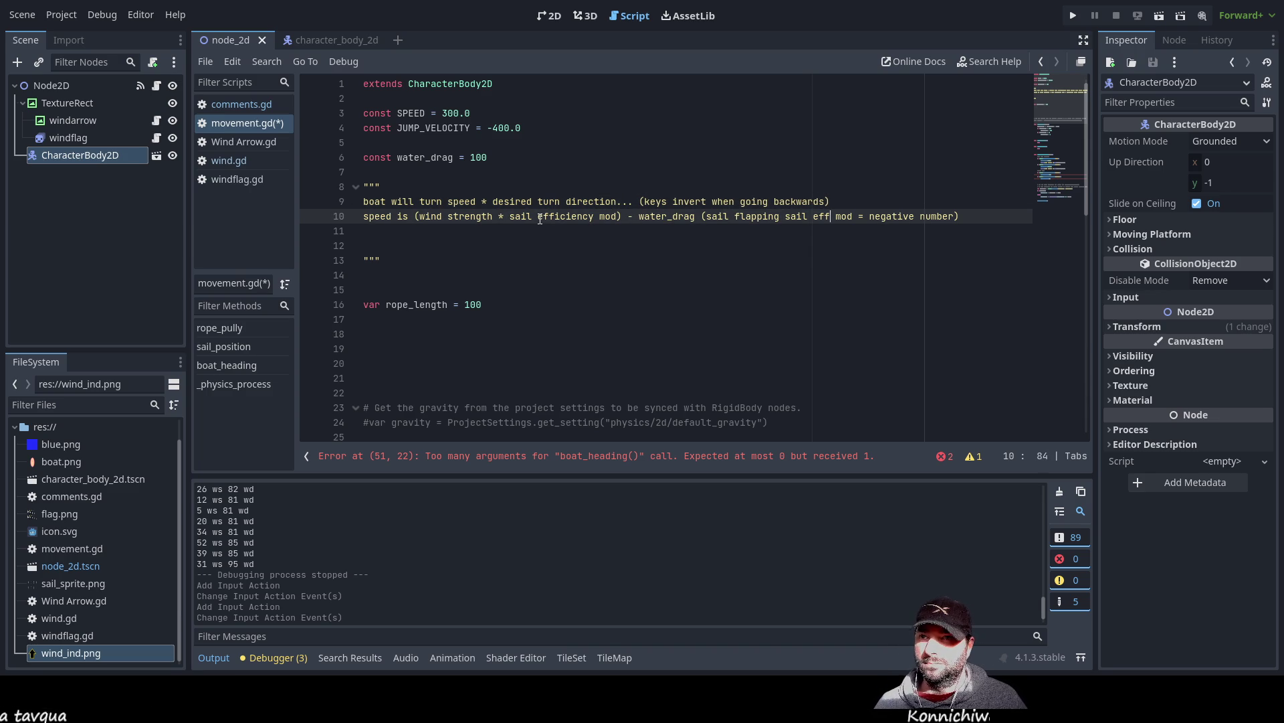
key("Left")
key("Left")
key("Left")
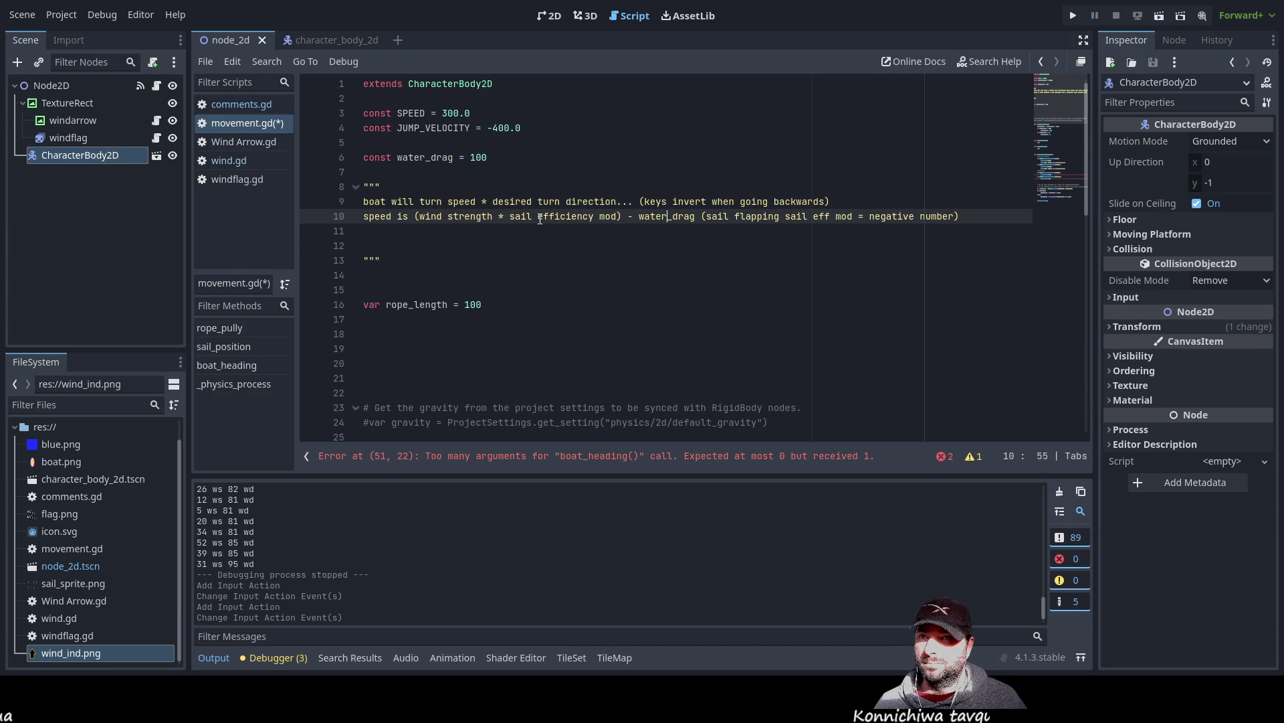
key("Right")
key("Right")
key("Right")
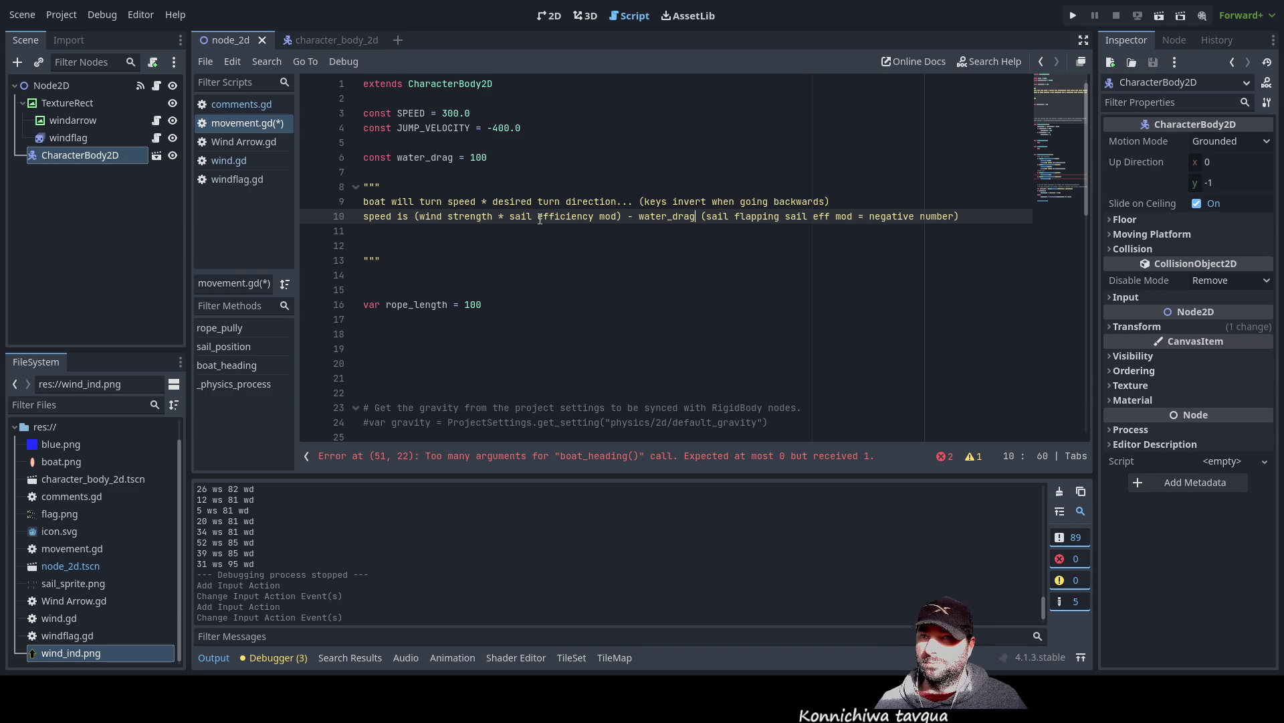
type("...")
- Delete the extra blank line inside the design note
key("Down")
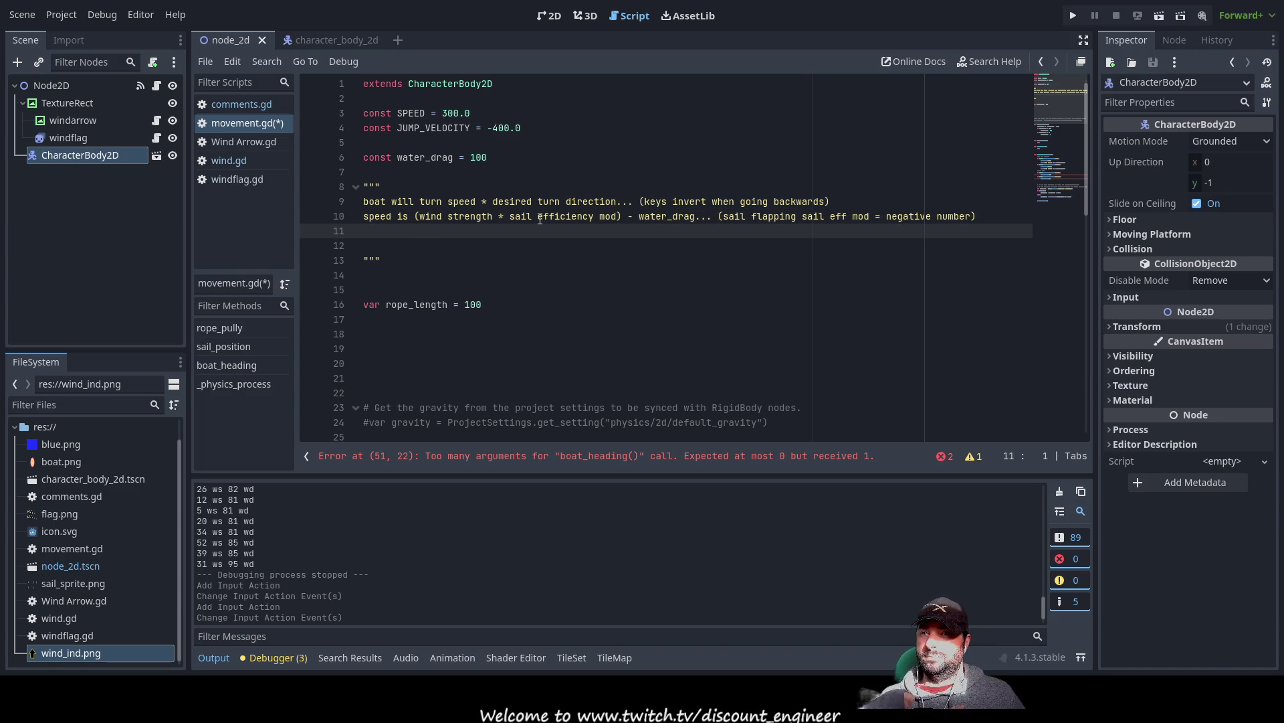
key("Down")
key("BackSpace")
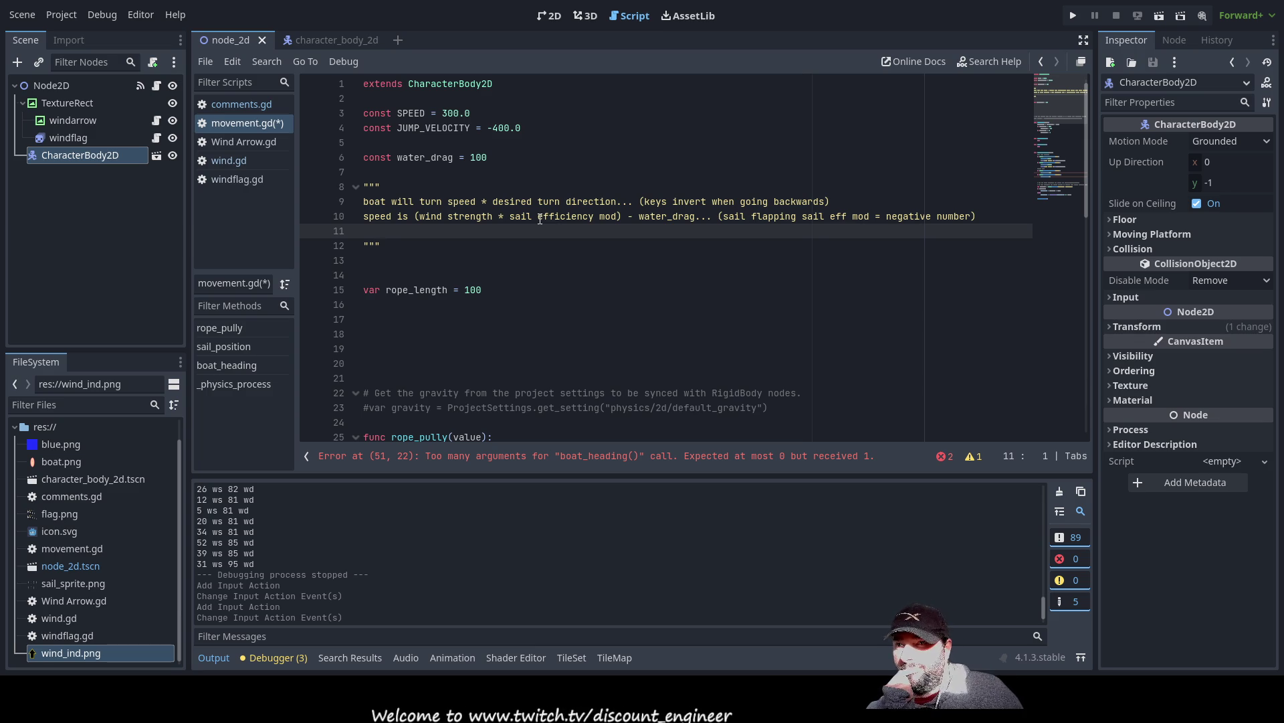
key("Up")
key("Up")
key("Left")
key("Left")
key("Left")
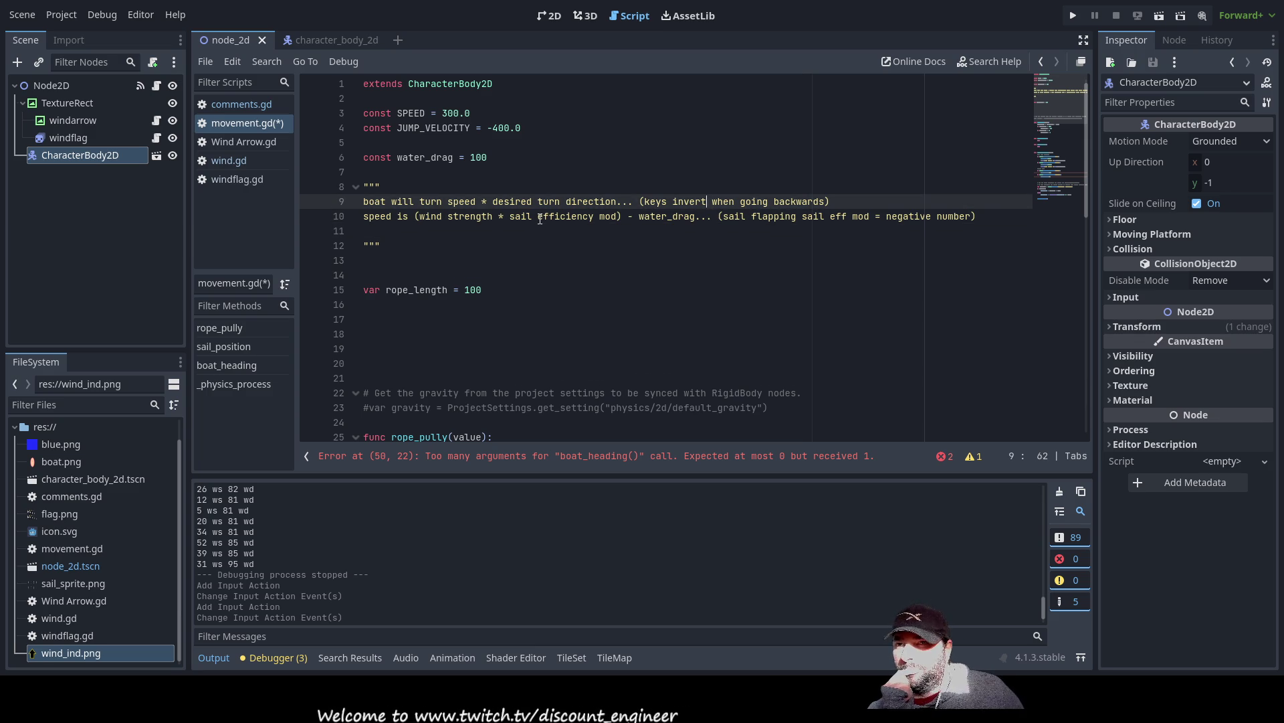
key("Left")
key("Left")
key("Left")
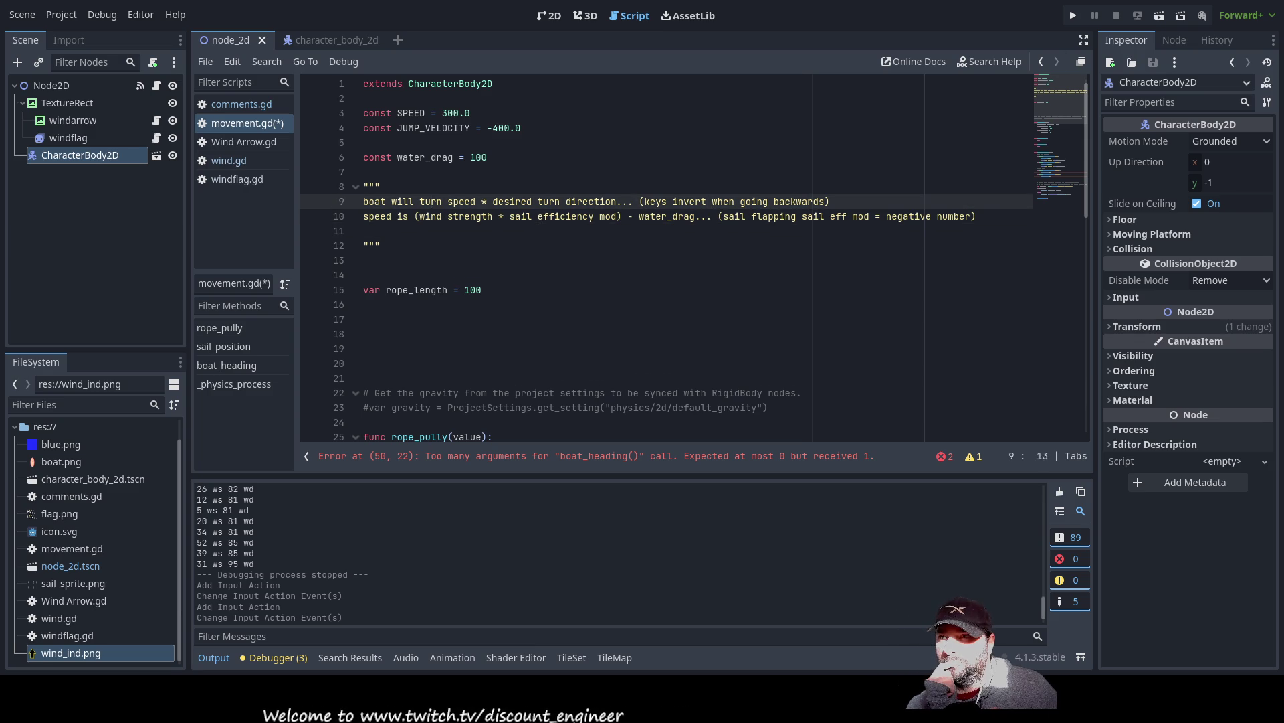
- Open two blank lines below the water_drag constant and begin typing var boat_speed = 1
key("Return")
key("Up")
key("Up")
key("Up")
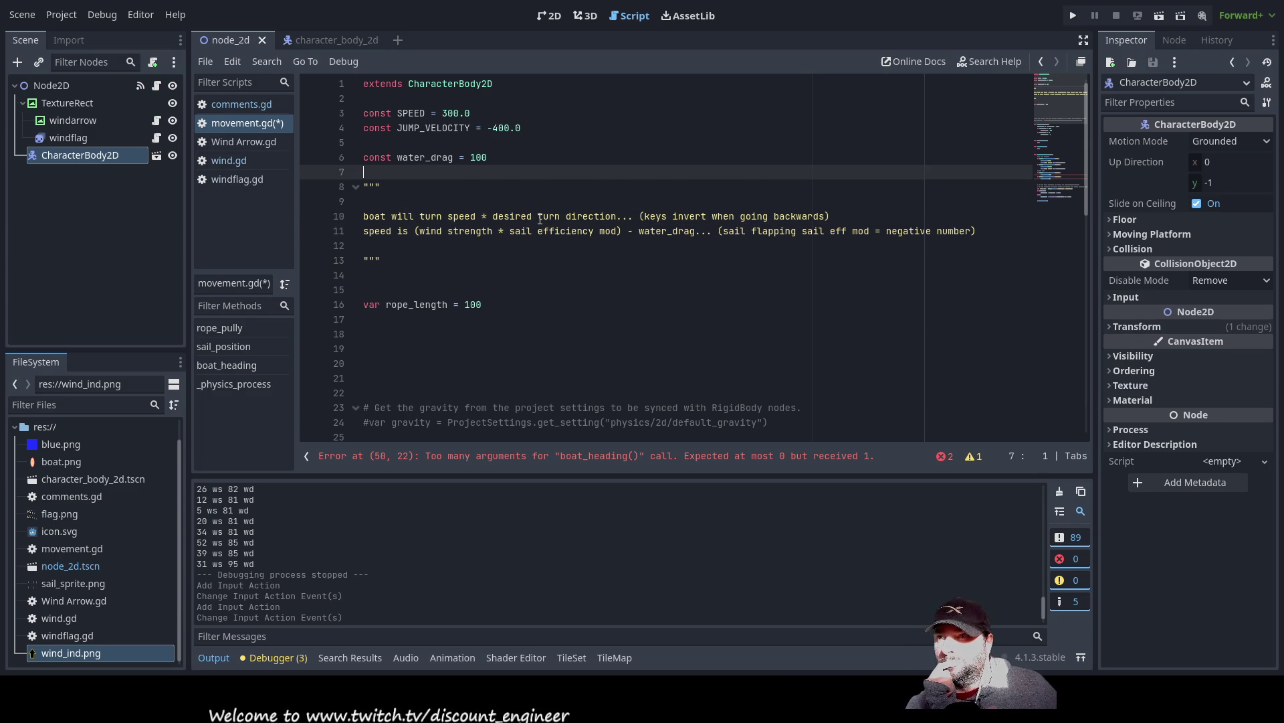
key("Return")
key("Up")
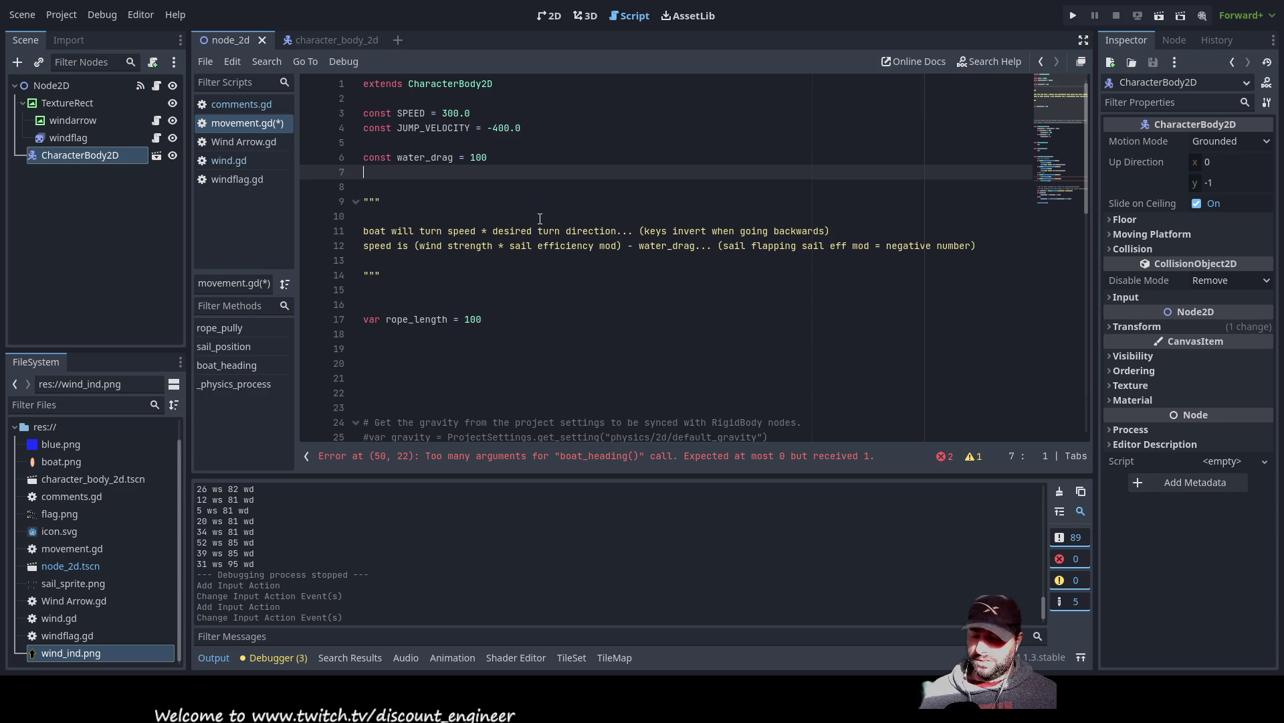
type("var ")
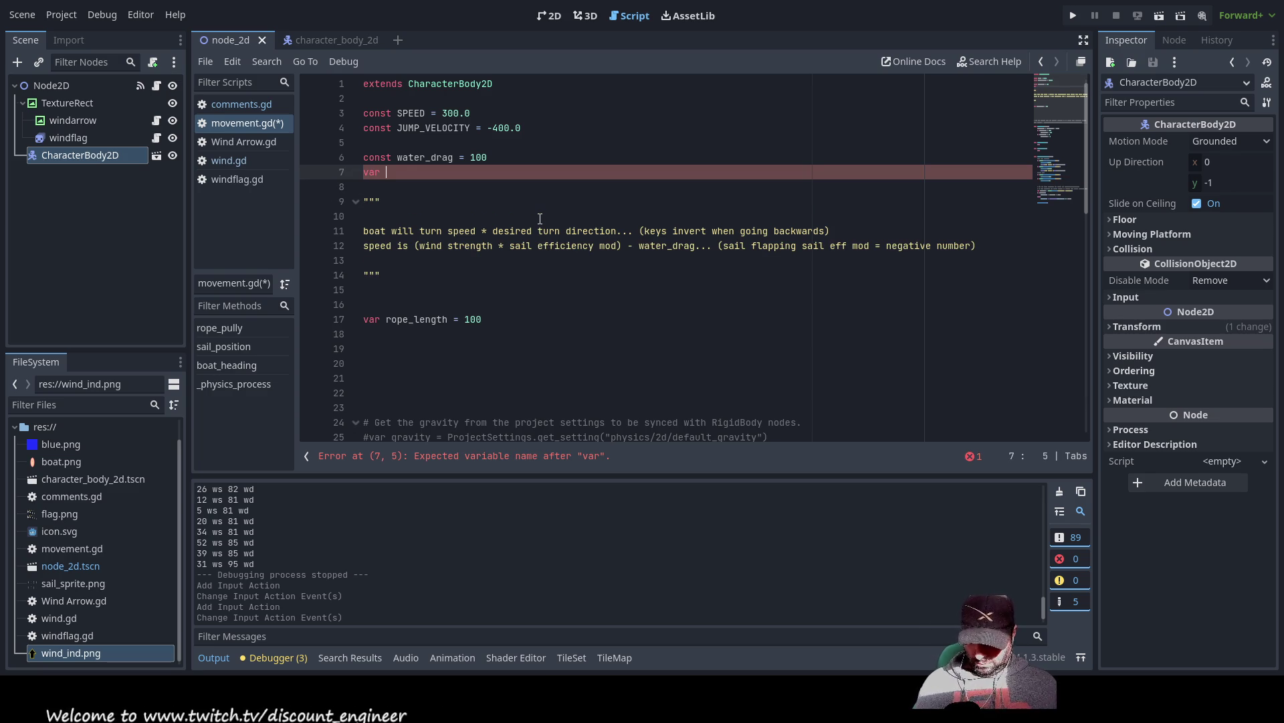
type("boat_spee")
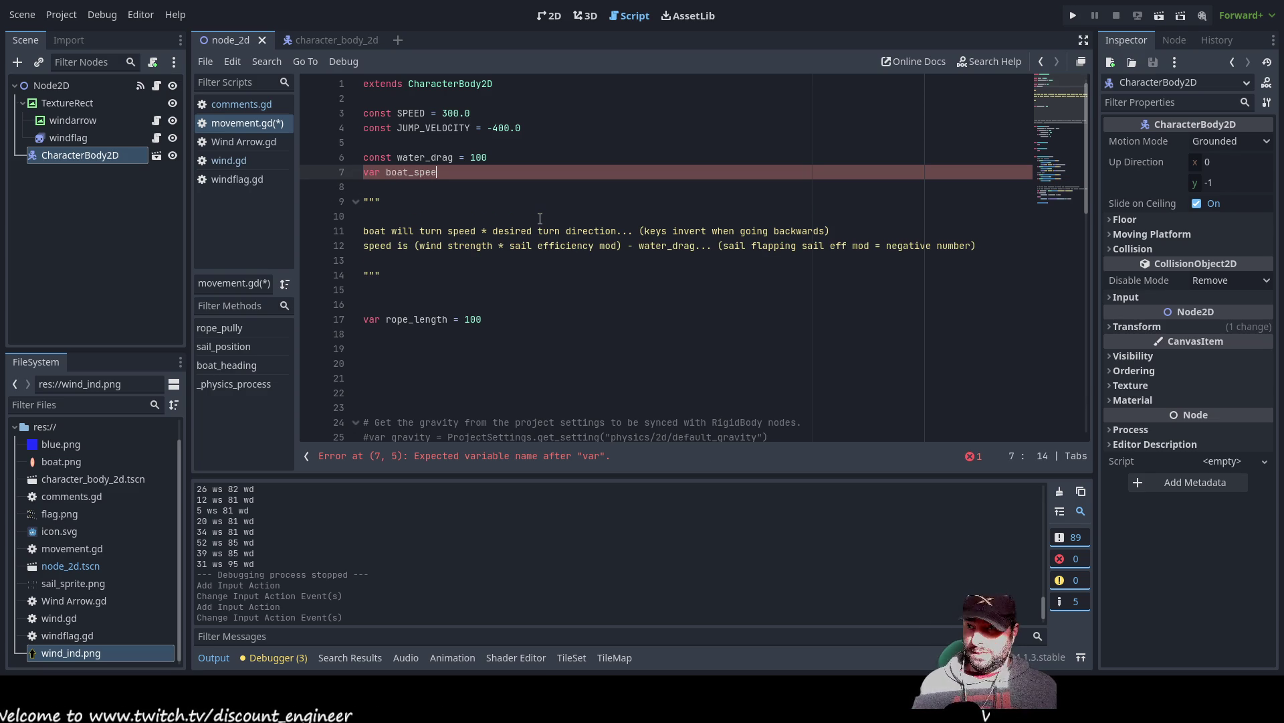
type("d = ")
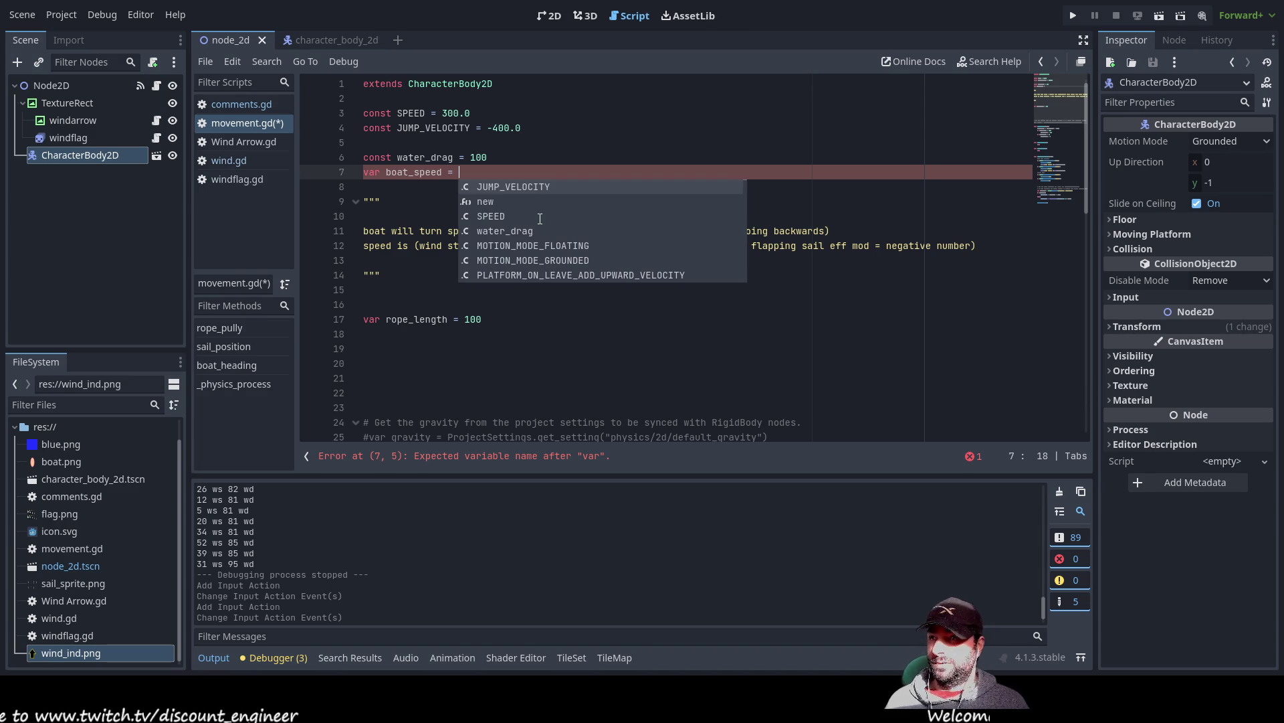
type("1")
- Check the boat_speed = 10 line and design note, then move down toward _physics_process
key("Down")
key("Down")
key("Down")
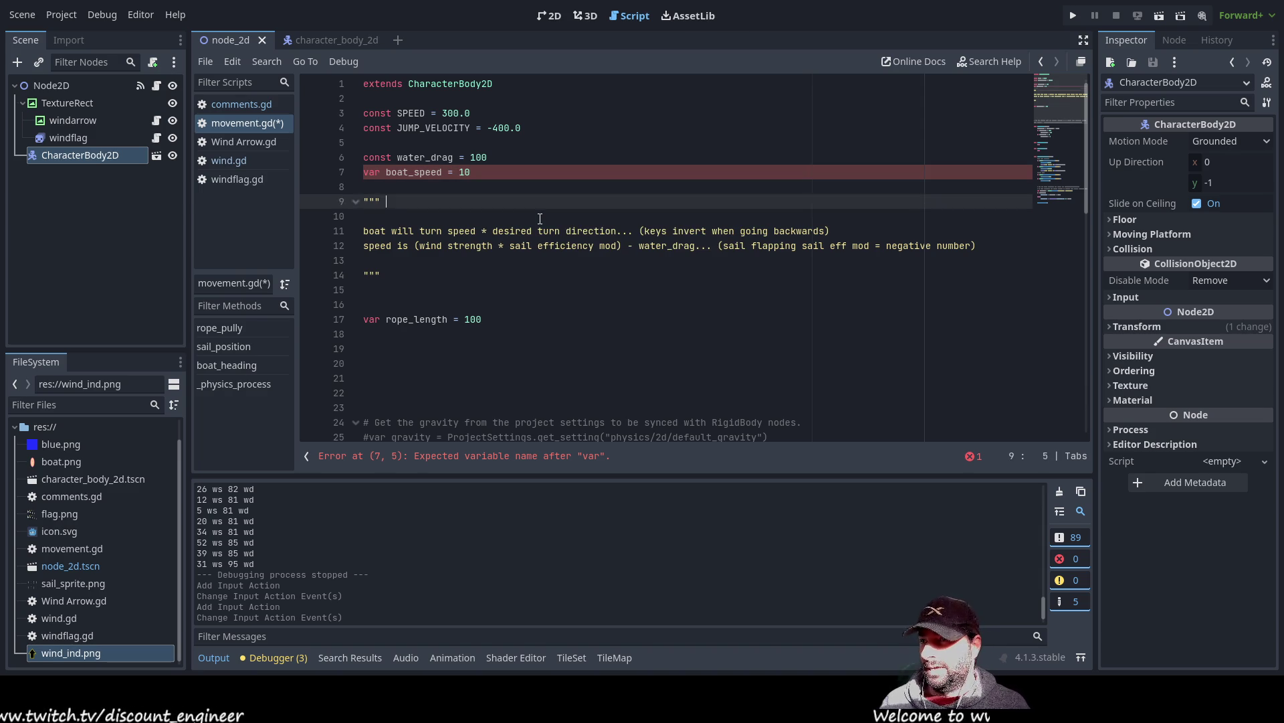
key("Down")
key("Down")
key("Down")
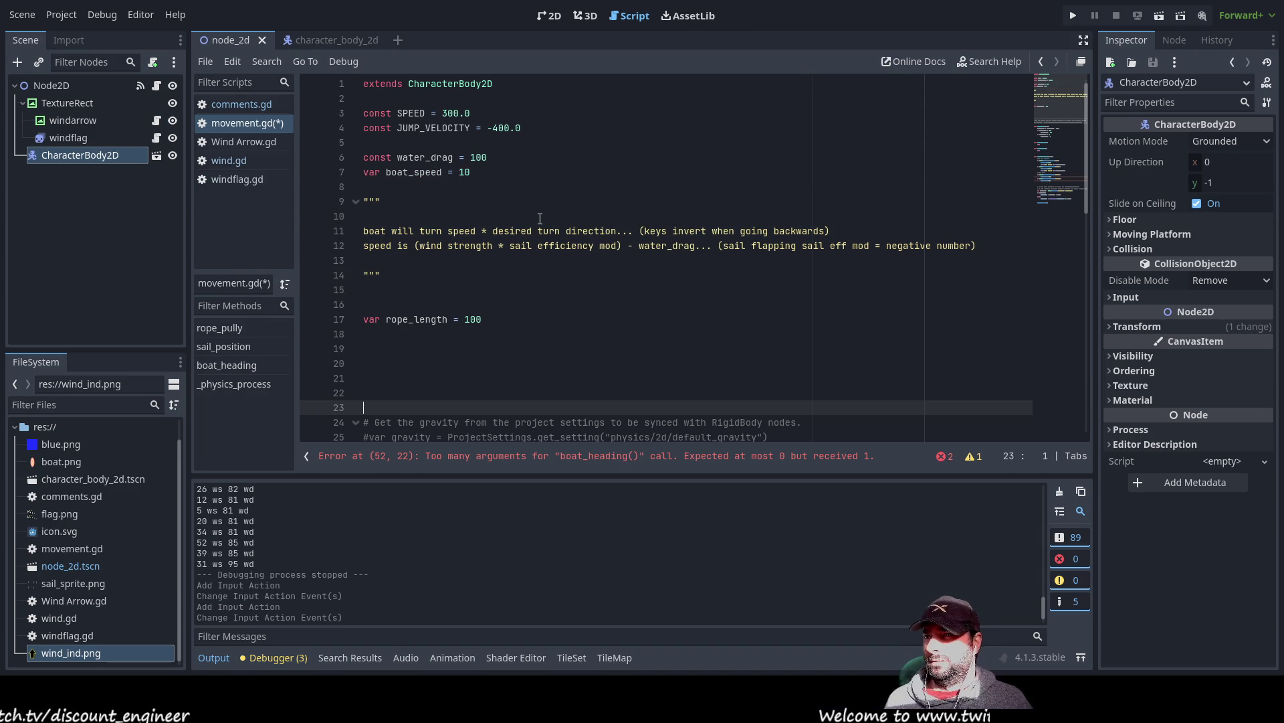
key("Up")
key("Up")
key("Up")
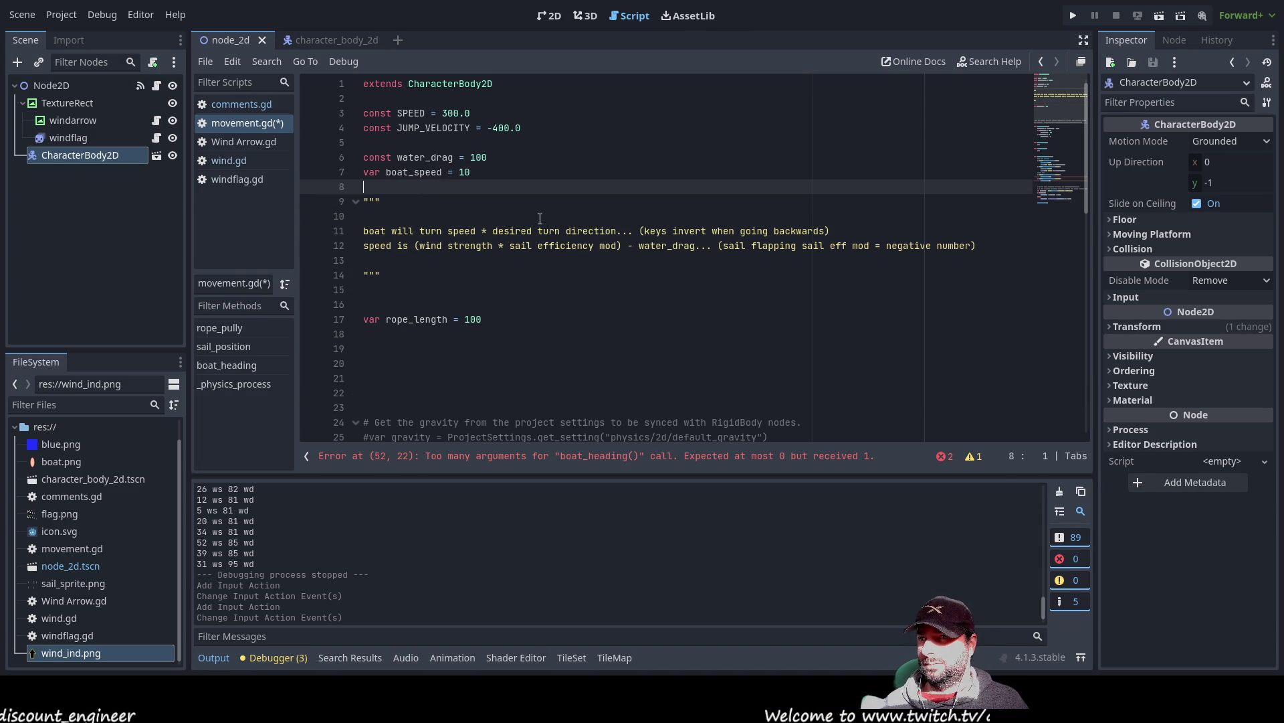
key("Up")
key("Down")
key("Down")
key("Down")
key("Up")
key("Up")
key("Up")
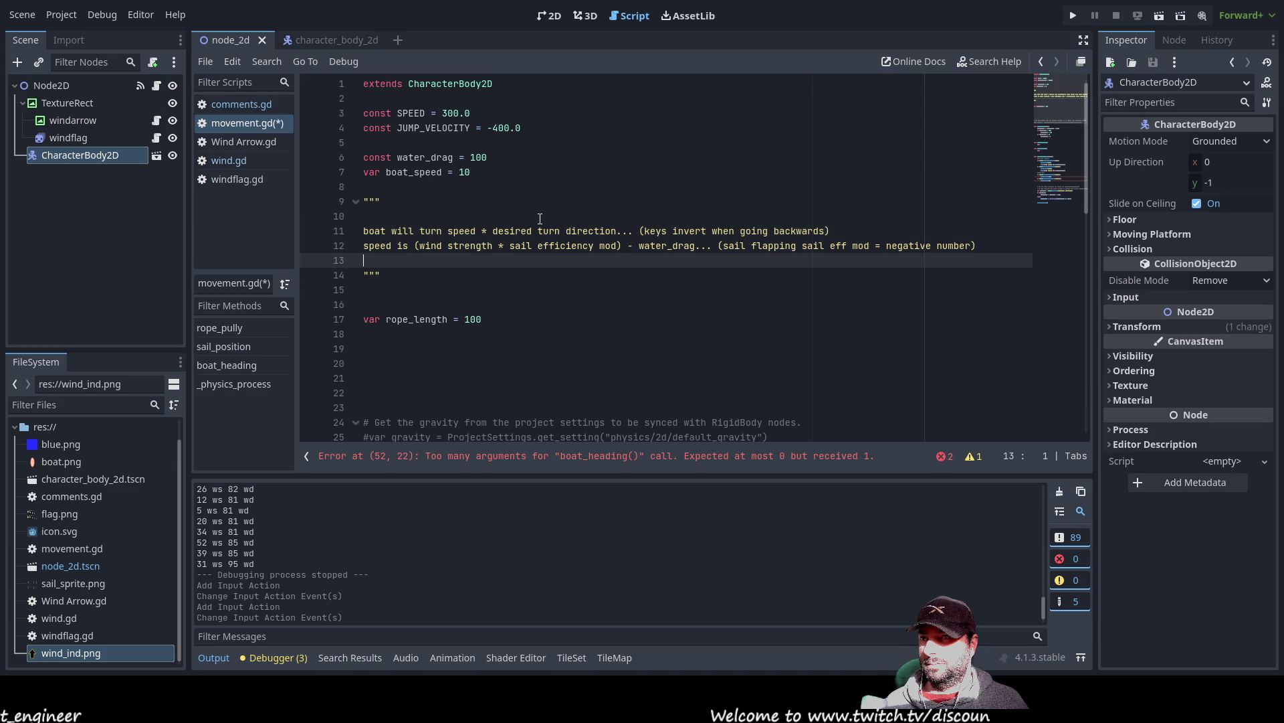
key("Up")
key("Up")
key("Up")
key("Down")
key("Up")
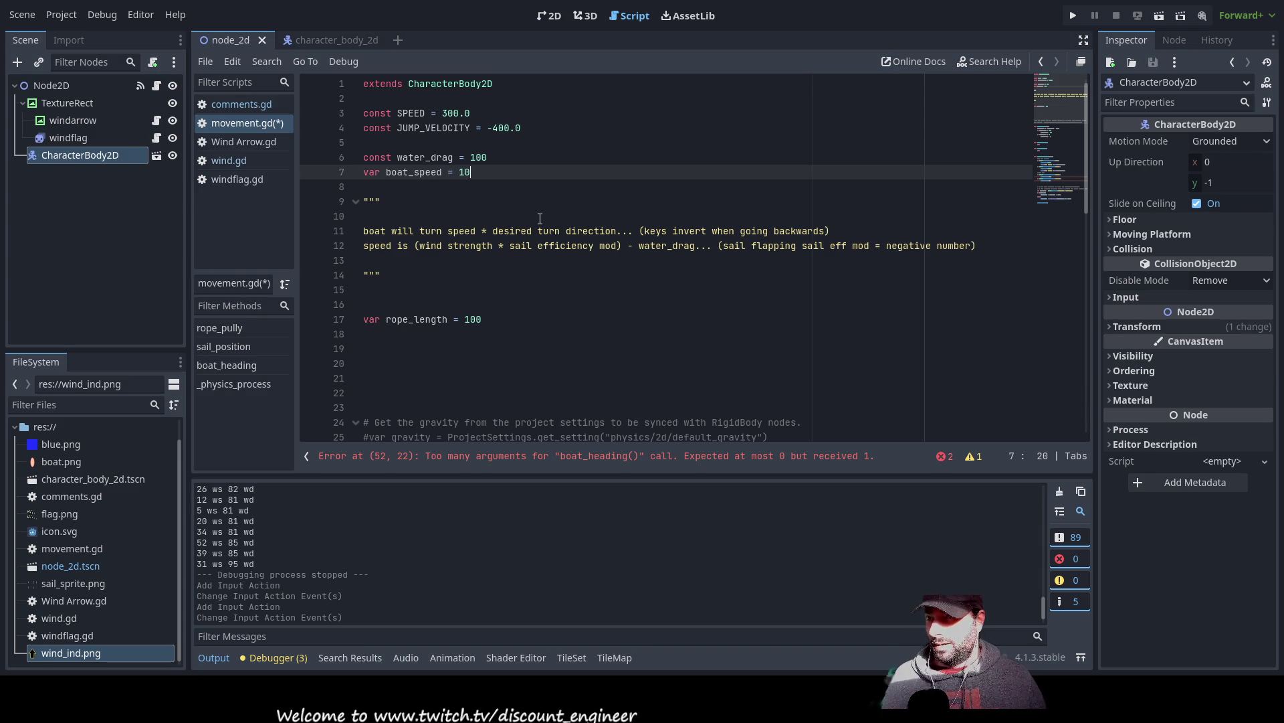
key("Down")
key("Down")
key("Down")
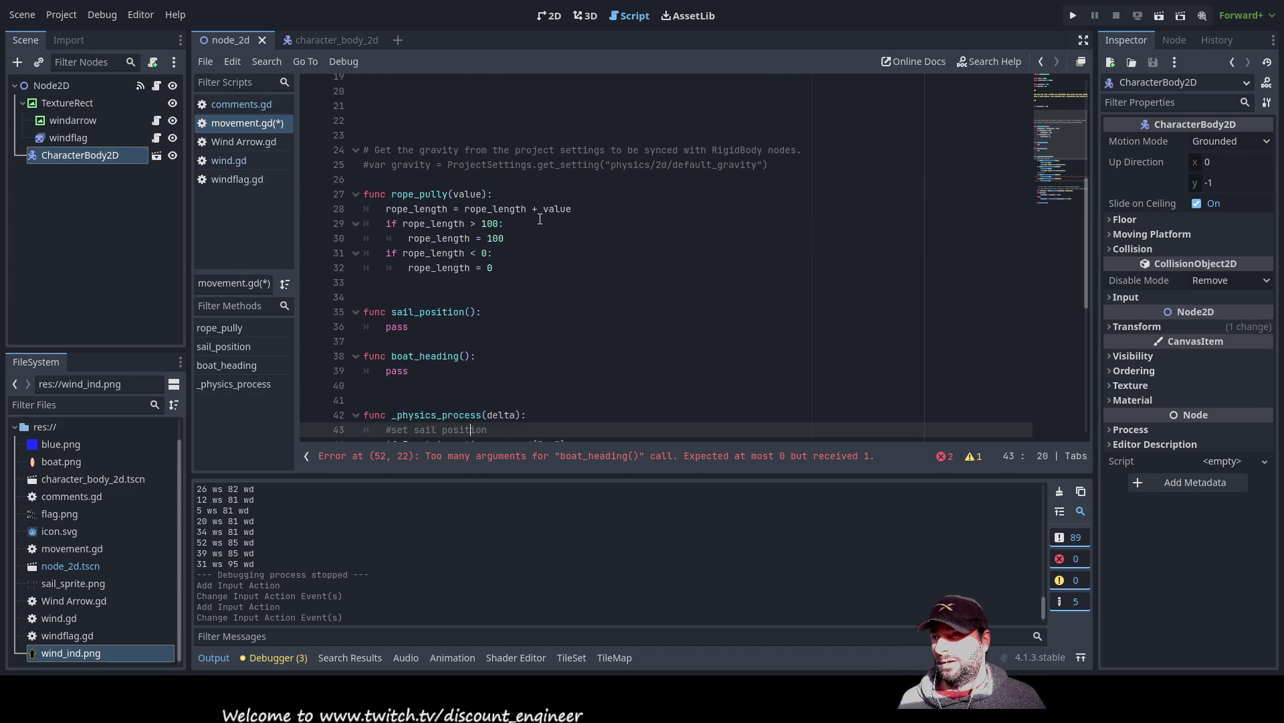
- Insert an indented line above pass in the boat_heading function
key("Up")
key("Up")
key("Up")
key("Down")
key("Down")
key("Down")
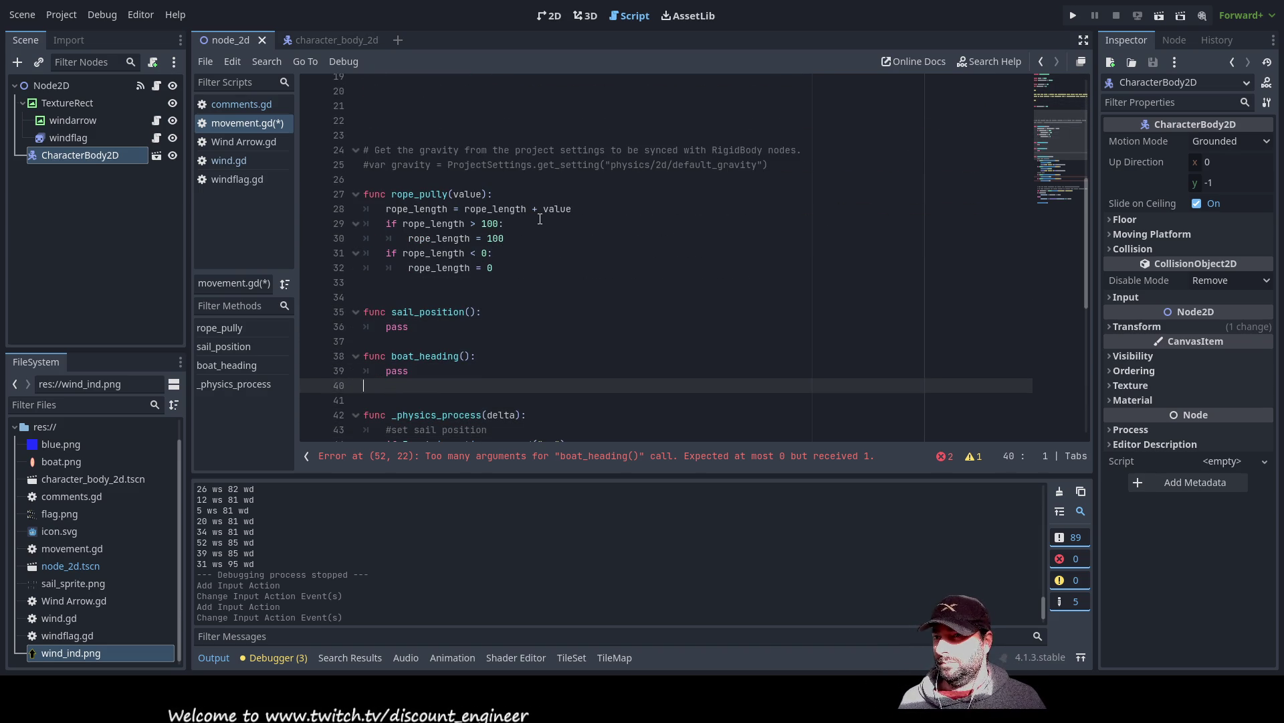
key("Up")
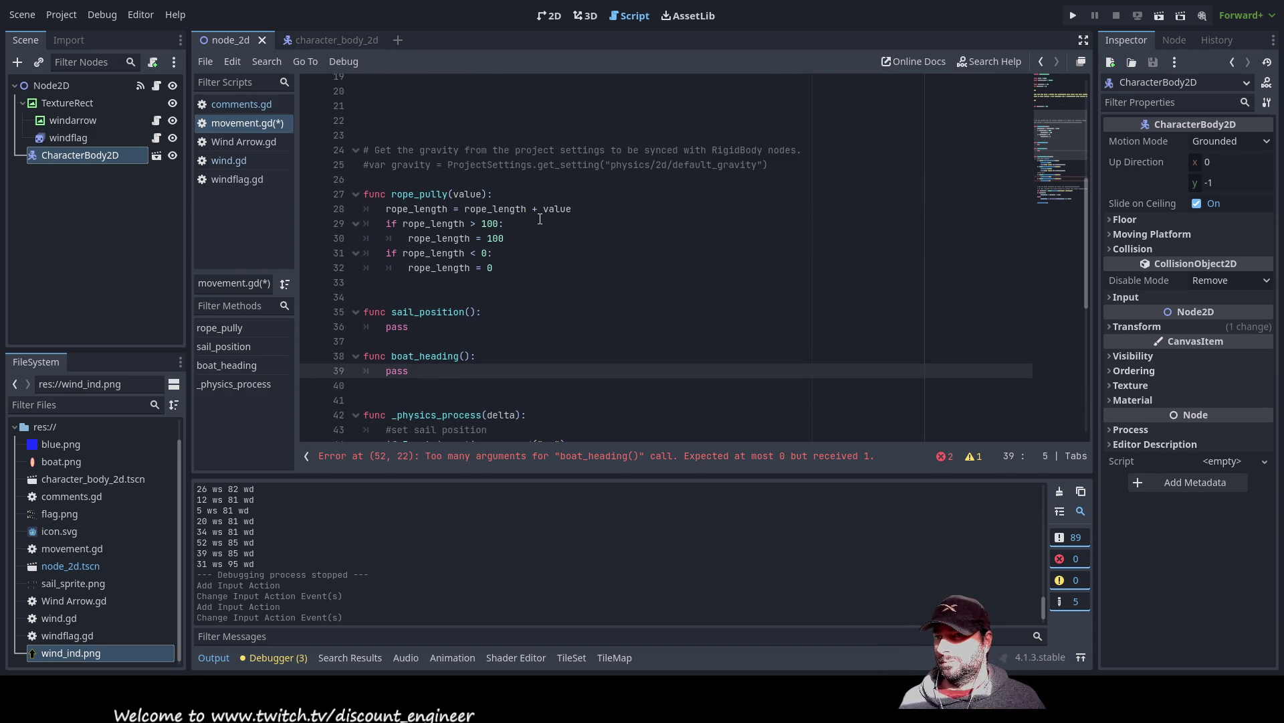
key("Return")
key("Up")
- Give boat_heading() a value parameter and type value on the new body line
scroll(538, 219, "up", 5)
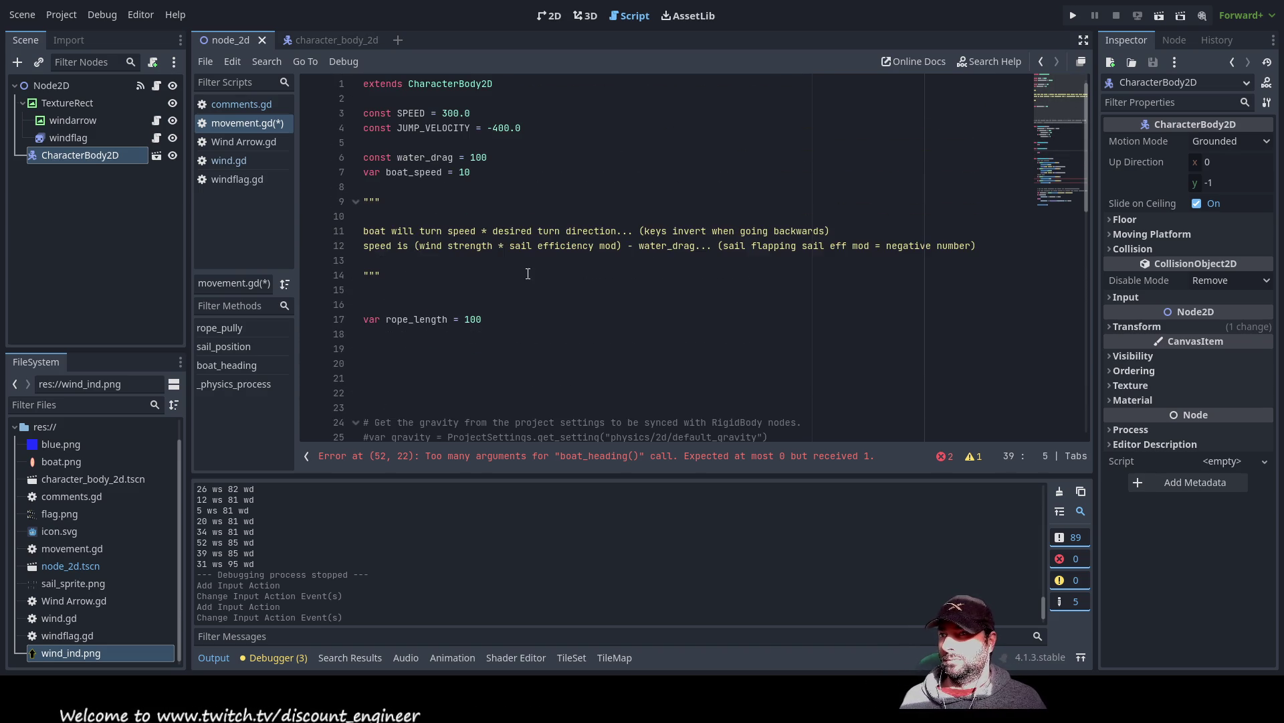
scroll(528, 275, "down", 8)
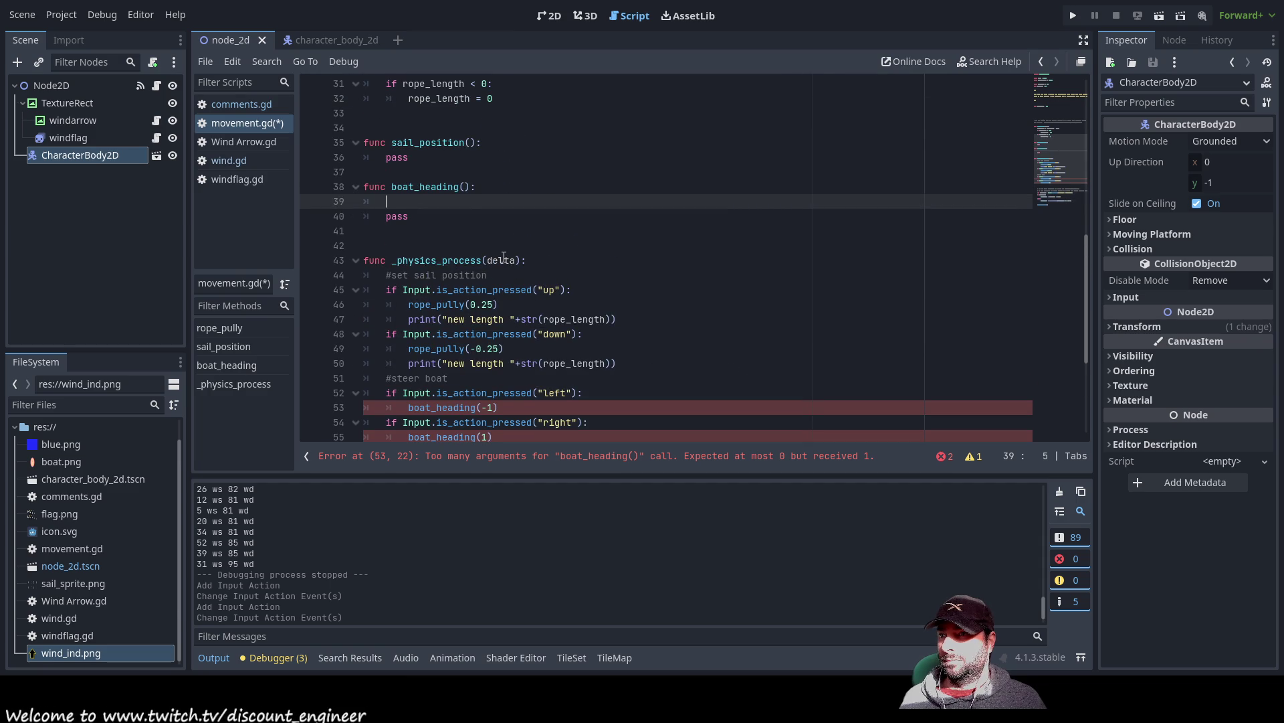
left_click(467, 186)
type("value")
key("Down")
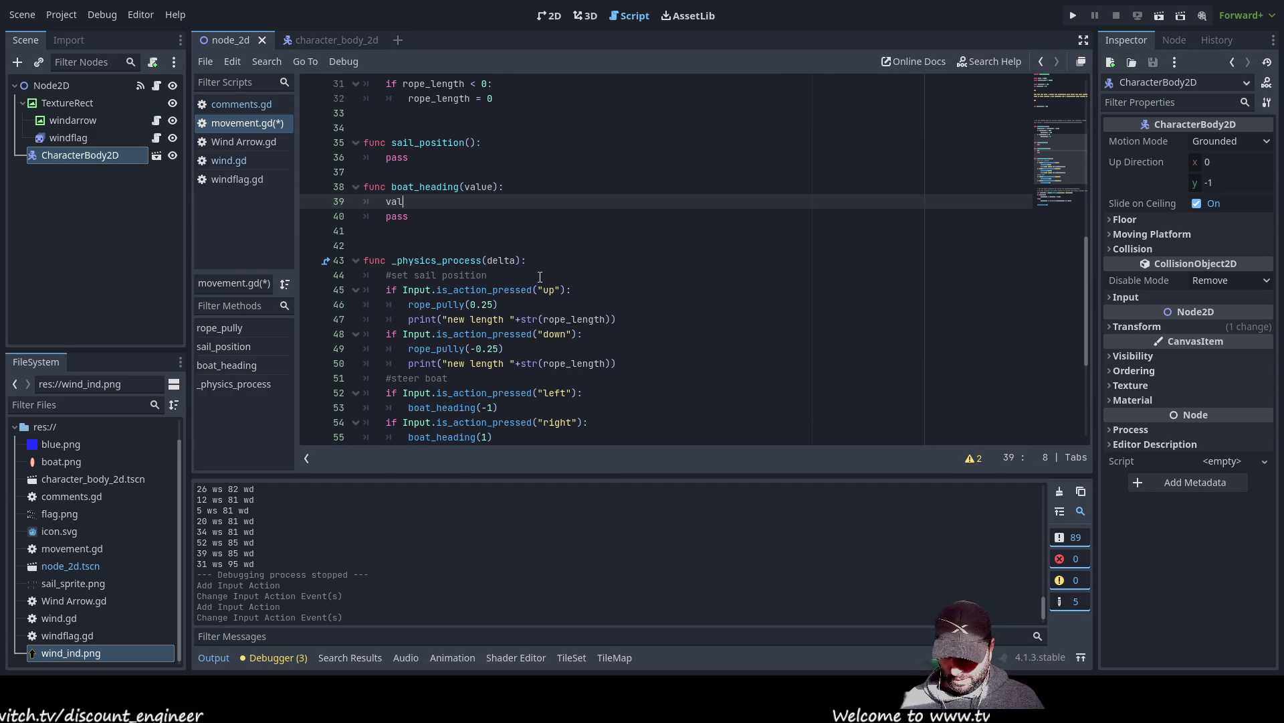
type("ue")
key("Left")
key("Left")
key("Left")
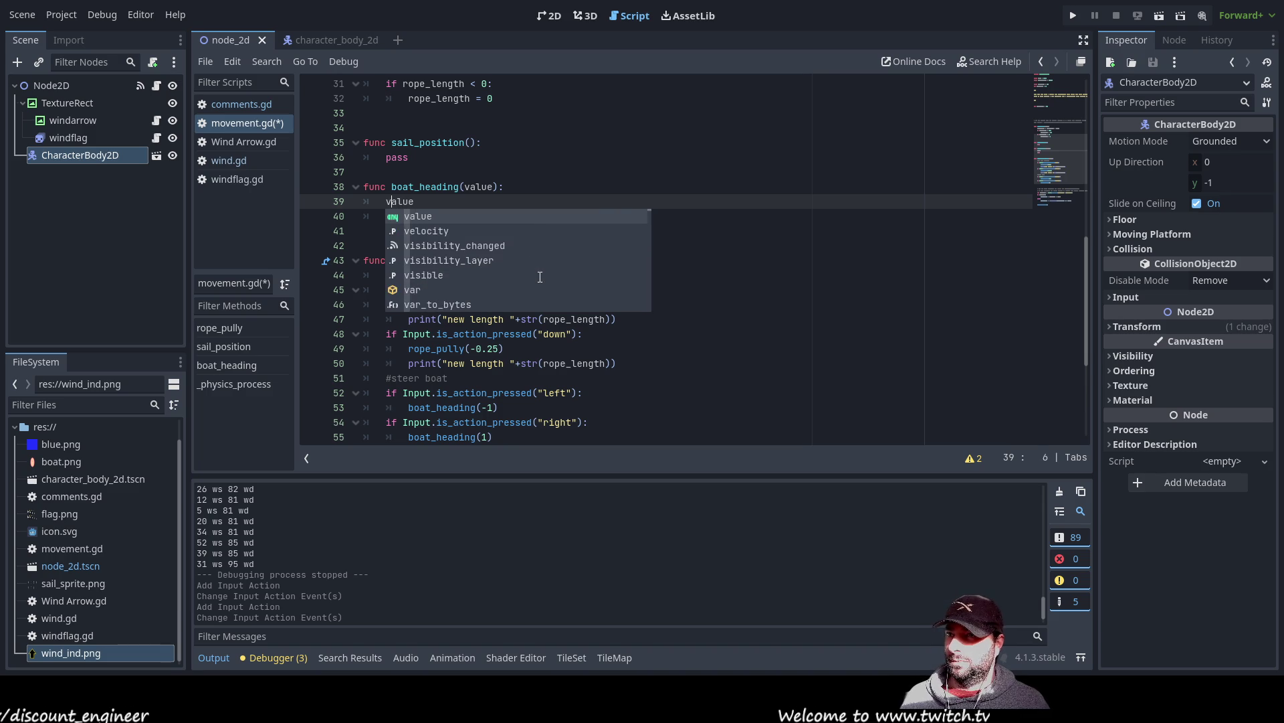
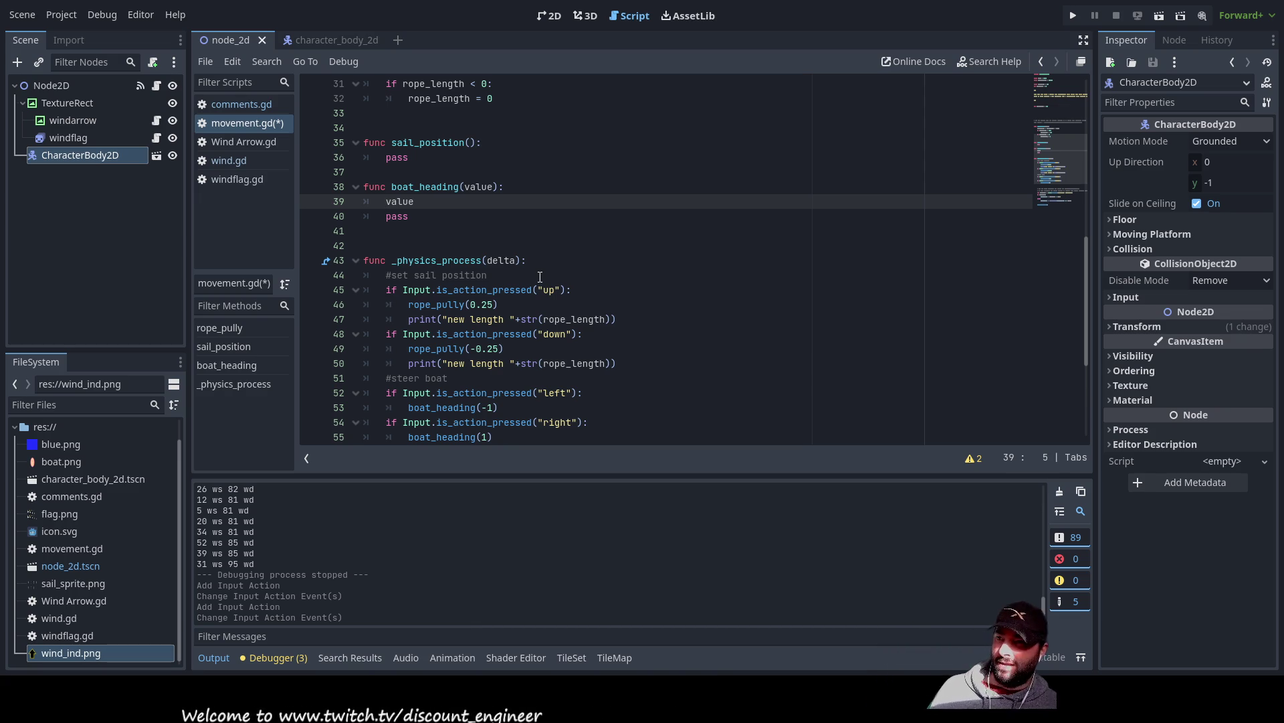
- Rename the boat_heading function definition on line 38 to boat_turn
scroll(420, 295, "down", 4)
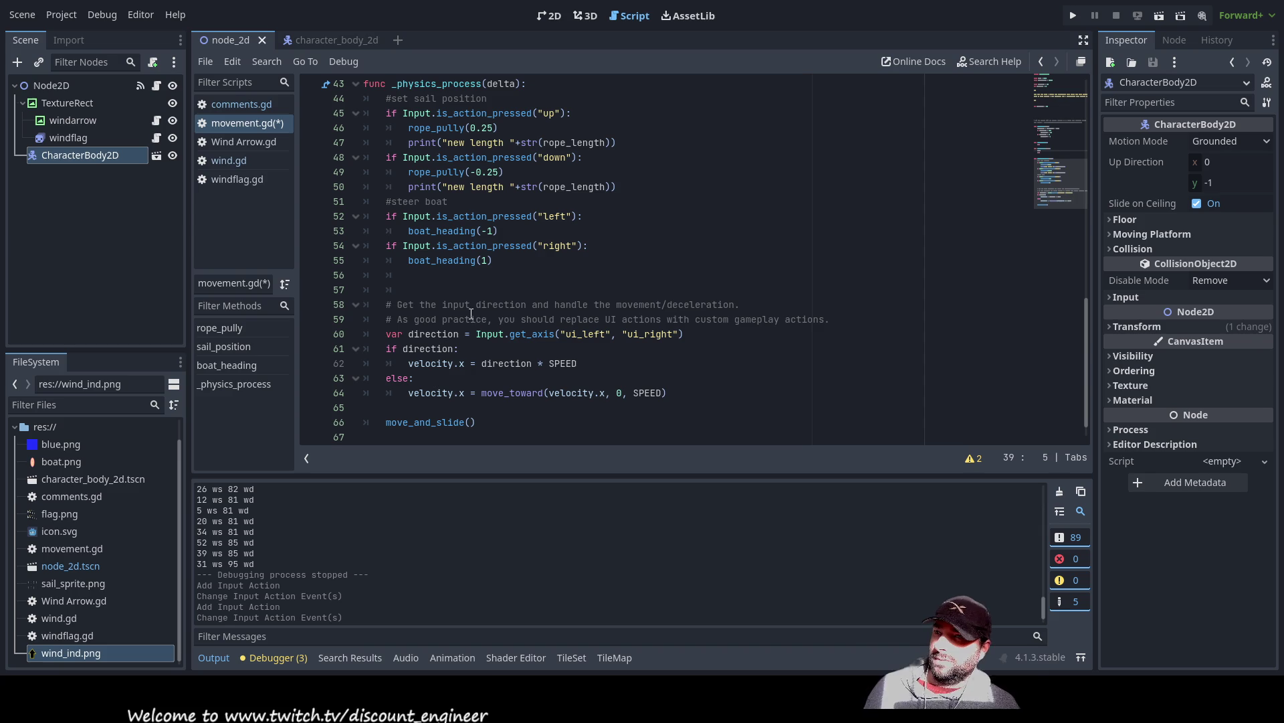
scroll(469, 306, "up", 1)
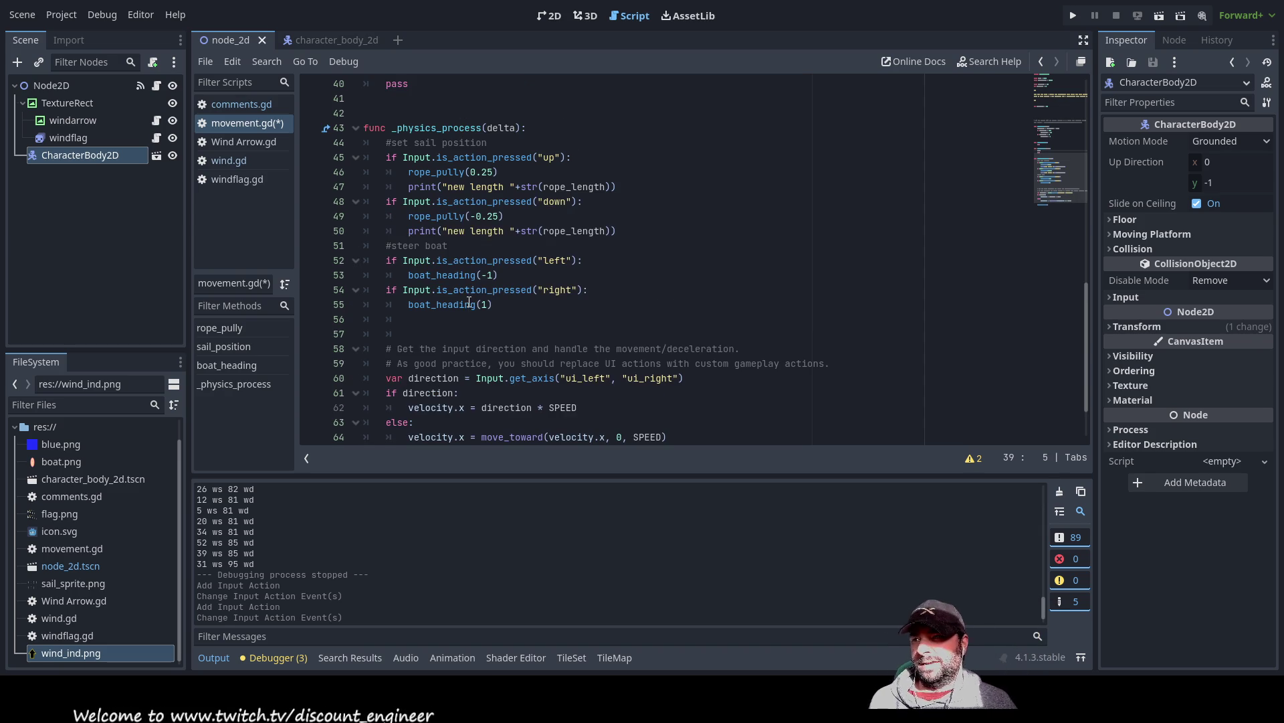
scroll(467, 306, "up", 1)
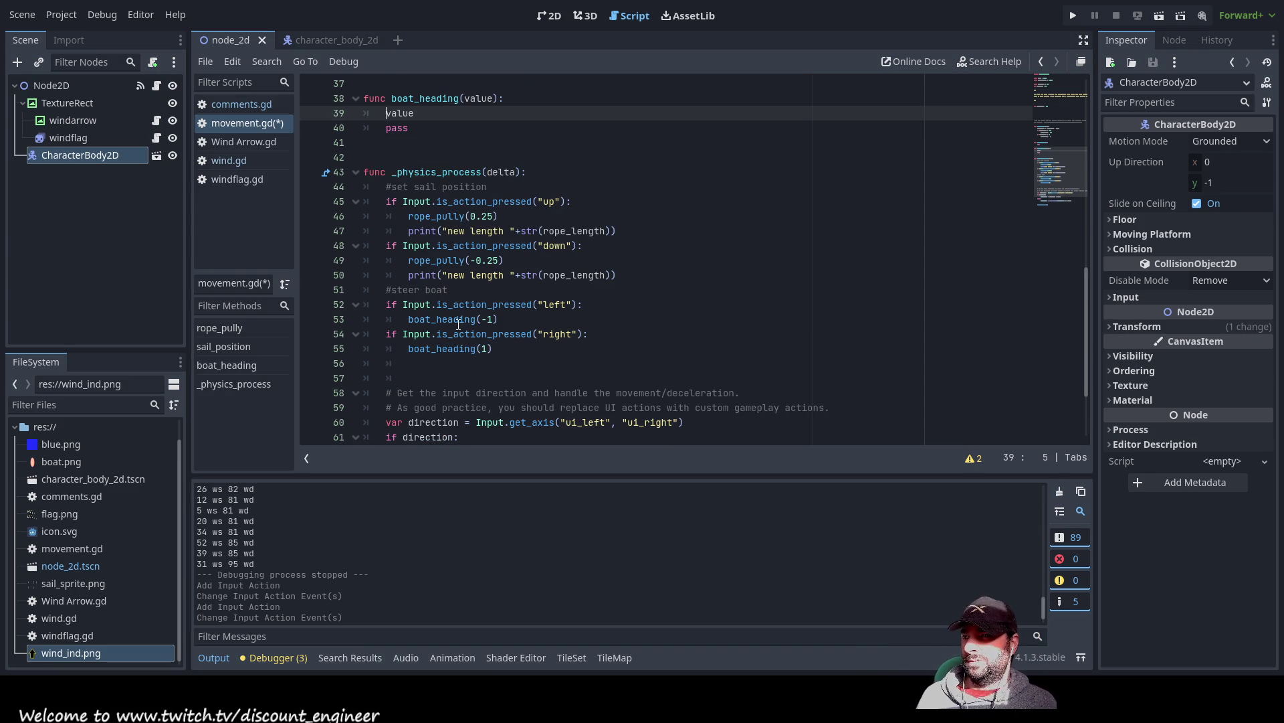
scroll(458, 324, "up", 6)
scroll(457, 316, "down", 3)
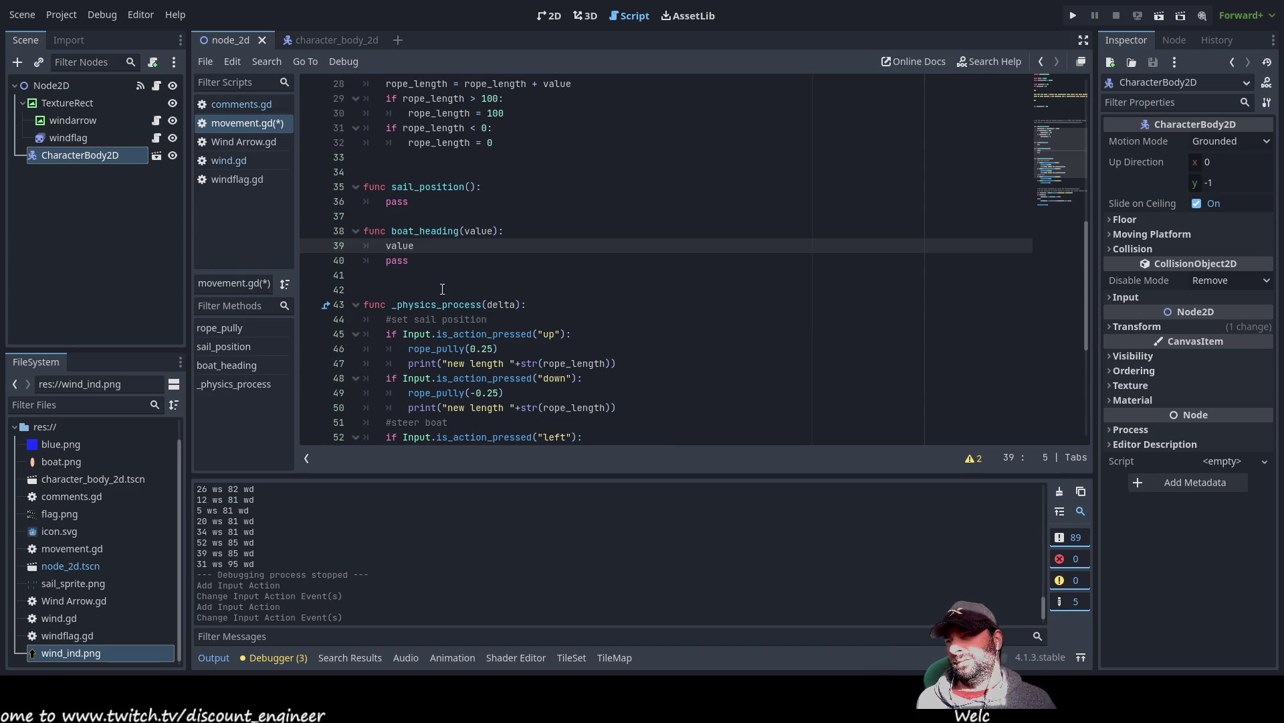
double_click(433, 230)
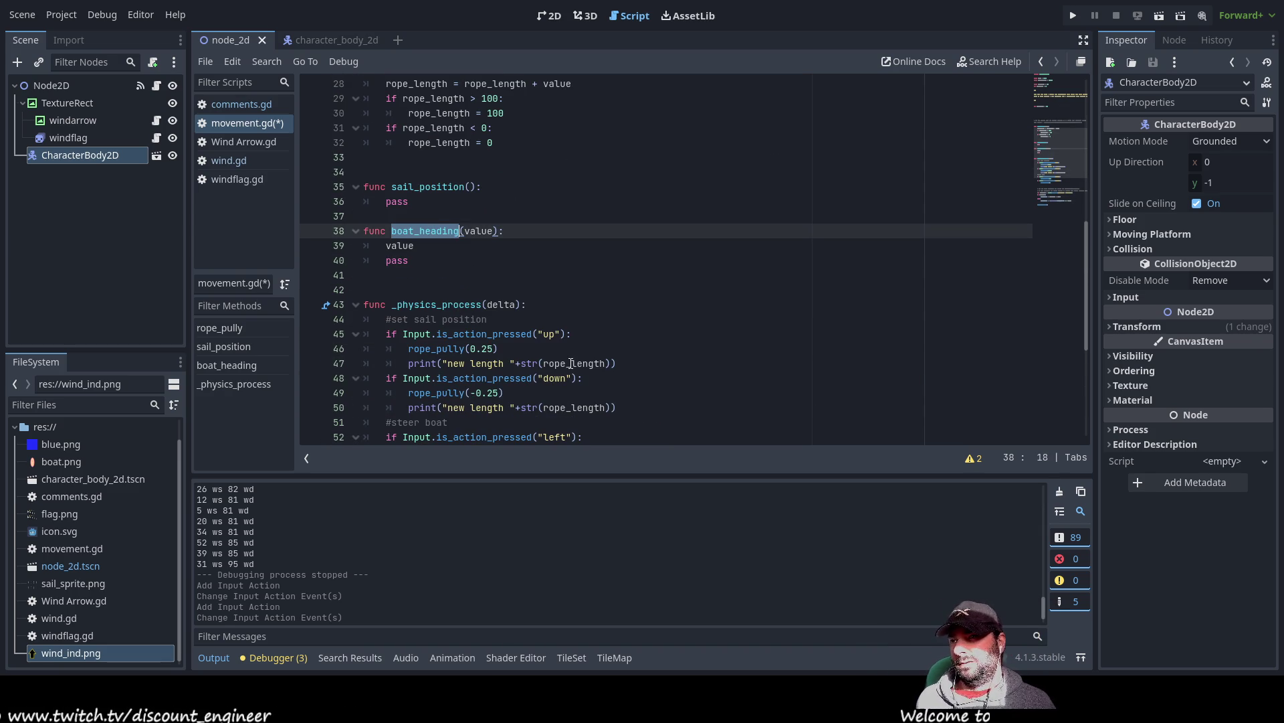
key("Left")
key("shift+Right")
key("shift+Right")
key("shift+Right")
type("turn")
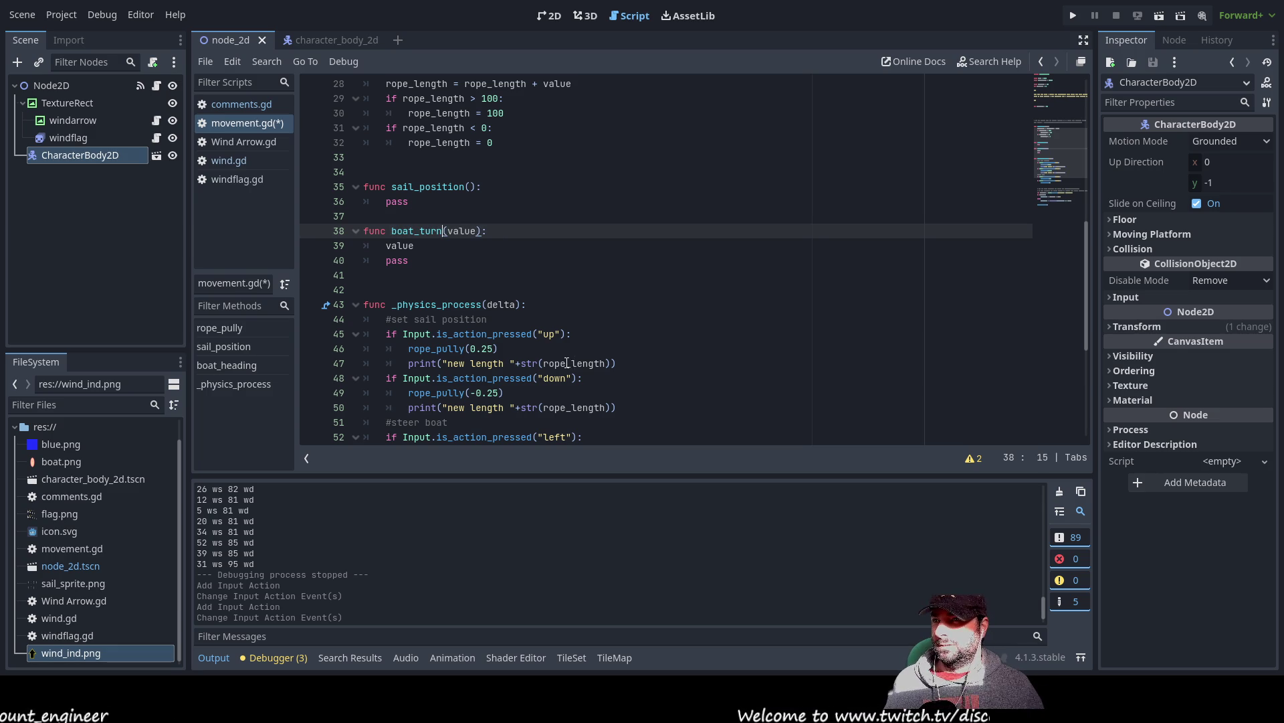
- Change the left and right steering calls on lines 53 and 55 to boat_turn
scroll(571, 363, "down", 5)
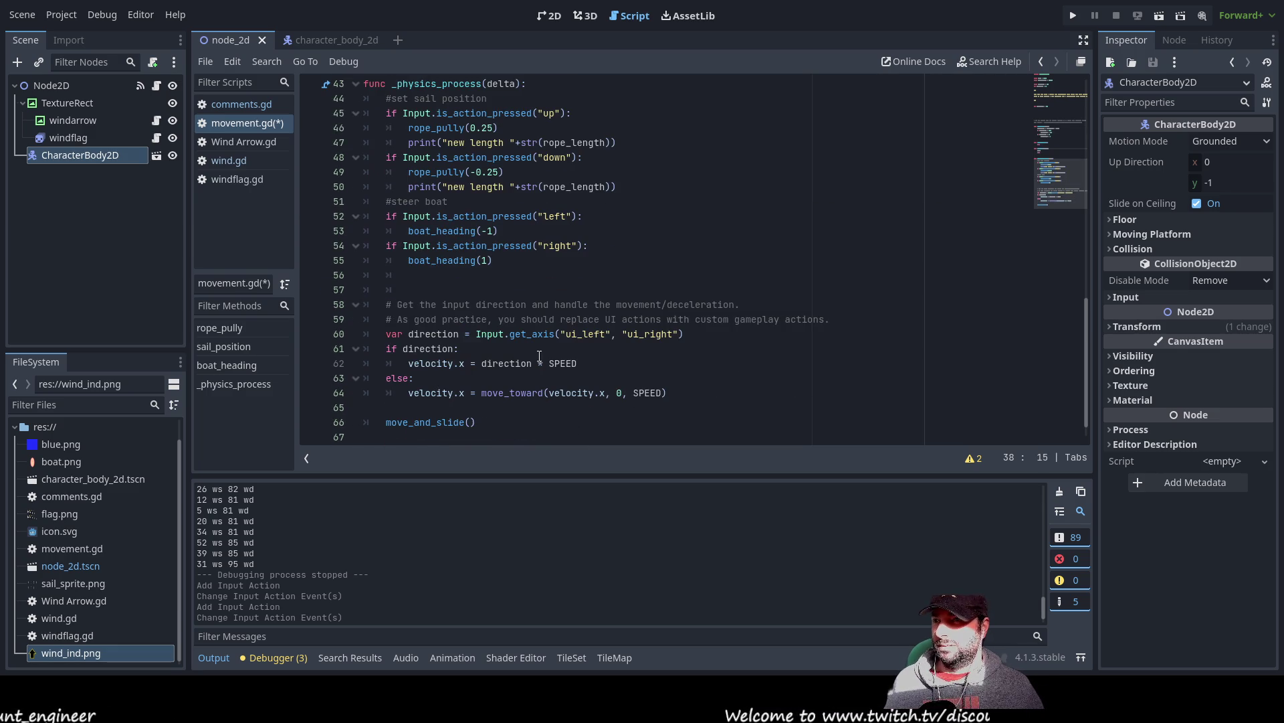
double_click(459, 232)
key("Right")
key("BackSpace")
key("BackSpace")
key("BackSpace")
type("turn")
key("Down")
key("Down")
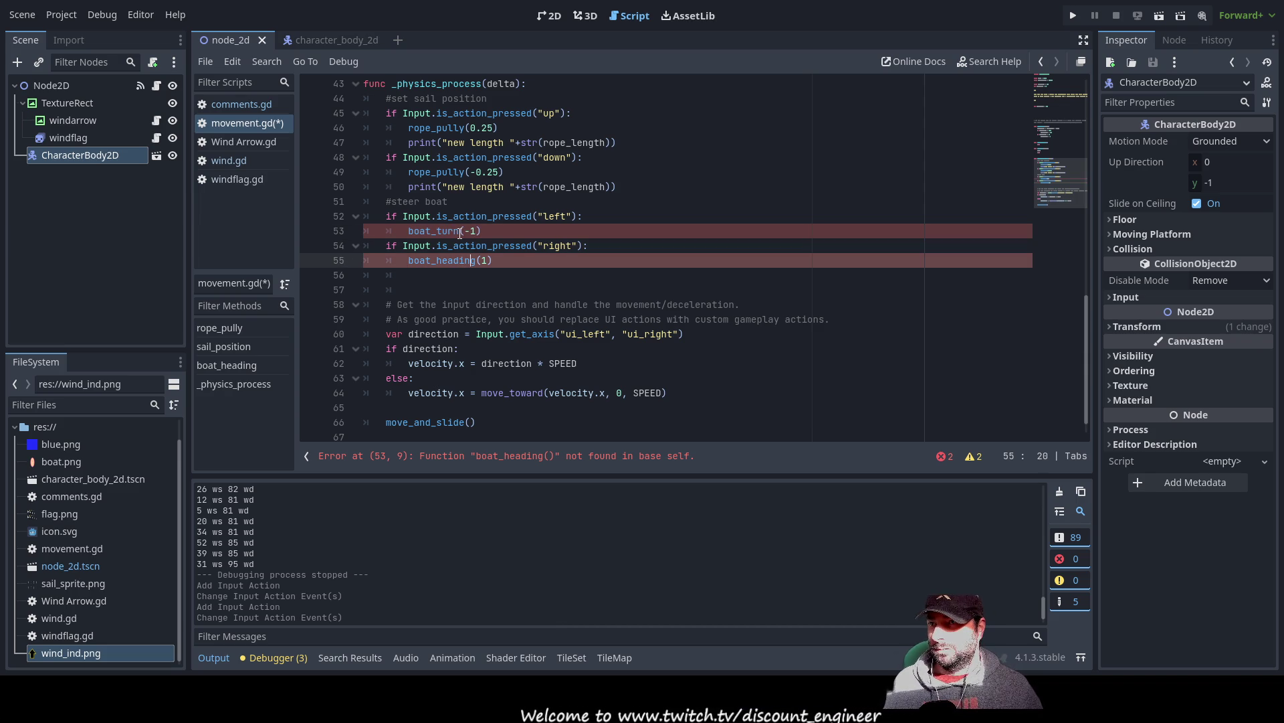
key("BackSpace")
key("BackSpace")
key("BackSpace")
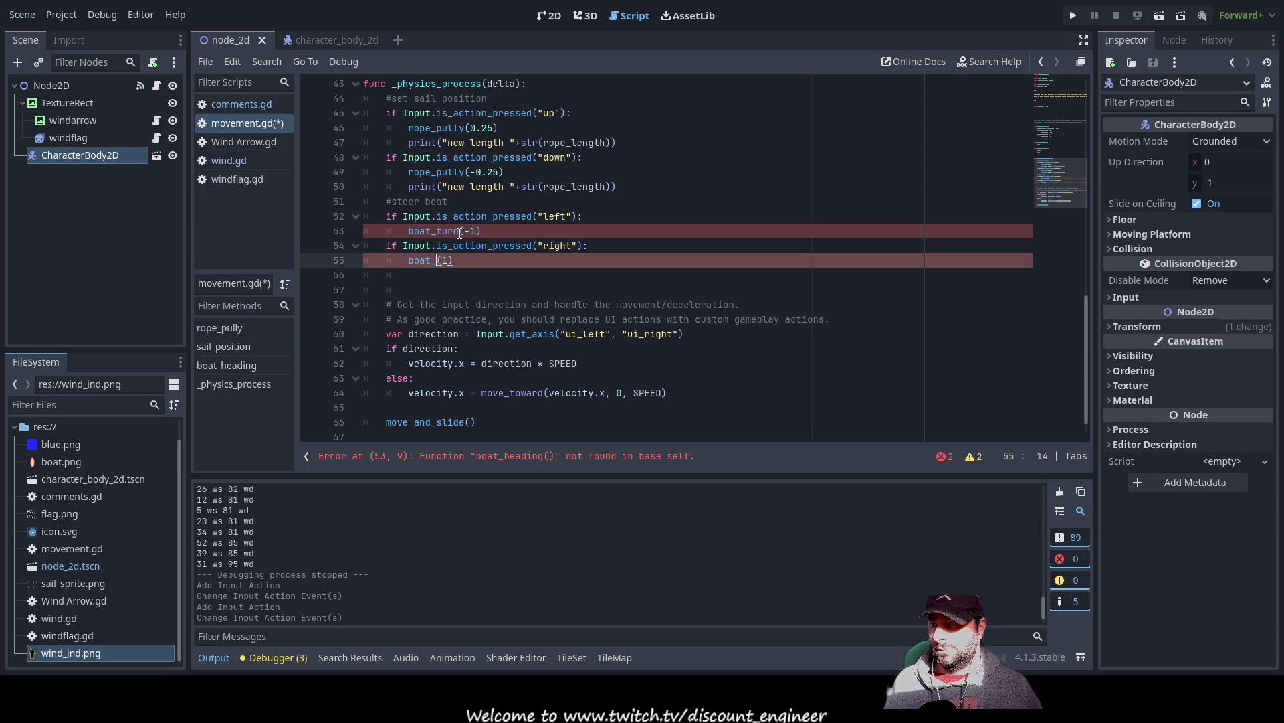
type("turn")
key("Up")
key("Up")
key("Up")
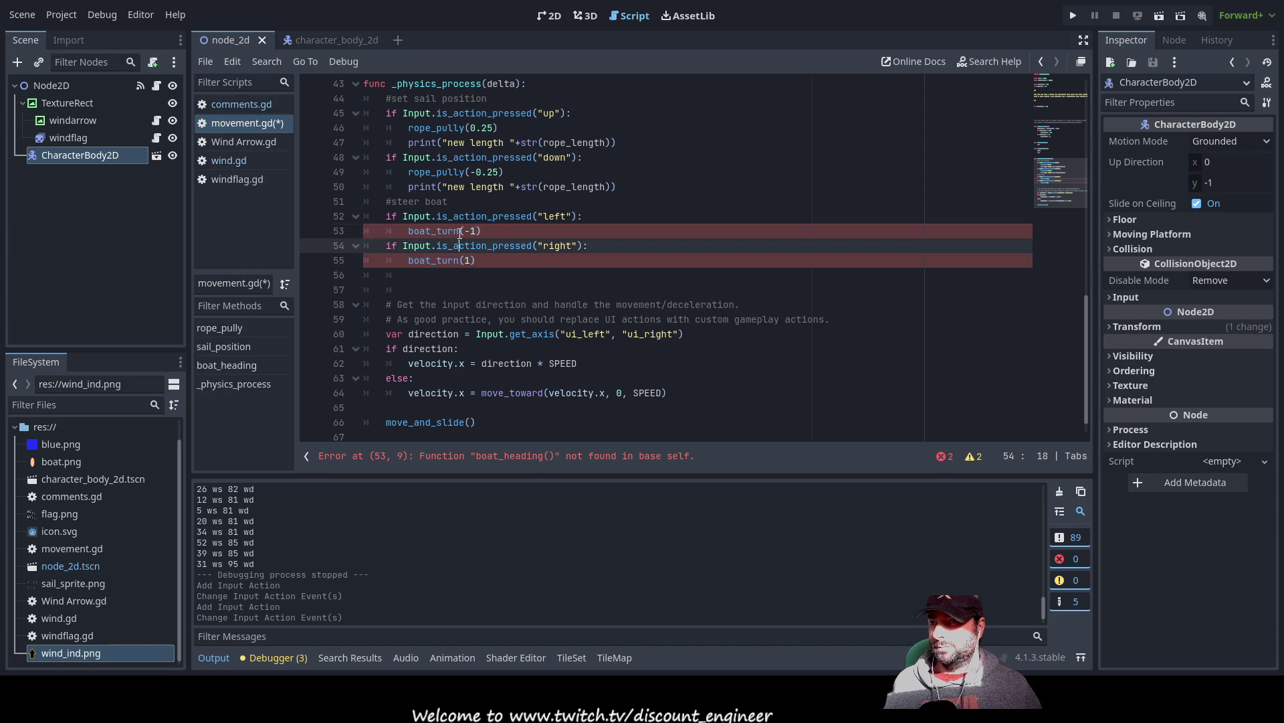
scroll(460, 232, "up", 6)
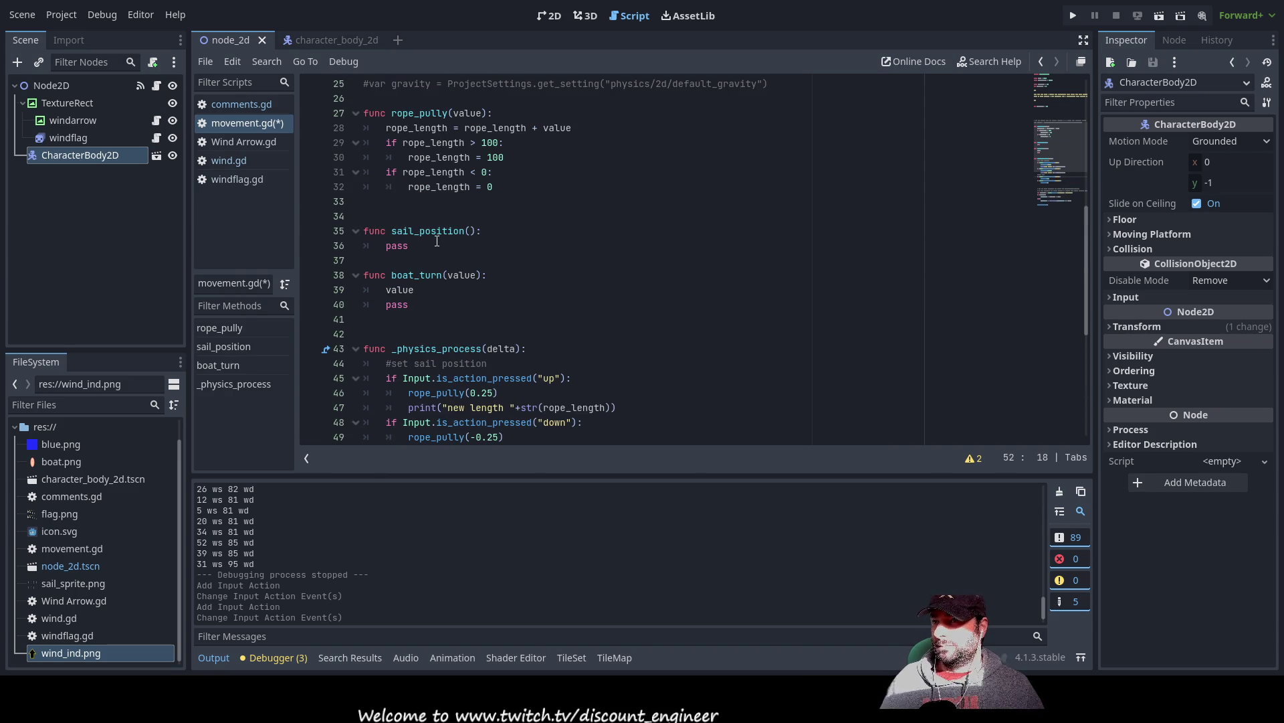
- Start line 39 with 'boat heading =' and check the boat_speed variable name at the top
left_click(445, 289)
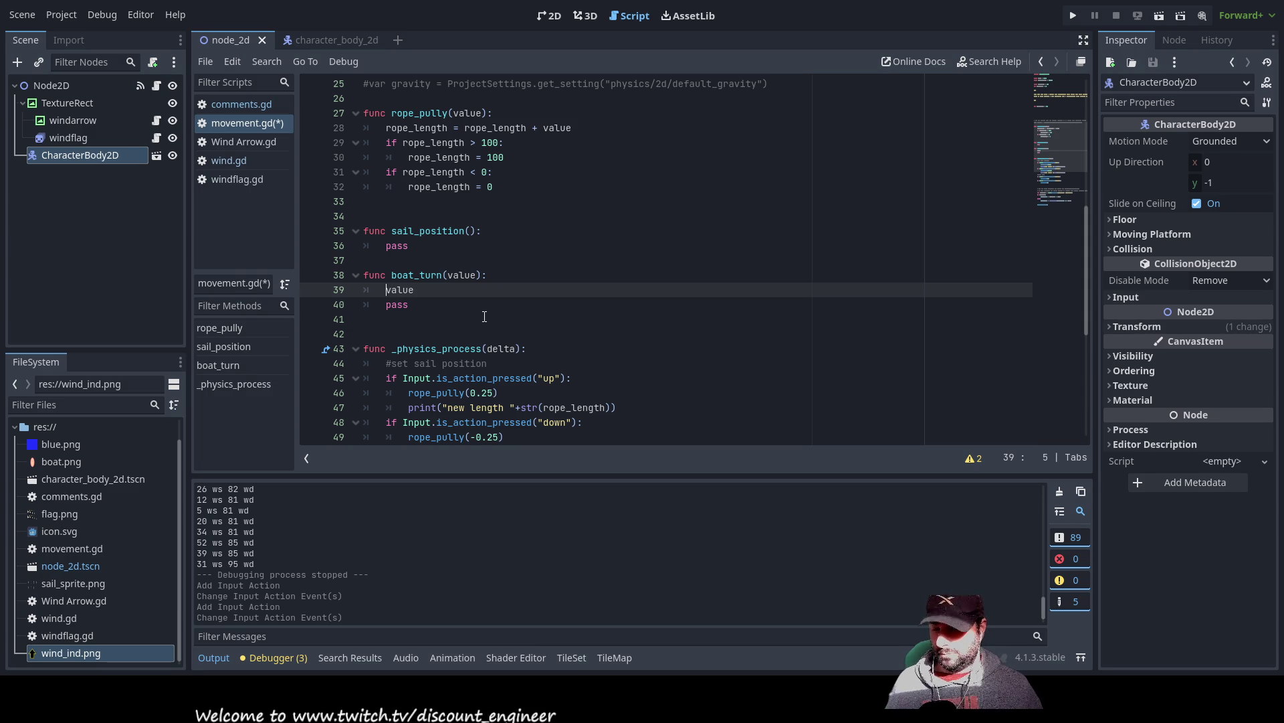
type("boat headi")
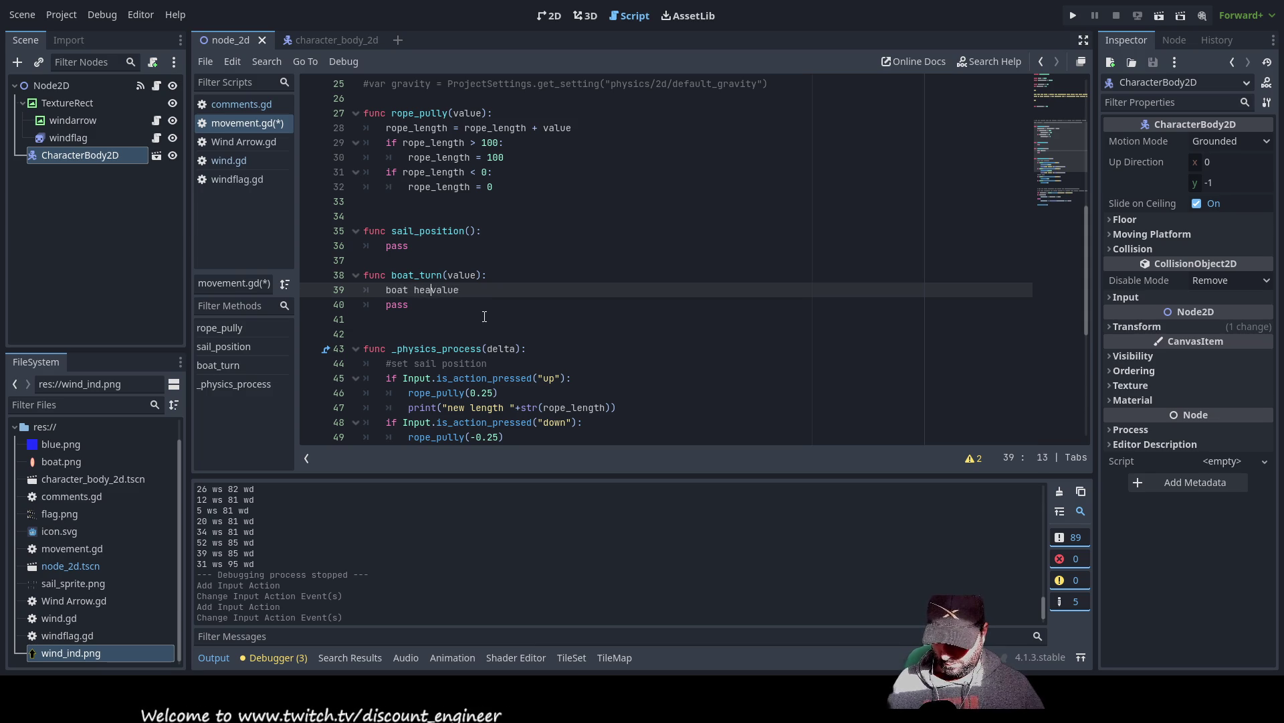
type("ng ")
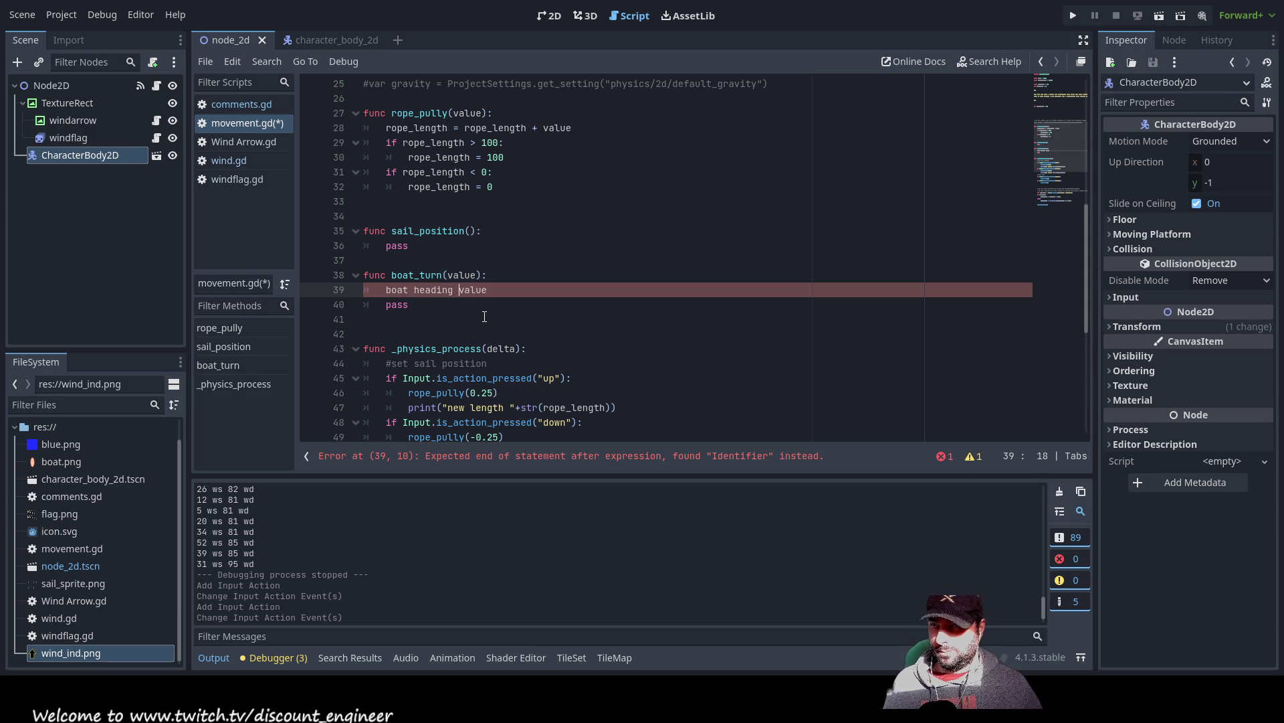
type("=")
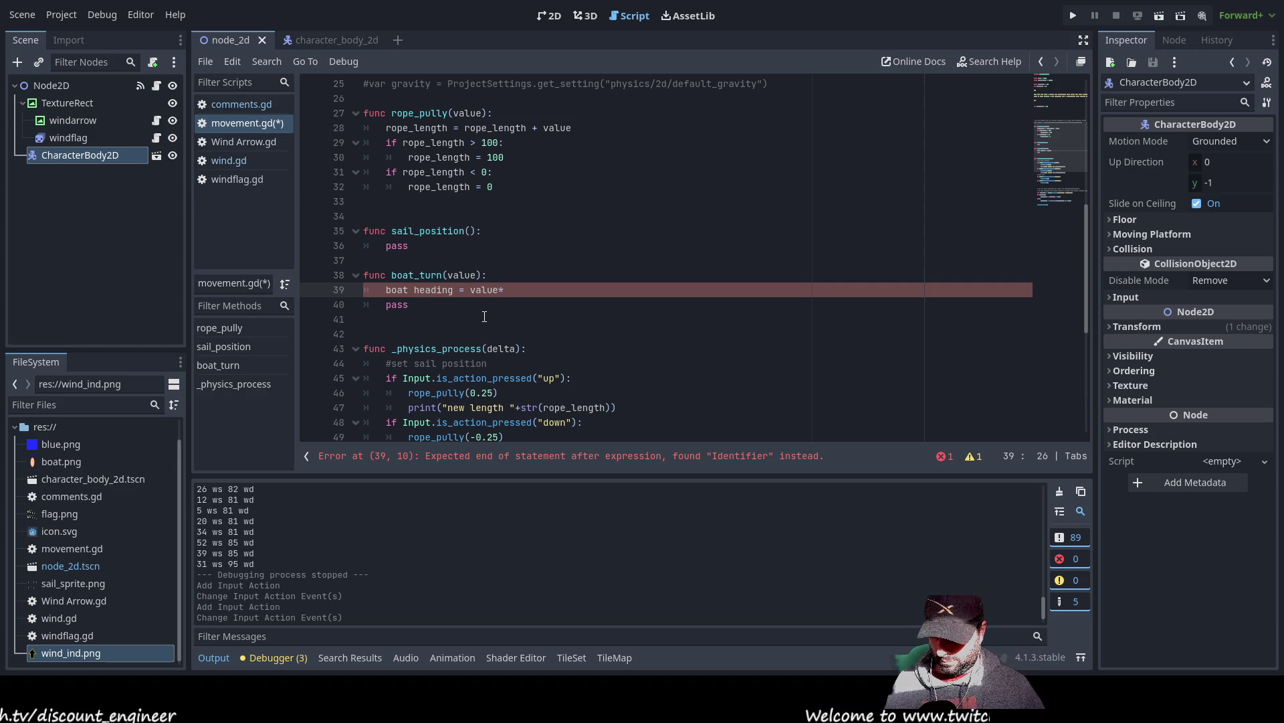
type("eed")
key("Up")
key("Up")
key("Up")
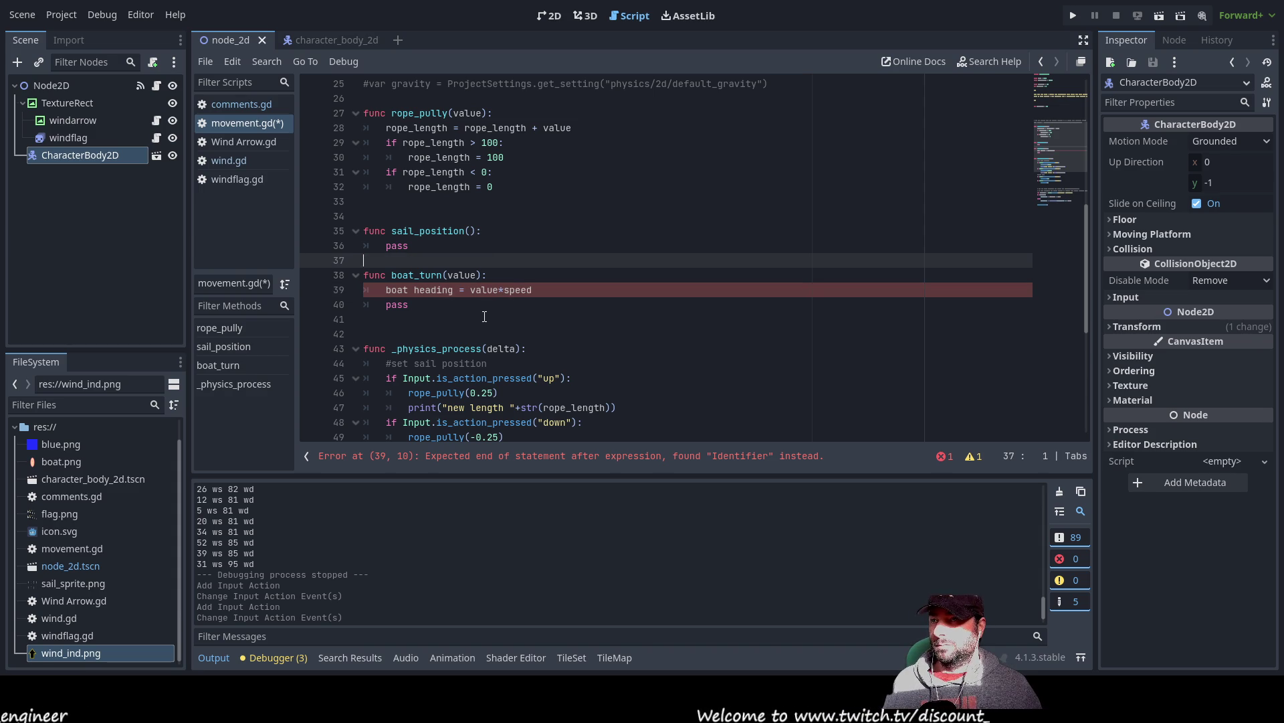
key("Up")
key("Up")
key("Up")
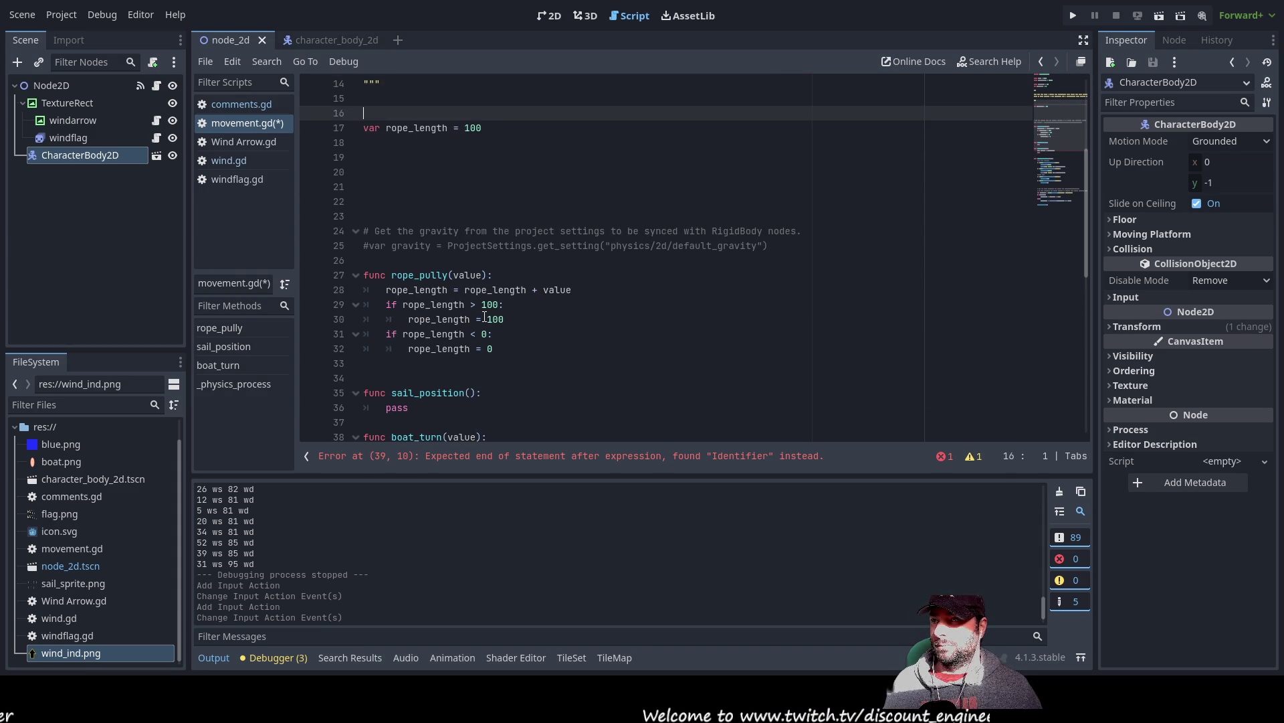
key("Down")
key("Down")
key("Down")
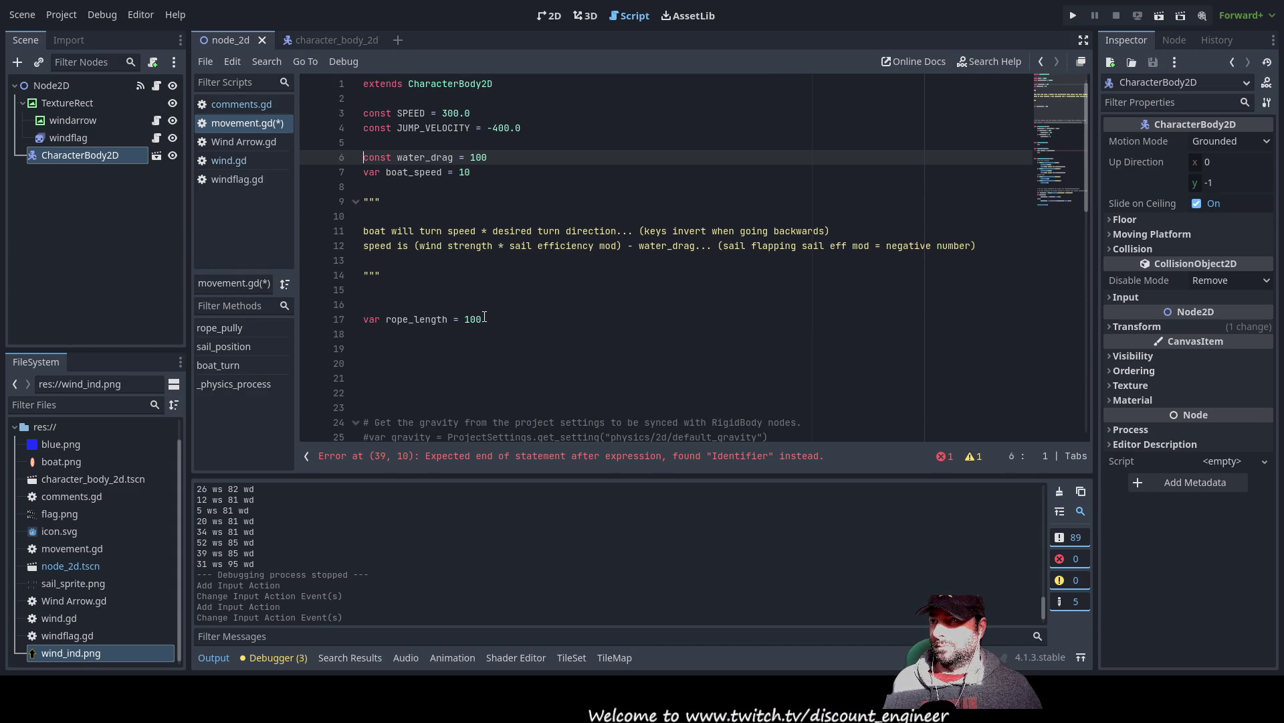
key("Up")
key("Right")
key("Right")
key("Right")
key("shift+Right")
key("shift+Right")
key("shift+Right")
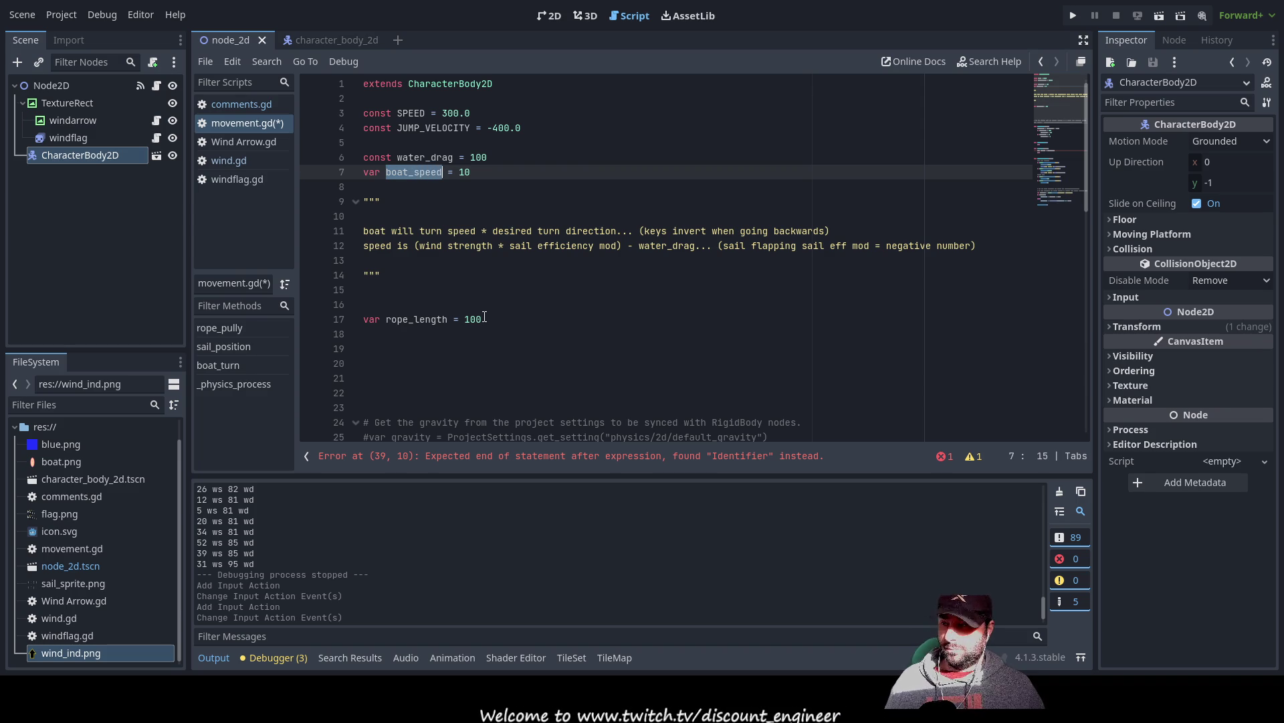
- Complete the assignment with (boat_speed/10) and remove the space in 'boat heading'
key("Down")
key("Down")
key("Down")
key("Down")
key("Down")
key("Down")
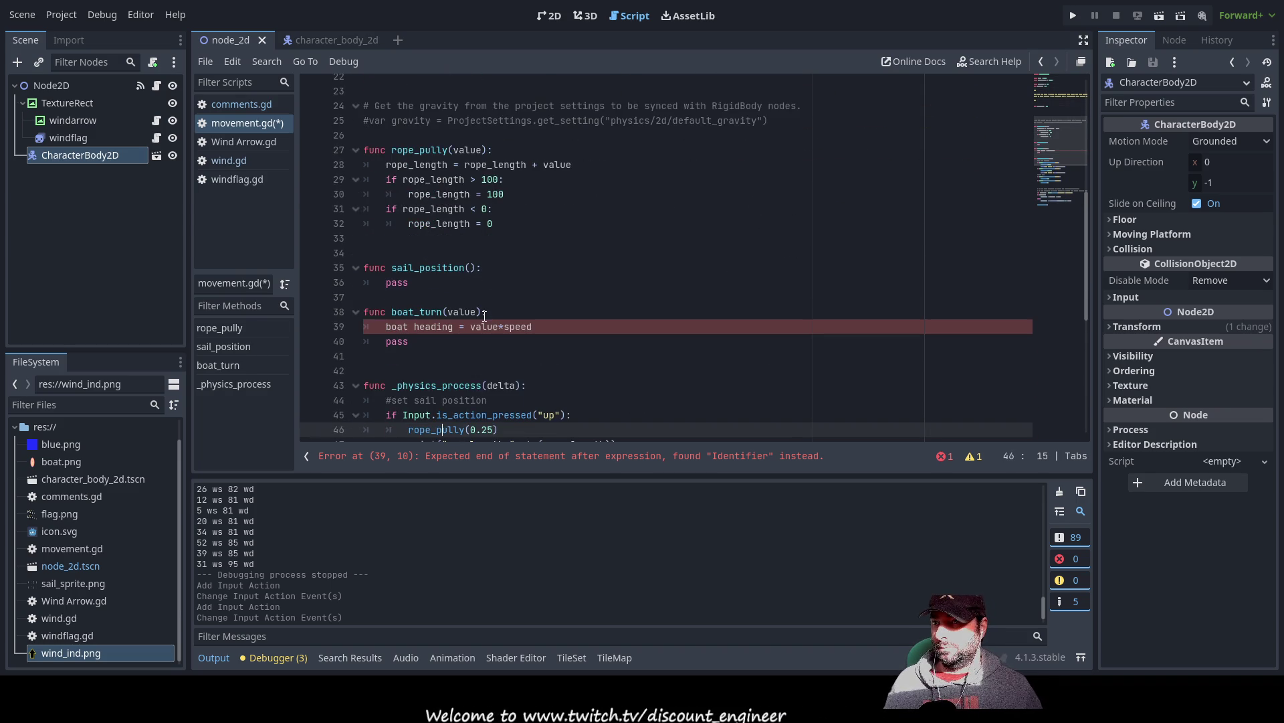
key("Up")
key("Up")
key("Up")
key("ctrl+Right")
key("ctrl+Right")
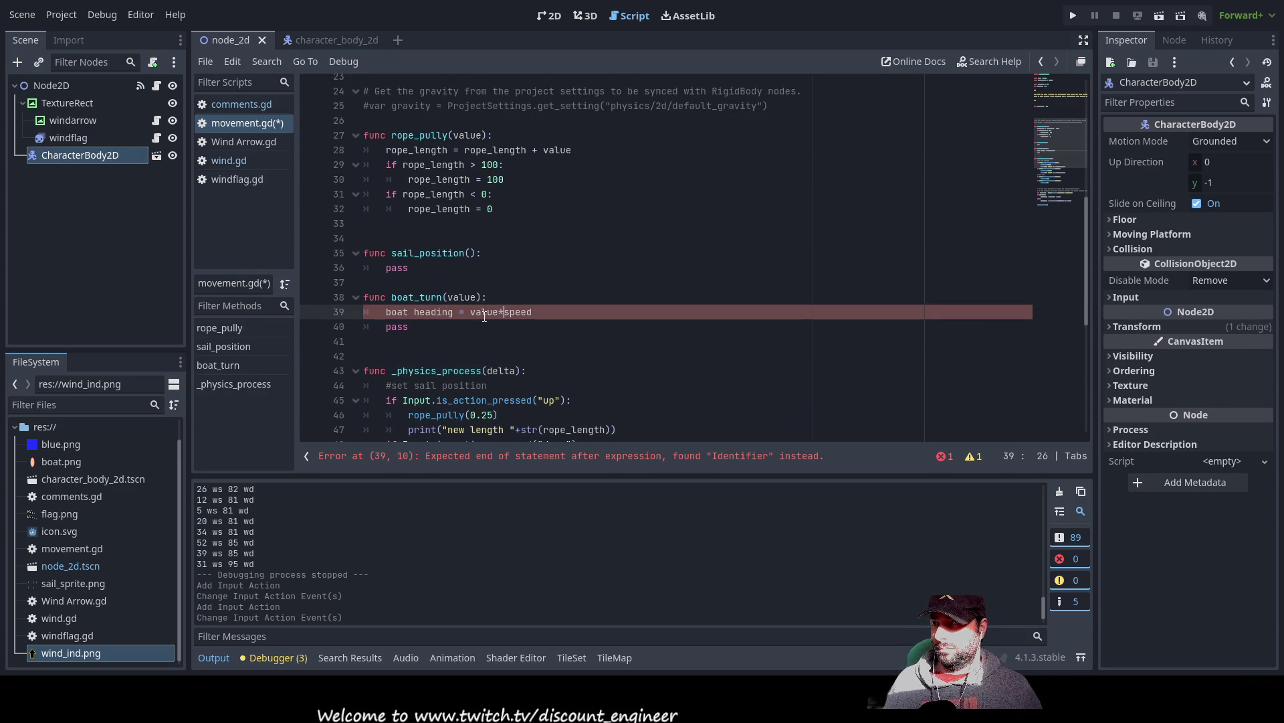
key("ctrl+Right")
key("ctrl+Right")
key("shift+Right")
key("shift+Right")
key("shift+Right")
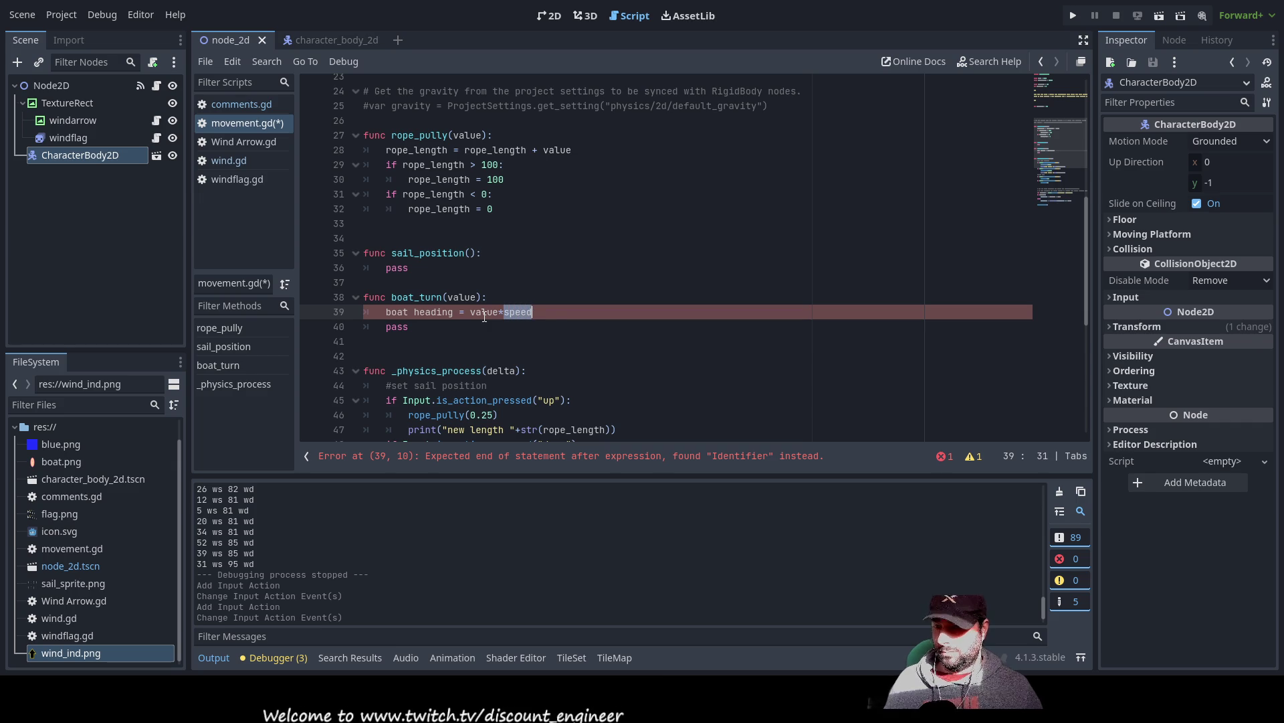
type("boat_speed")
key("ctrl+Left")
type("(")
key("Right")
key("Right")
key("Right")
key("Right")
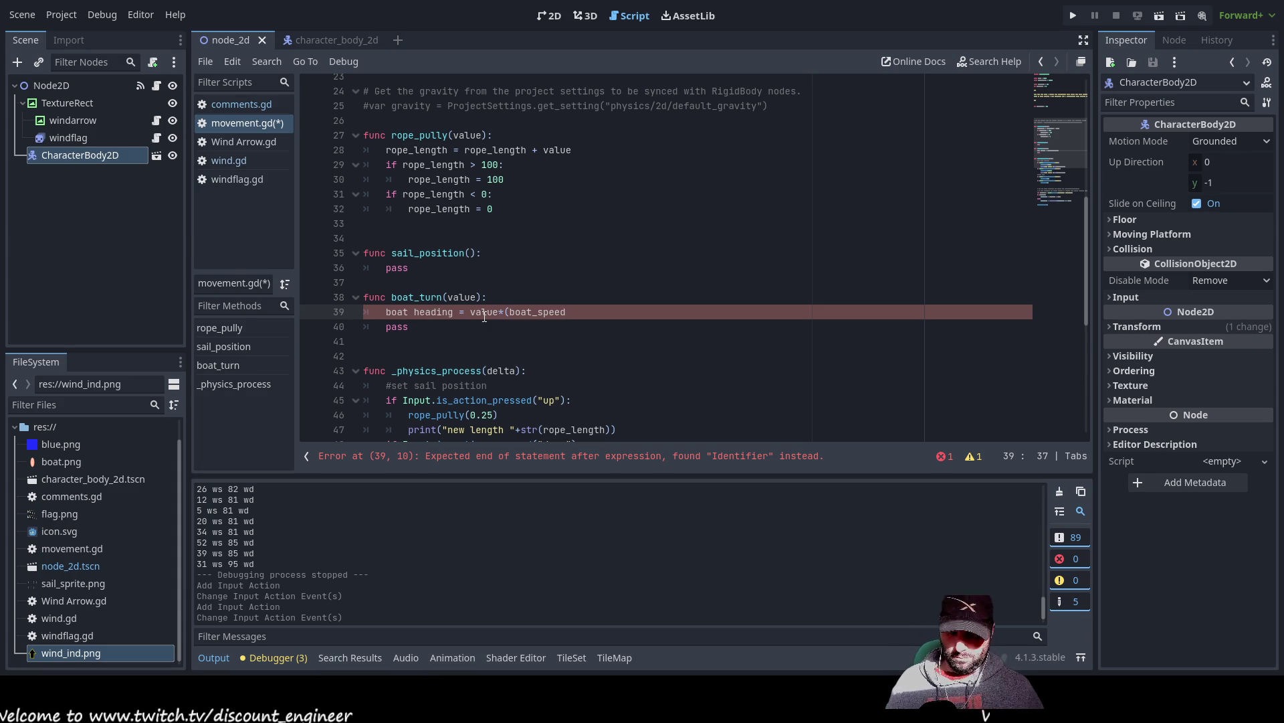
type("/10")
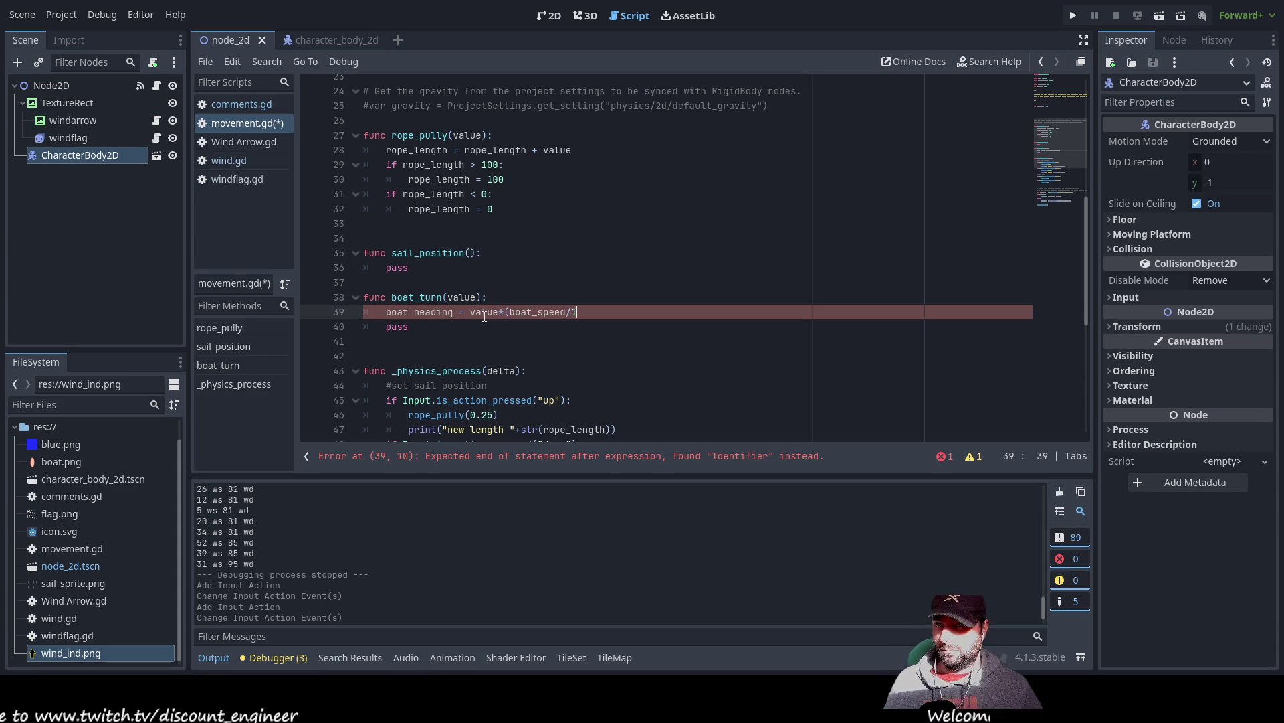
type(")")
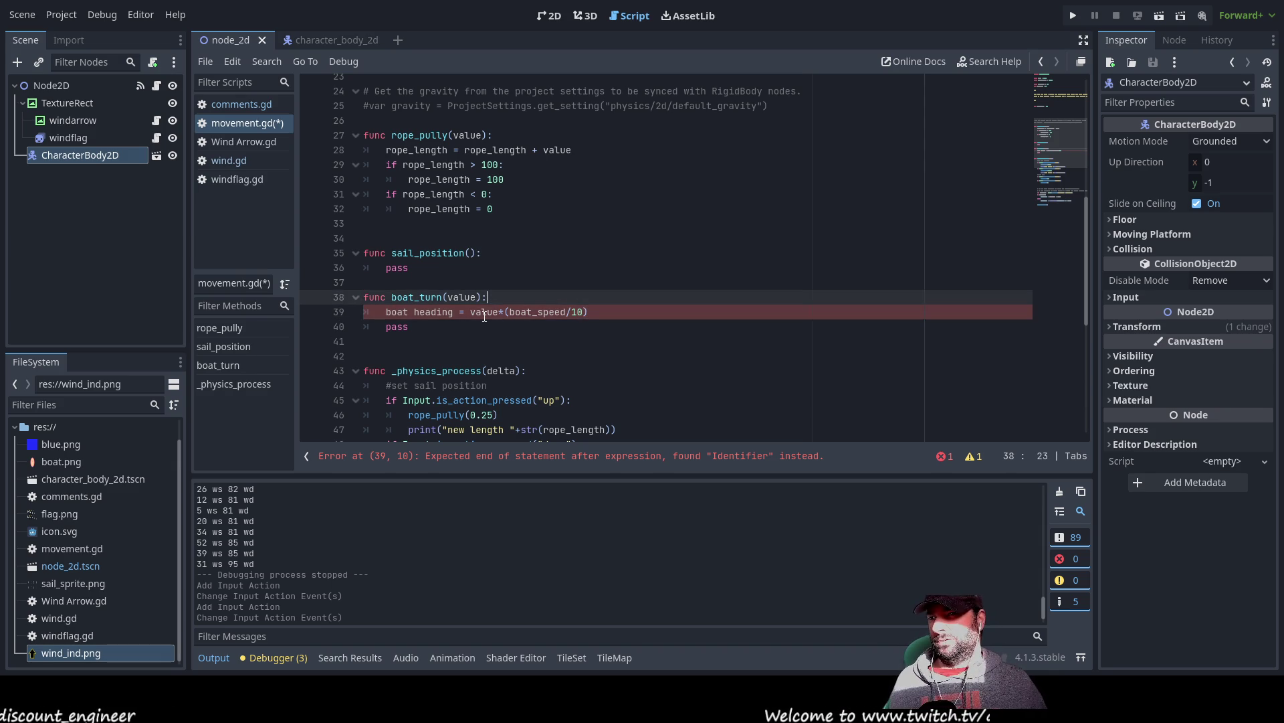
left_click(484, 316)
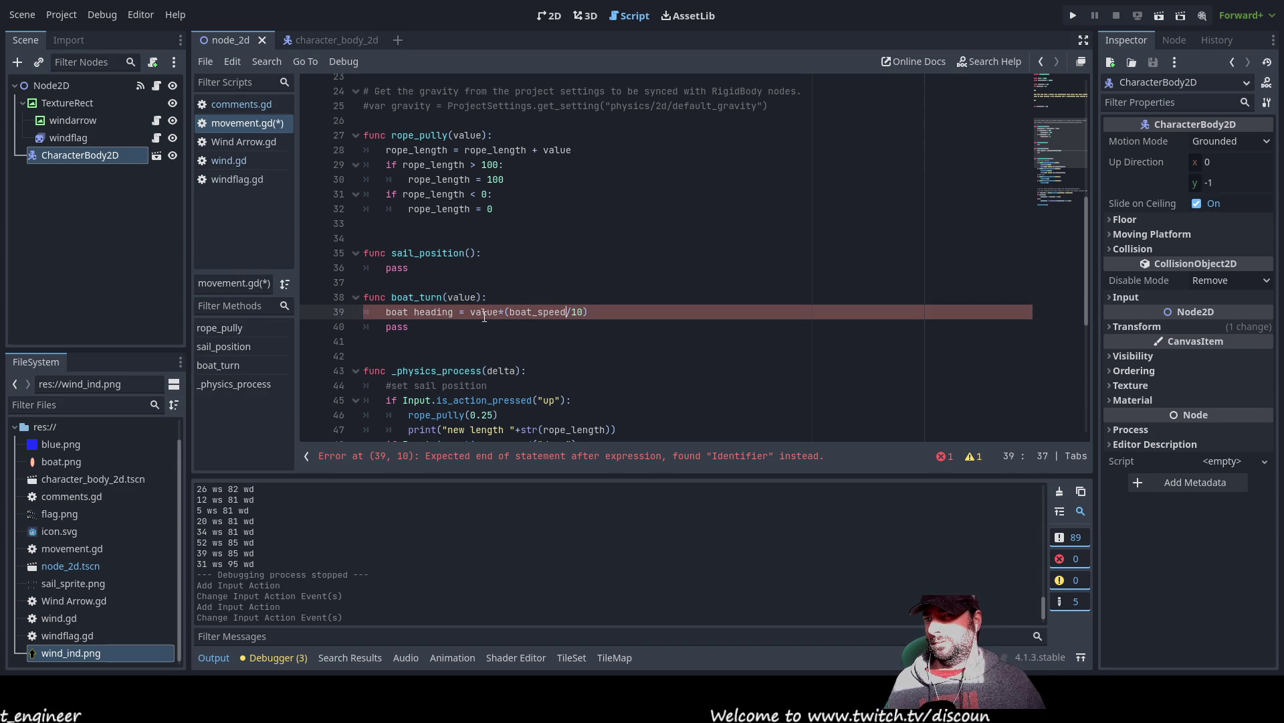
key("ctrl+Left")
key("ctrl+Left")
key("ctrl+Left")
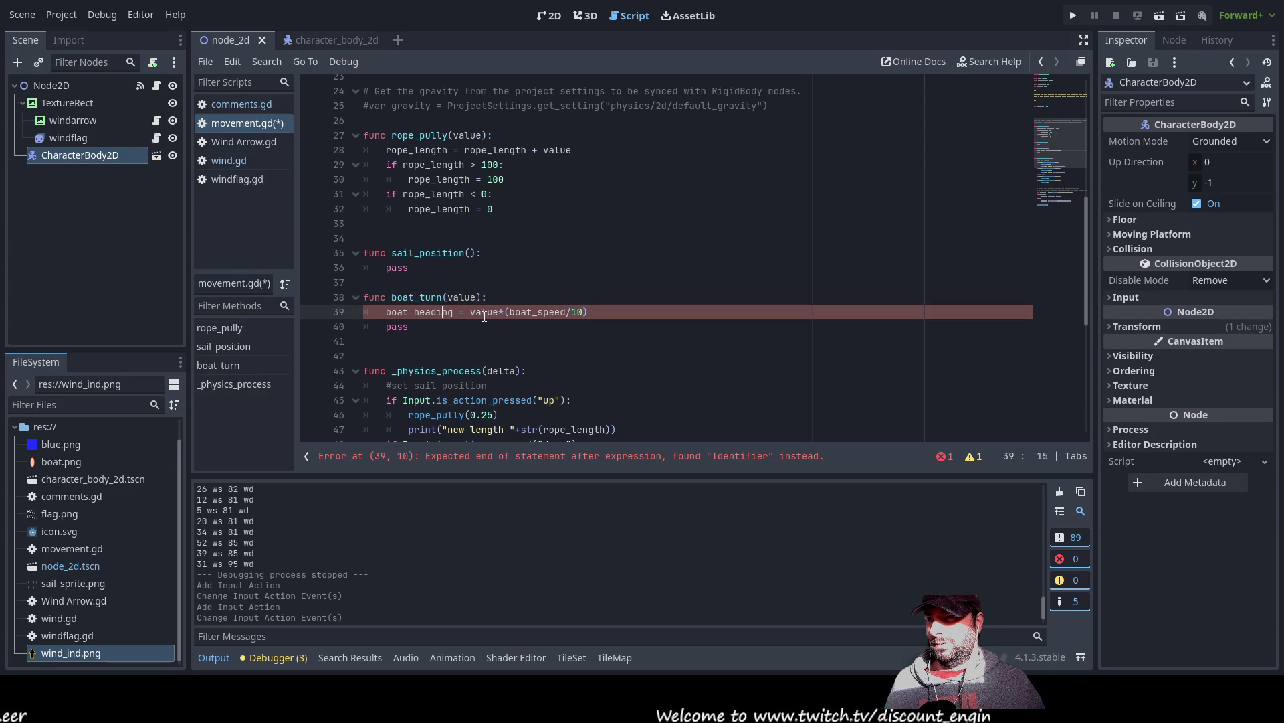
key("BackSpace")
- Fix the identifier to boat_heading and delete the pass line from boat_turn
type("_")
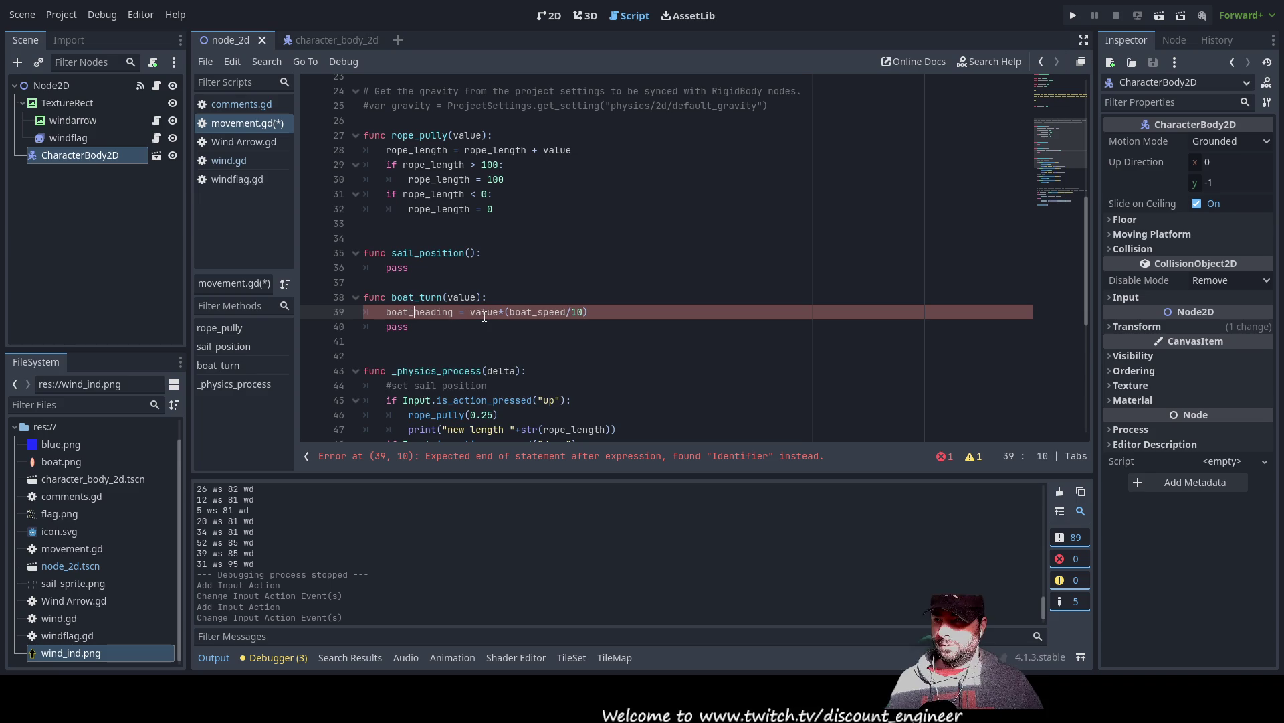
key("Up")
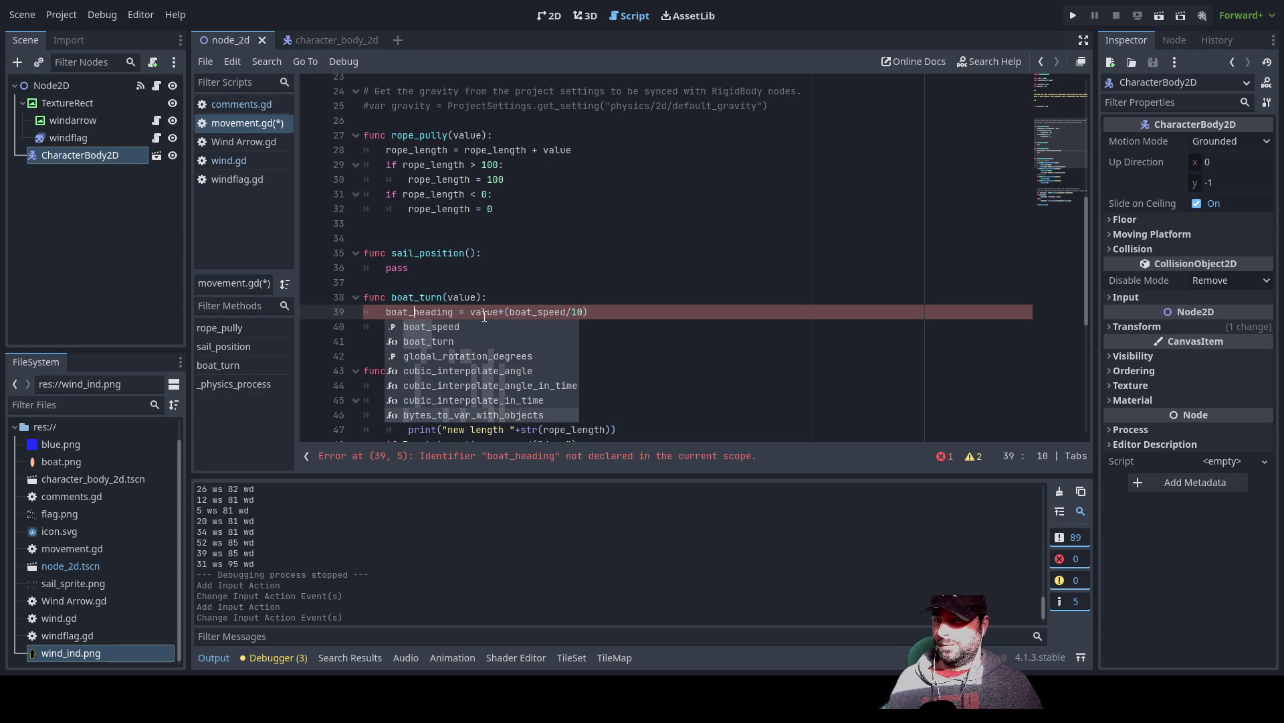
left_click(669, 325)
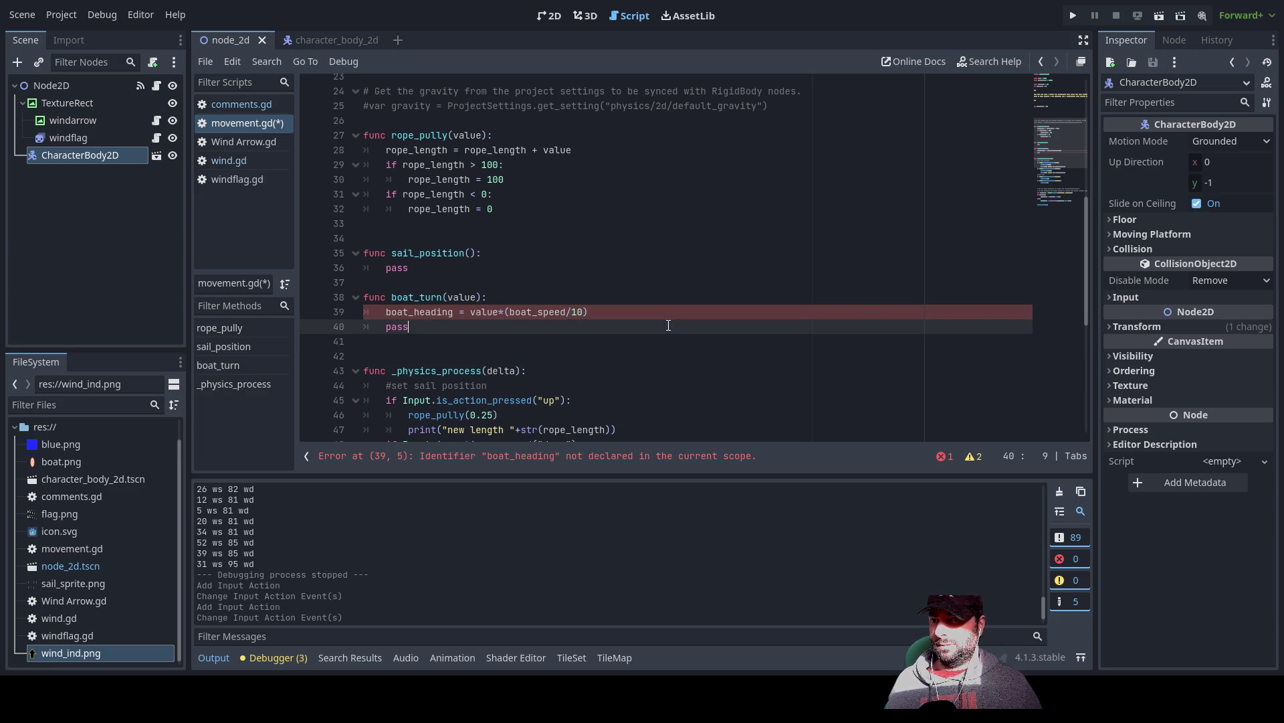
double_click(423, 311)
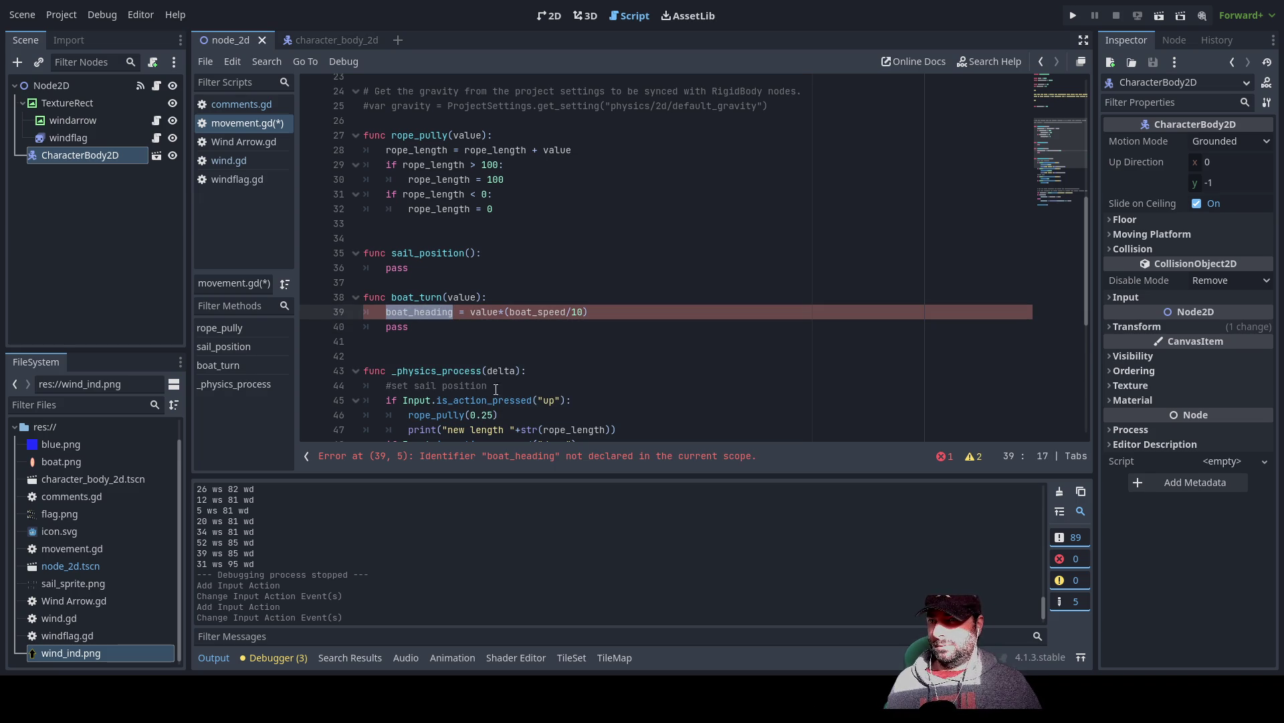
left_click(442, 331)
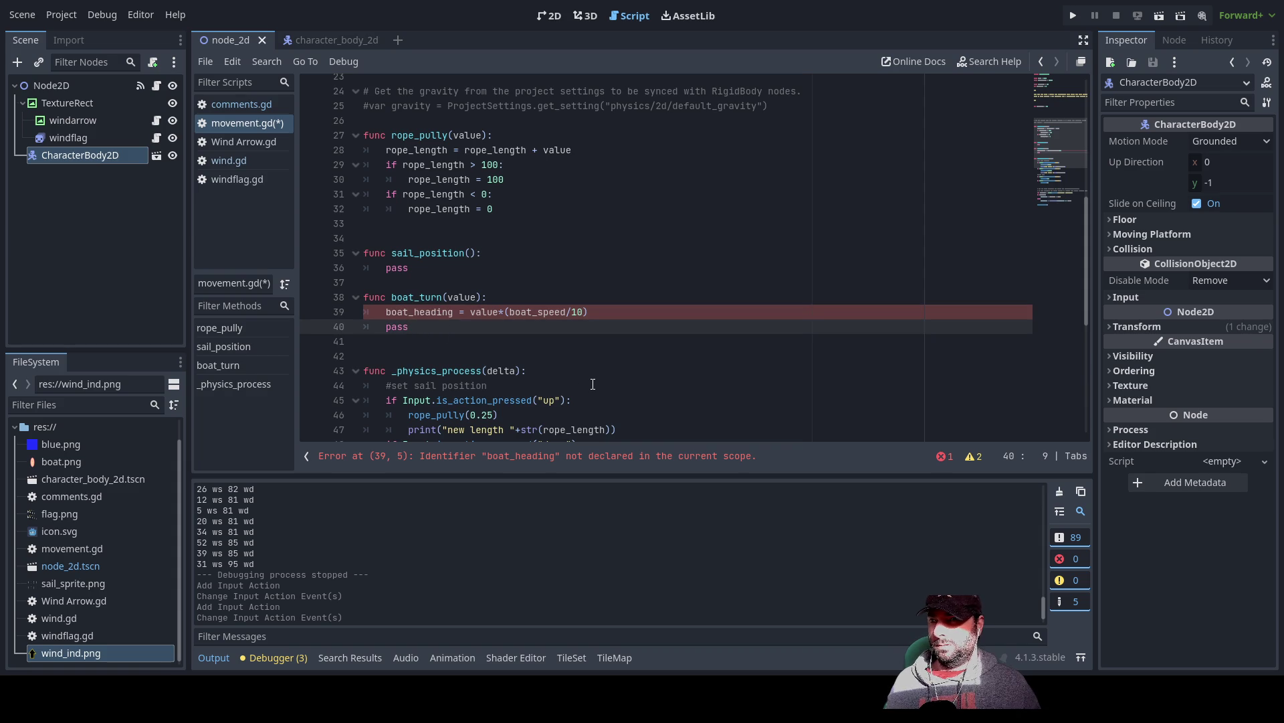
key("Return")
key("Delete")
key("Delete")
key("Up")
key("Up")
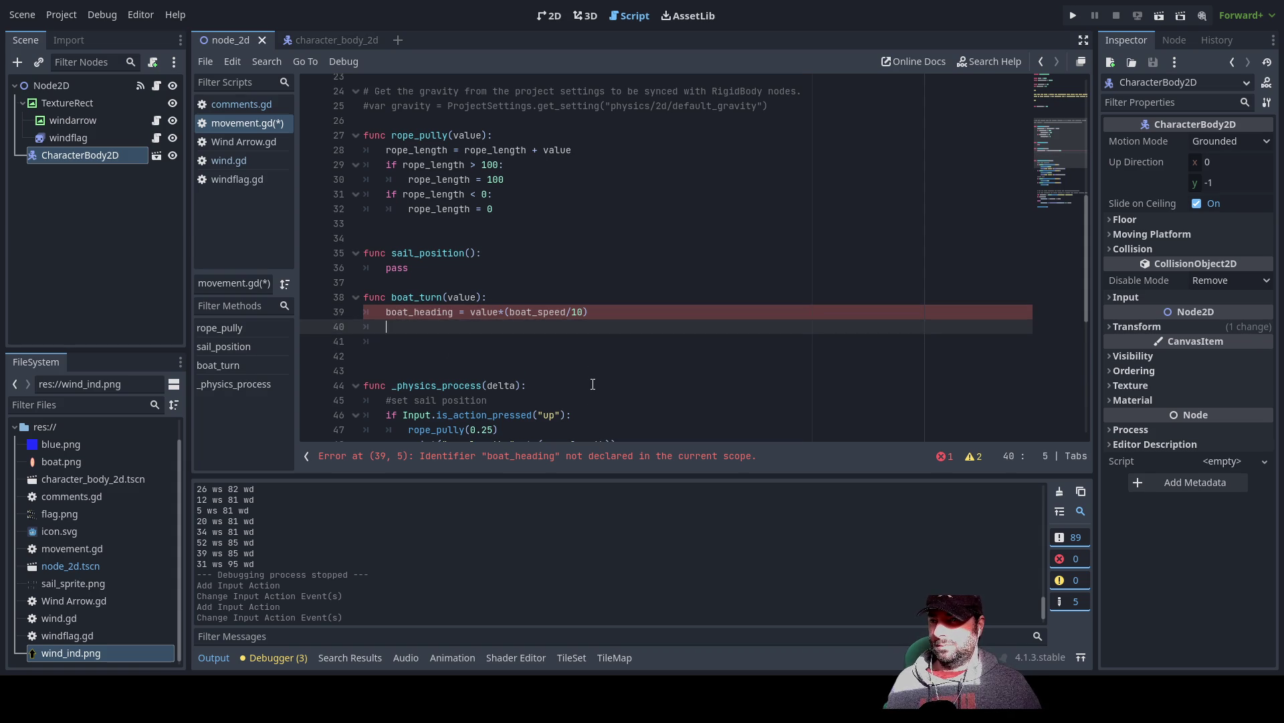
key("Down")
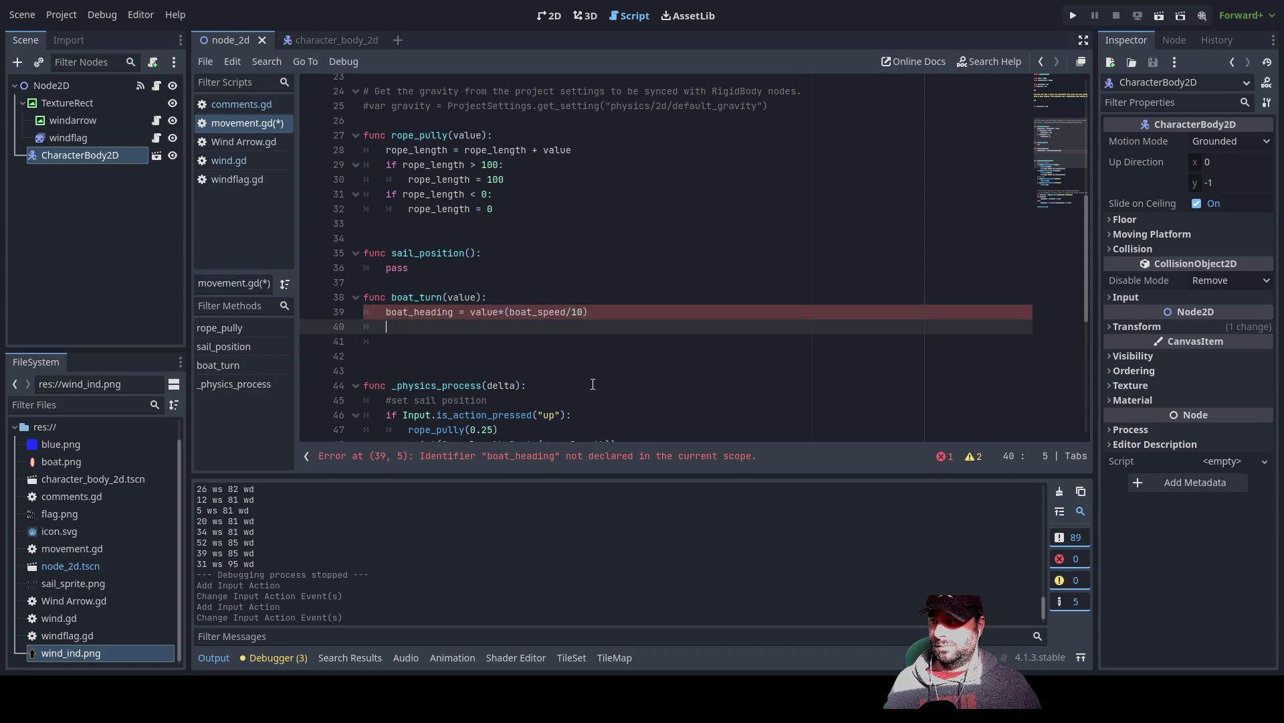
- Declare var boat_heading = 0 on line 8 under boat_speed, then bring up the character_body_2d scene
double_click(434, 315)
scroll(467, 322, "up", 7)
scroll(467, 323, "up", 1)
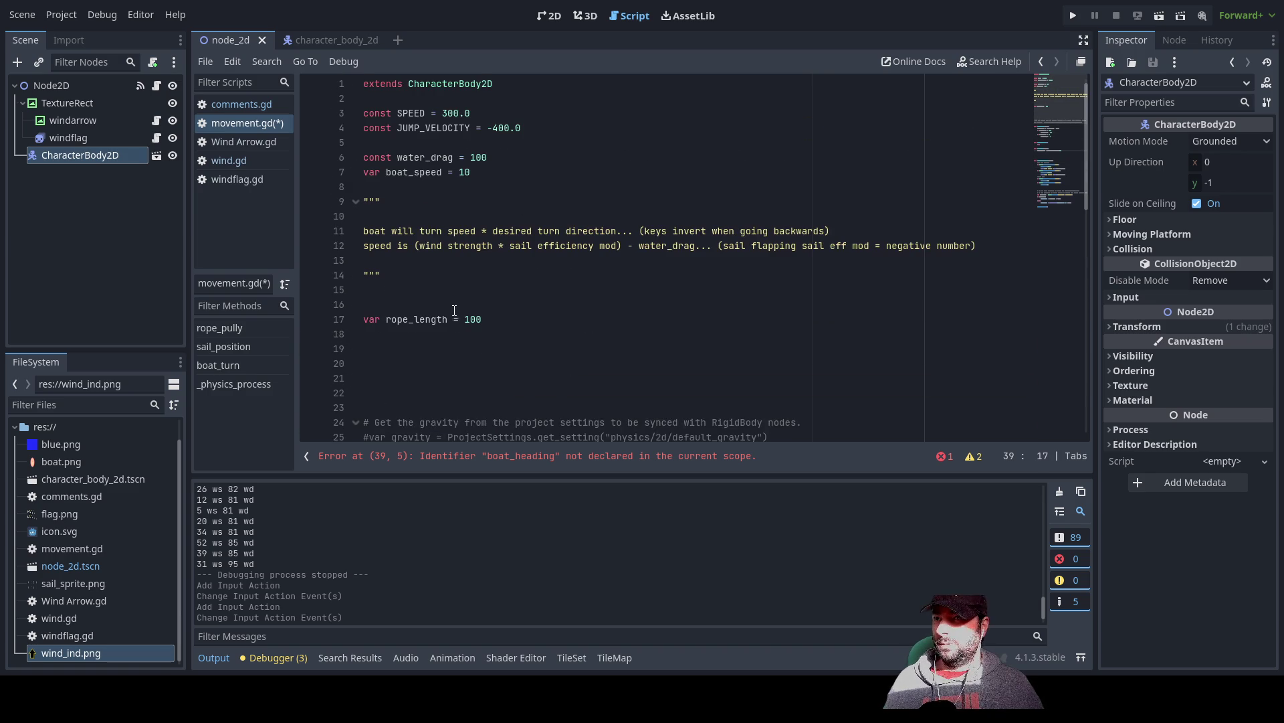
left_click(379, 183)
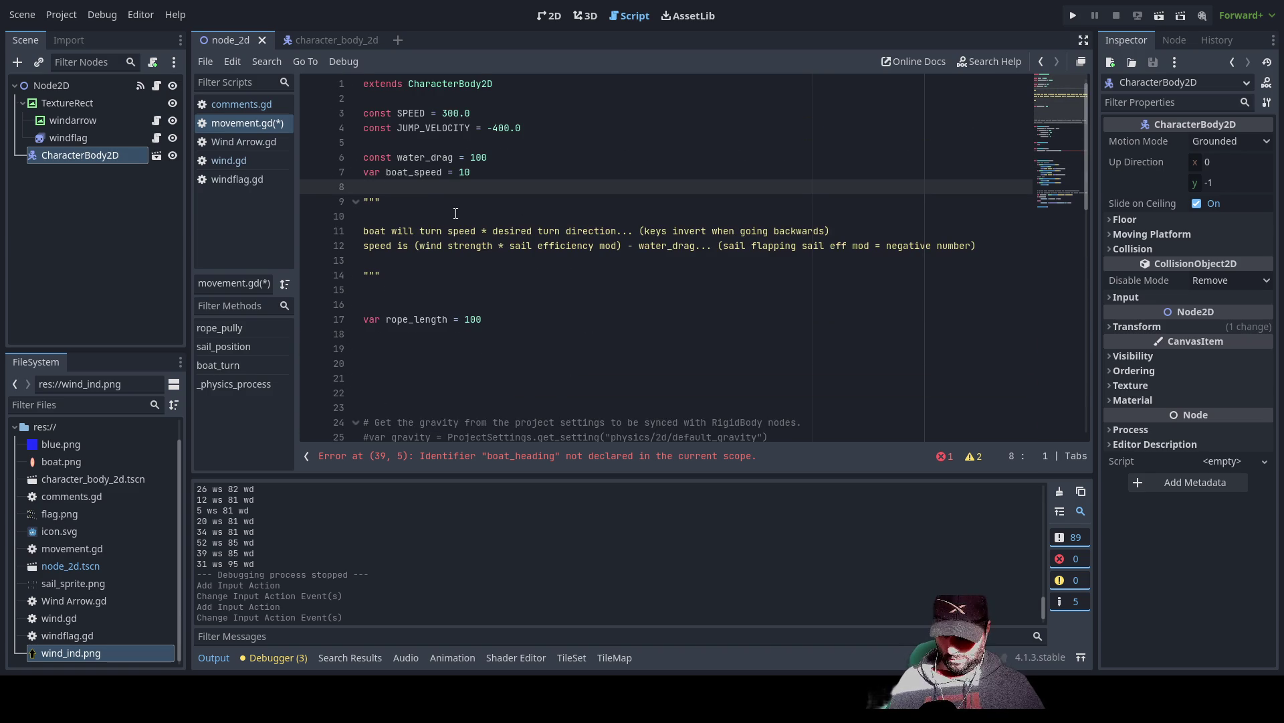
type("var boat_heading ")
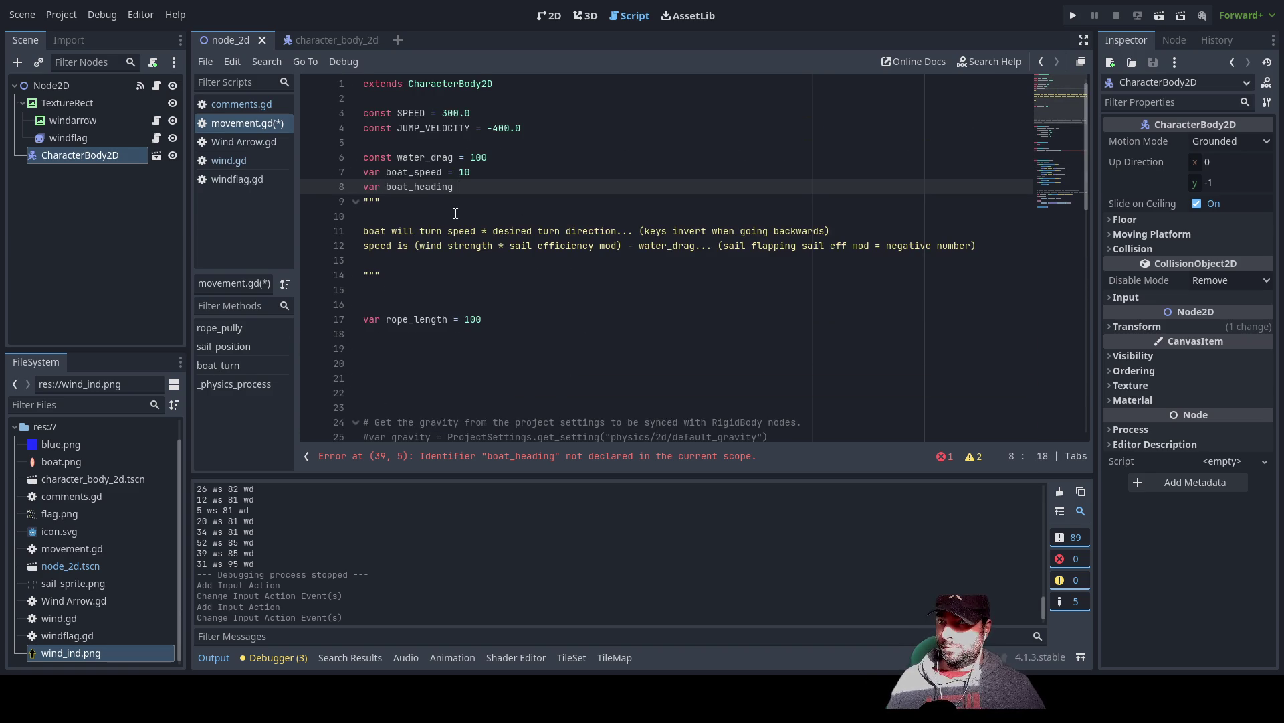
type("= 0")
left_click(456, 213)
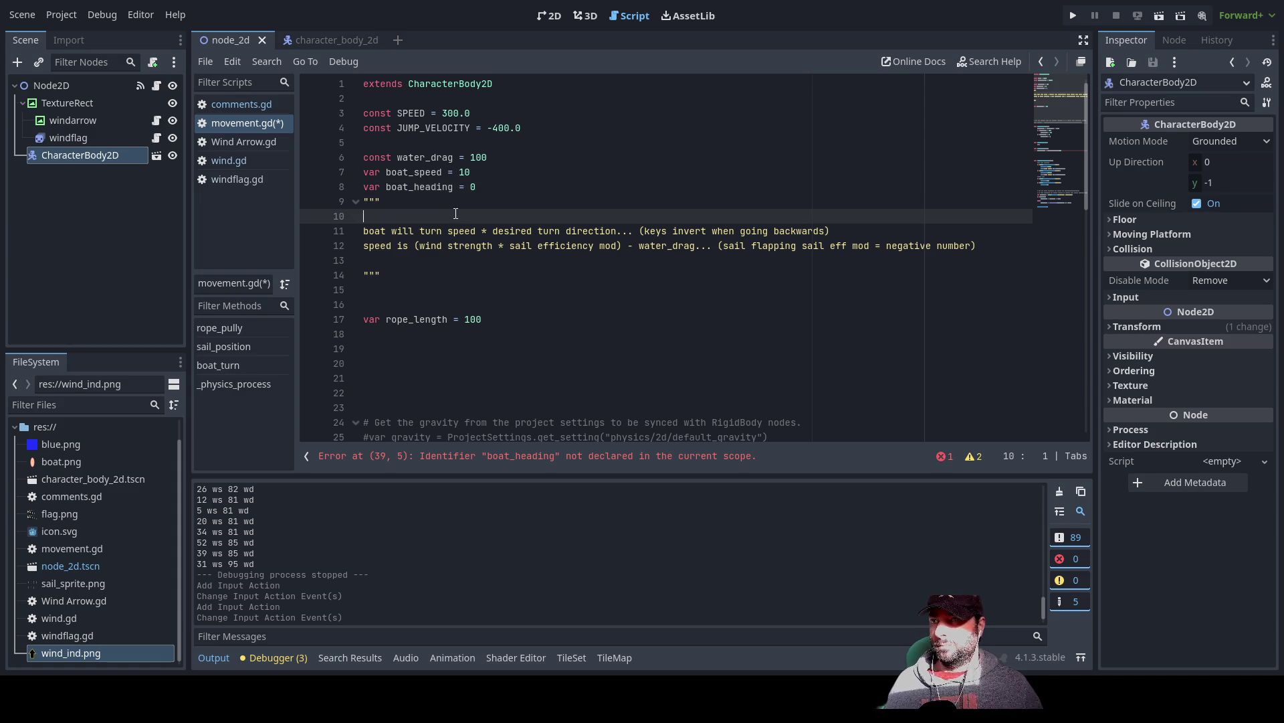
scroll(456, 213, "down", 10)
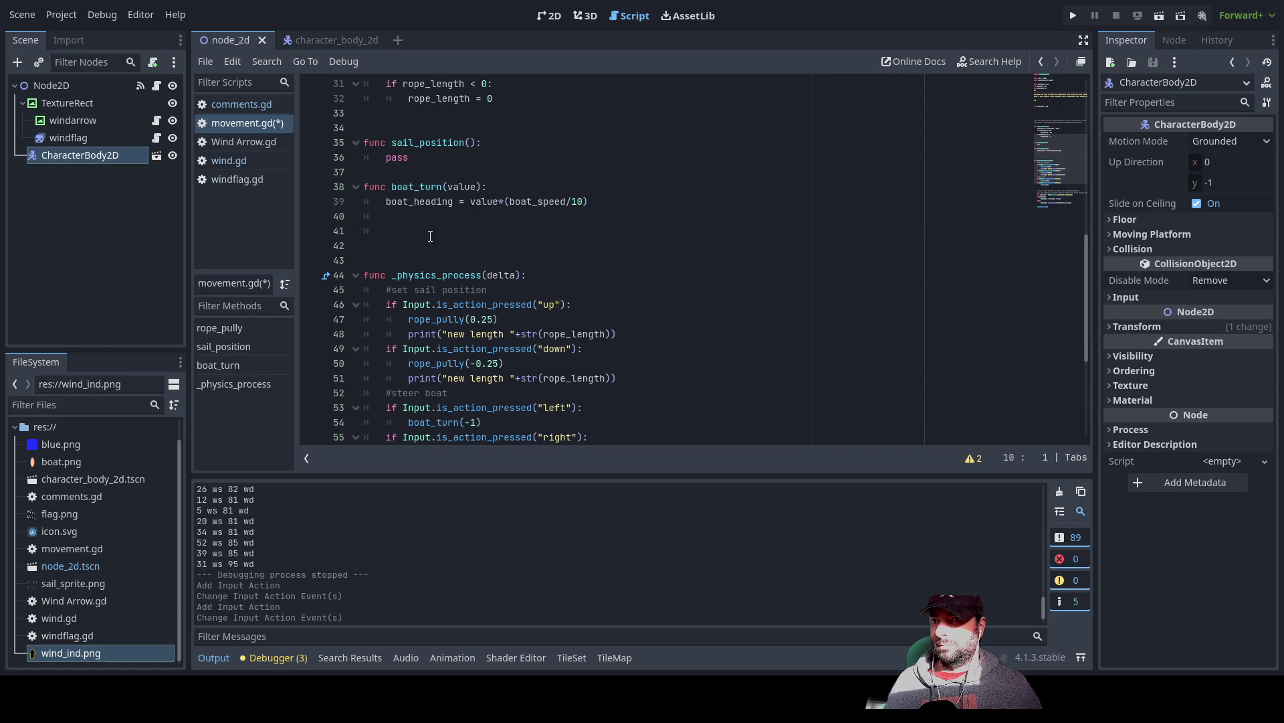
left_click(407, 216)
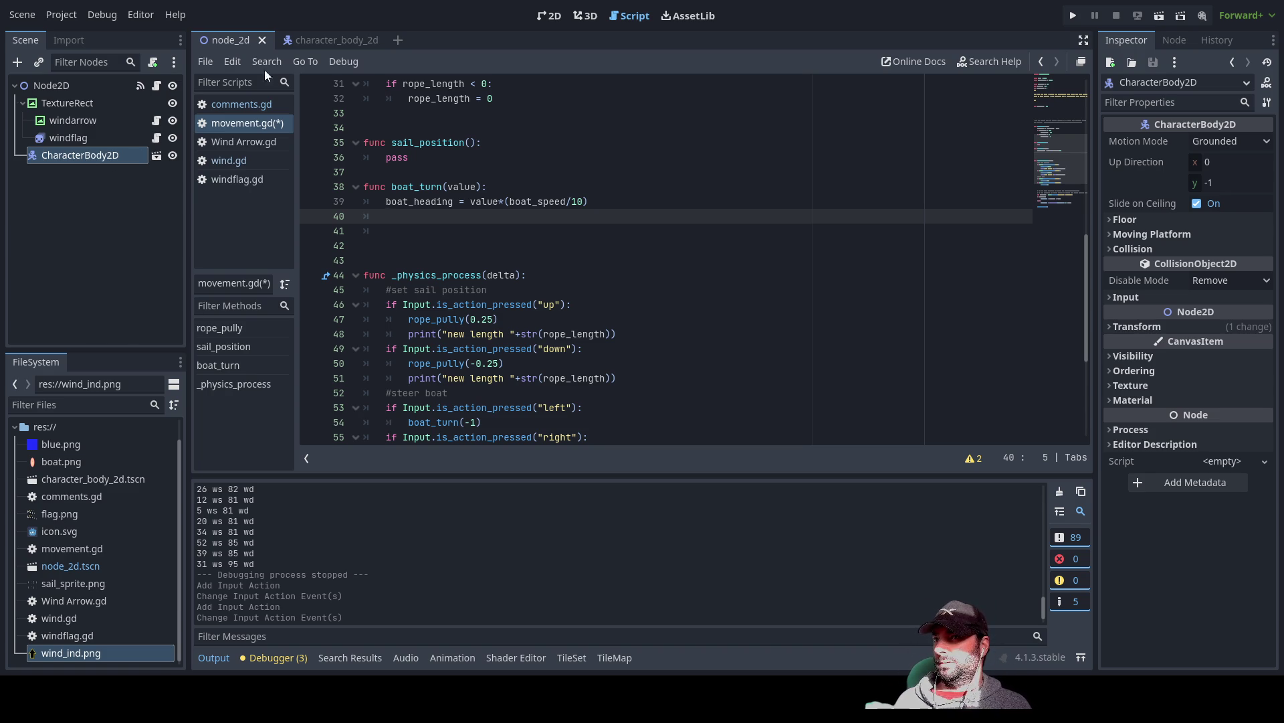
left_click(314, 42)
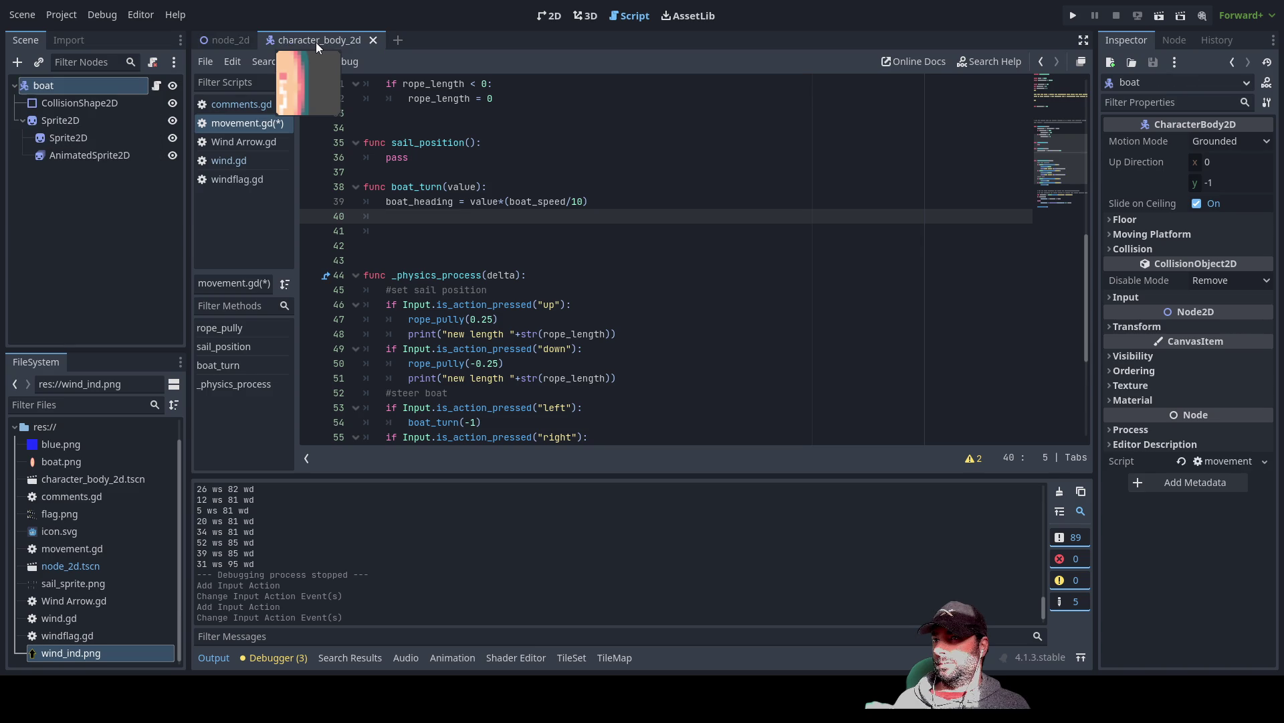
- Show the boat's Sprite2D in the 2D view and nest CollisionShape2D under Sprite2D
left_click(73, 157)
left_click(73, 122)
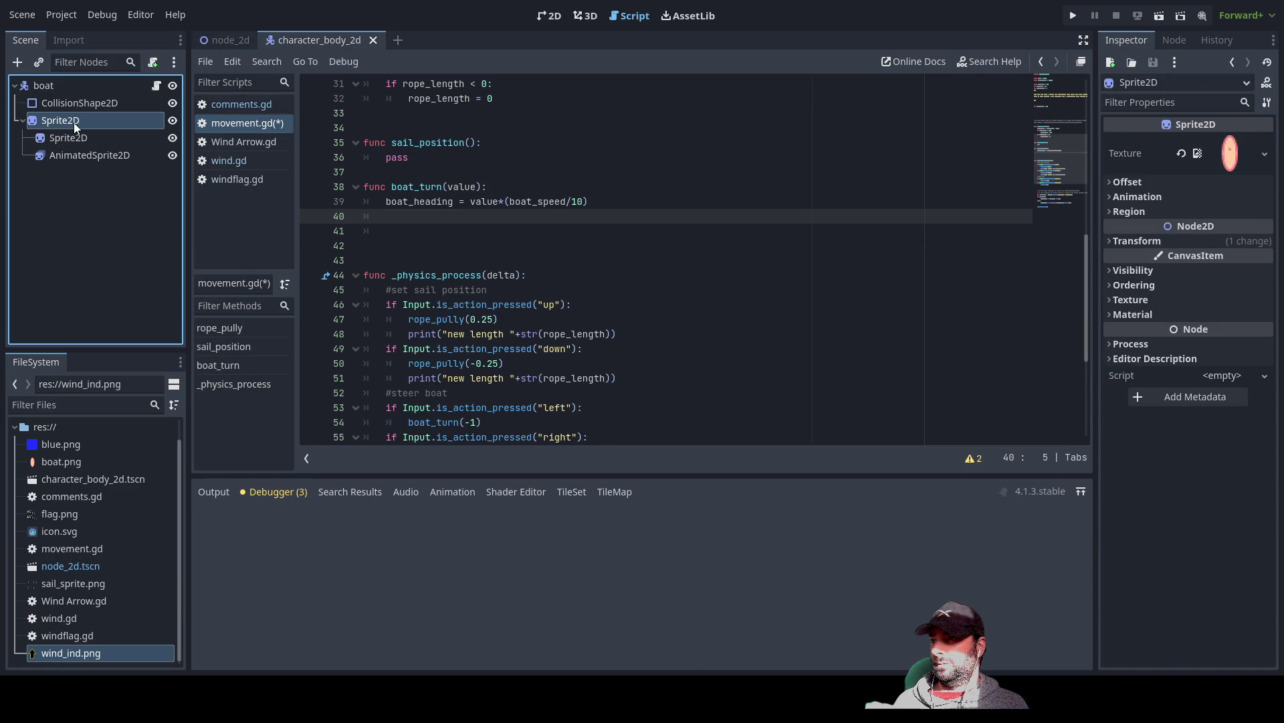
left_click(549, 16)
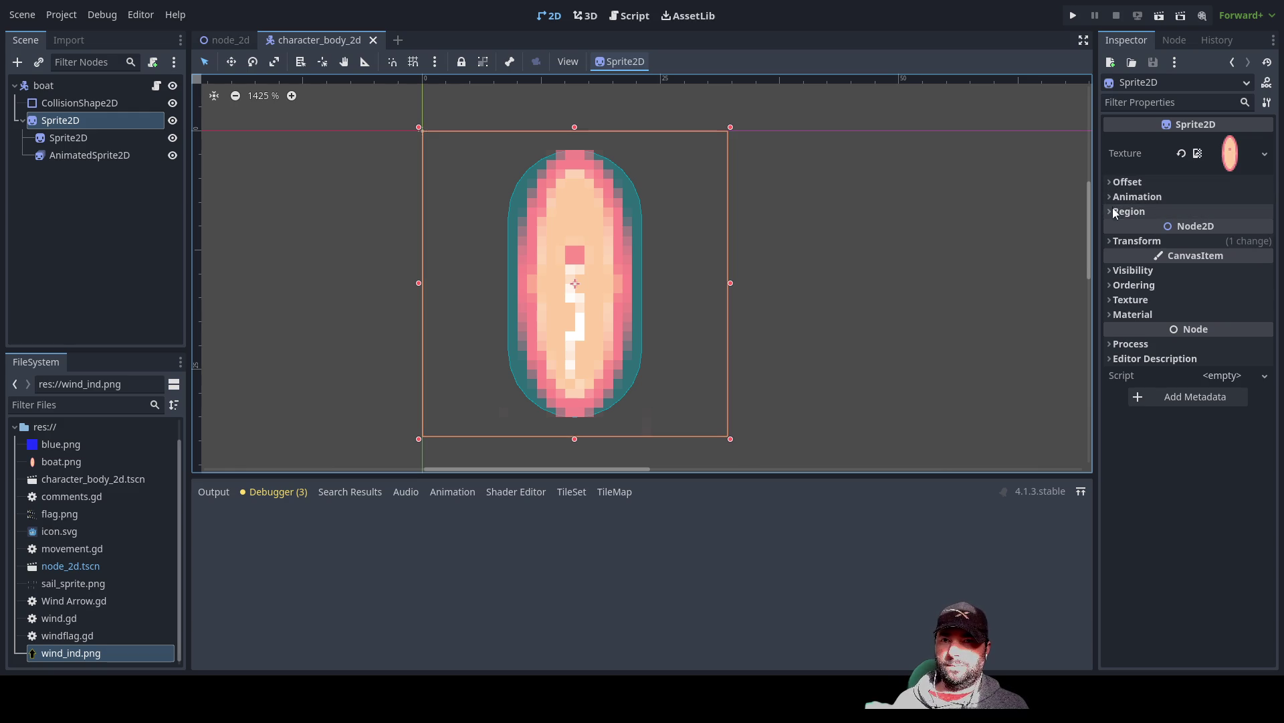
left_click(1114, 243)
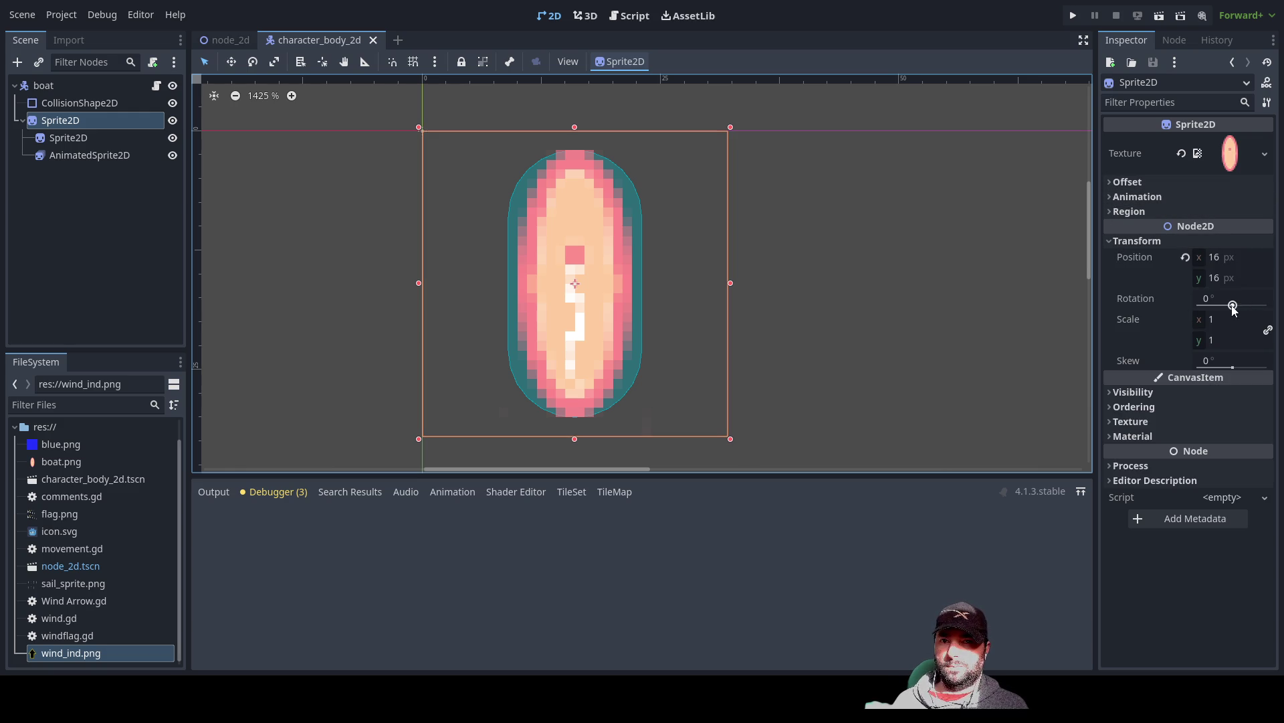
left_click_drag(1233, 307, 1233, 306)
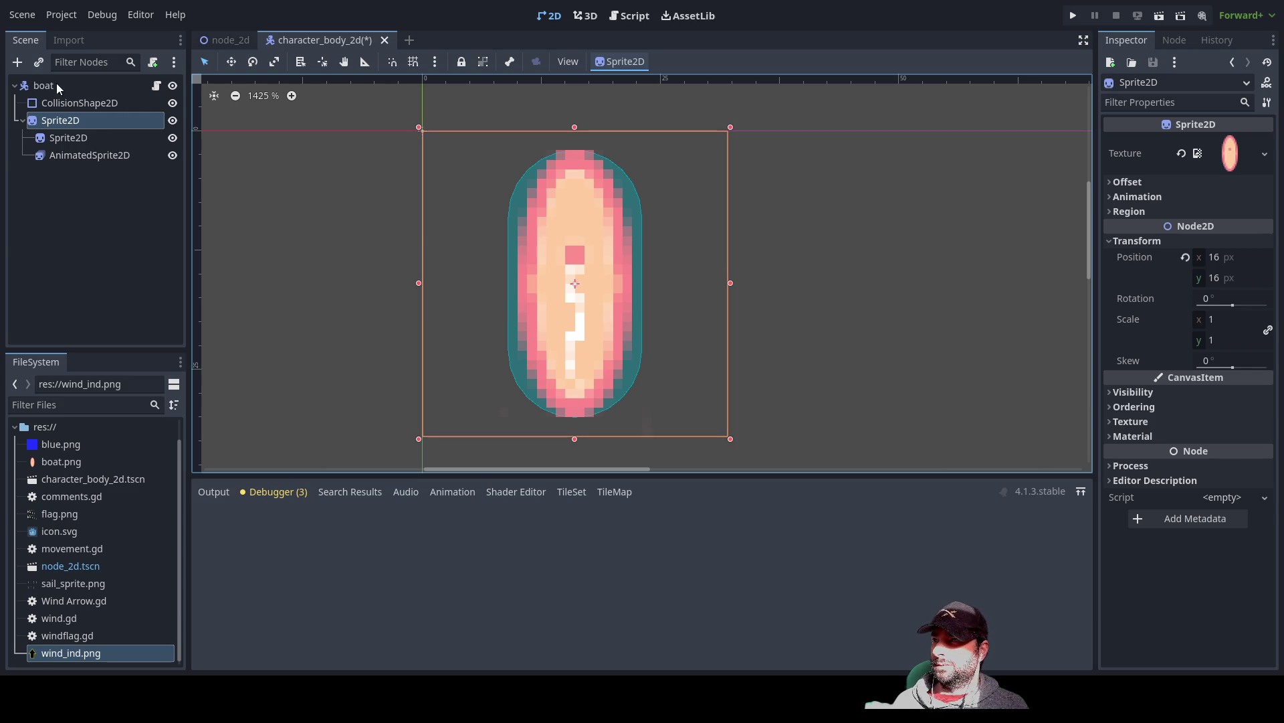
left_click(73, 103)
mouse_move(67, 102)
left_mouse_down()
mouse_move(67, 147)
mouse_move(62, 124)
left_mouse_up()
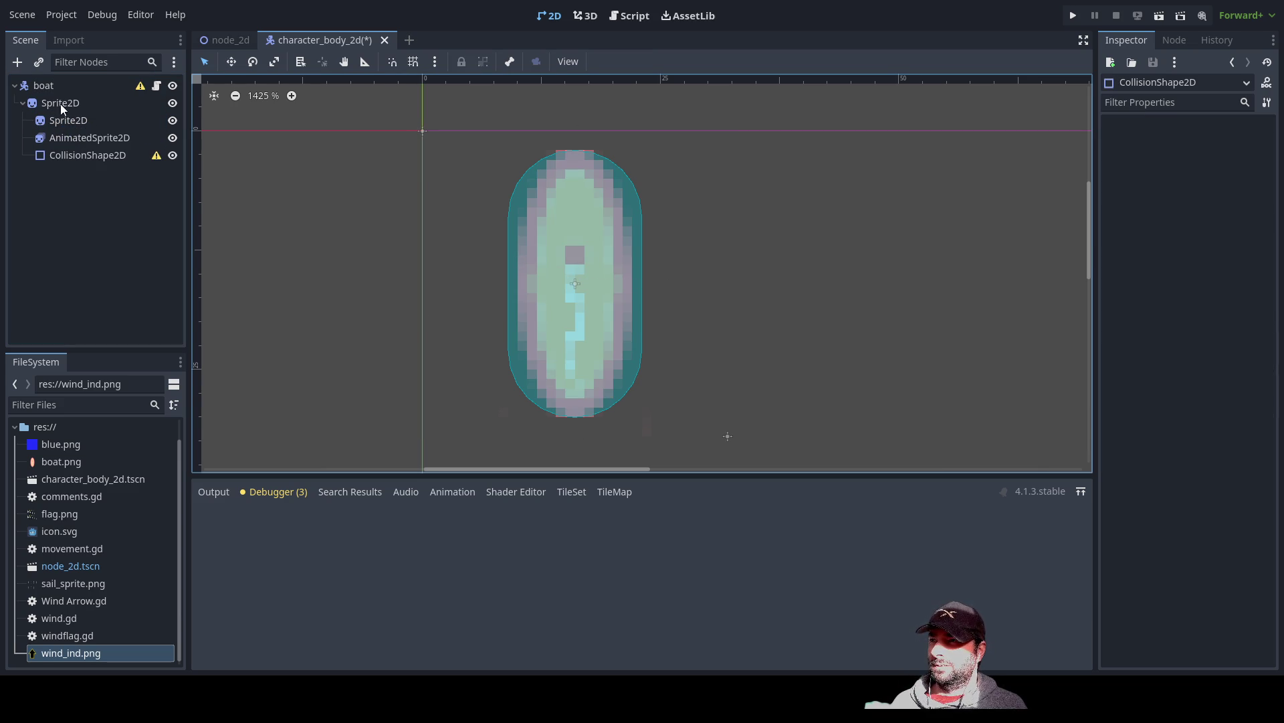
- Set the parent Sprite2D's Offset y to 3 px, test-rotating to check its pivot
left_click(60, 103)
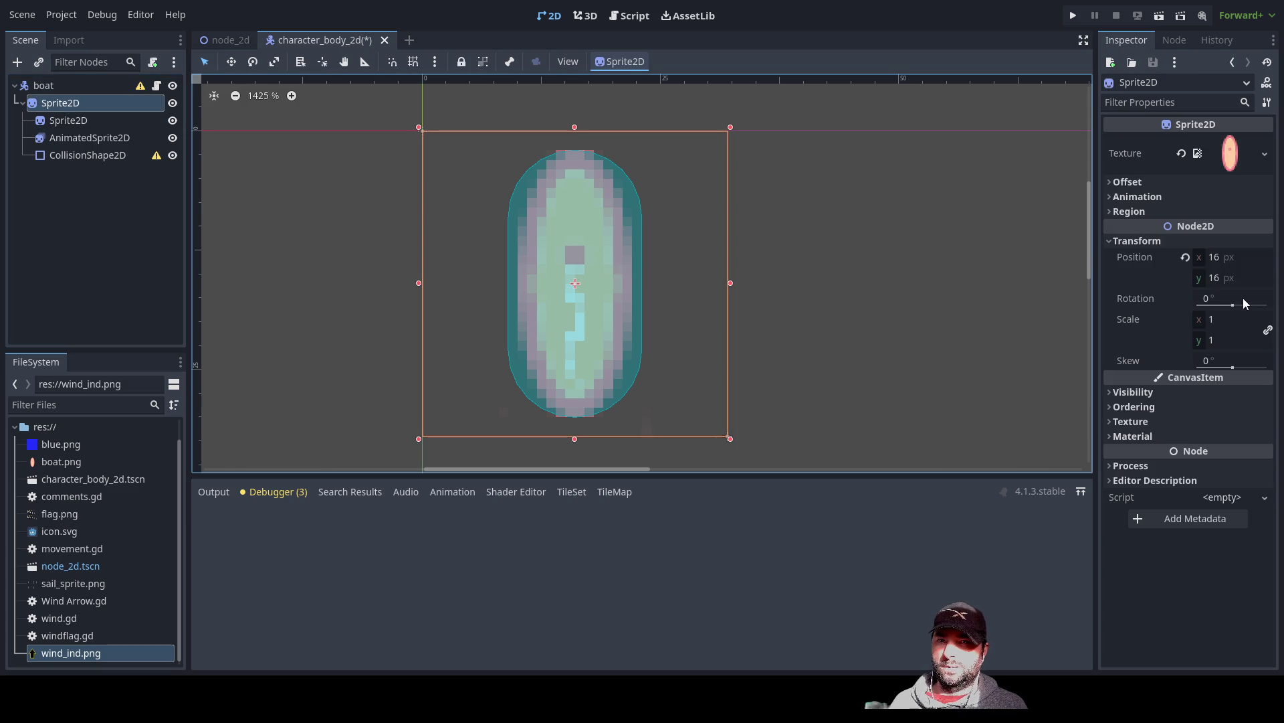
mouse_move(1232, 308)
left_mouse_down()
mouse_move(1249, 306)
mouse_move(1222, 306)
mouse_move(1230, 299)
left_mouse_up()
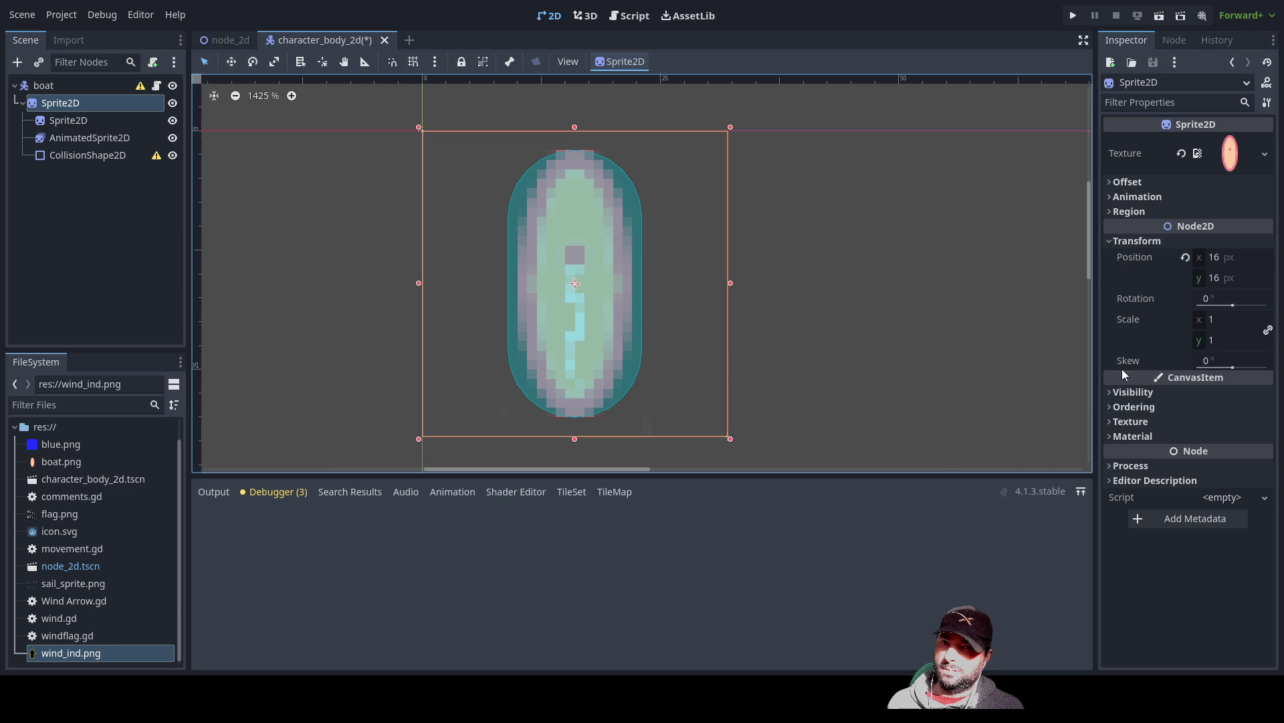
left_click(1111, 182)
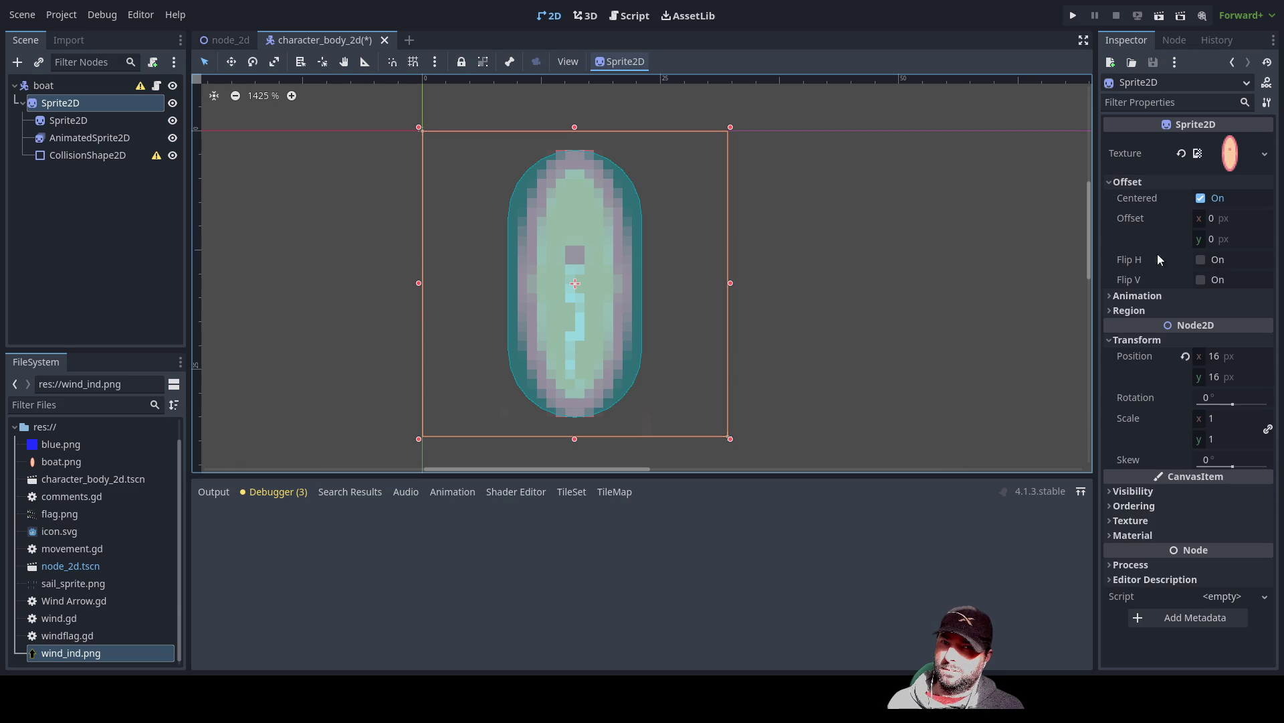
left_click(1211, 240)
type("3")
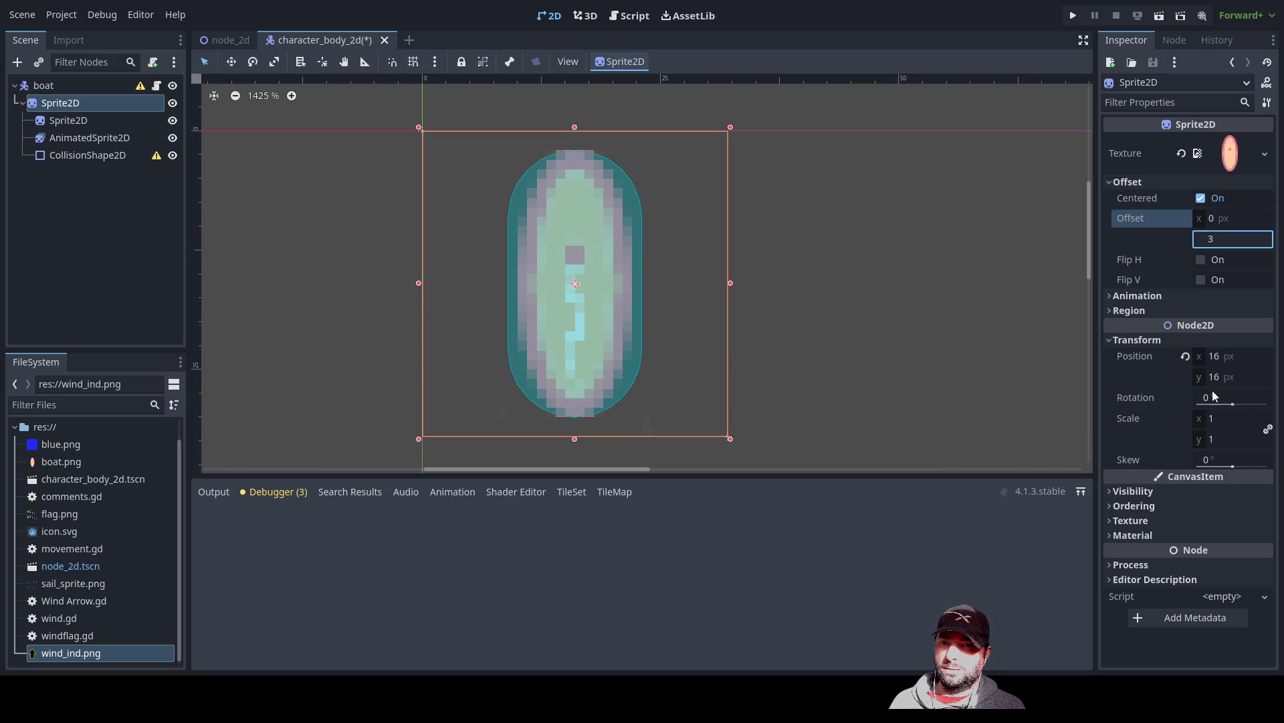
left_click_drag(1233, 404, 1233, 404)
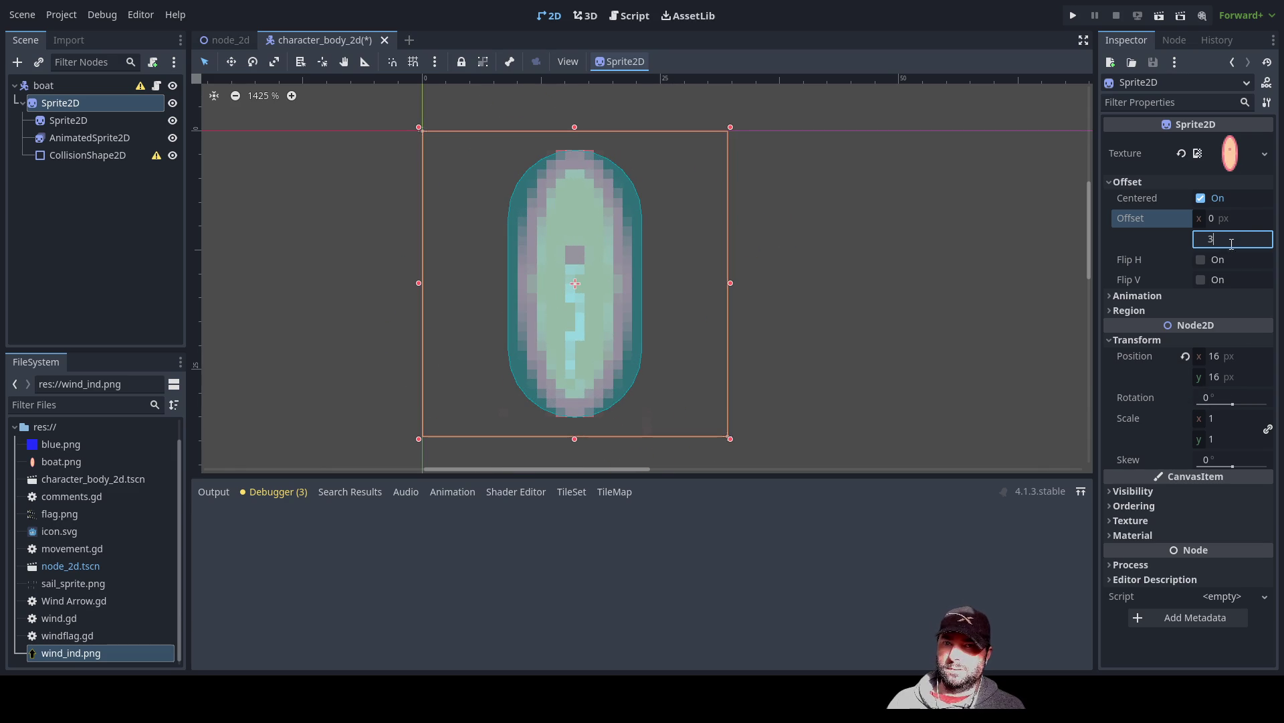
key("Return")
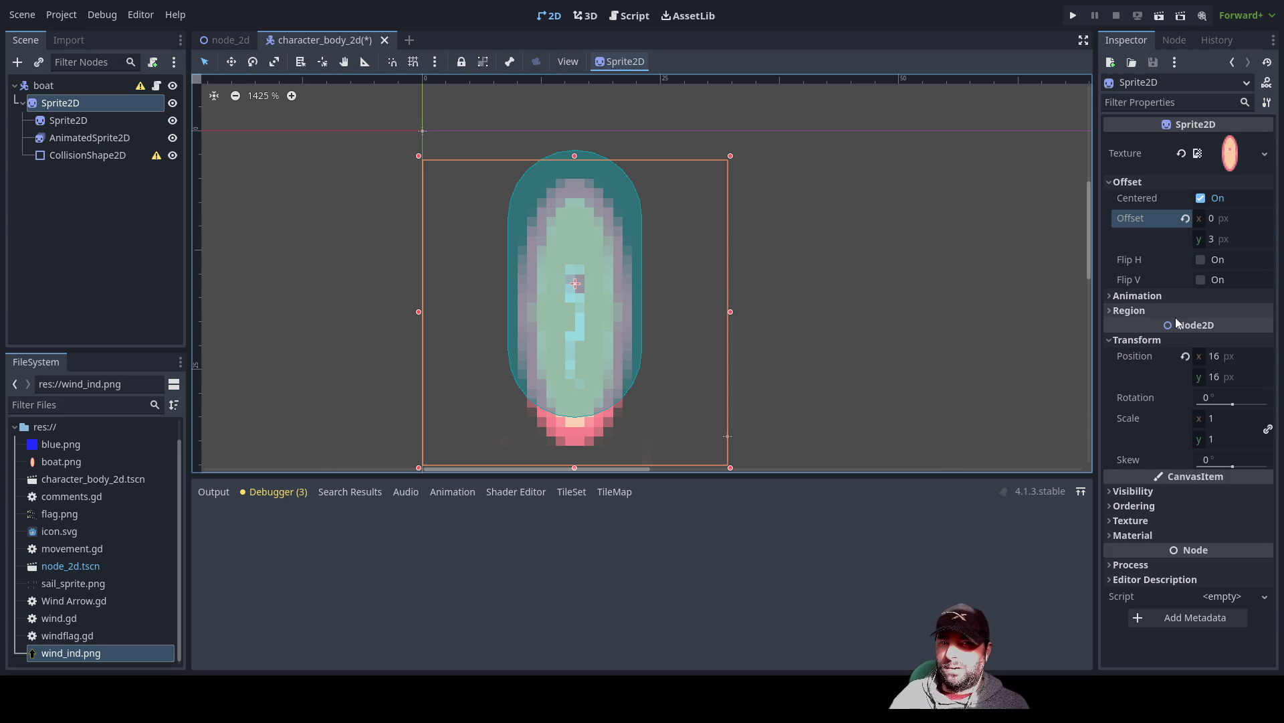
left_click_drag(1236, 406, 1237, 404)
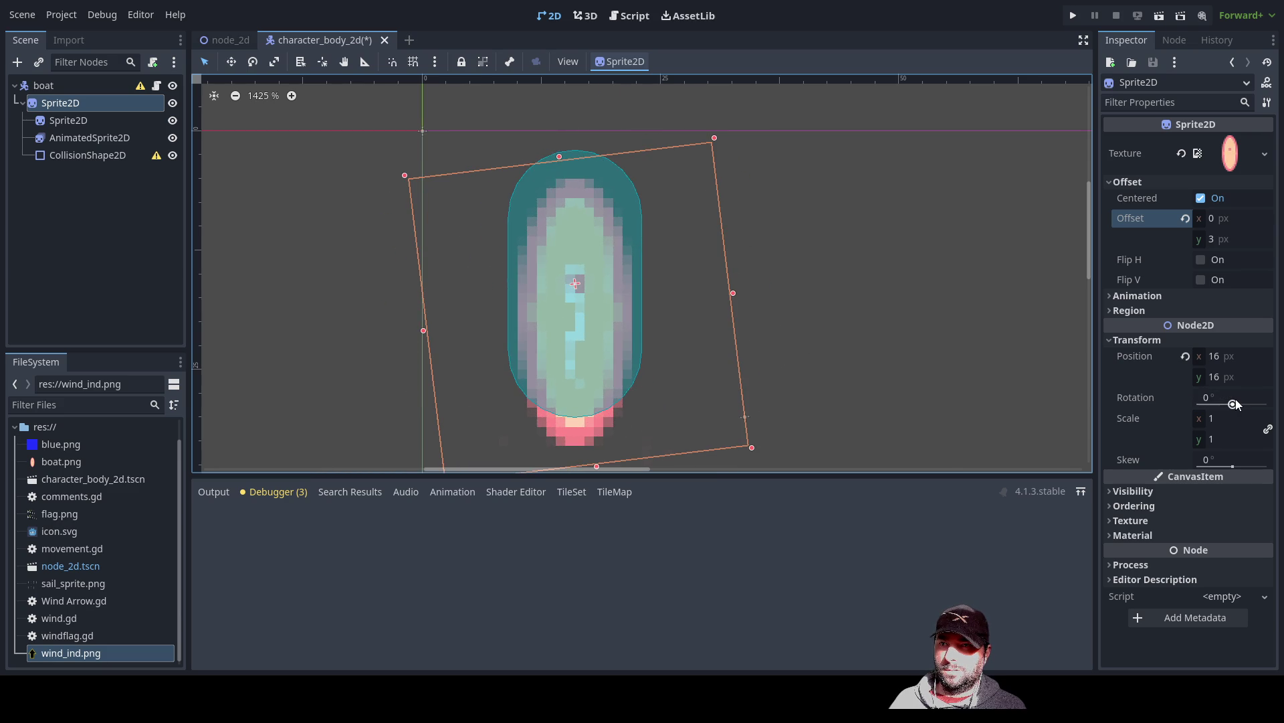
- Nudge the CollisionShape2D capsule into line with the boat sprite, checking alignment by rotating
left_click(81, 154)
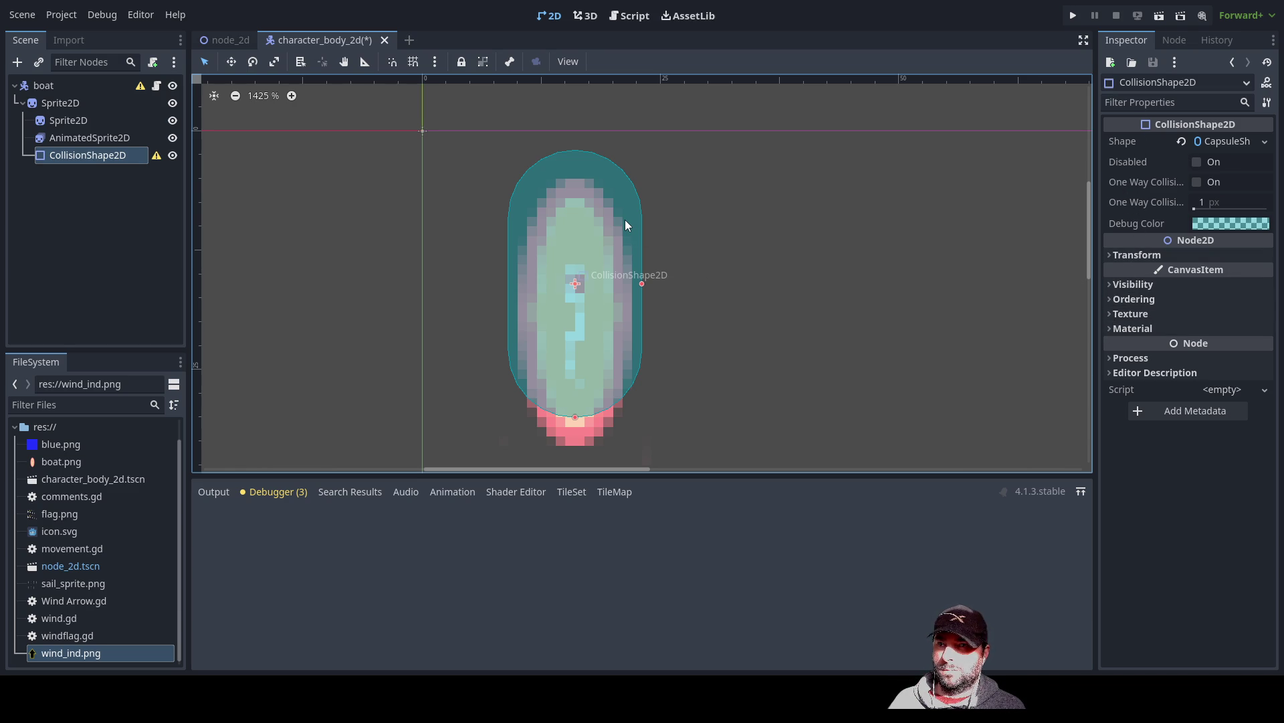
left_click_drag(575, 284, 578, 312)
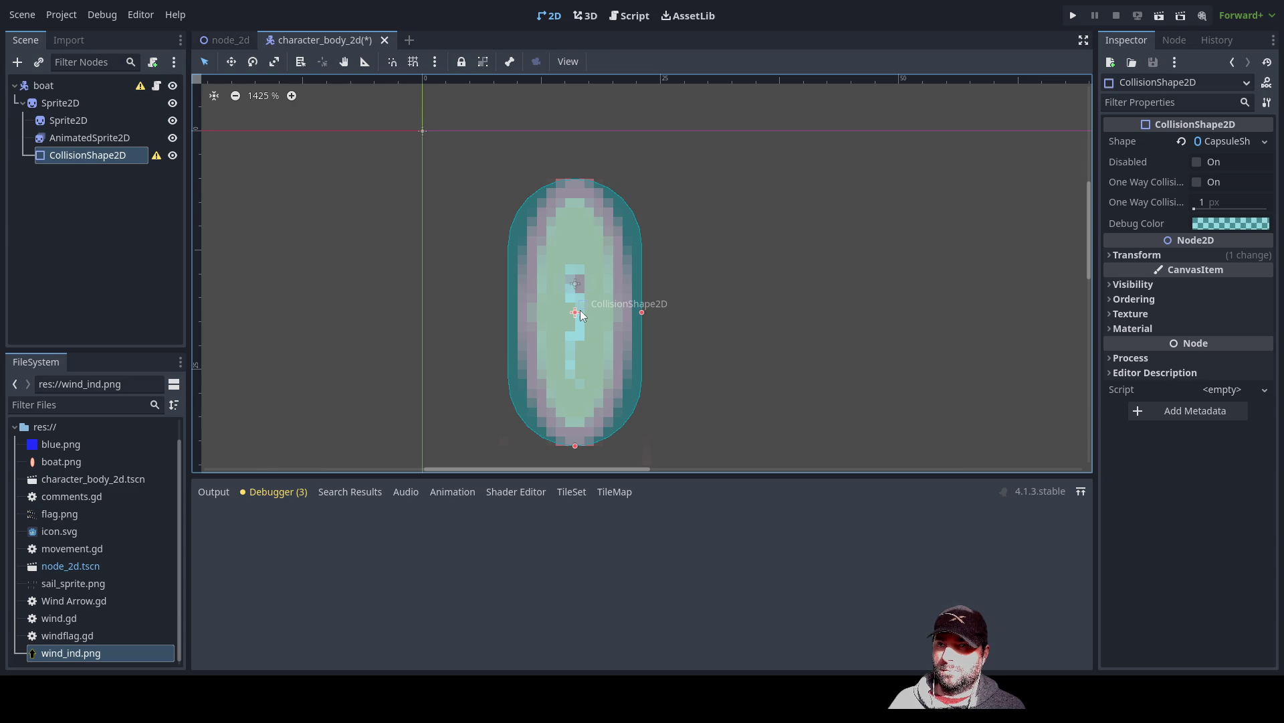
left_click(57, 121)
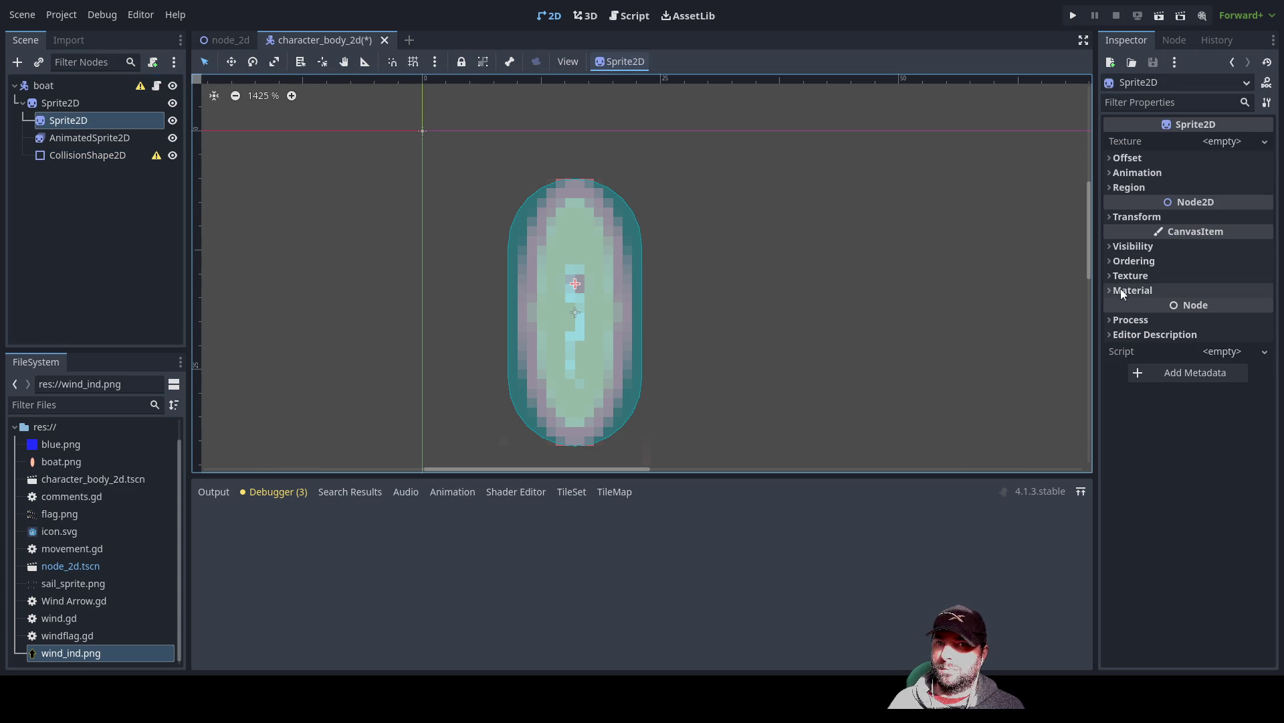
left_click(62, 105)
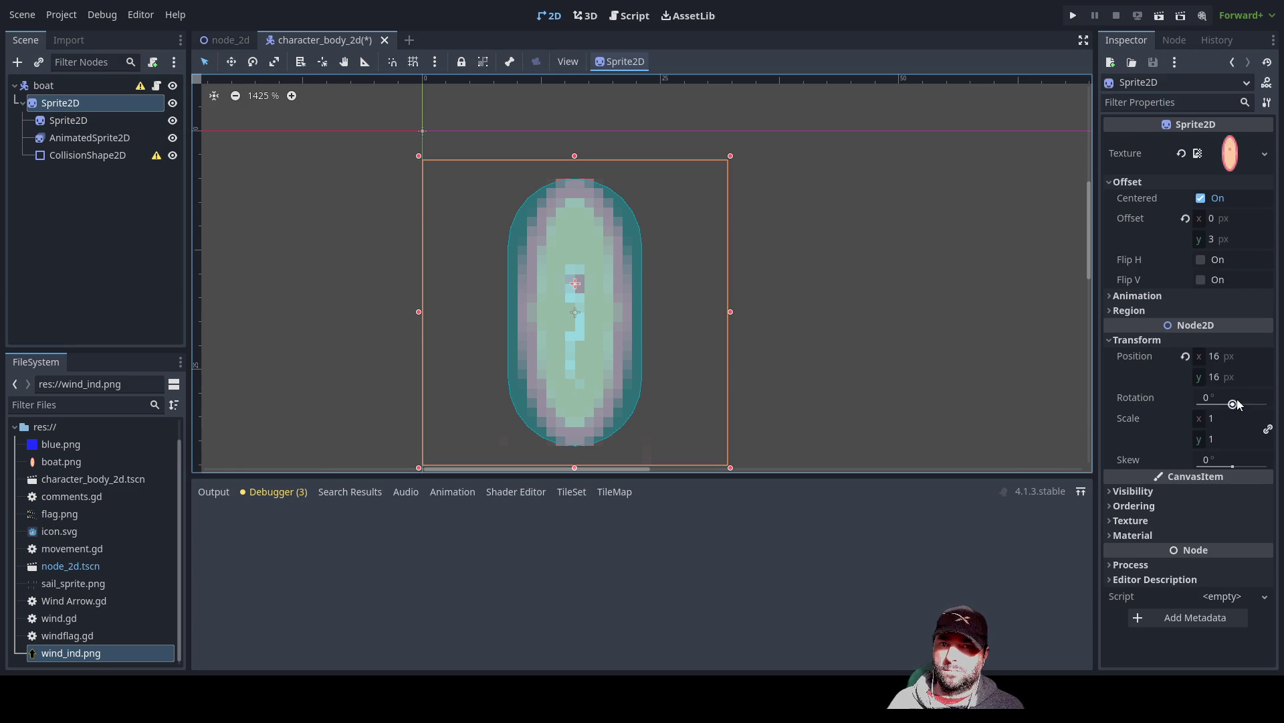
left_click_drag(1233, 405, 1235, 407)
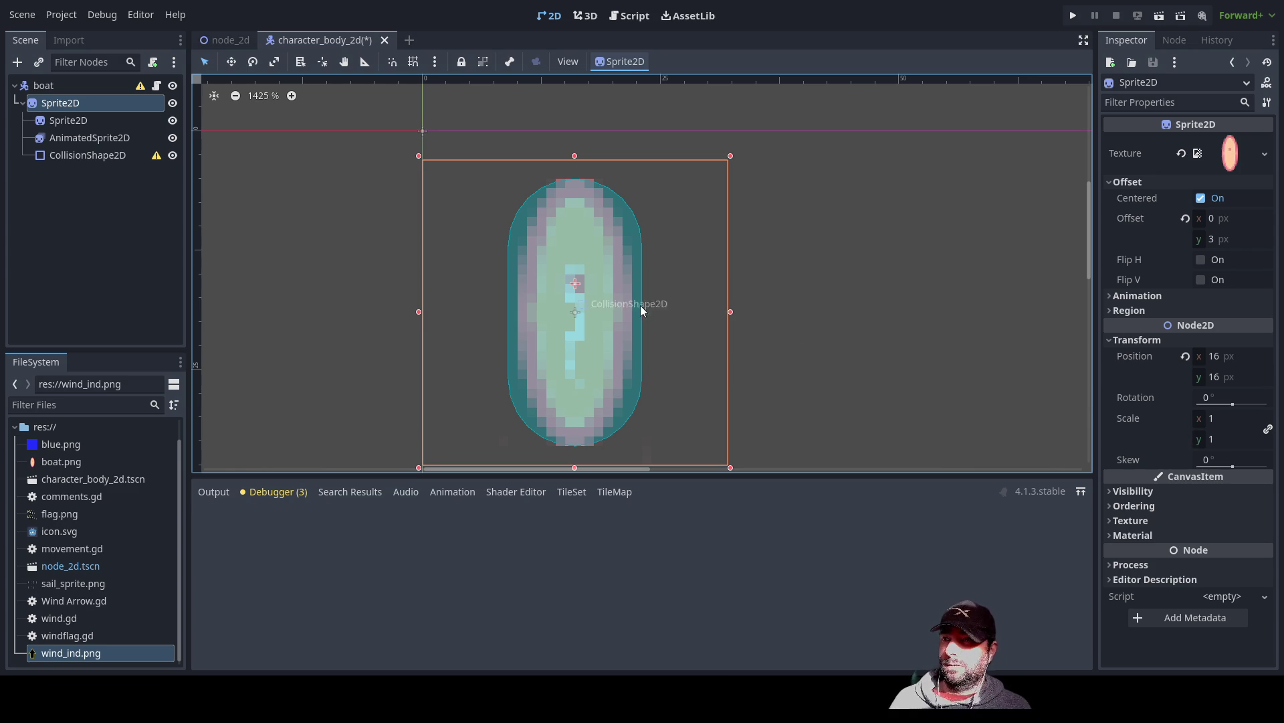
left_click(46, 87)
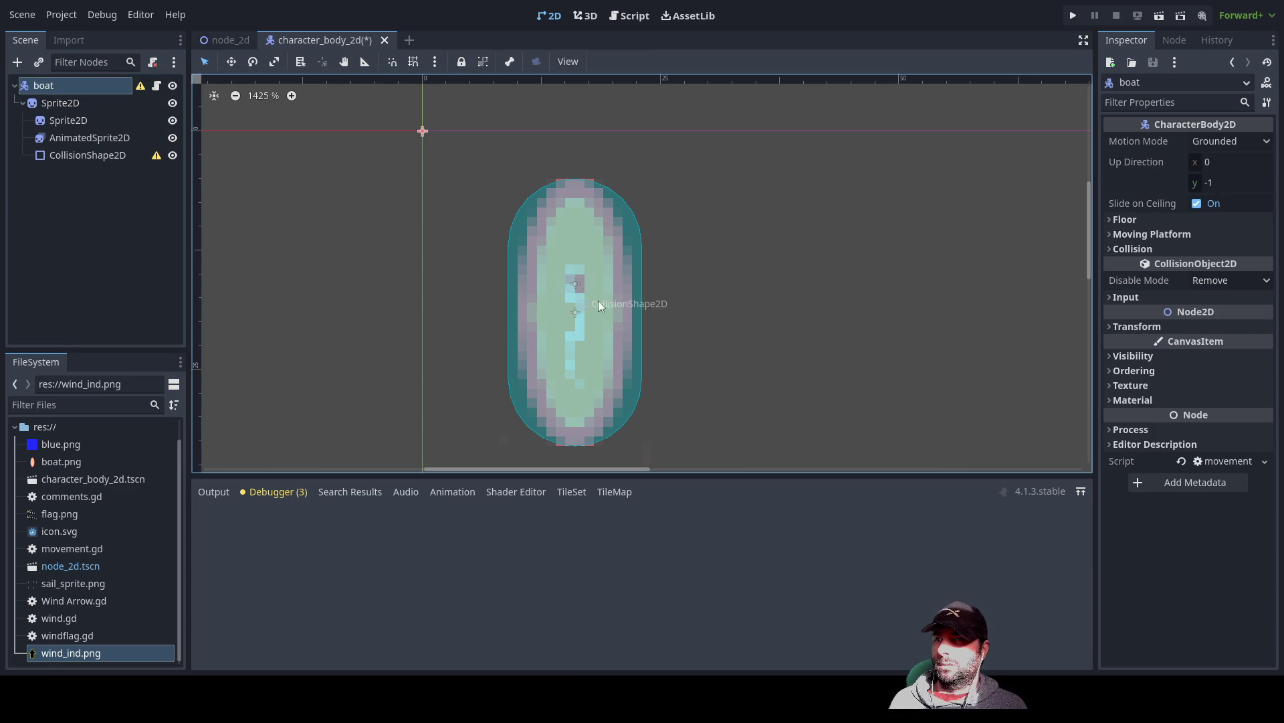
left_click(622, 296)
scroll(644, 295, "down", 2)
mouse_move(637, 335)
left_mouse_down()
mouse_move(661, 311)
mouse_move(634, 333)
left_mouse_up()
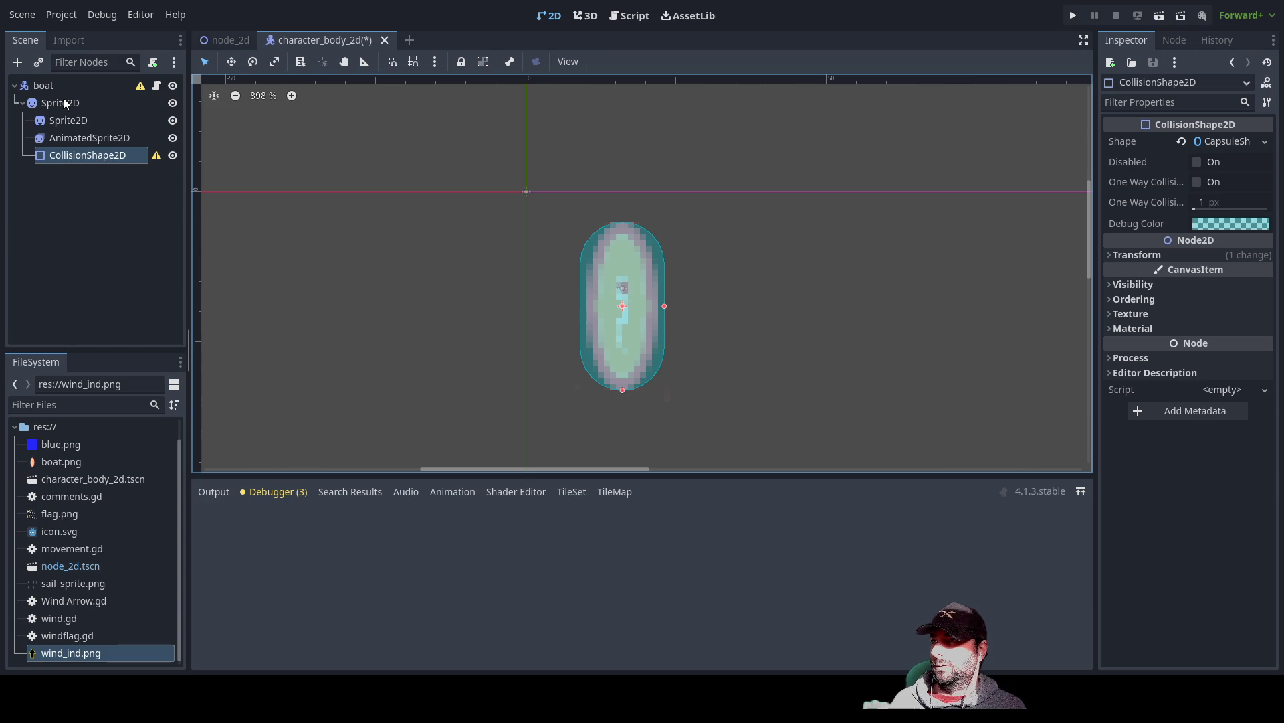
- Select the boat root node and zoom in to centre the boat on the canvas
left_click(48, 86)
scroll(735, 290, "down", 4)
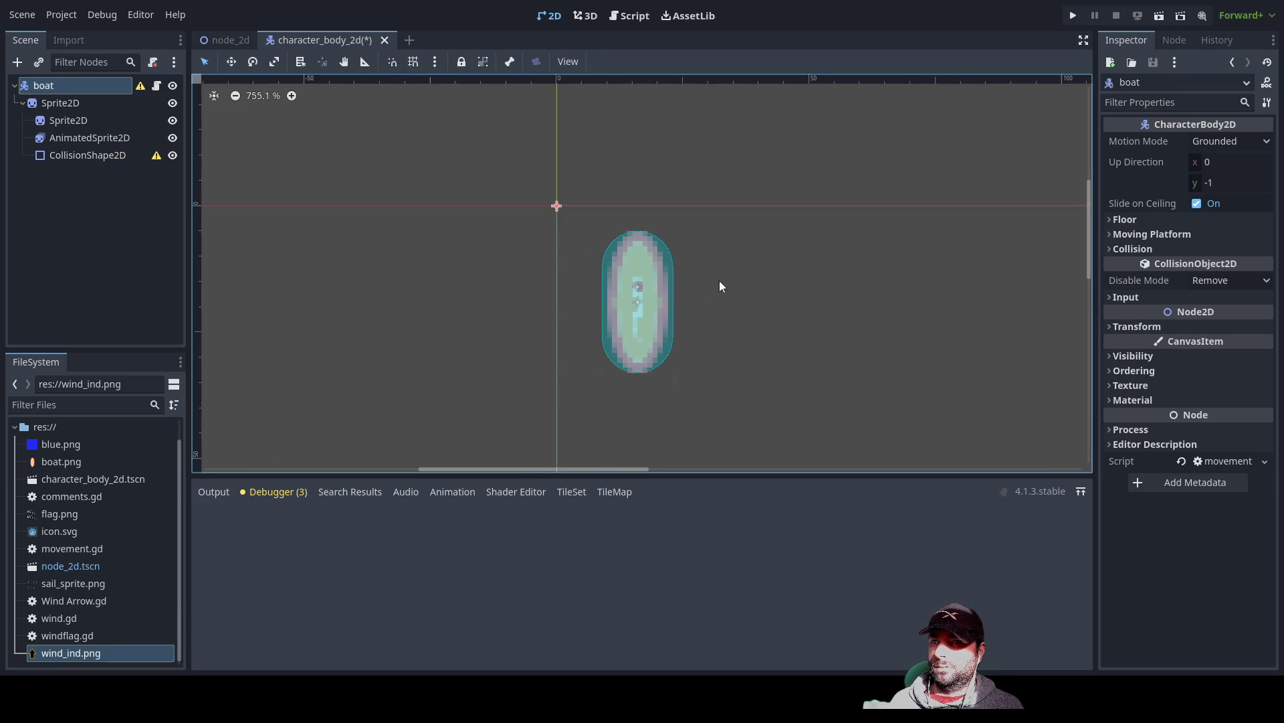
scroll(762, 308, "down", 3)
left_click_drag(809, 350, 637, 172)
scroll(599, 227, "up", 5)
left_click_drag(488, 209, 733, 370)
scroll(641, 331, "up", 7)
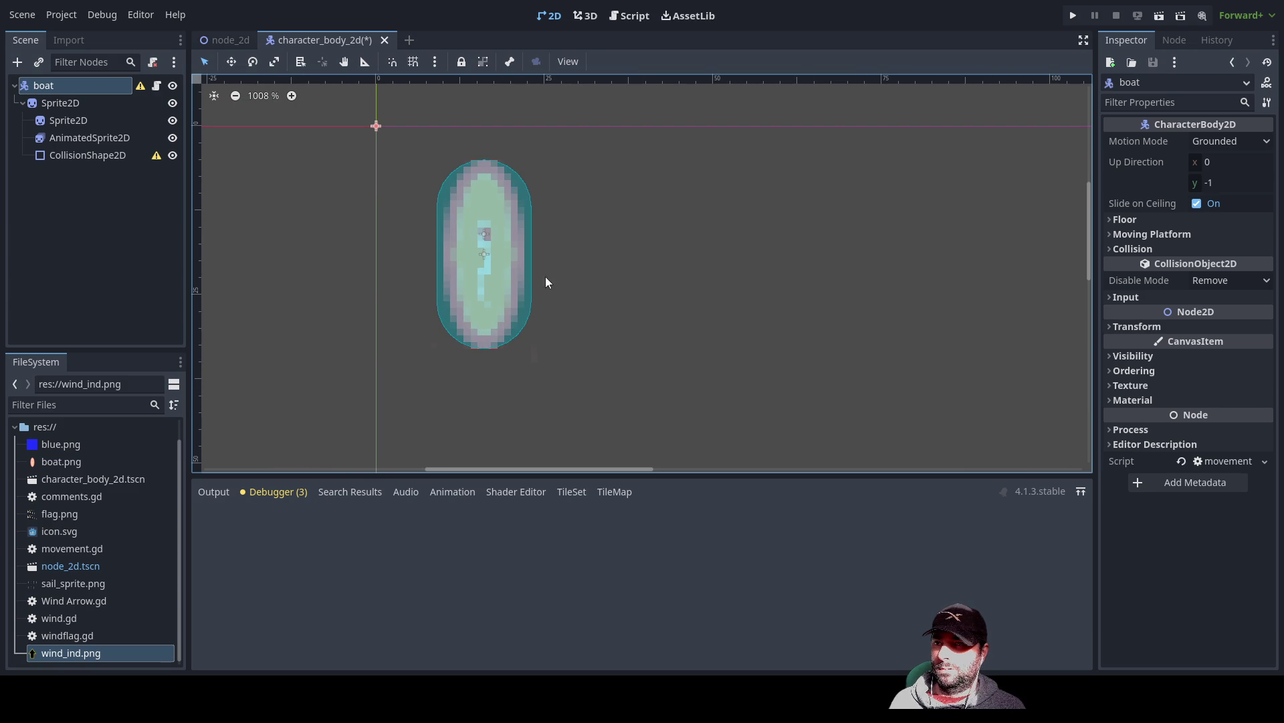
- Test the AnimatedSprite2D sail pivot with vertical offsets of 6, 9, 3 and 6
left_click(71, 138)
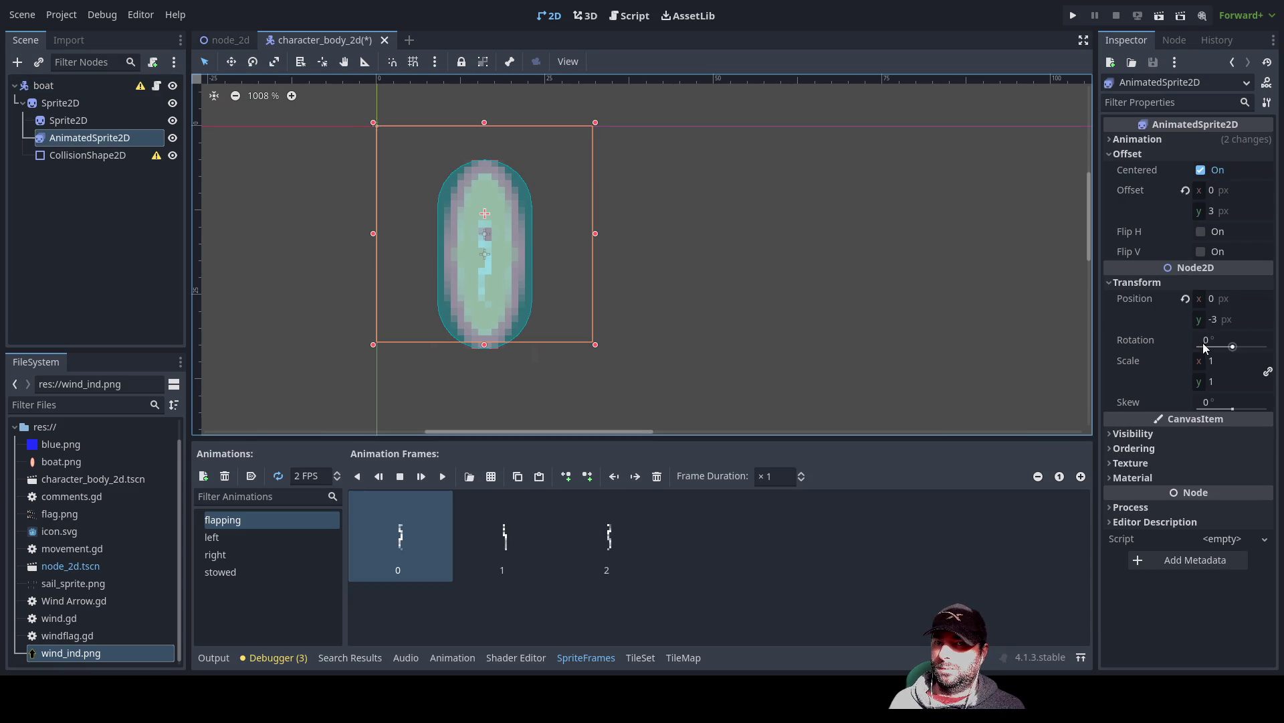
left_click_drag(1234, 348, 1234, 348)
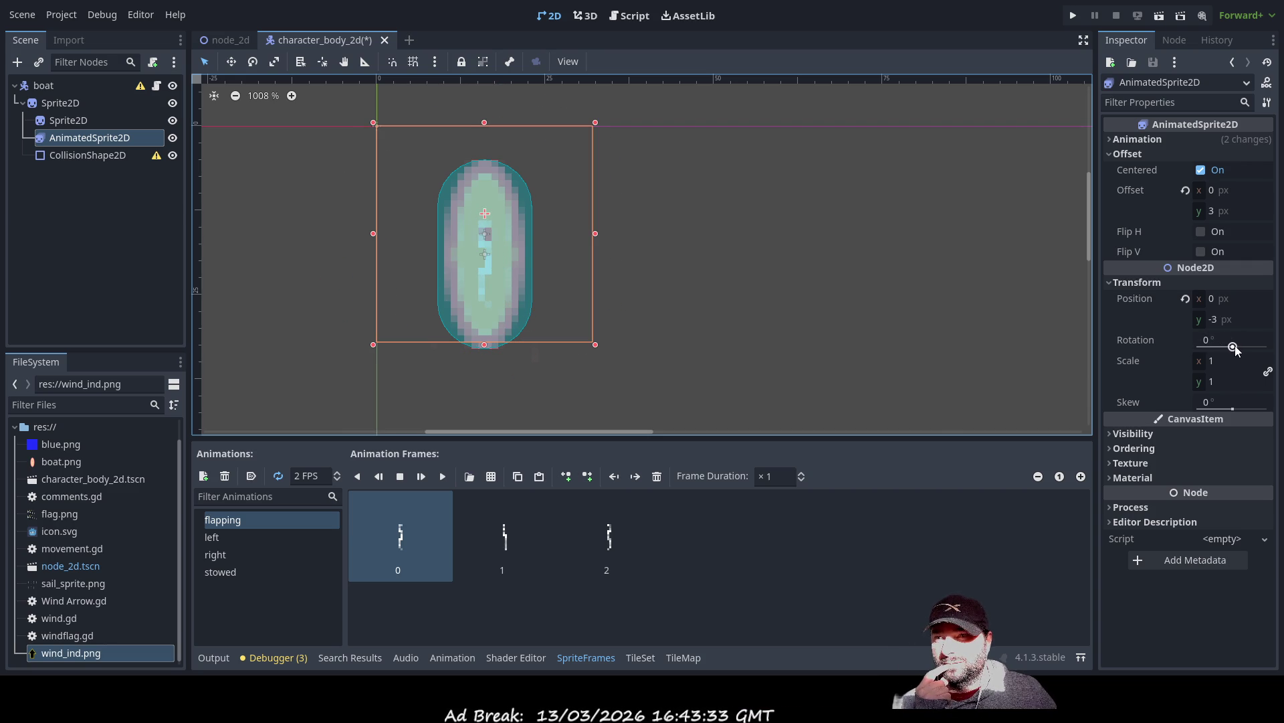
left_click(1233, 211)
type("6")
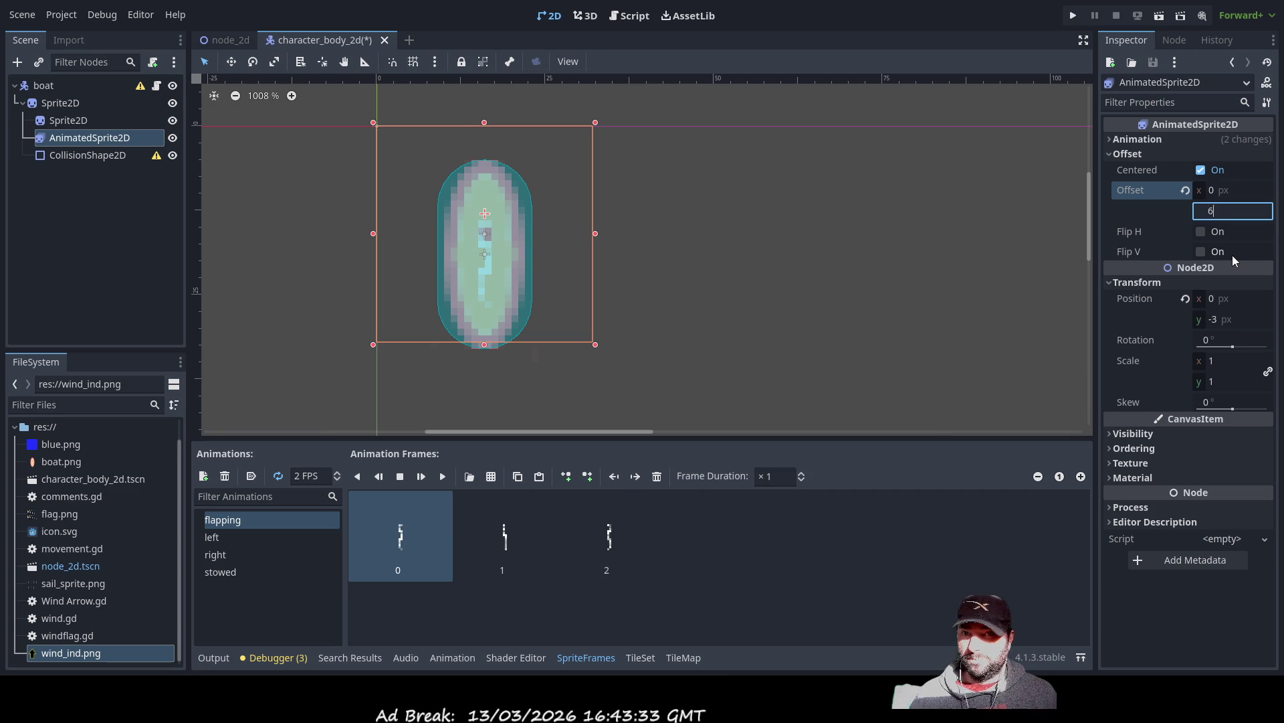
key("Return")
left_click_drag(1233, 346, 1230, 346)
left_click(1237, 213)
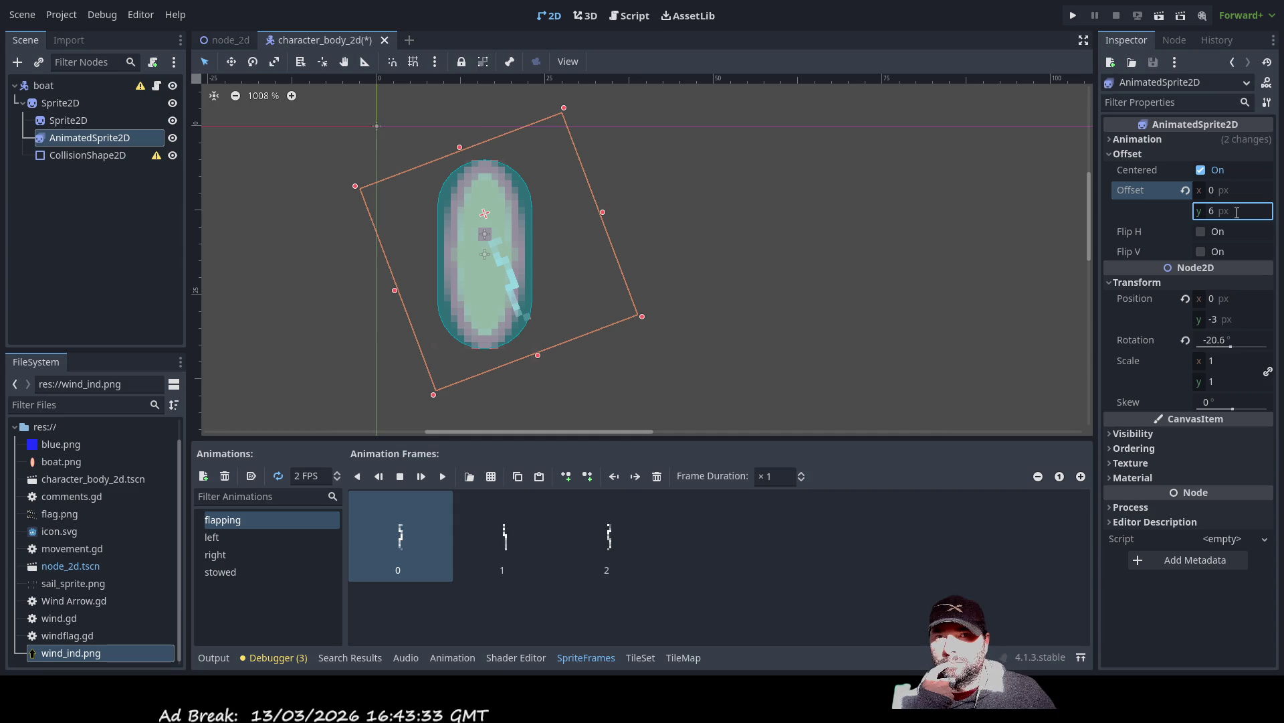
key("Return")
left_click_drag(1229, 341, 1231, 336)
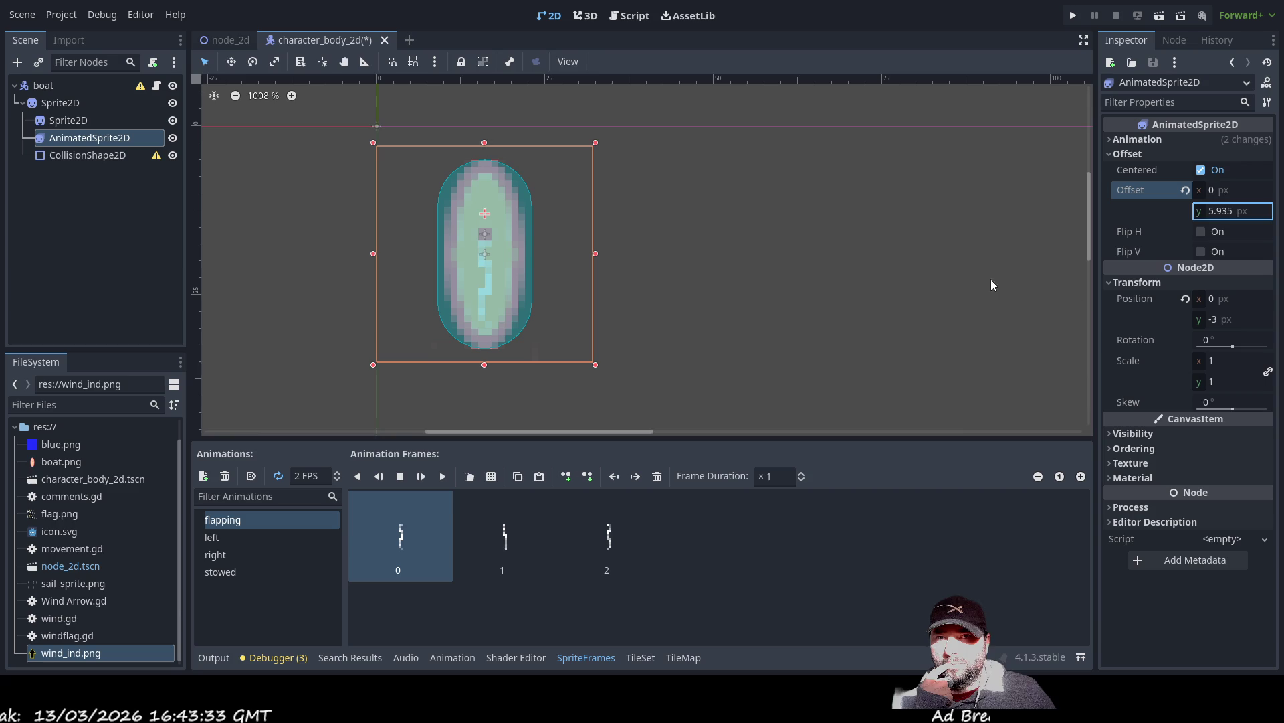
left_click(1246, 210)
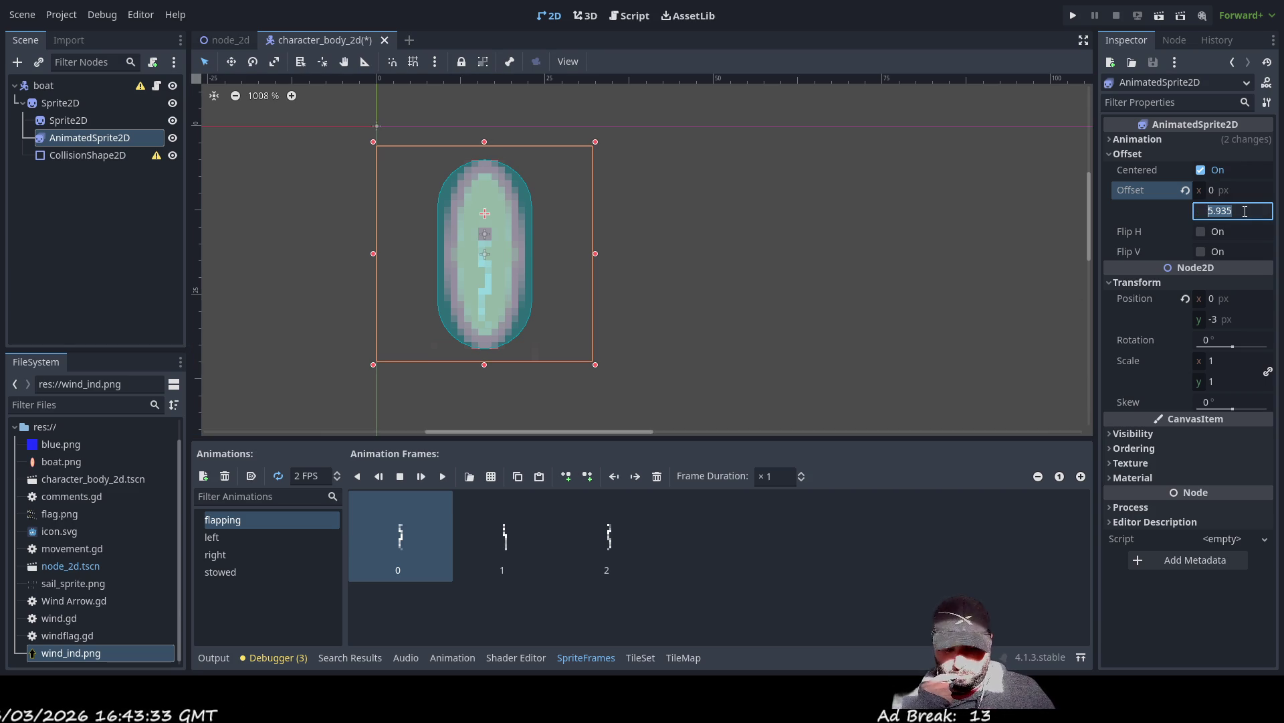
type("0")
key("Return")
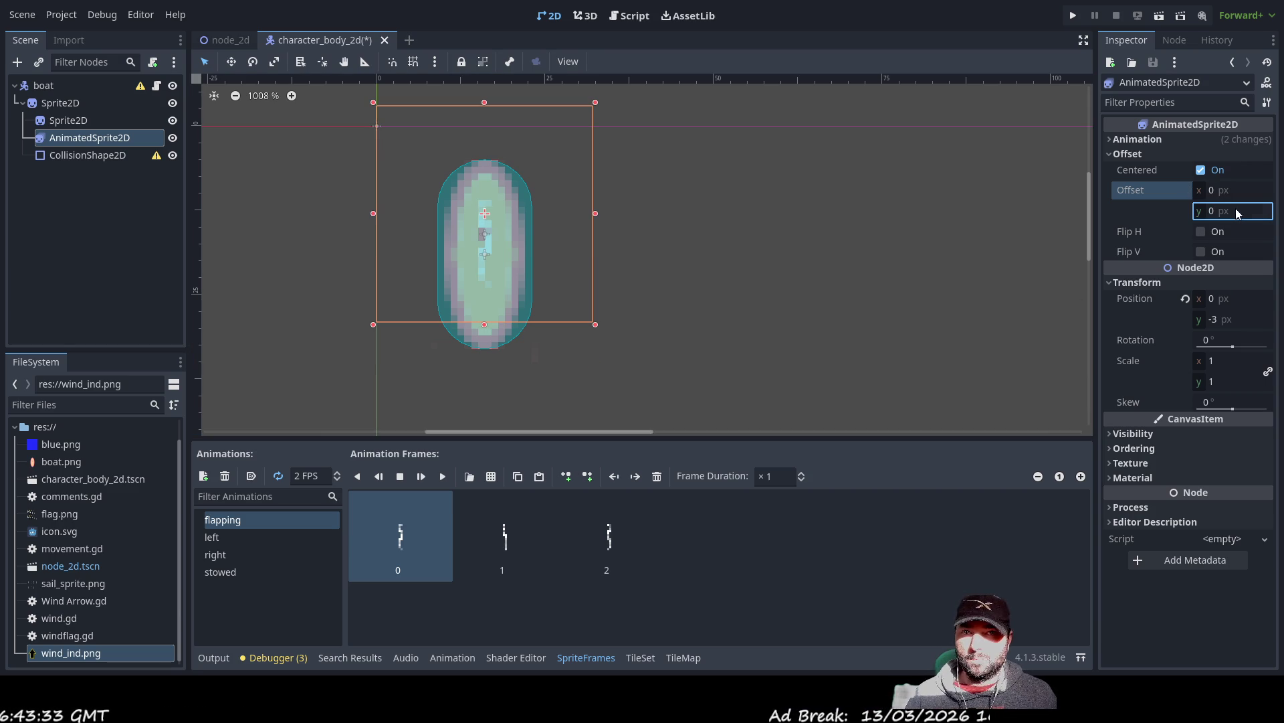
key("Return")
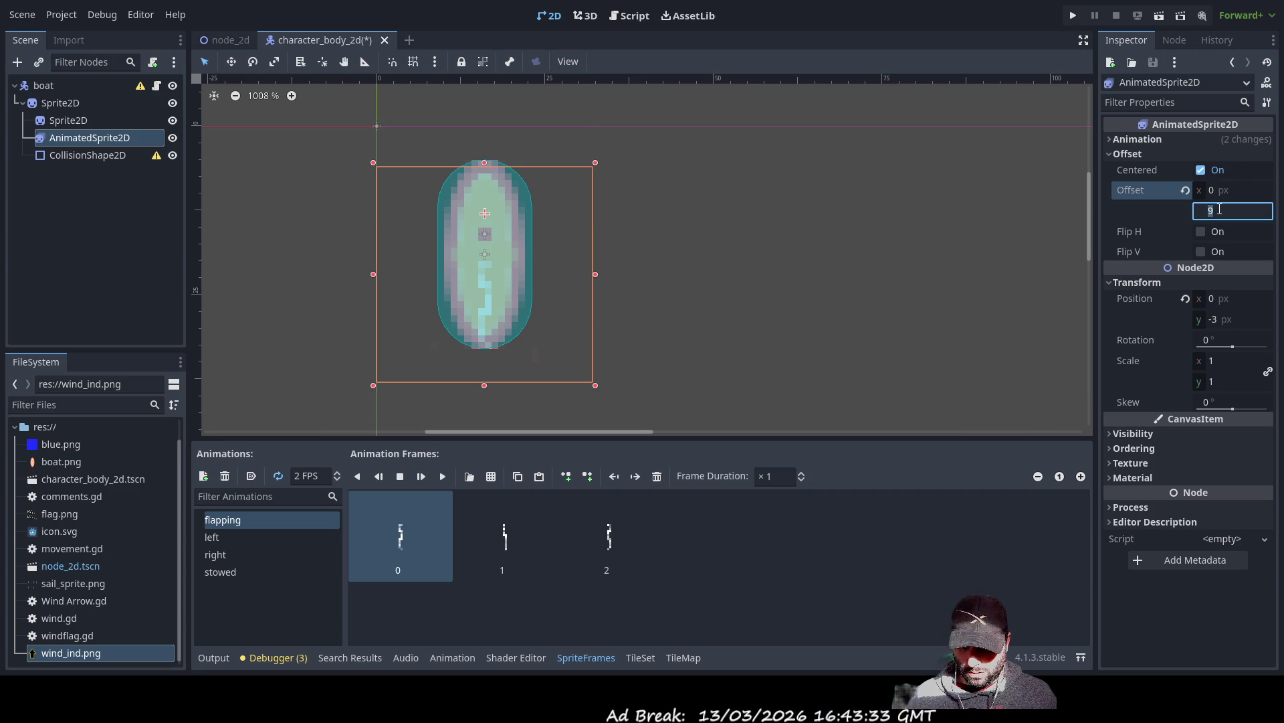
key("Return")
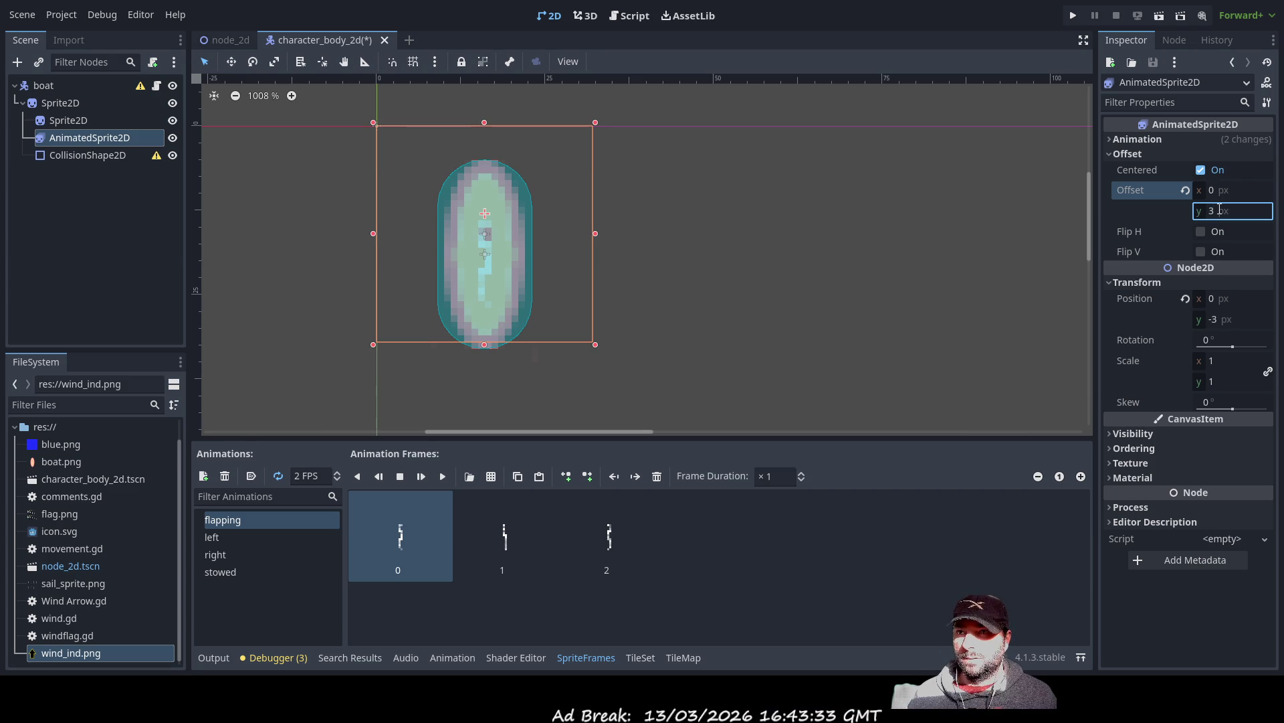
type("6")
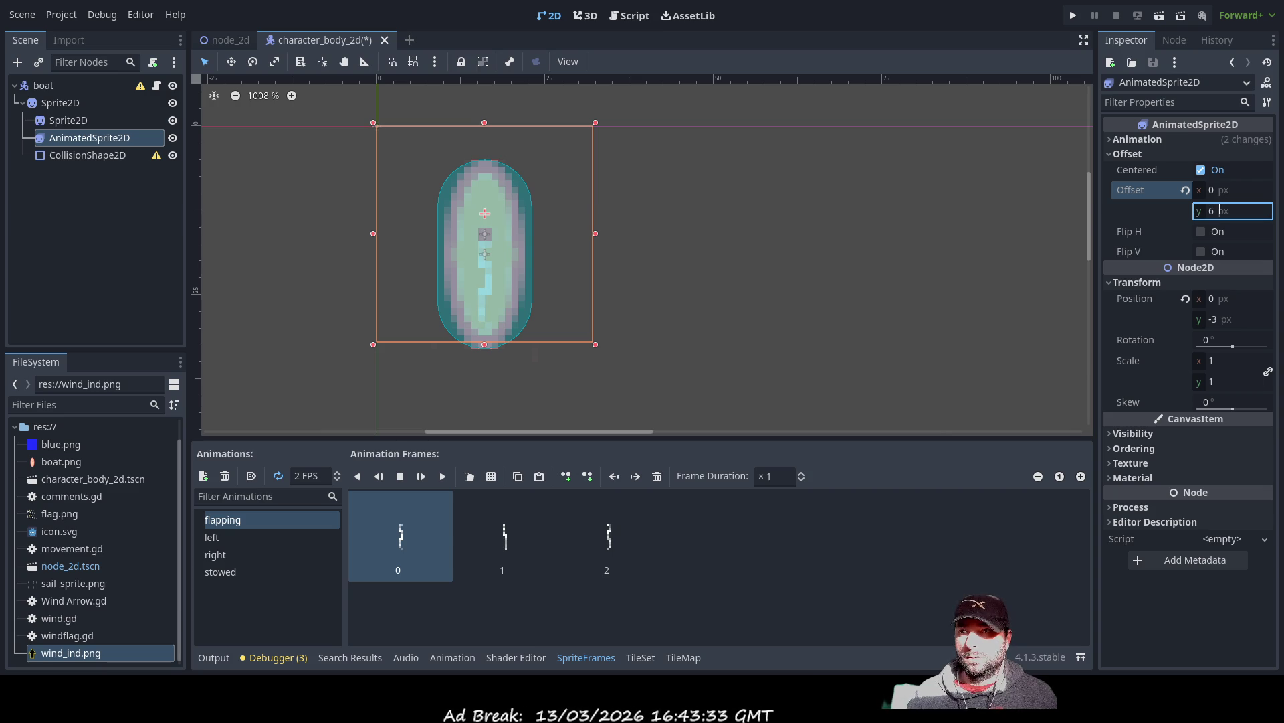
key("Return")
- Settle the sail at Position y 0 with Offset y 3, then deselect it and return to movement.gd
left_click(1223, 320)
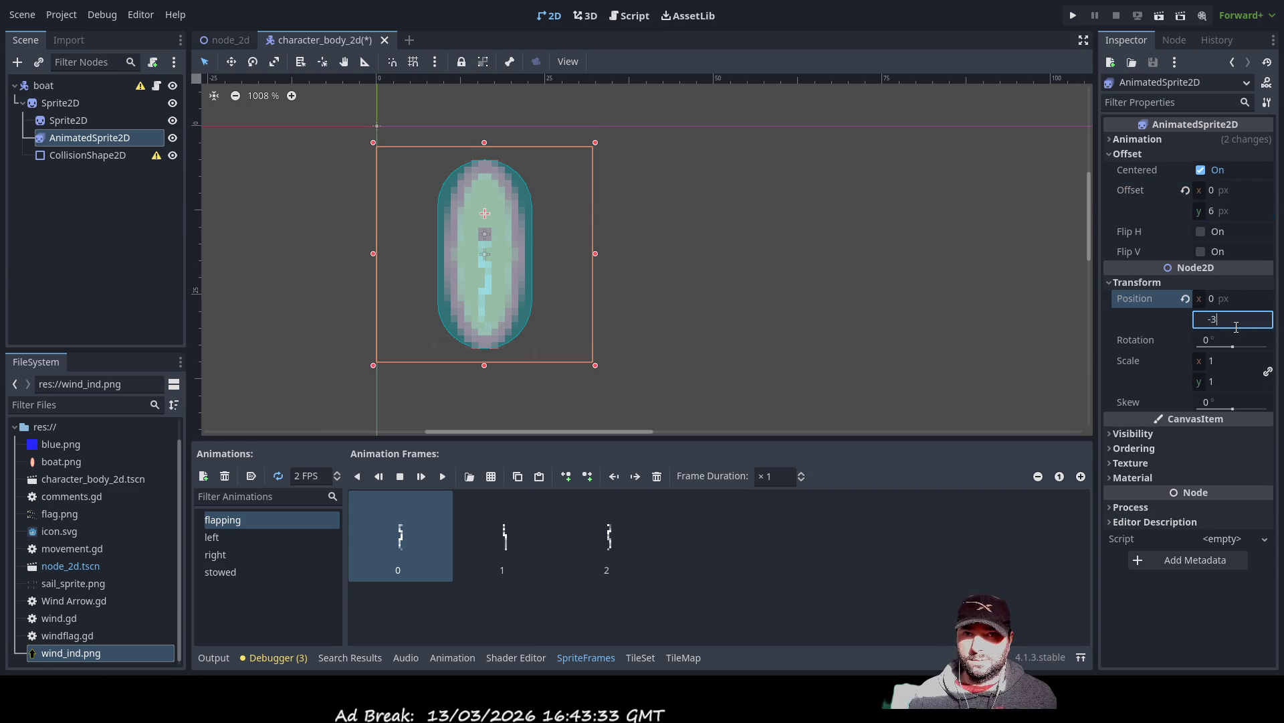
type("-6")
key("Return")
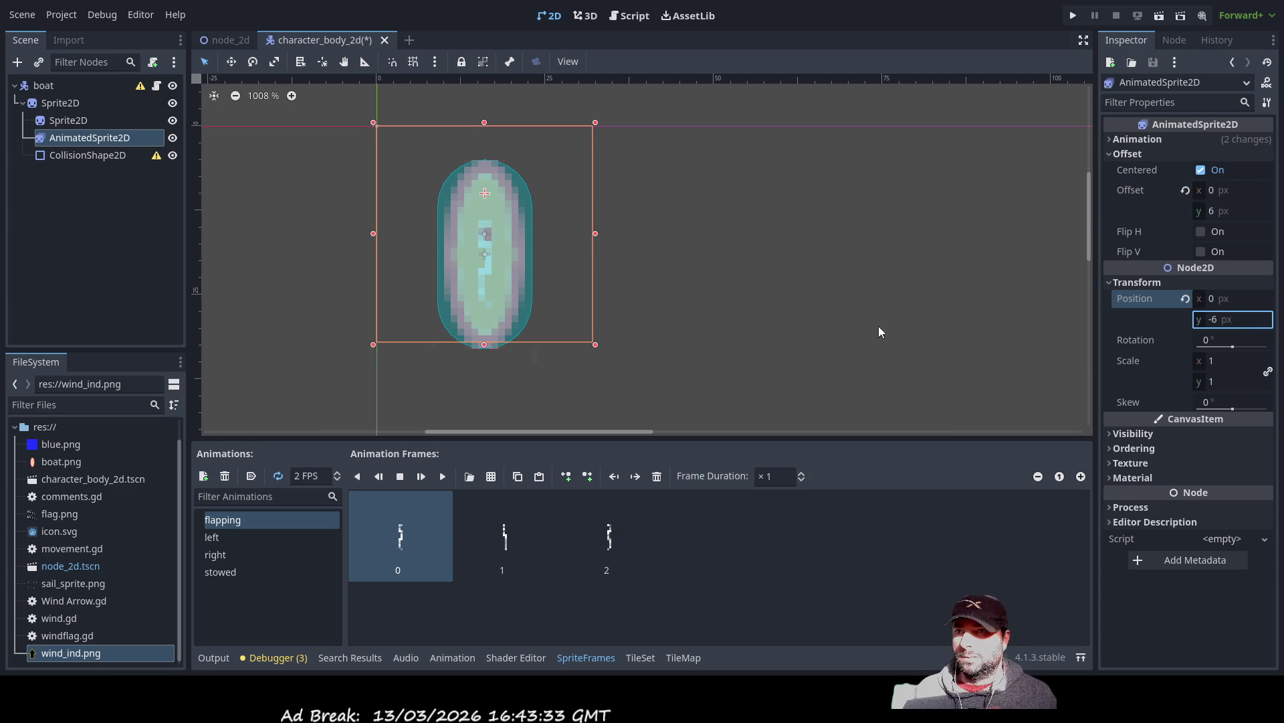
left_click_drag(1235, 348, 1233, 346)
left_click(1222, 319)
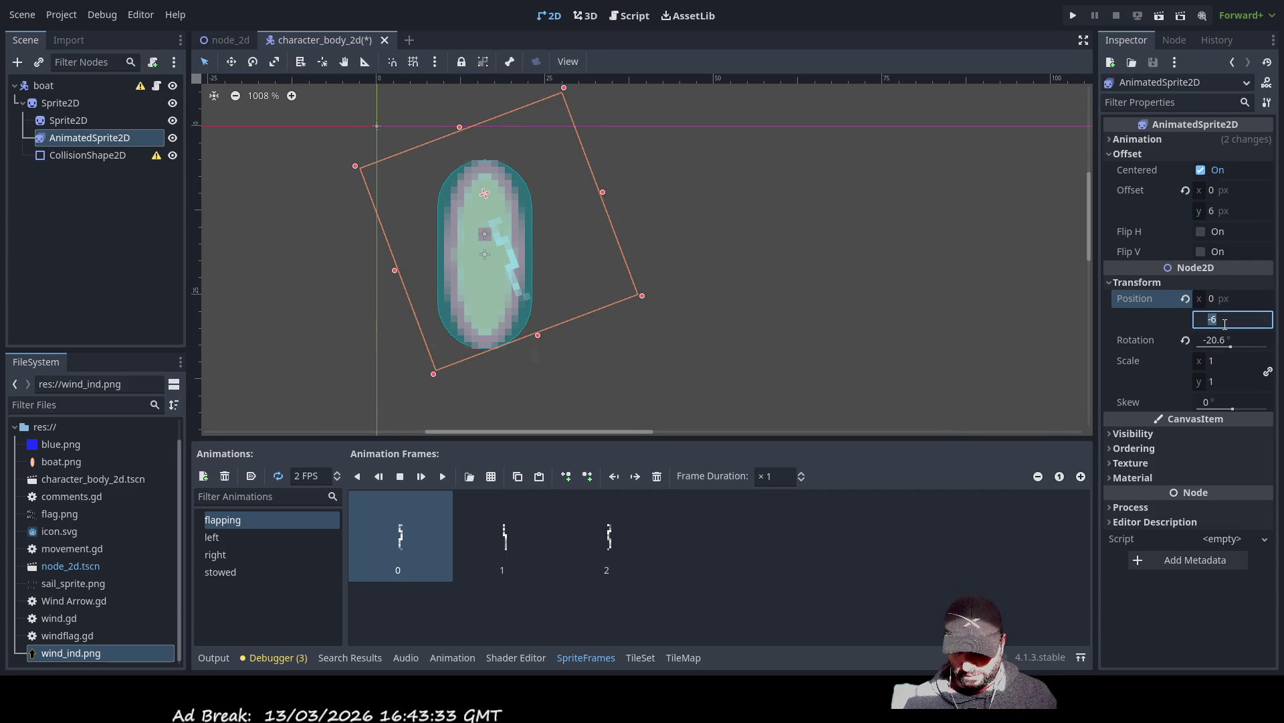
type("0")
key("Return")
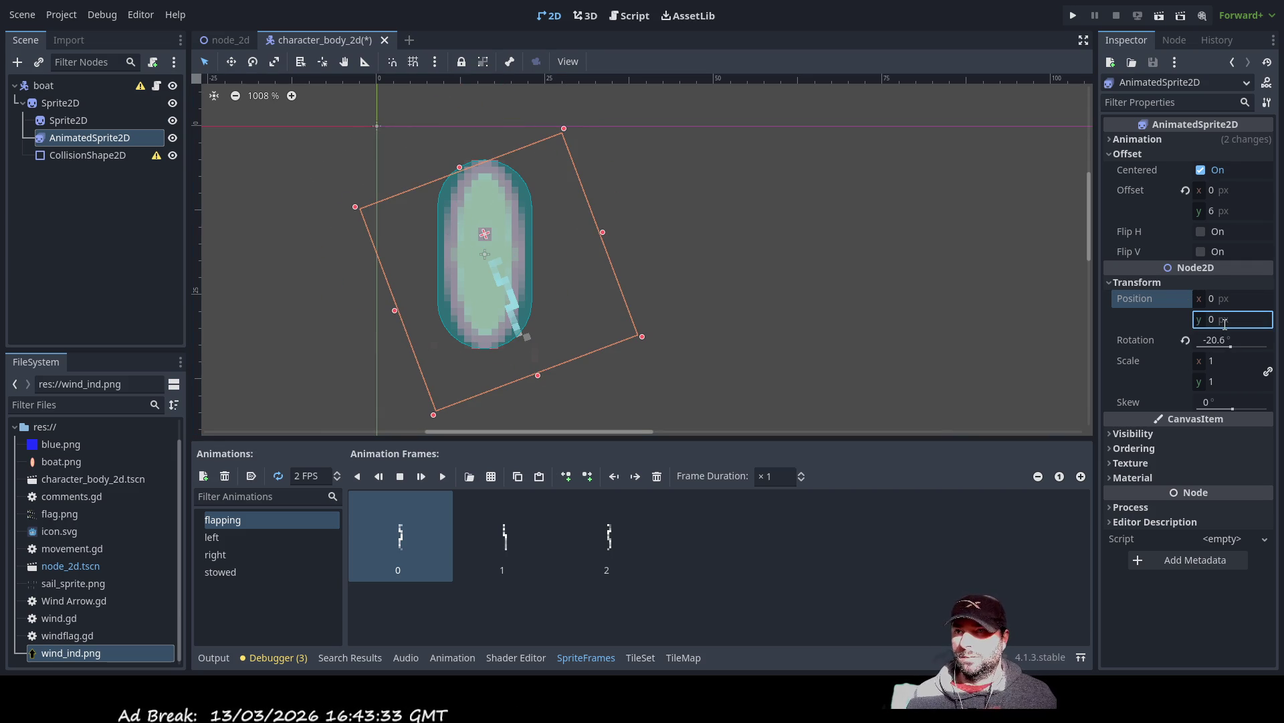
left_click(1211, 210)
type("3")
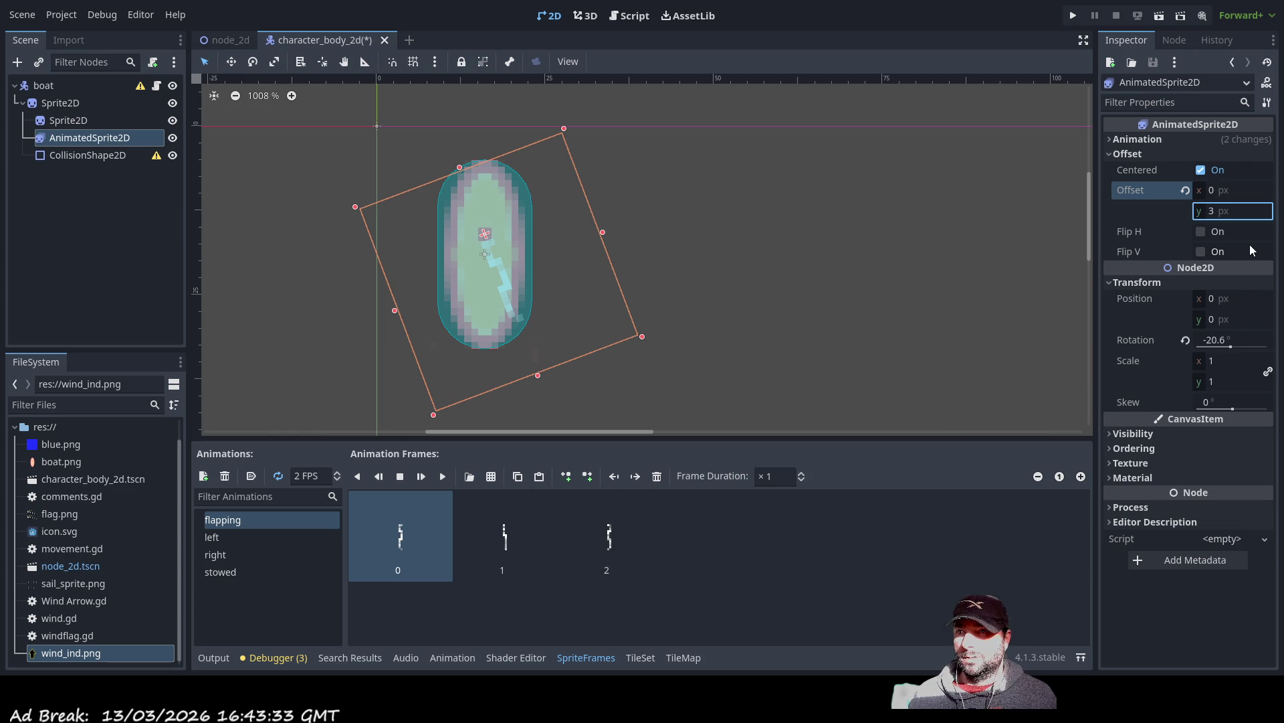
key("Return")
left_click_drag(1233, 344, 1234, 348)
left_click(772, 268)
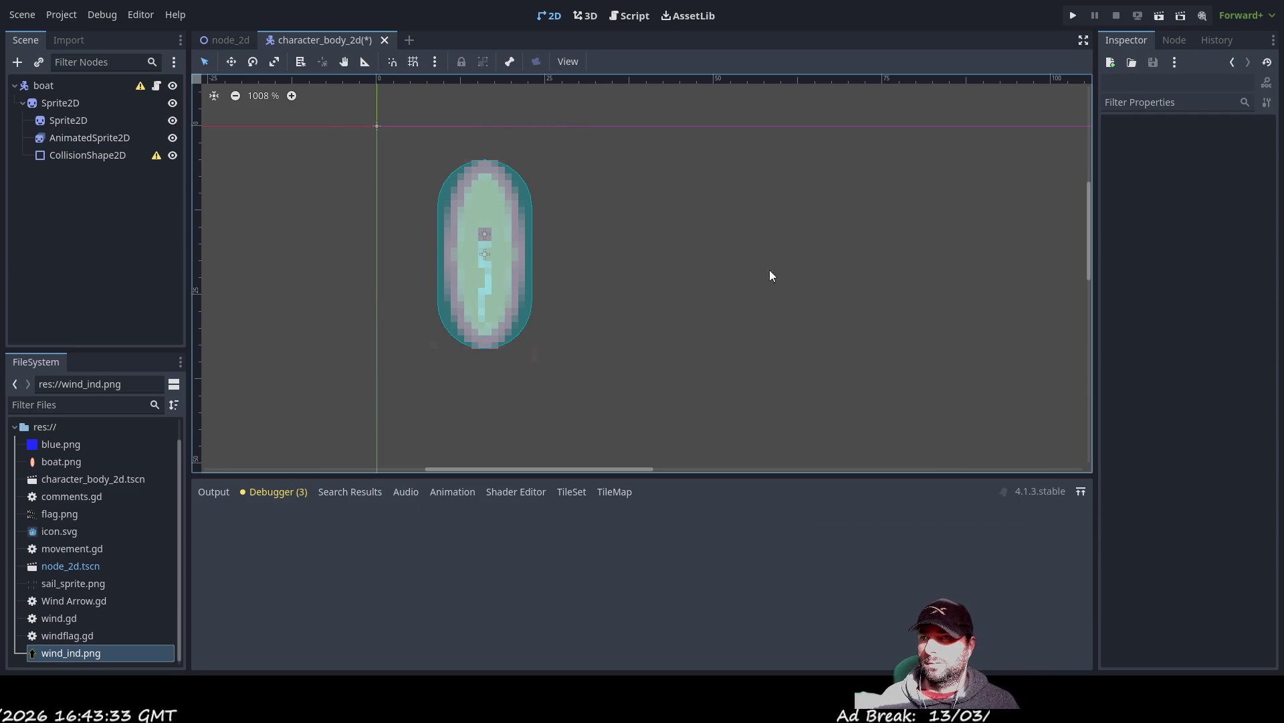
mouse_move(732, 305)
left_mouse_down()
mouse_move(723, 281)
mouse_move(754, 301)
mouse_move(730, 287)
left_mouse_up()
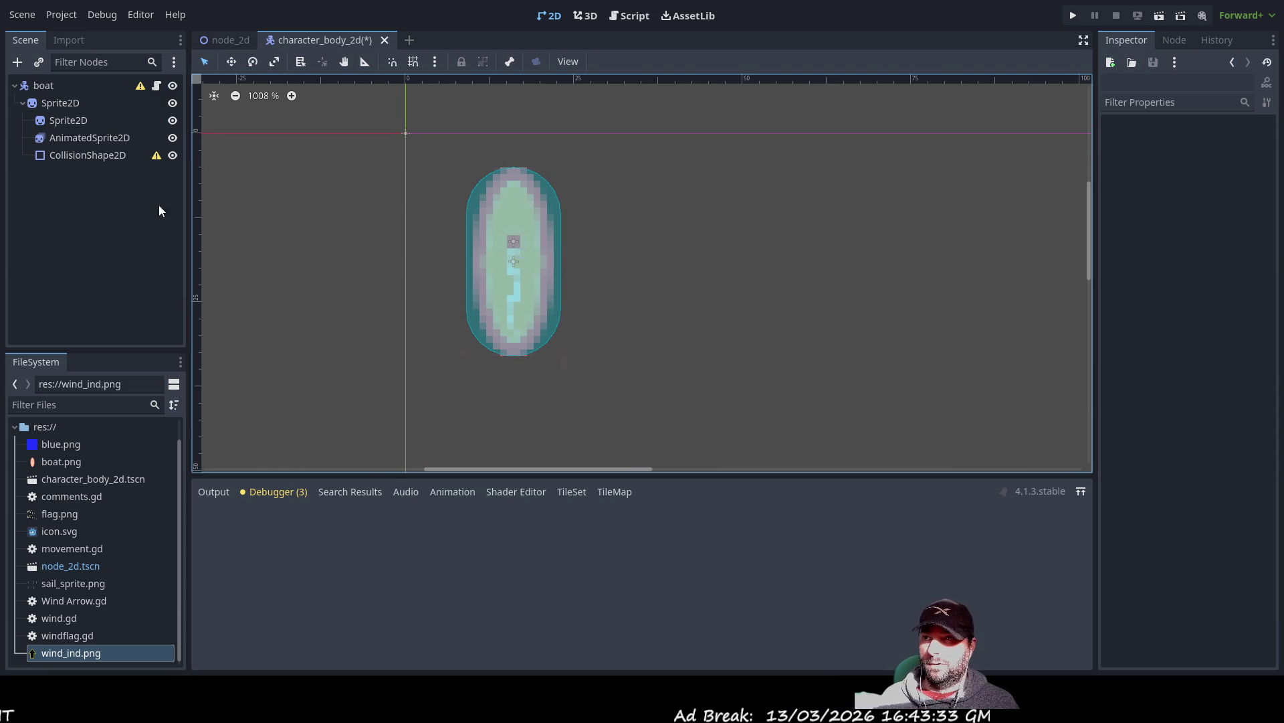
left_click(634, 18)
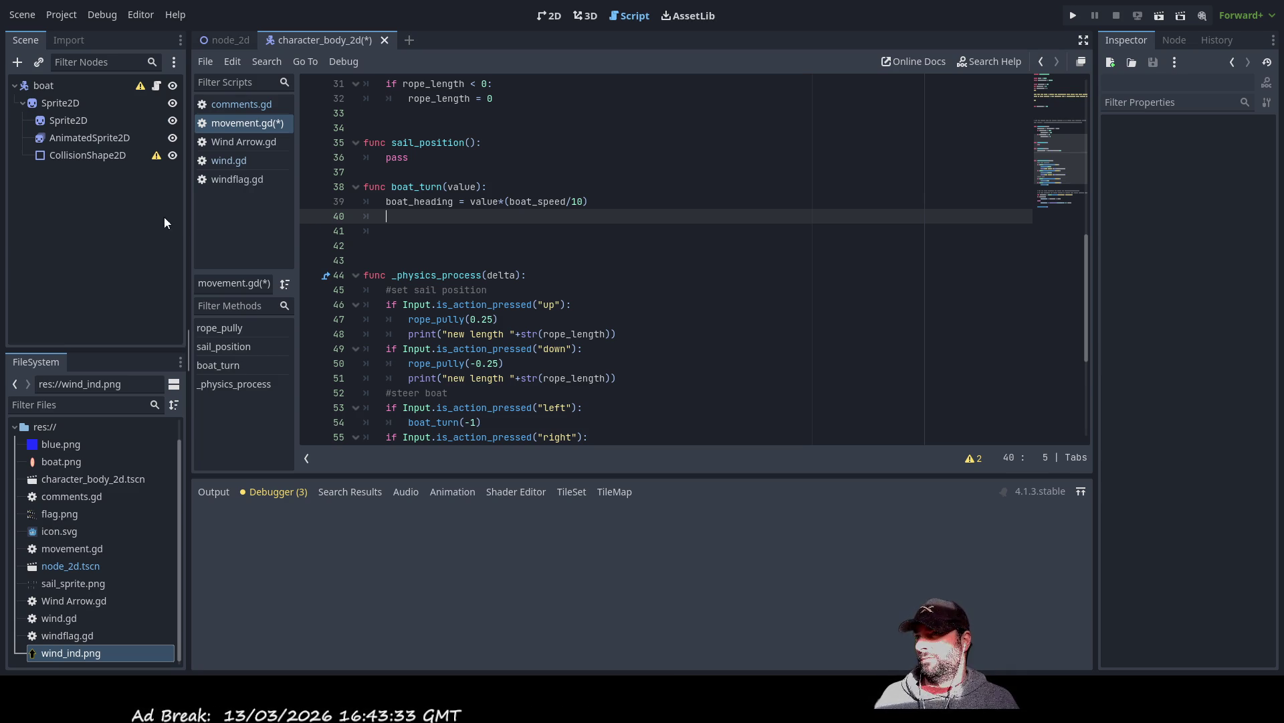
- Review the rotation_degrees = value line in Wind Arrow.gd, then return to movement.gd
left_click(214, 43)
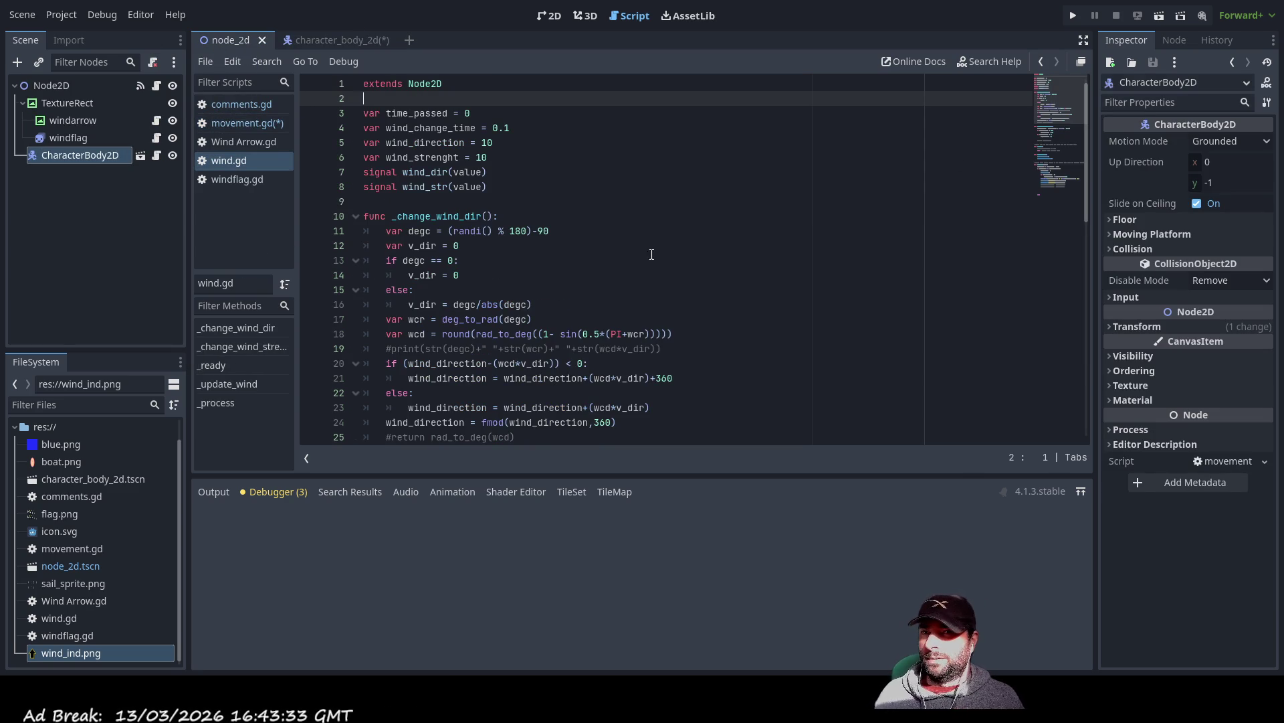
left_click(227, 181)
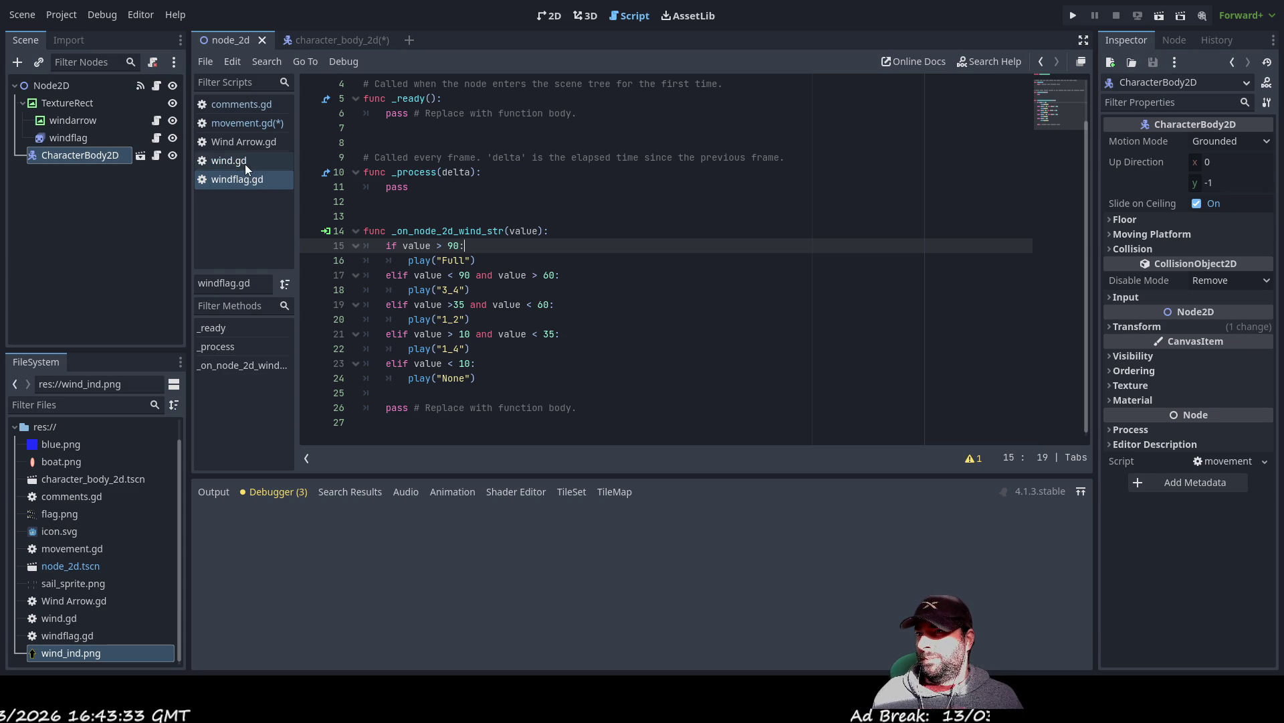
left_click(243, 142)
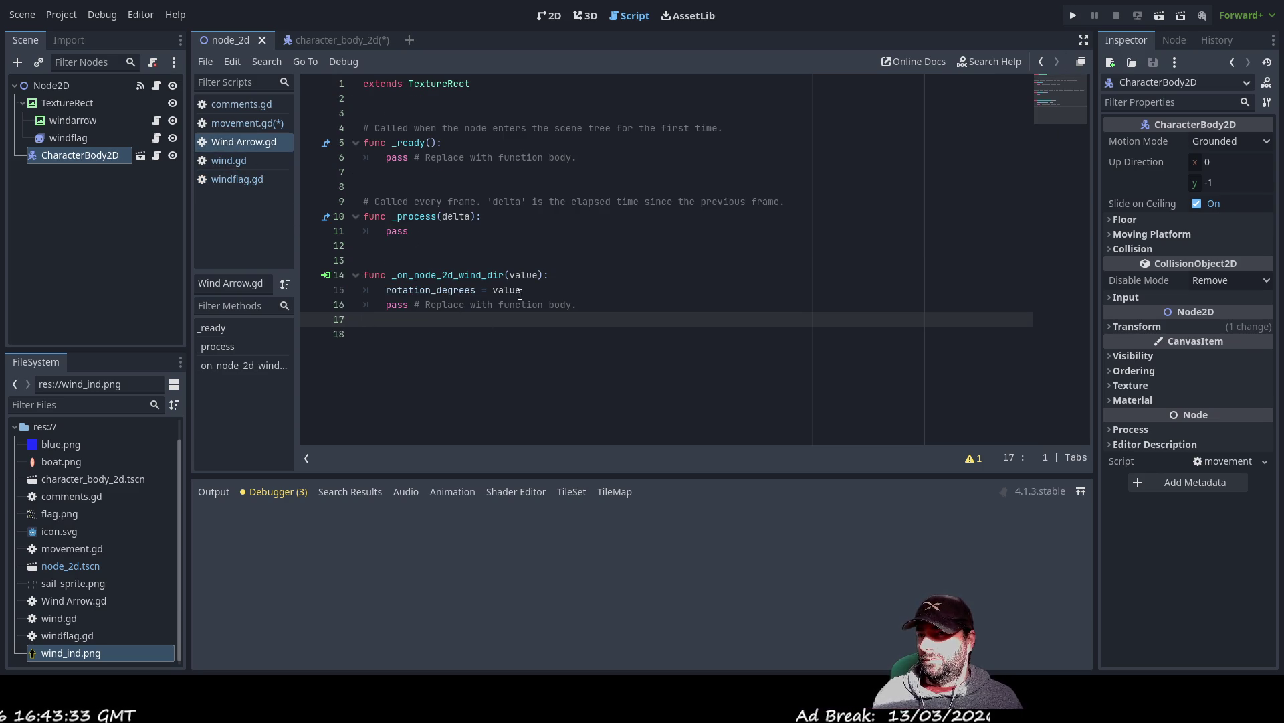
left_click_drag(526, 290, 481, 290)
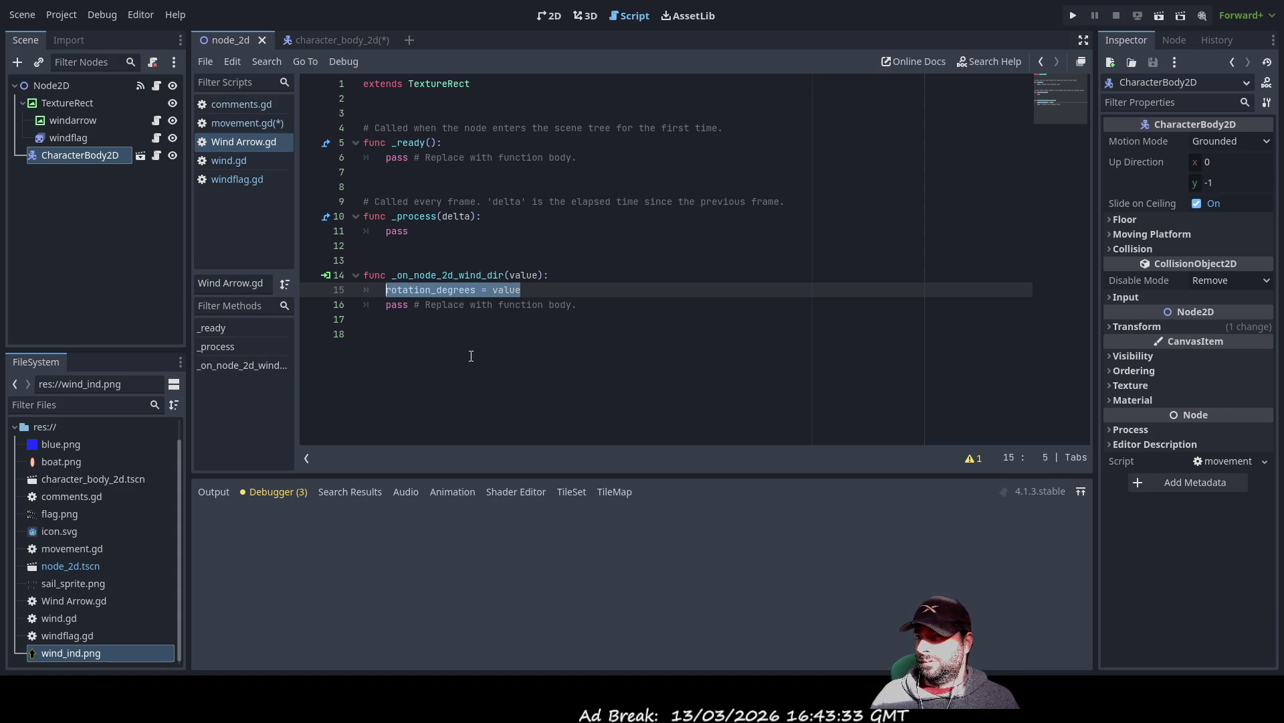
left_click(489, 370)
left_click_drag(524, 292, 386, 290)
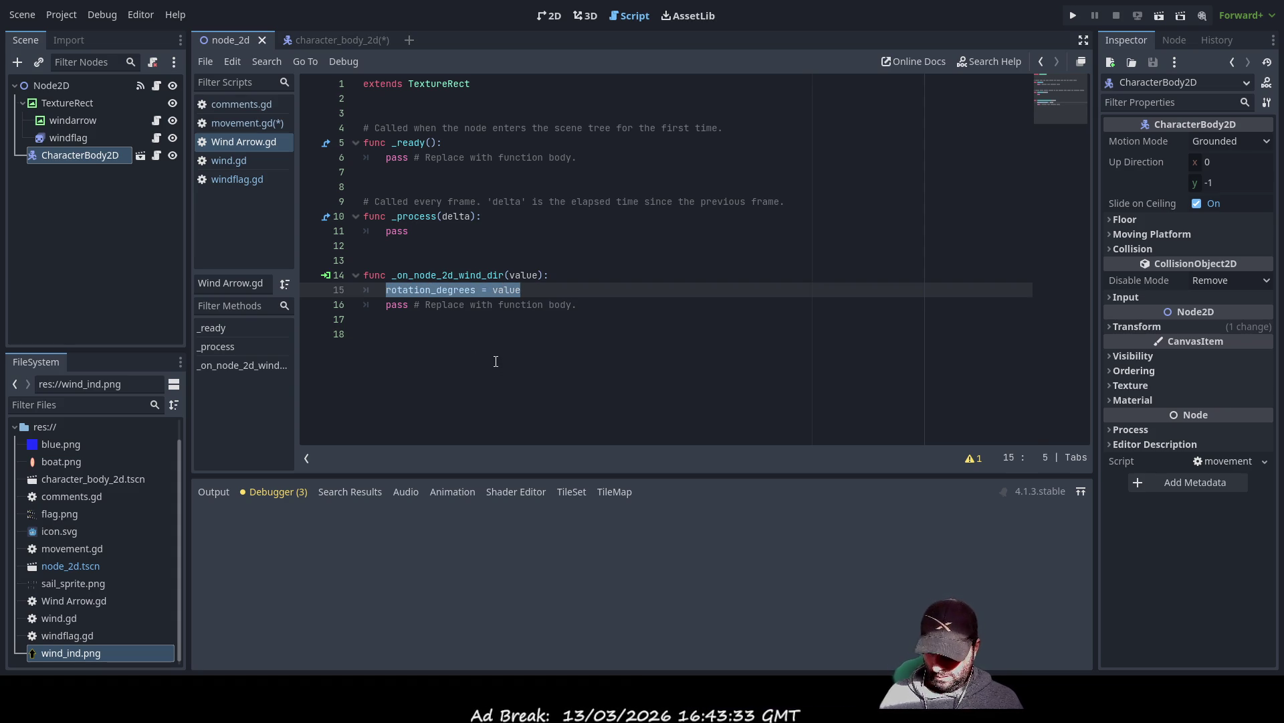
left_click(322, 42)
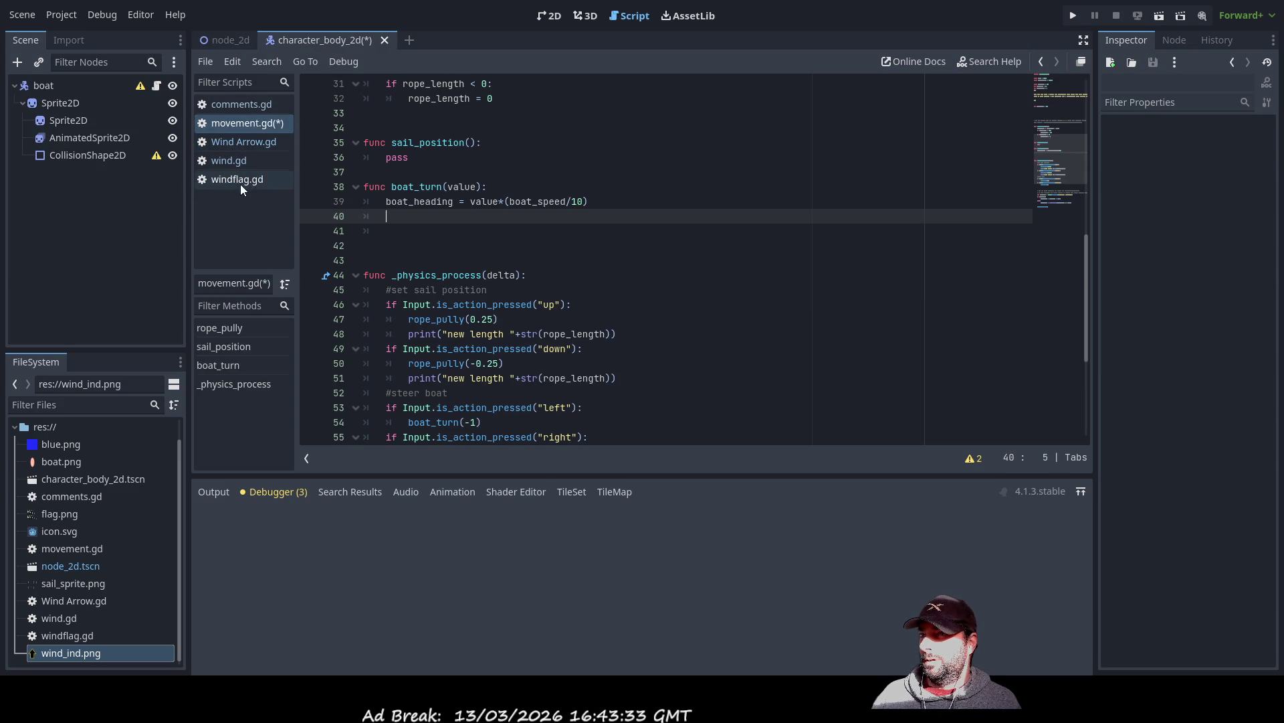
- Start line 40 of movement.gd with the autocompleted $Sprite2D node path
scroll(524, 287, "down", 5)
scroll(400, 232, "up", 5)
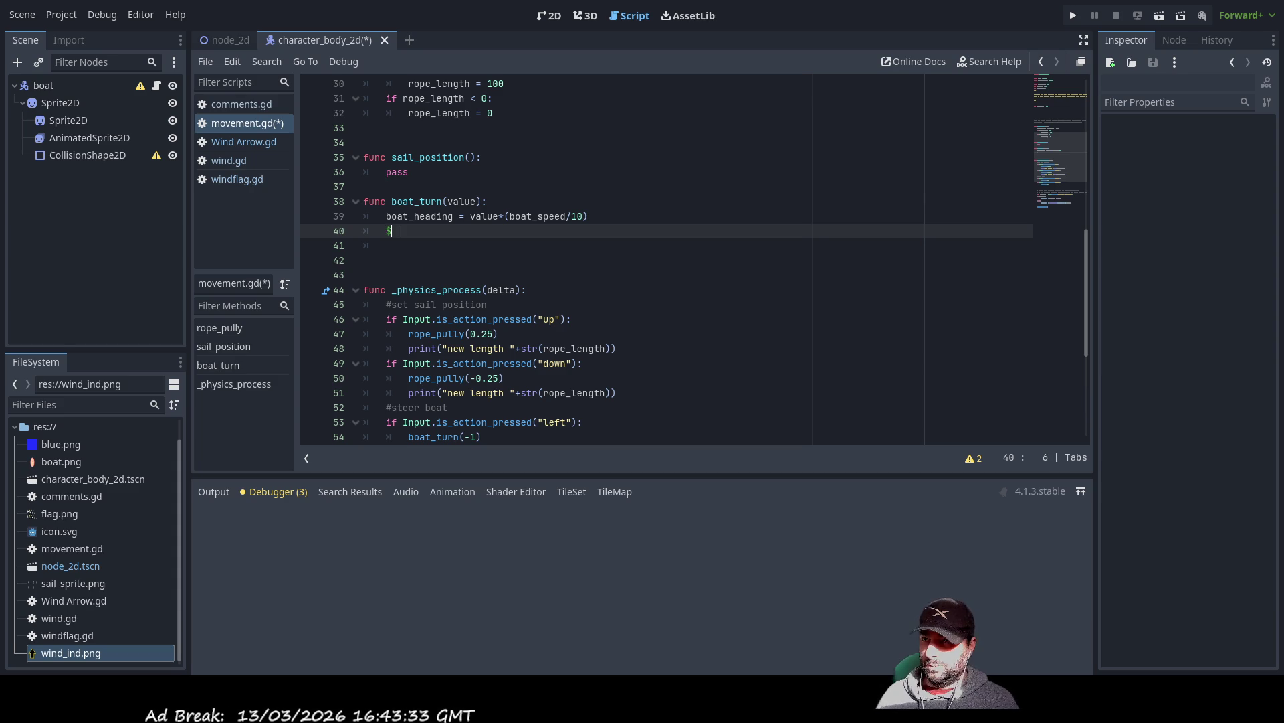
type("$")
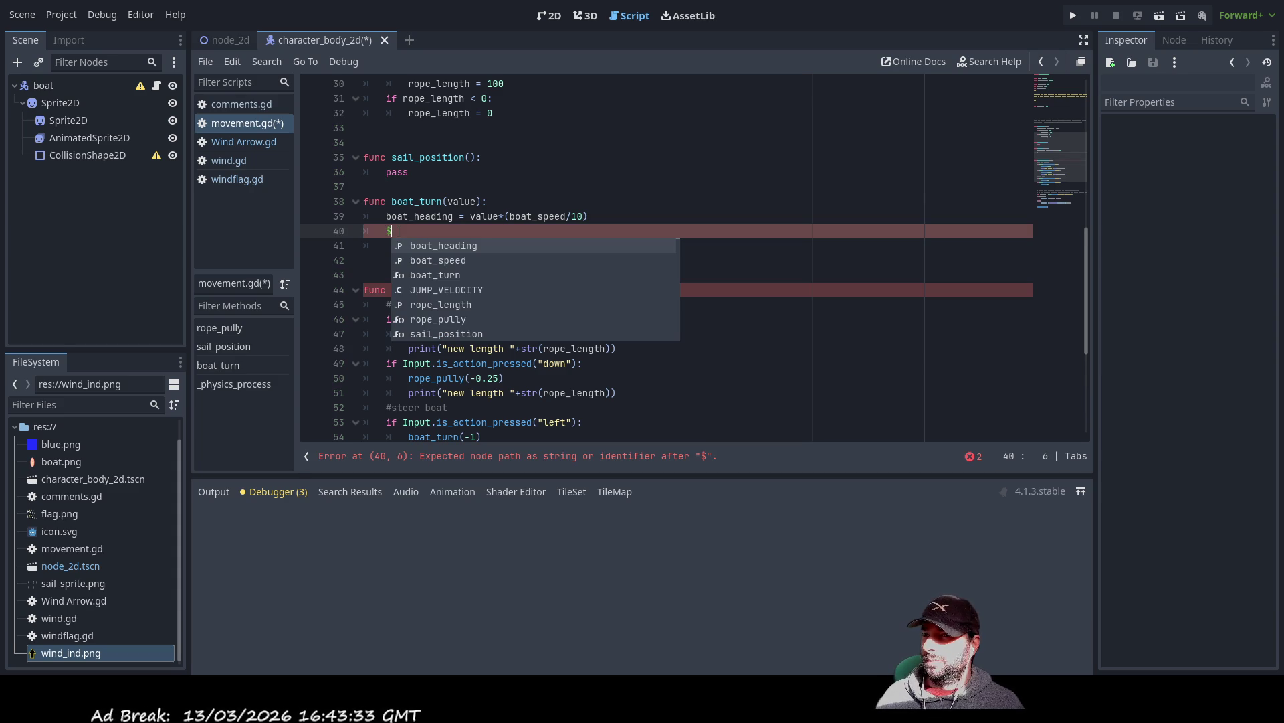
type("sp")
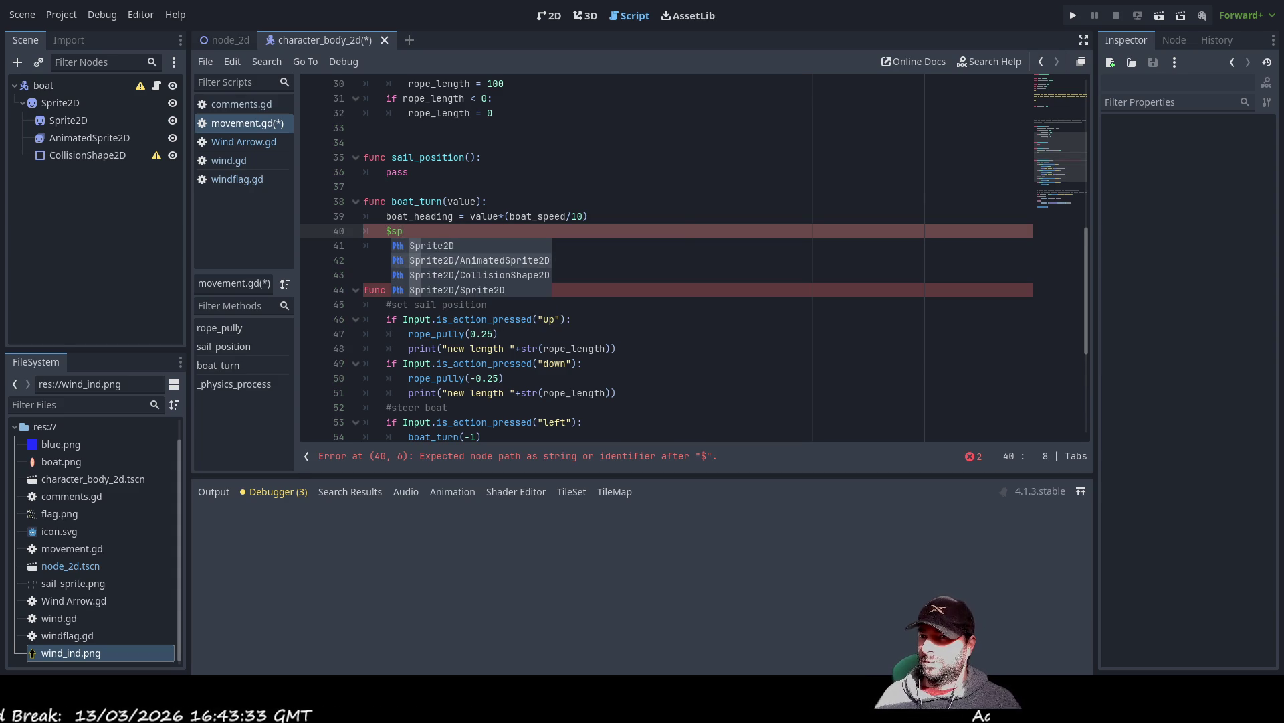
key("Return")
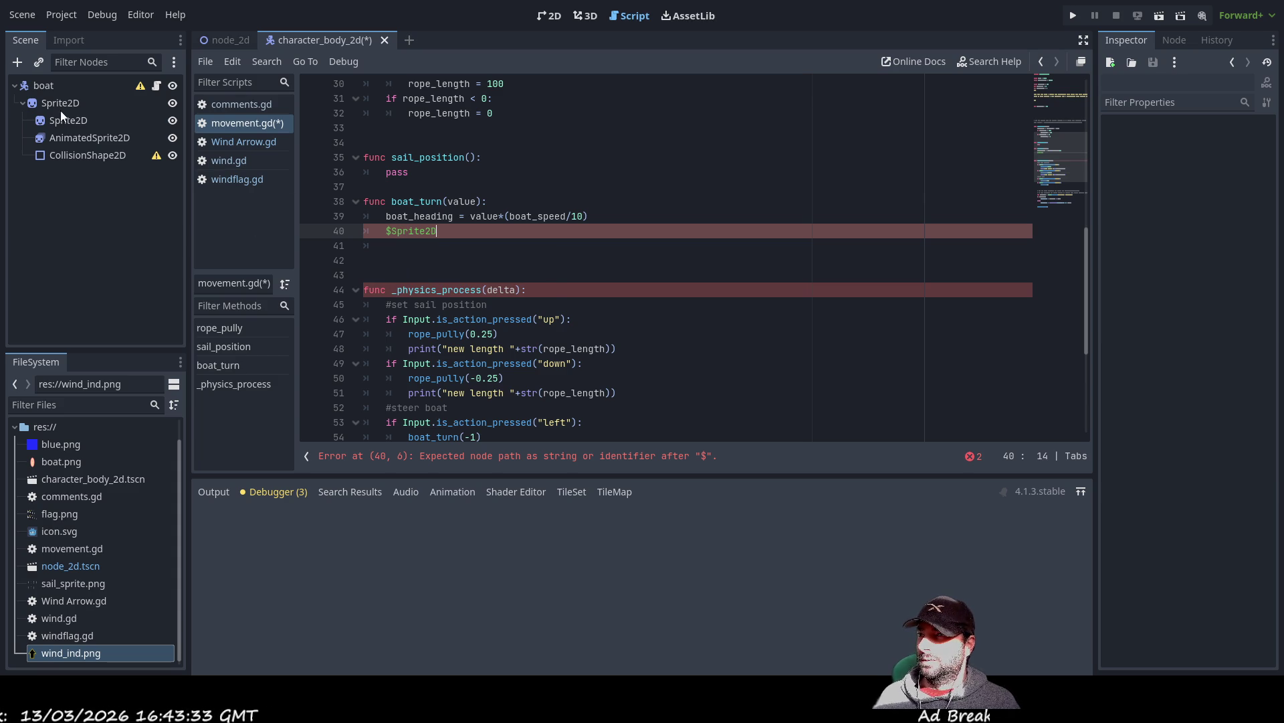
- Select the Sprite2D node and try its Rotation slider in the Inspector
left_click(64, 102)
left_click(549, 15)
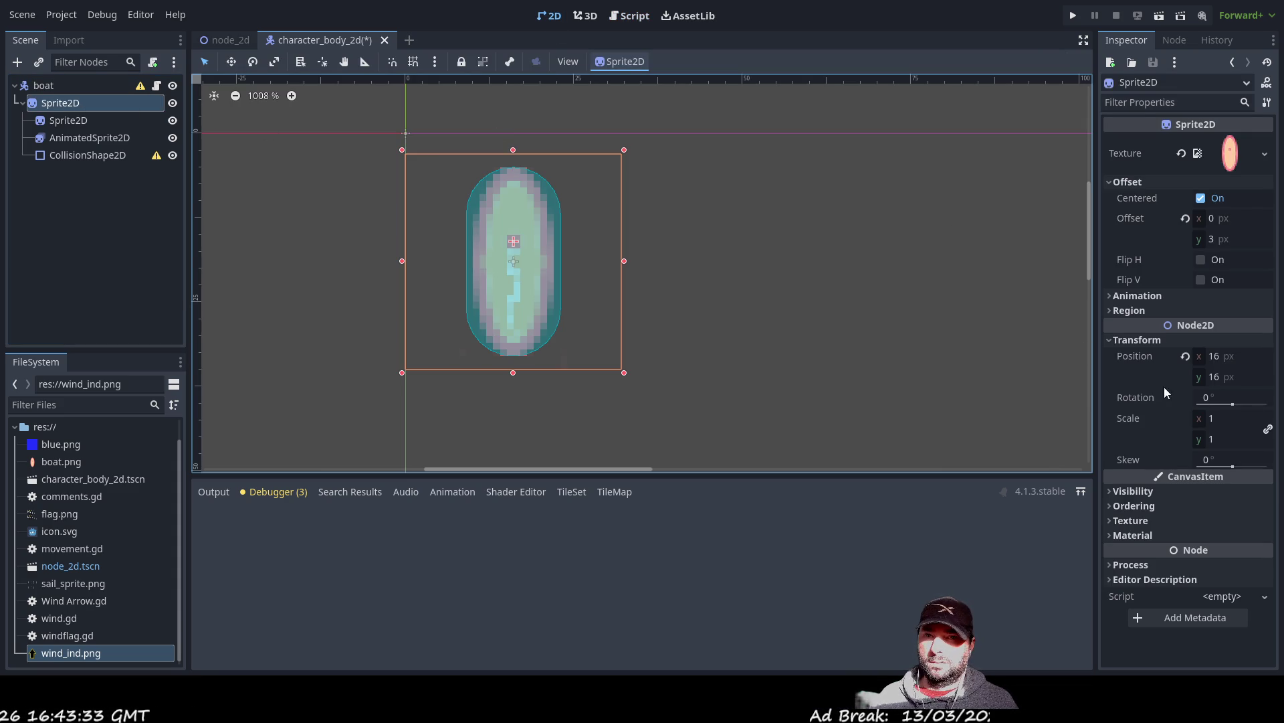
left_click_drag(1233, 406, 1233, 405)
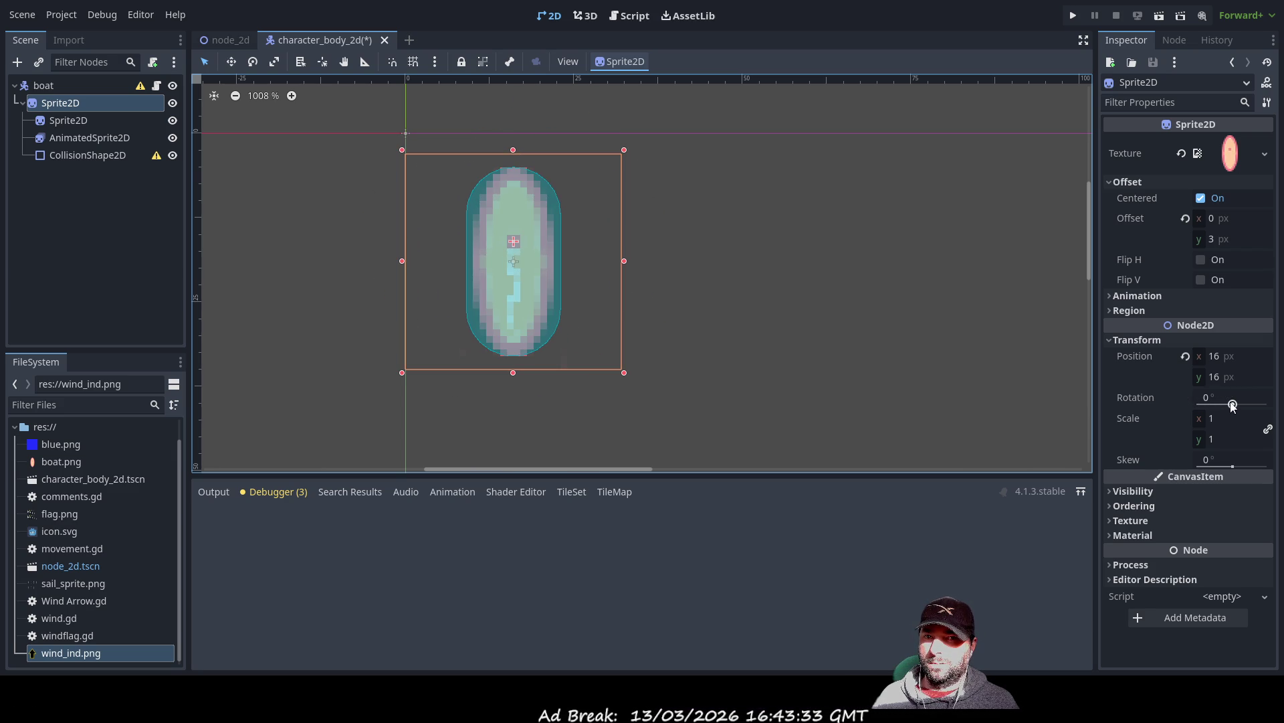
- Complete line 40 as $Sprite2D.rotation_degrees = boat_heading
left_click(636, 17)
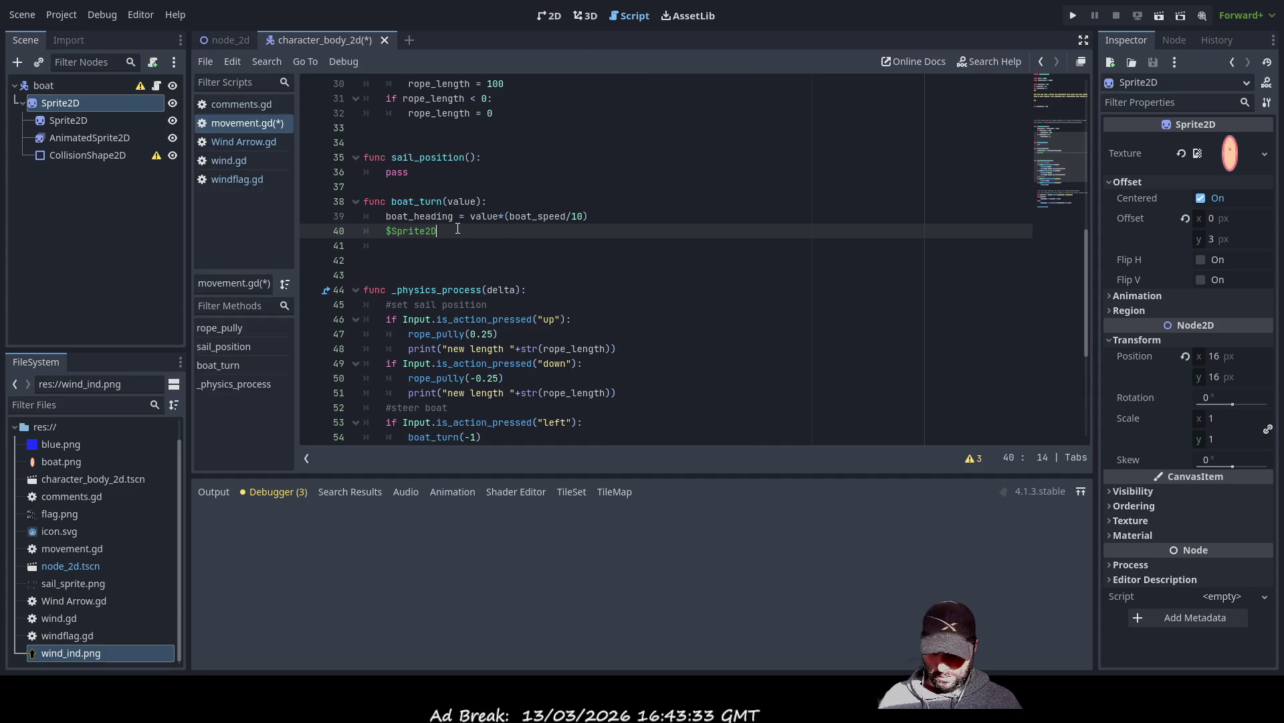
type(".rotation_degrees = value")
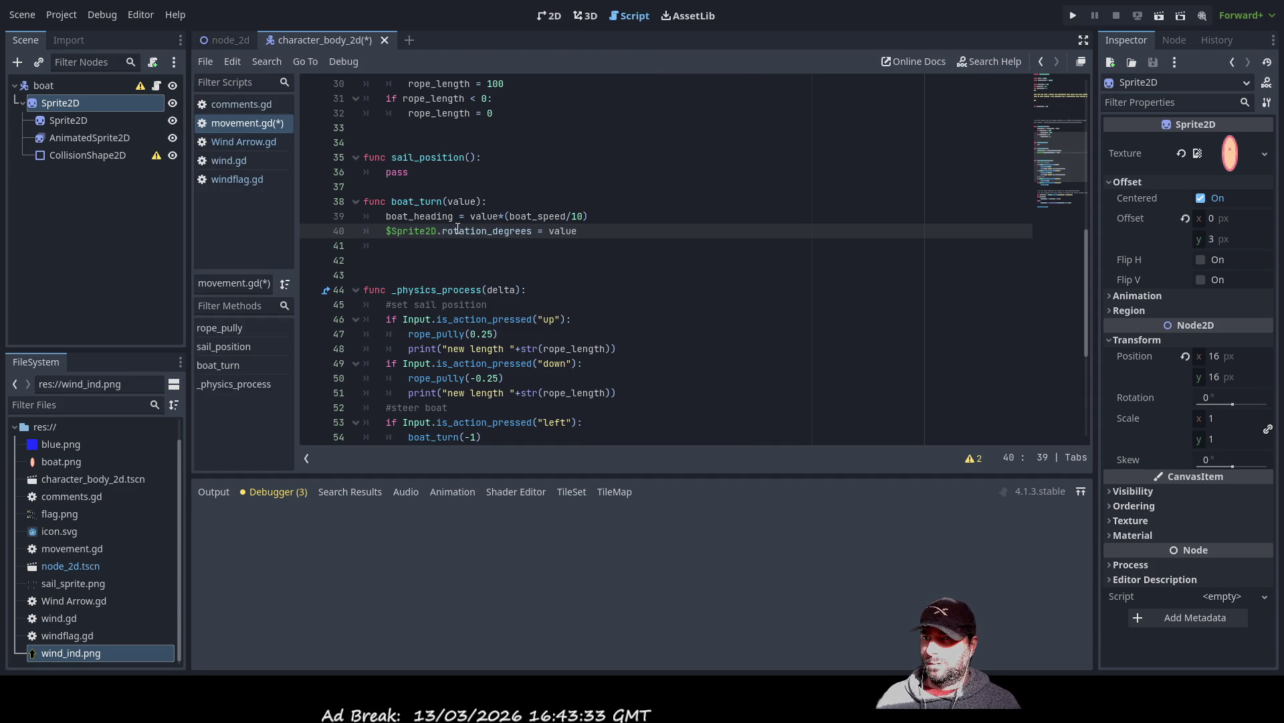
key("BackSpace")
key("BackSpace")
key("BackSpace")
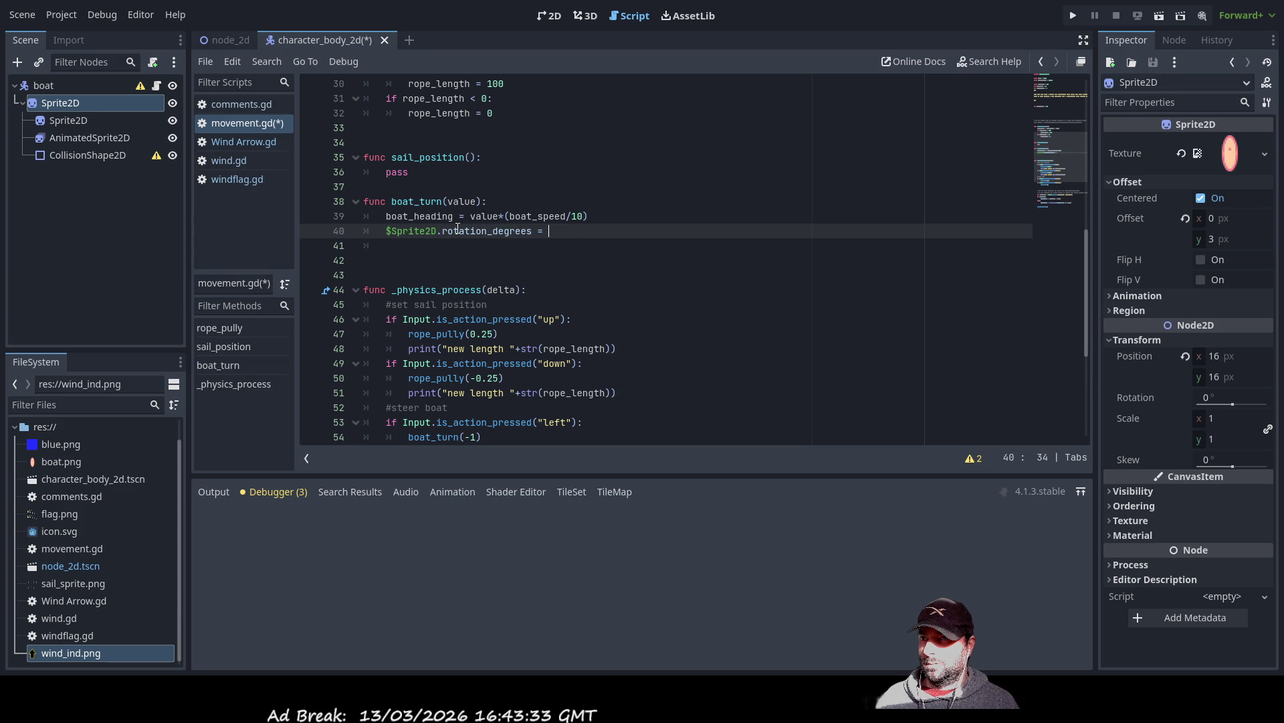
double_click(438, 216)
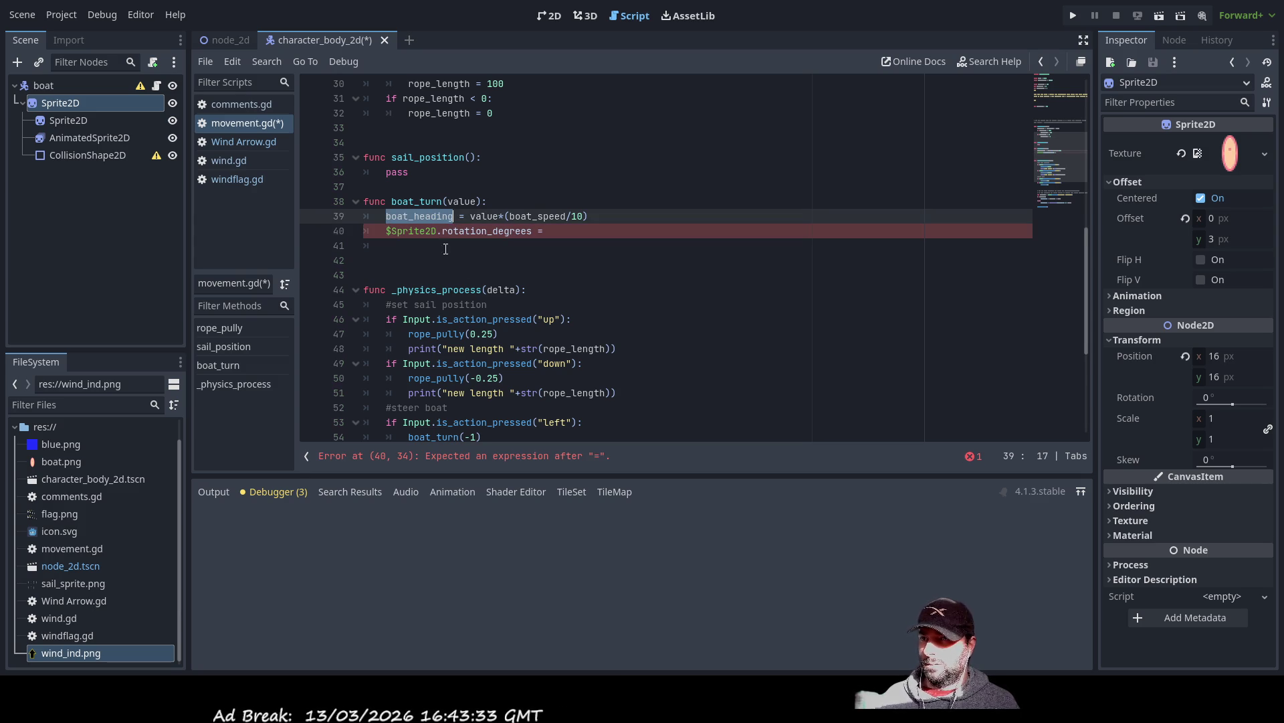
key("ctrl+c")
key("Down")
key("End")
key("ctrl+v")
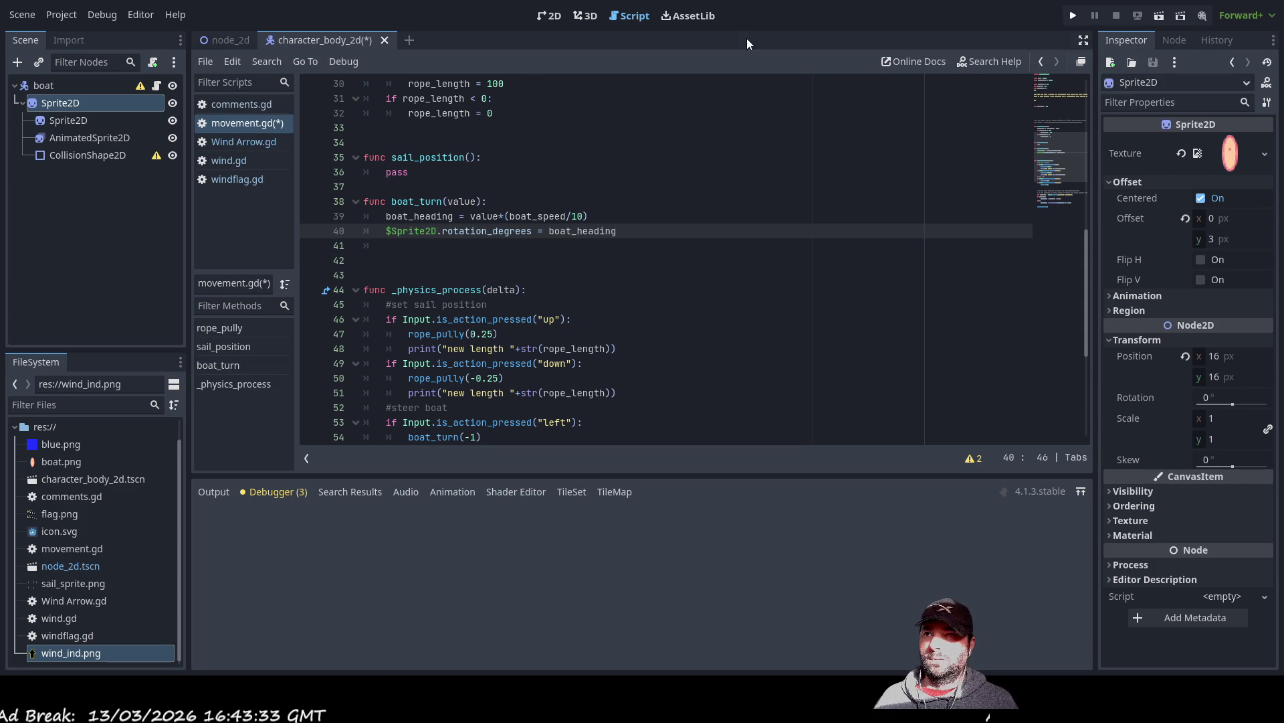
- Run the game from the node_2d scene with F5, then stop it with F8
left_click(235, 39)
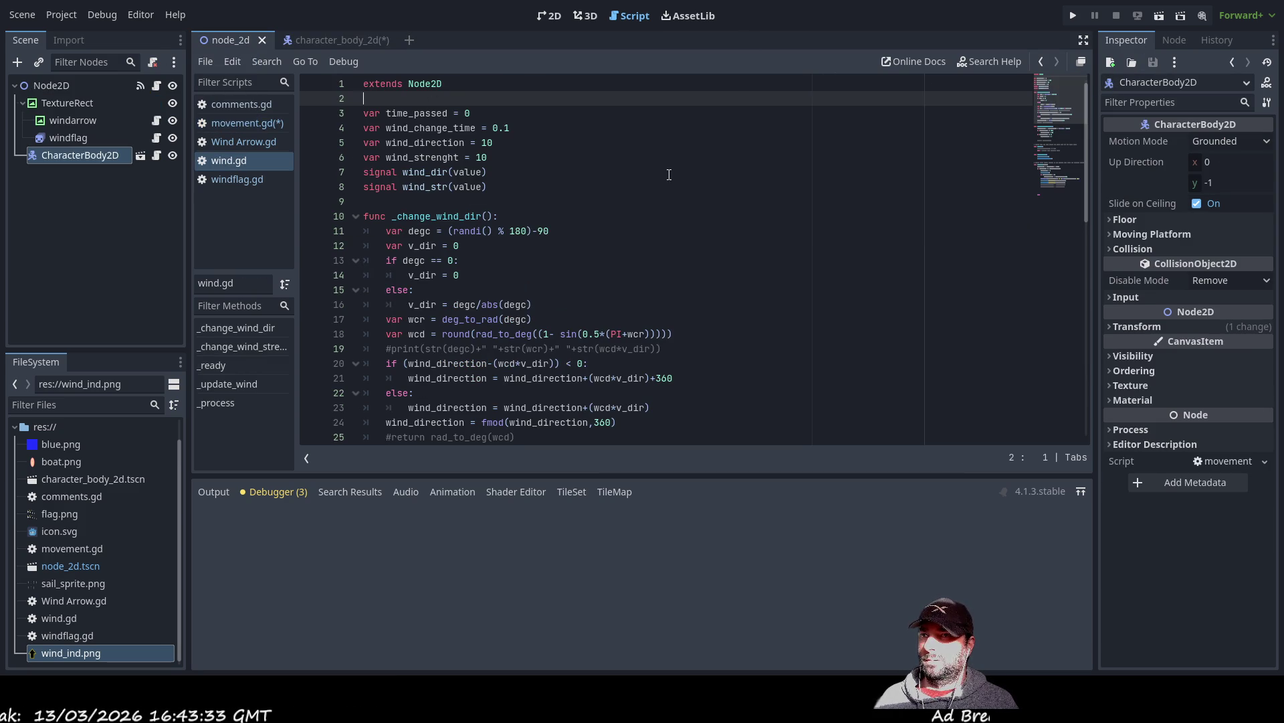
key("F5")
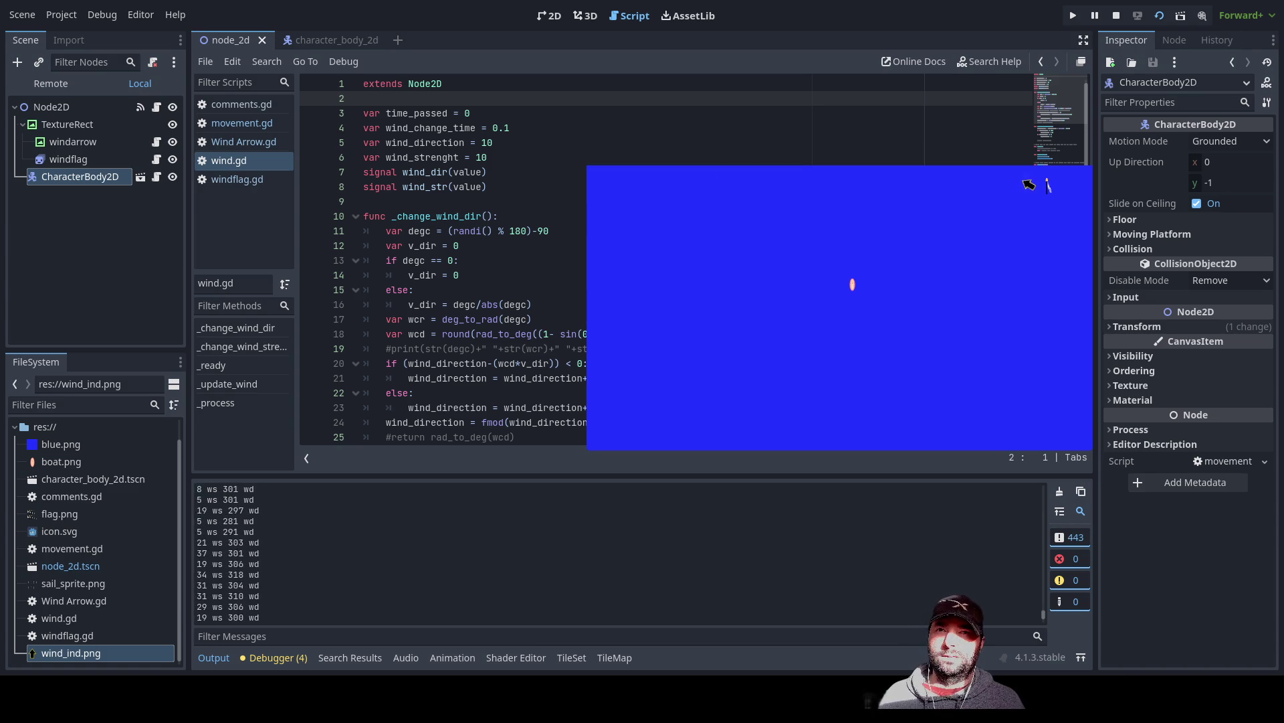
key("F8")
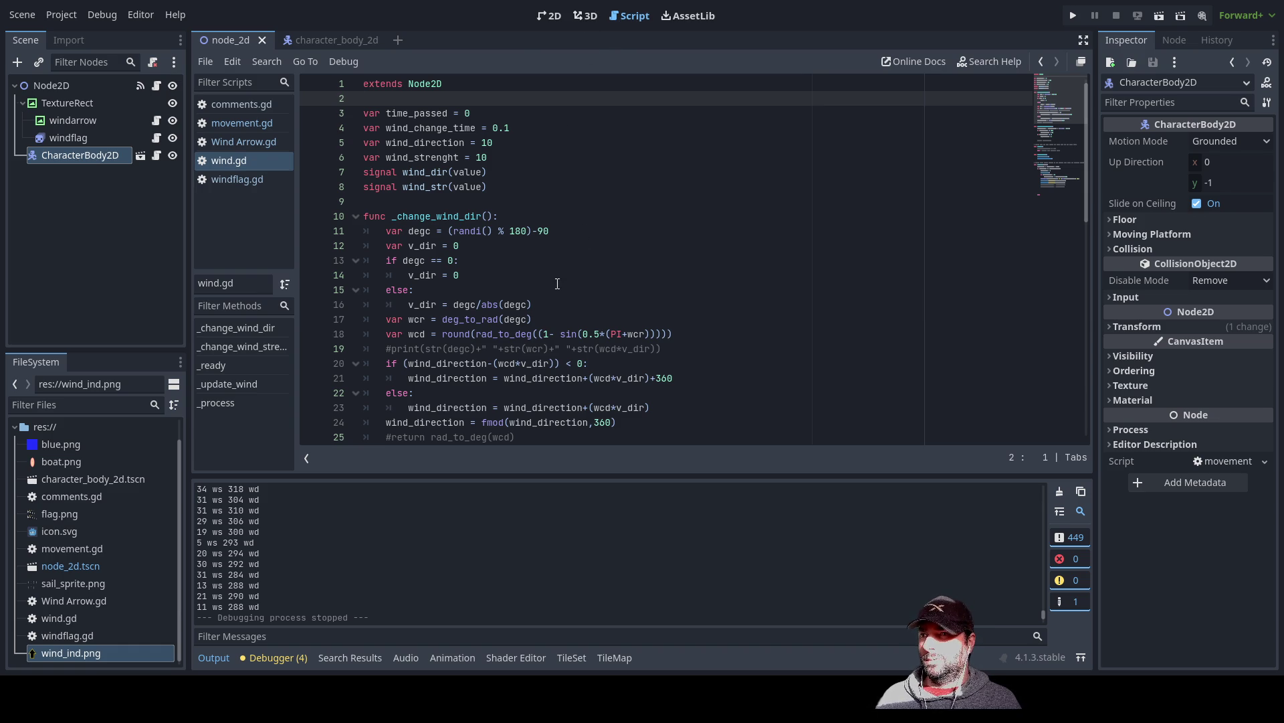
- Scroll through wind.gd to review the _change_wind_dir function
scroll(555, 285, "down", 6)
scroll(555, 285, "up", 6)
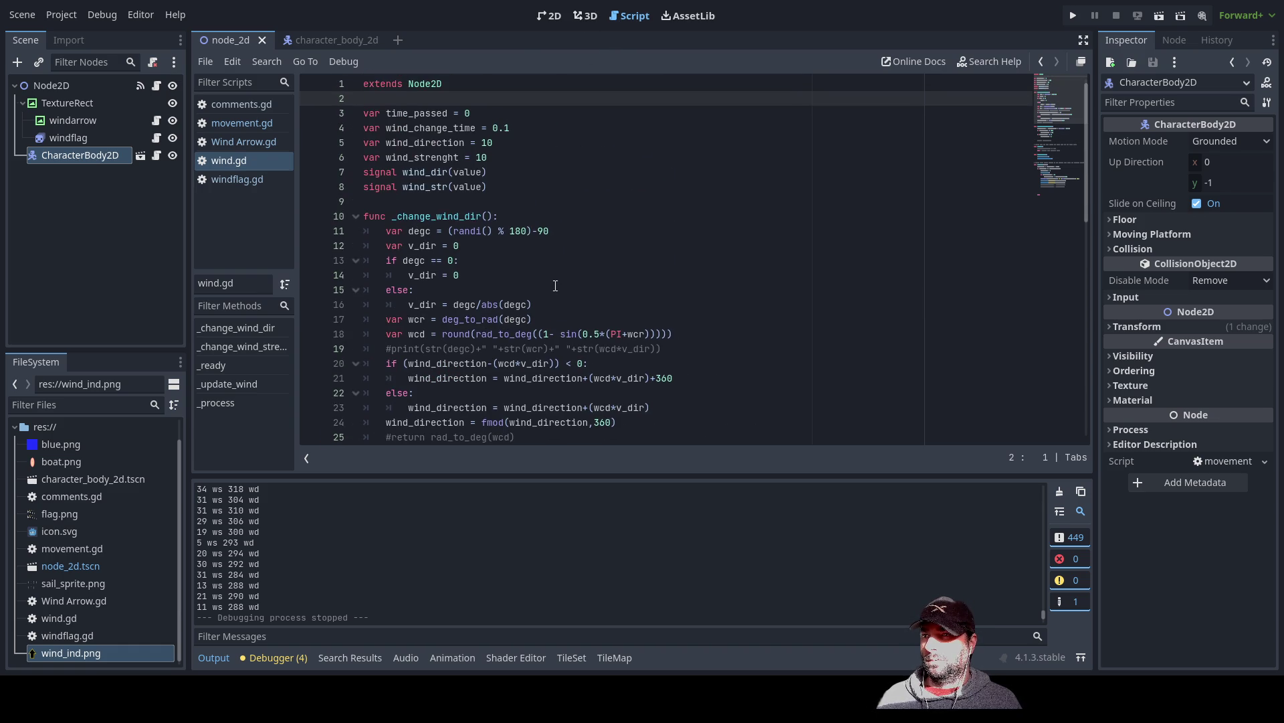
scroll(555, 285, "down", 10)
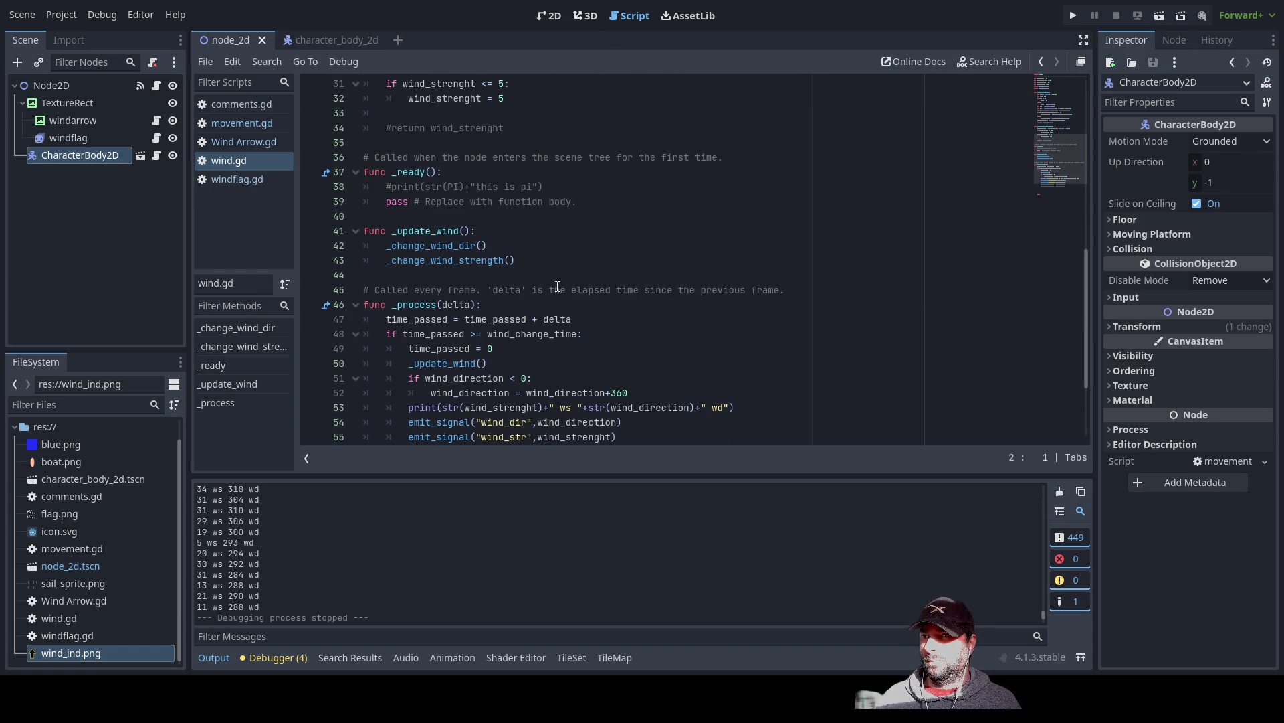
scroll(557, 286, "down", 3)
scroll(562, 285, "up", 13)
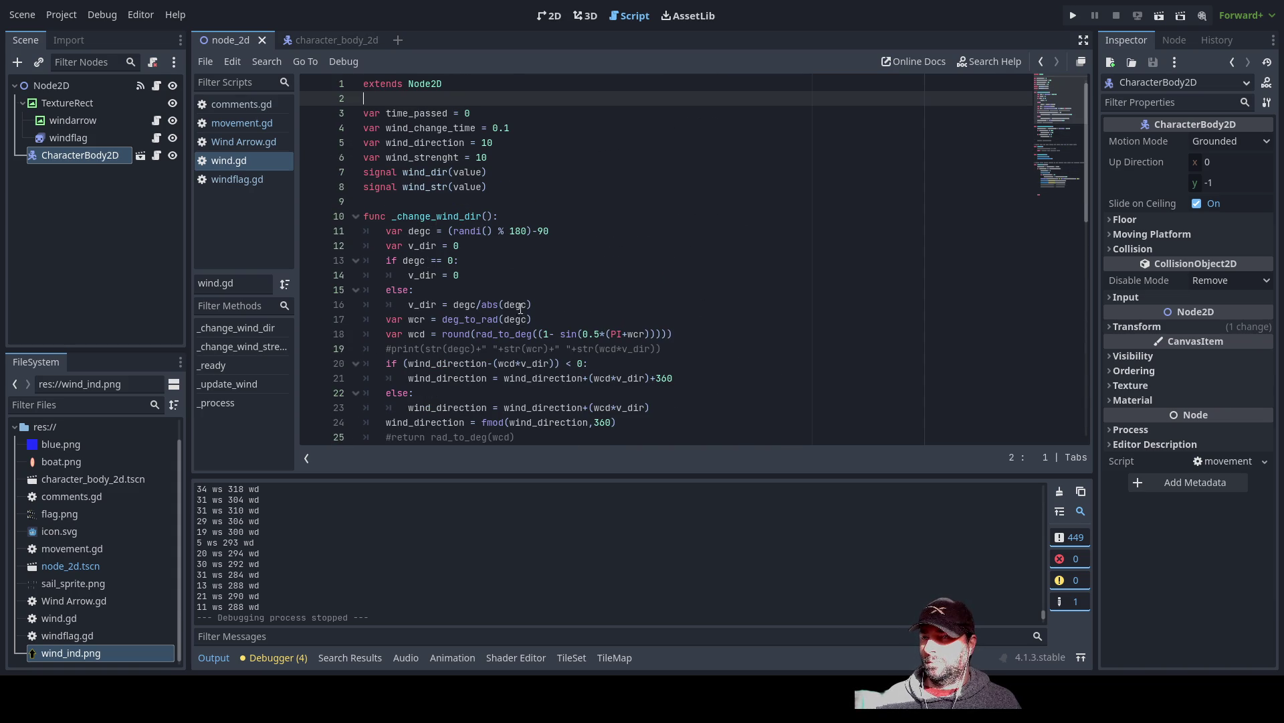
- Change line 39 to boat_heading = boat_heading+(value*(boat_speed/10))
left_click(242, 127)
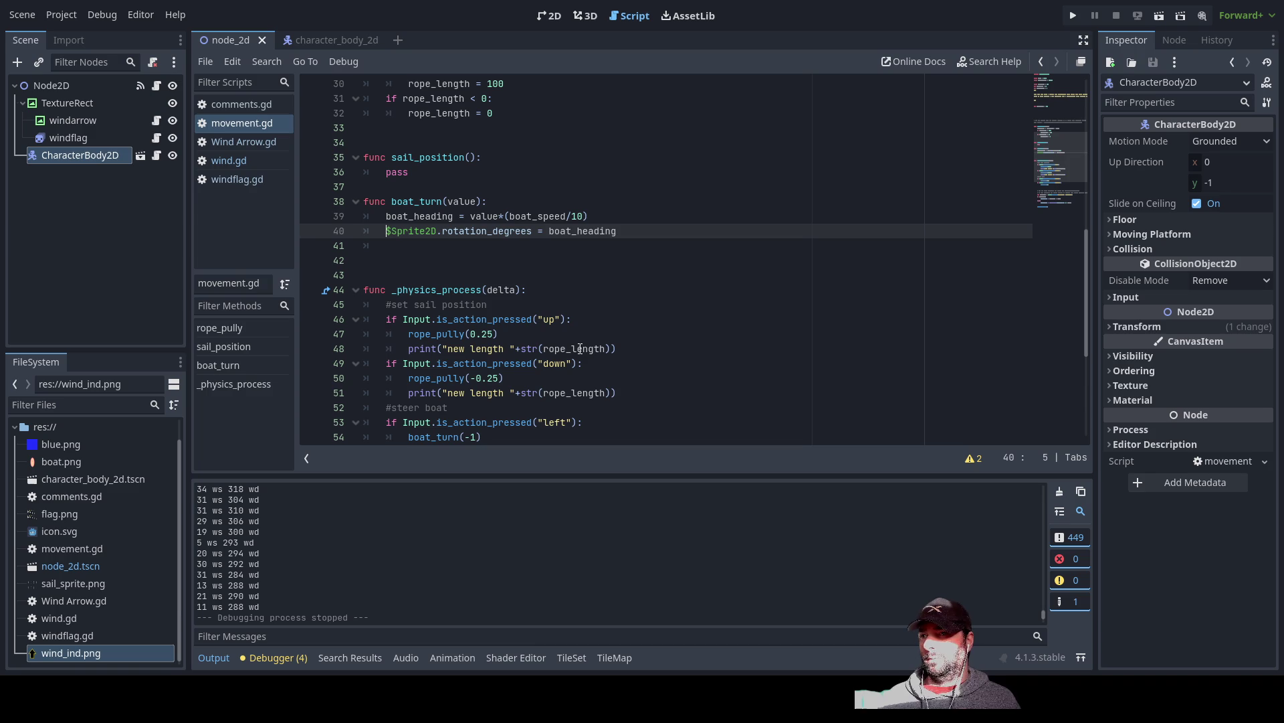
key("Up")
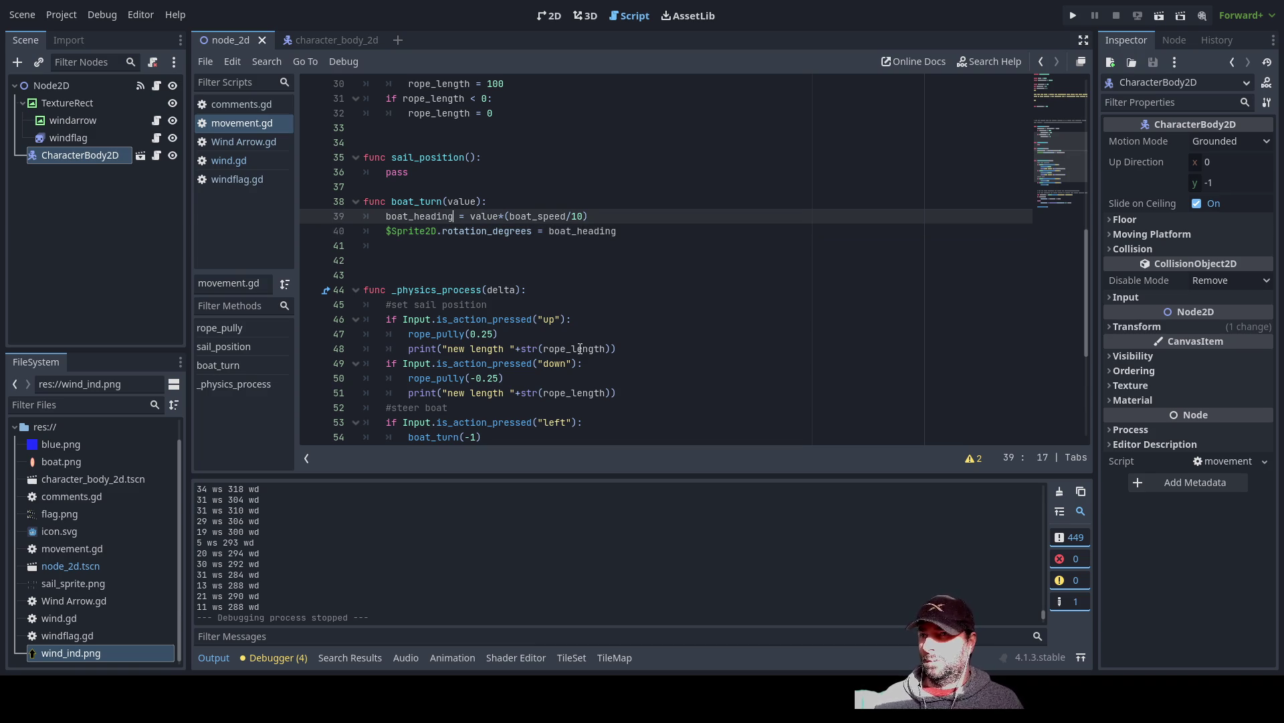
key("Right")
key("shift+Left")
key("shift+Left")
key("shift+Left")
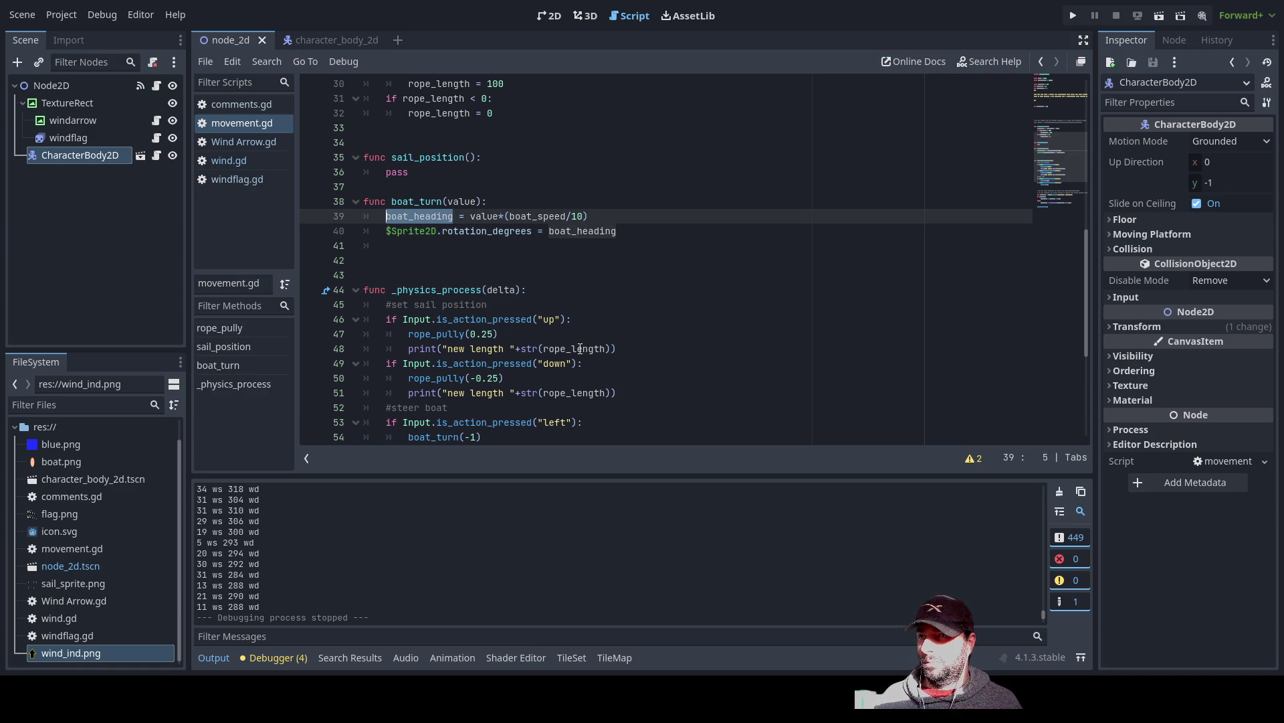
key("Right")
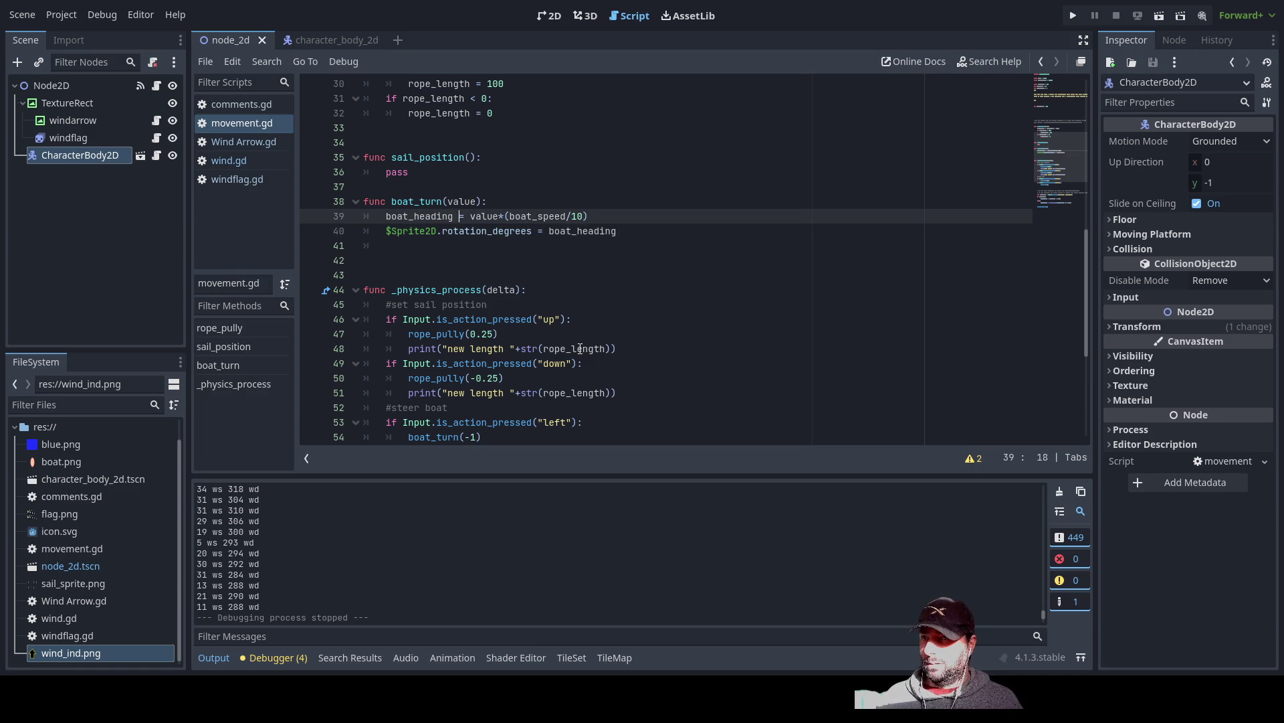
key("ctrl+v")
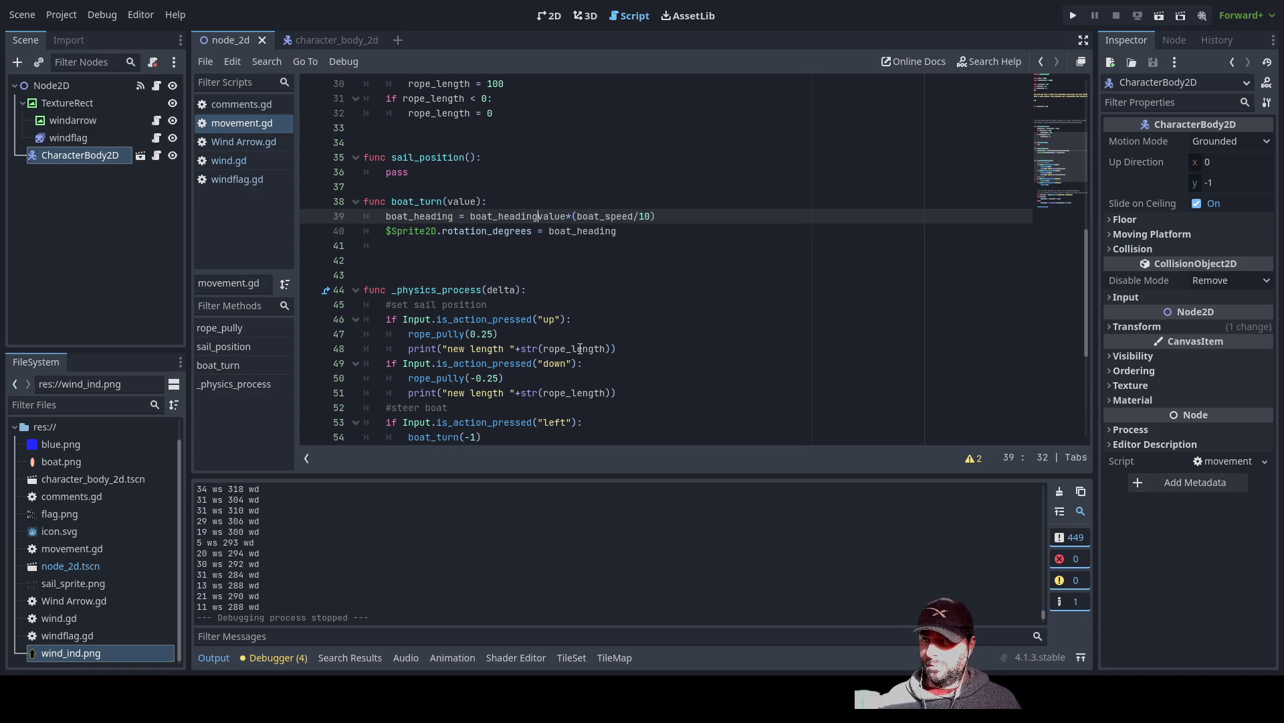
type("+(")
key("Right")
key("Right")
key("Right")
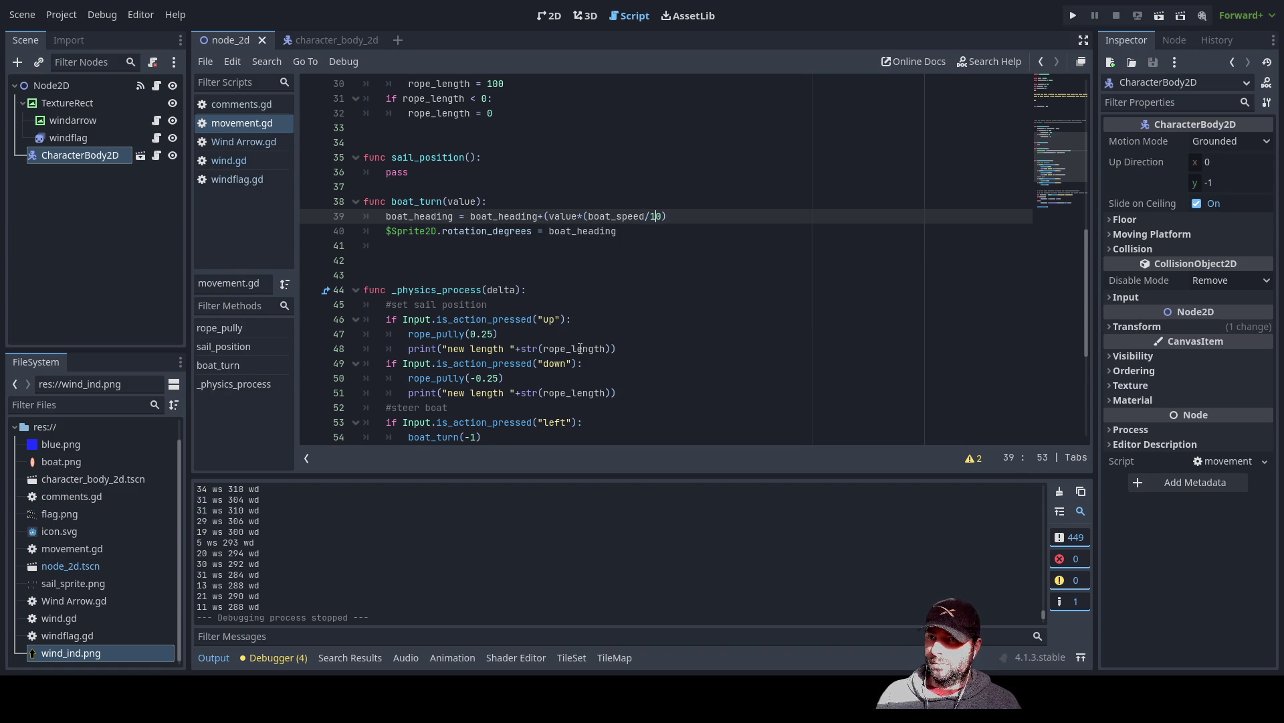
key("End")
type(")")
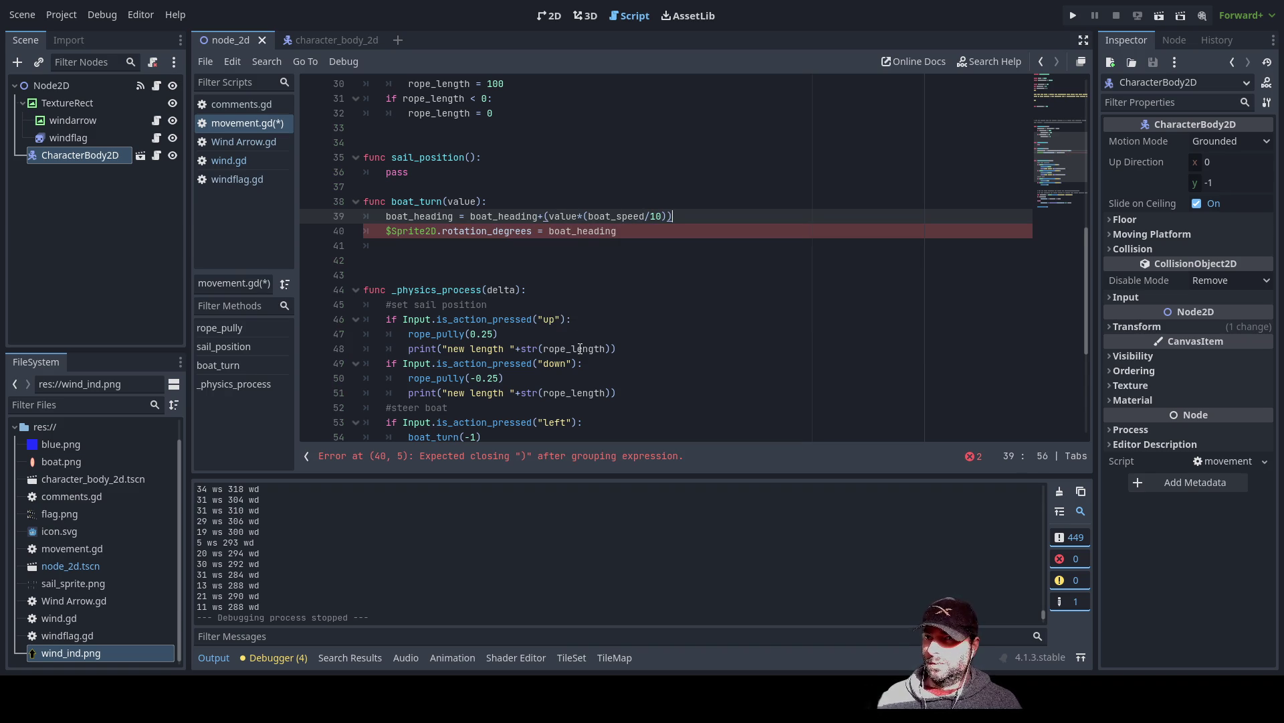
- Insert a blank line above the $Sprite2D rotation line
key("Down")
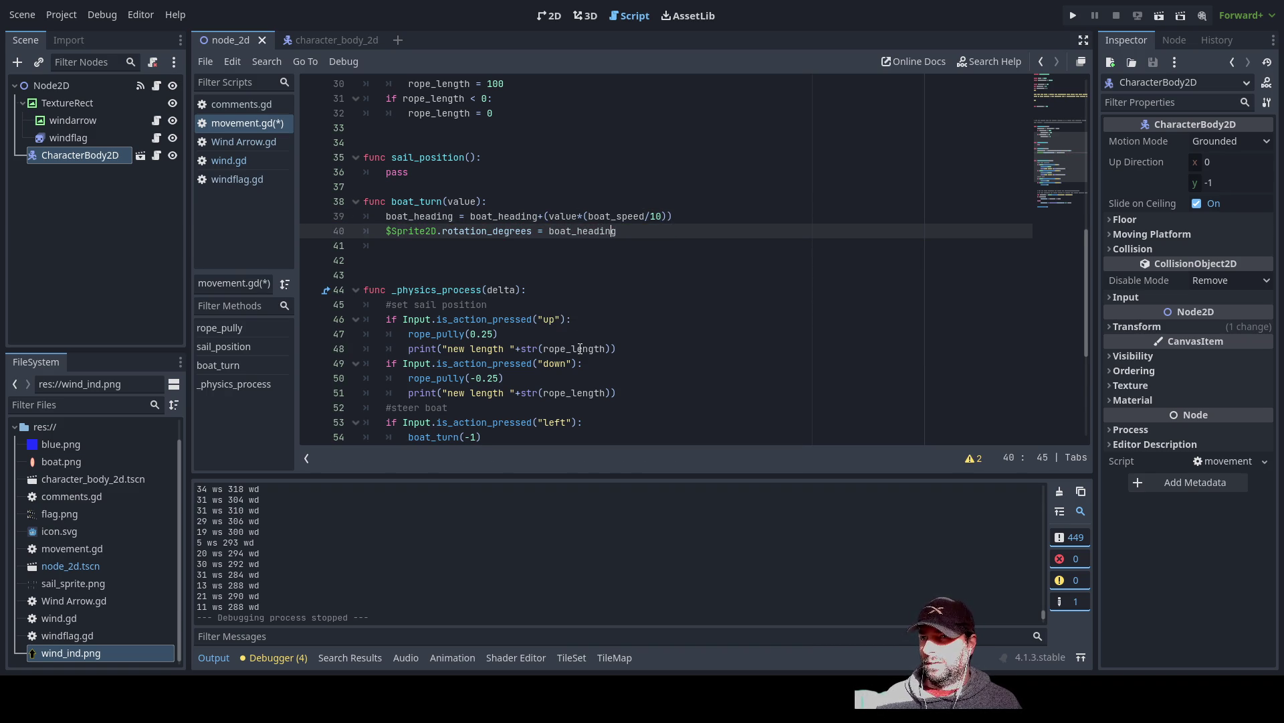
key("Left")
key("Left")
key("Left")
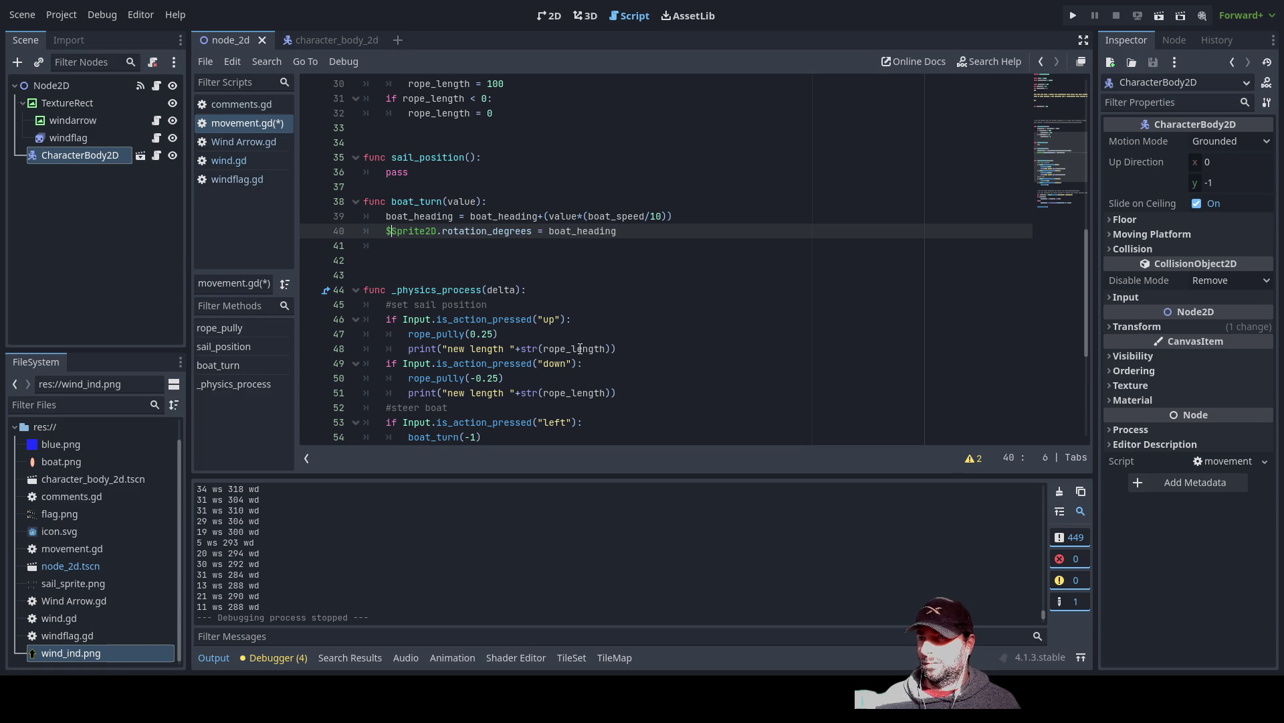
key("Return")
key("Up")
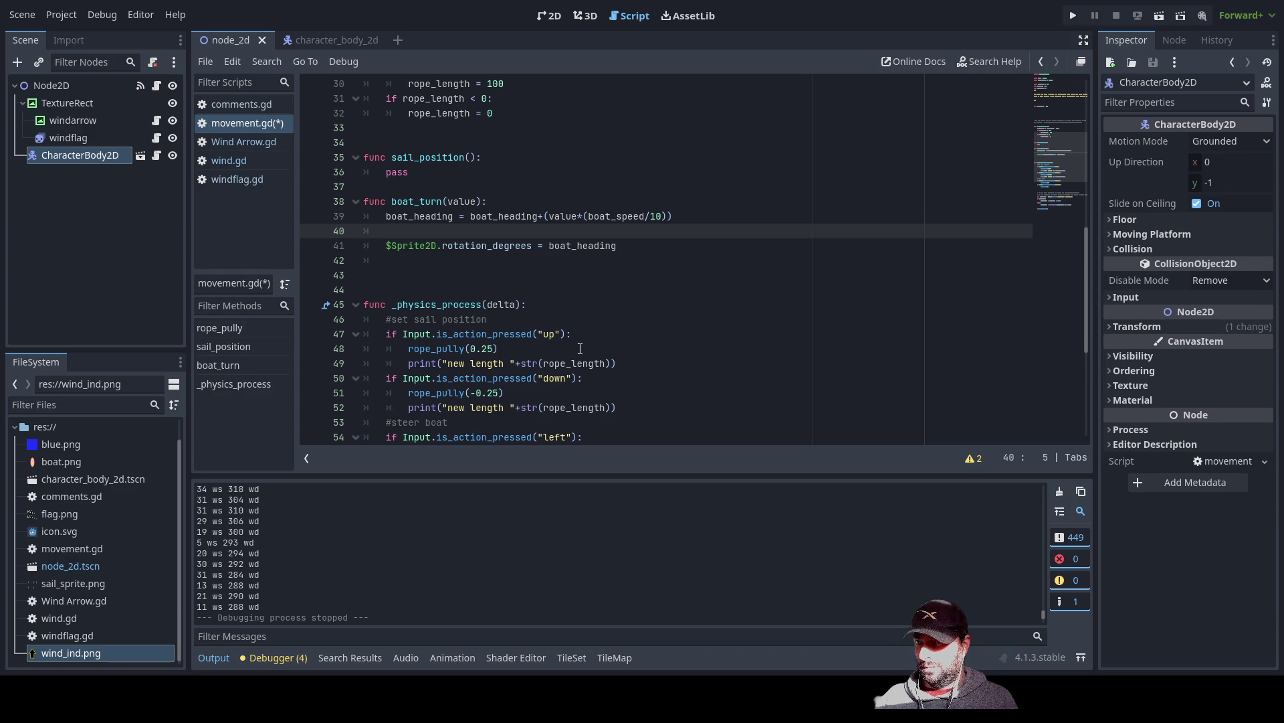
left_click(339, 35)
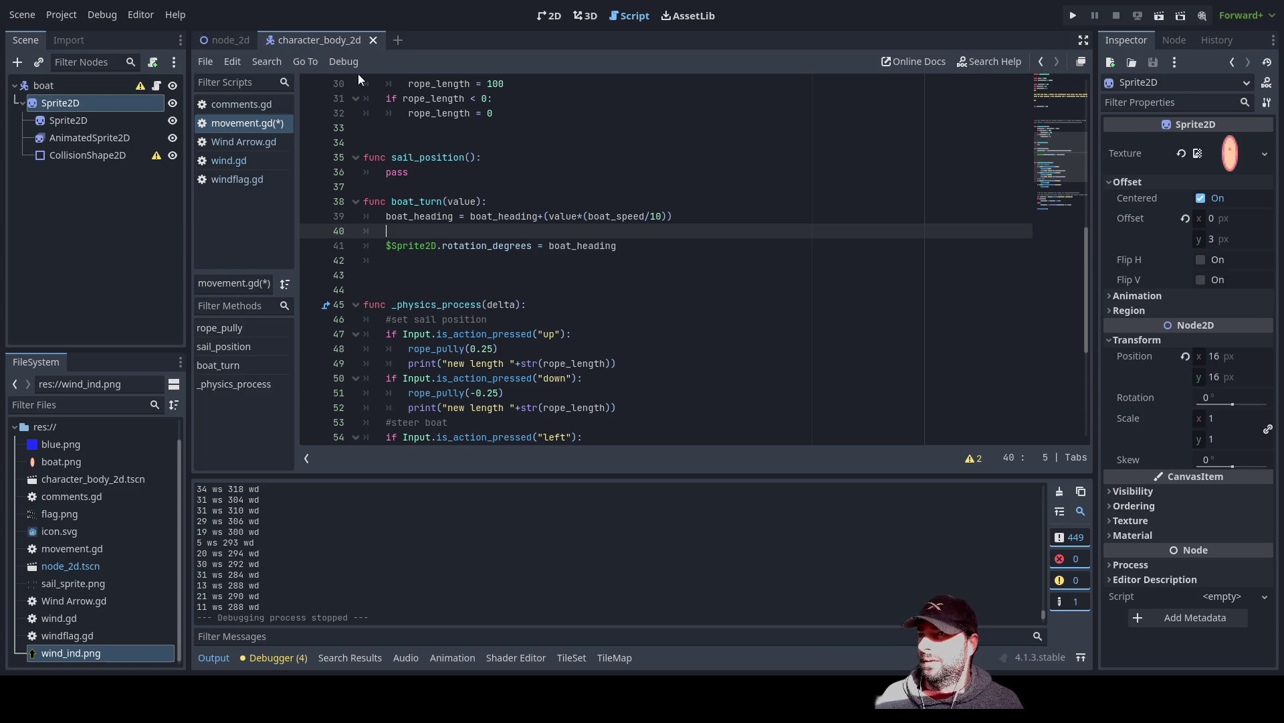
- Select the below-zero wrap check on lines 20–21 of wind.gd, then return to movement.gd
left_click(231, 42)
left_click(315, 42)
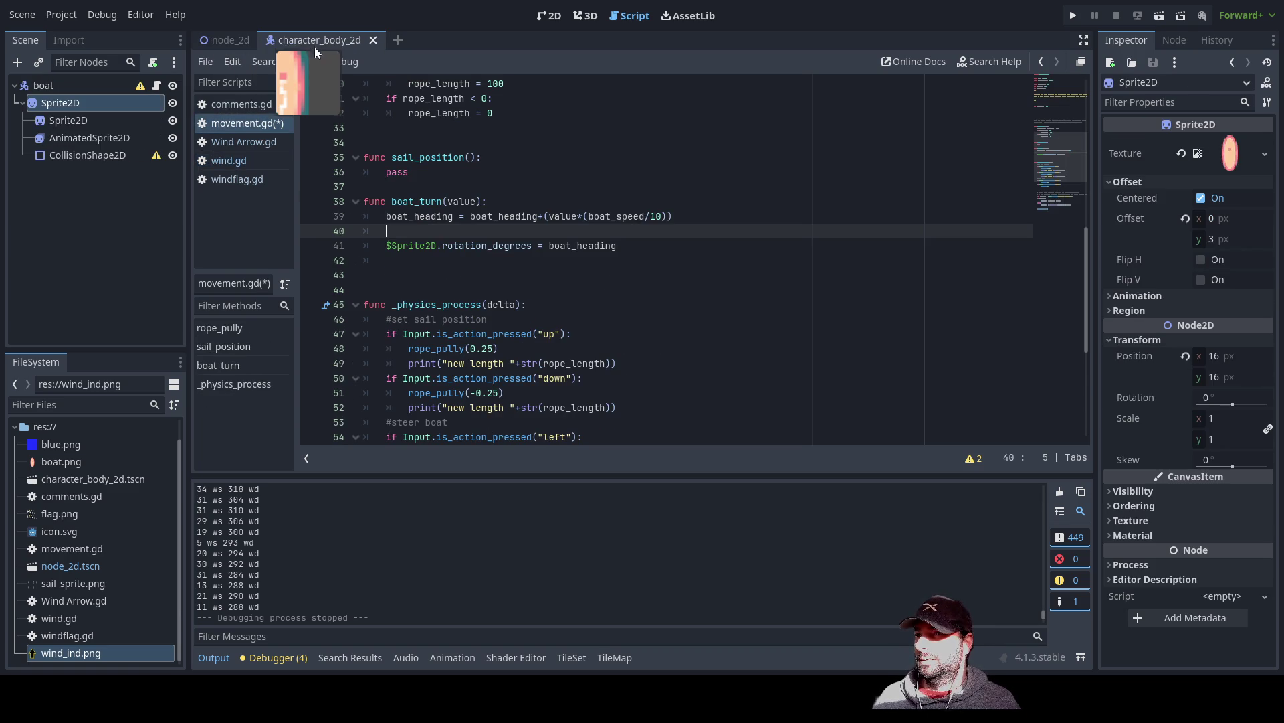
left_click(230, 163)
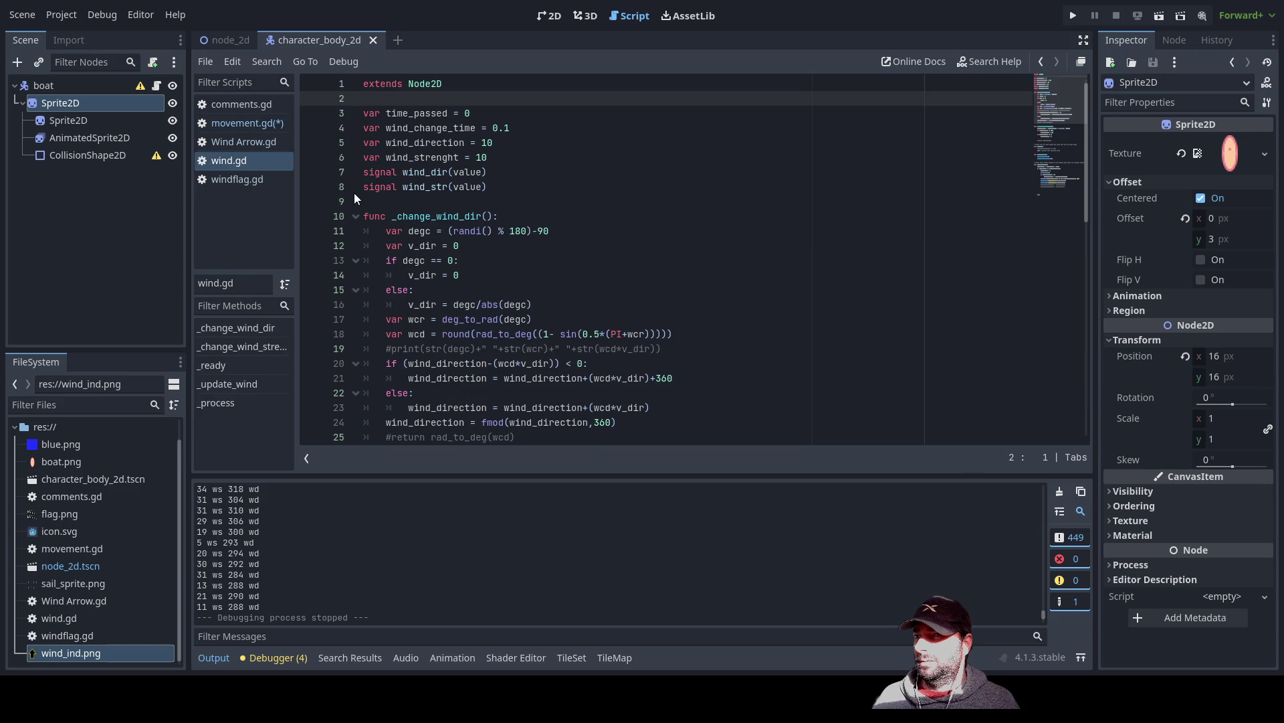
left_click(239, 142)
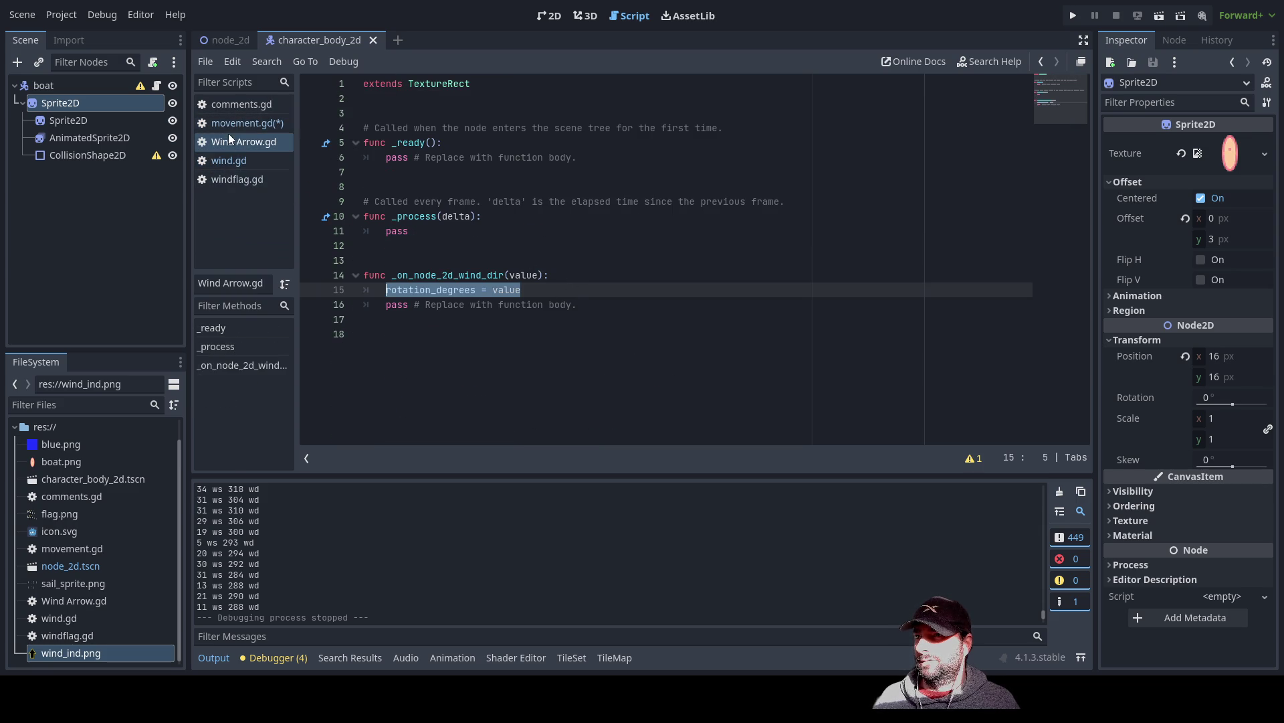
left_click(235, 159)
scroll(539, 263, "down", 2)
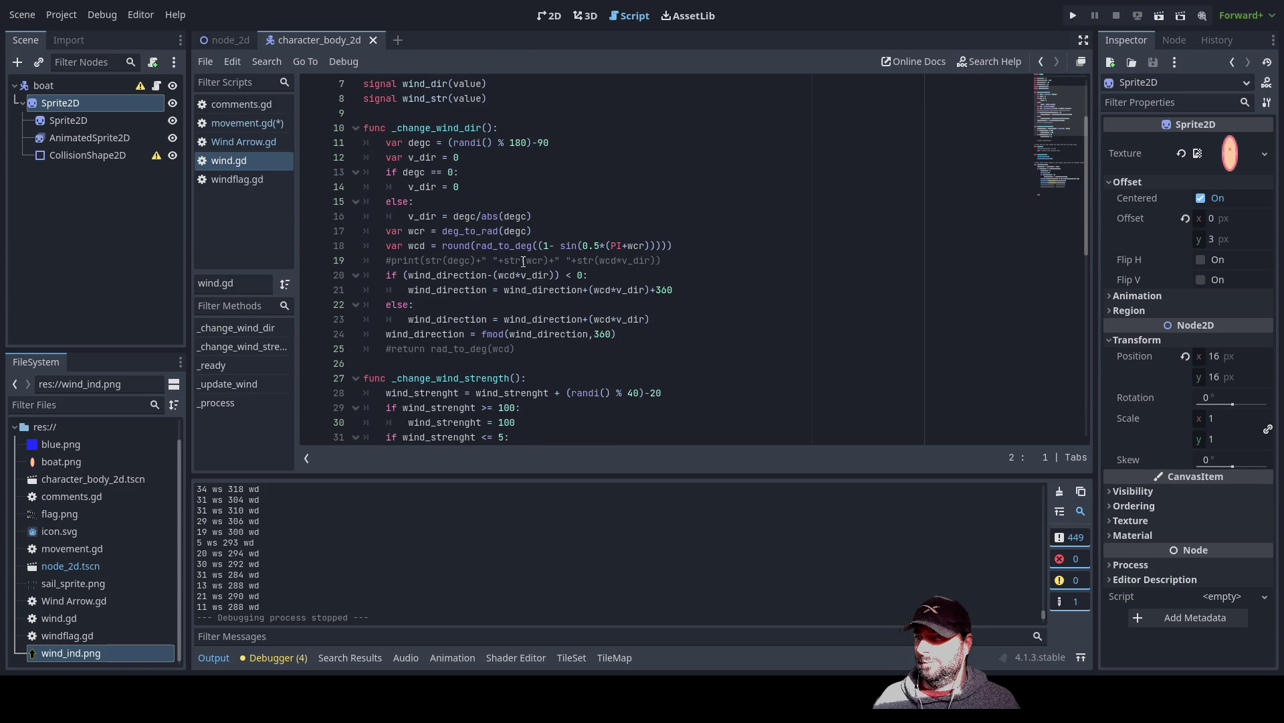
scroll(424, 259, "down", 4)
scroll(409, 240, "up", 3)
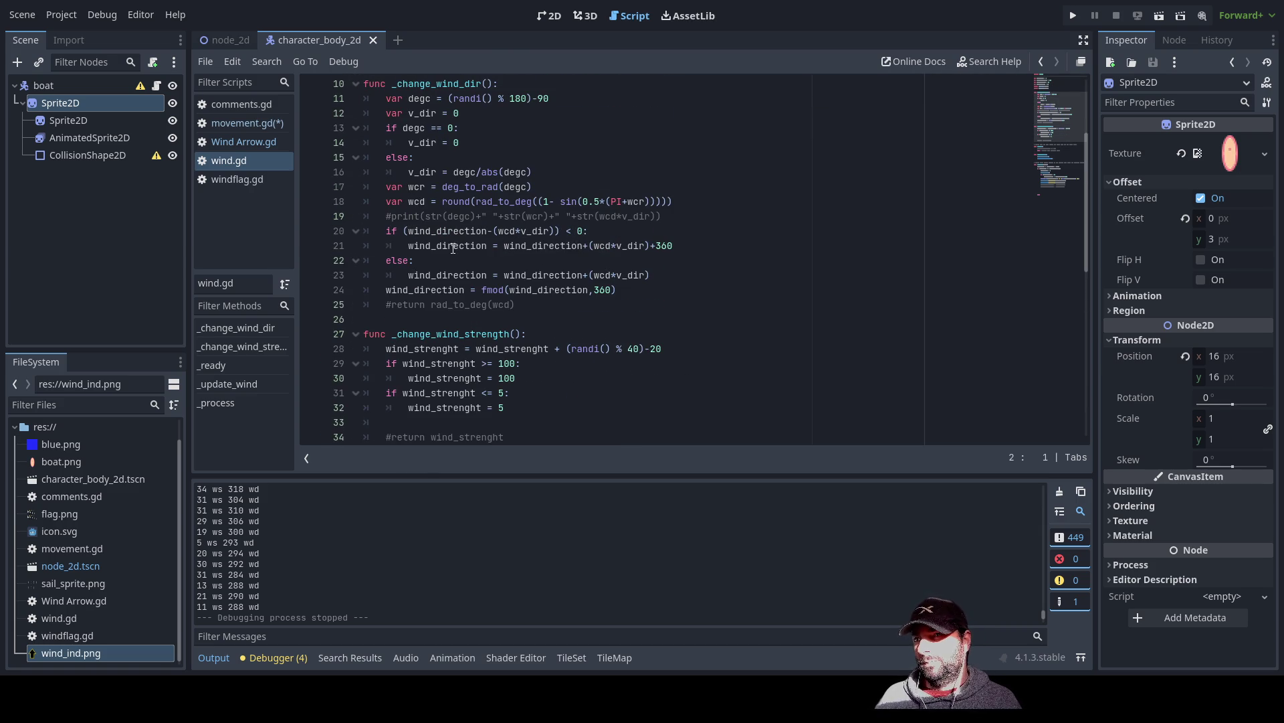
left_click_drag(387, 231, 675, 246)
key("ctrl+c")
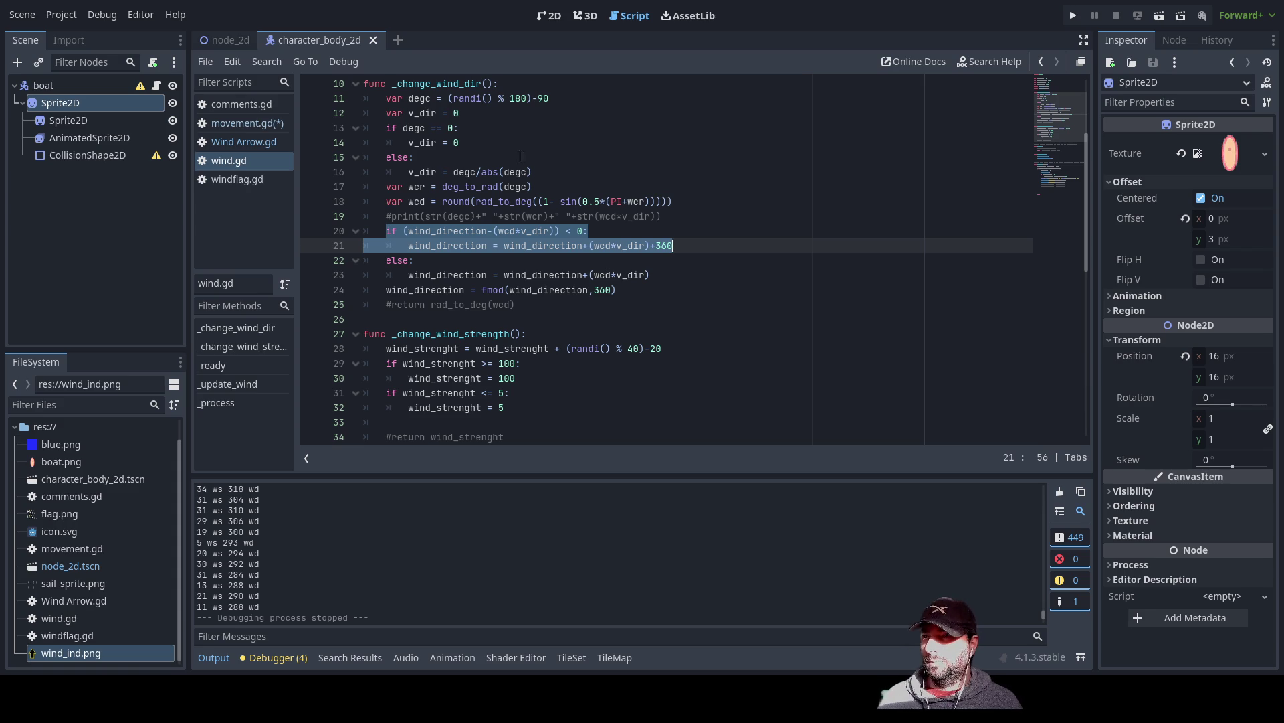
left_click(230, 123)
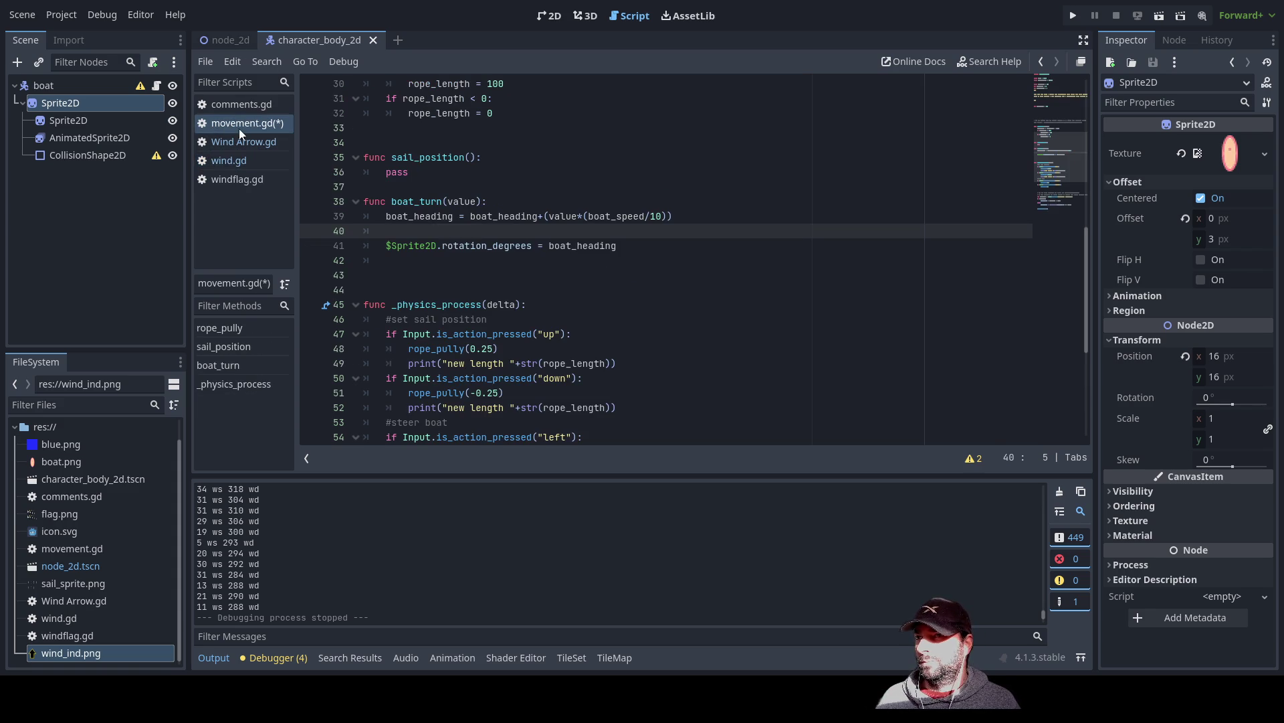
- Paste the wrap check into boat_turn and change its condition to if boat_heading < 0:
key("ctrl+v")
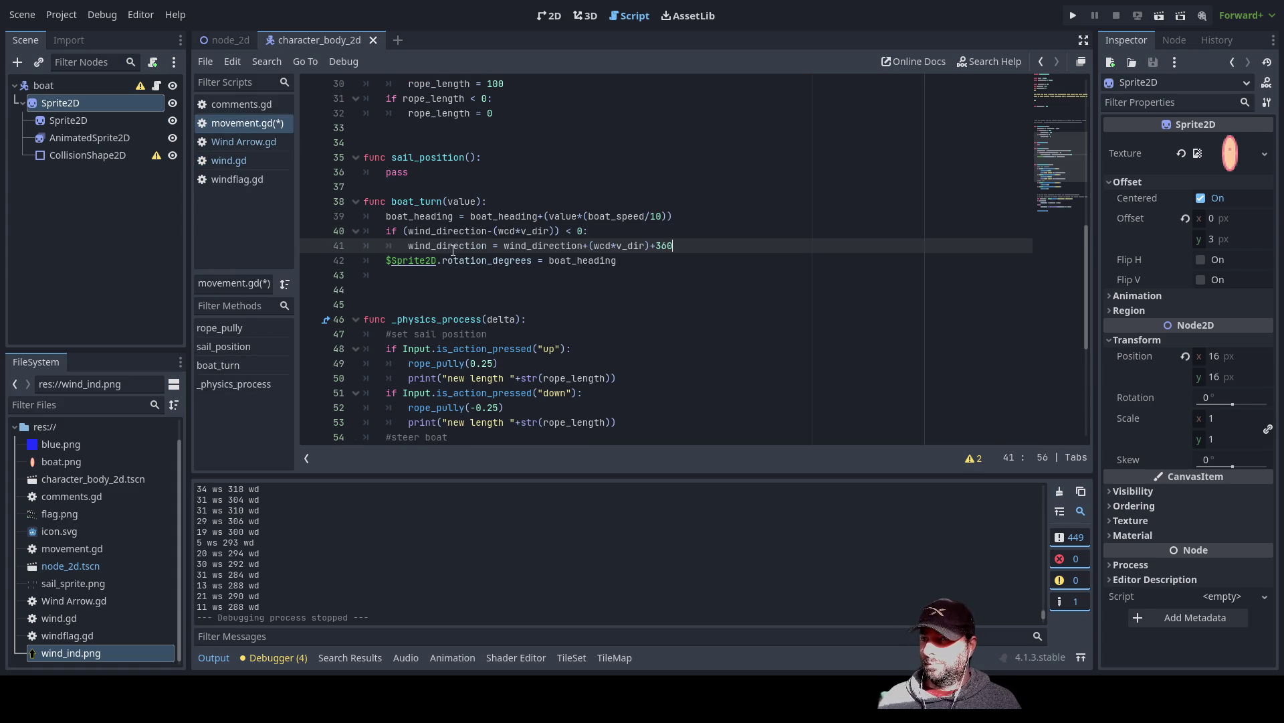
double_click(426, 231)
type("boat")
key("Return")
key("Right")
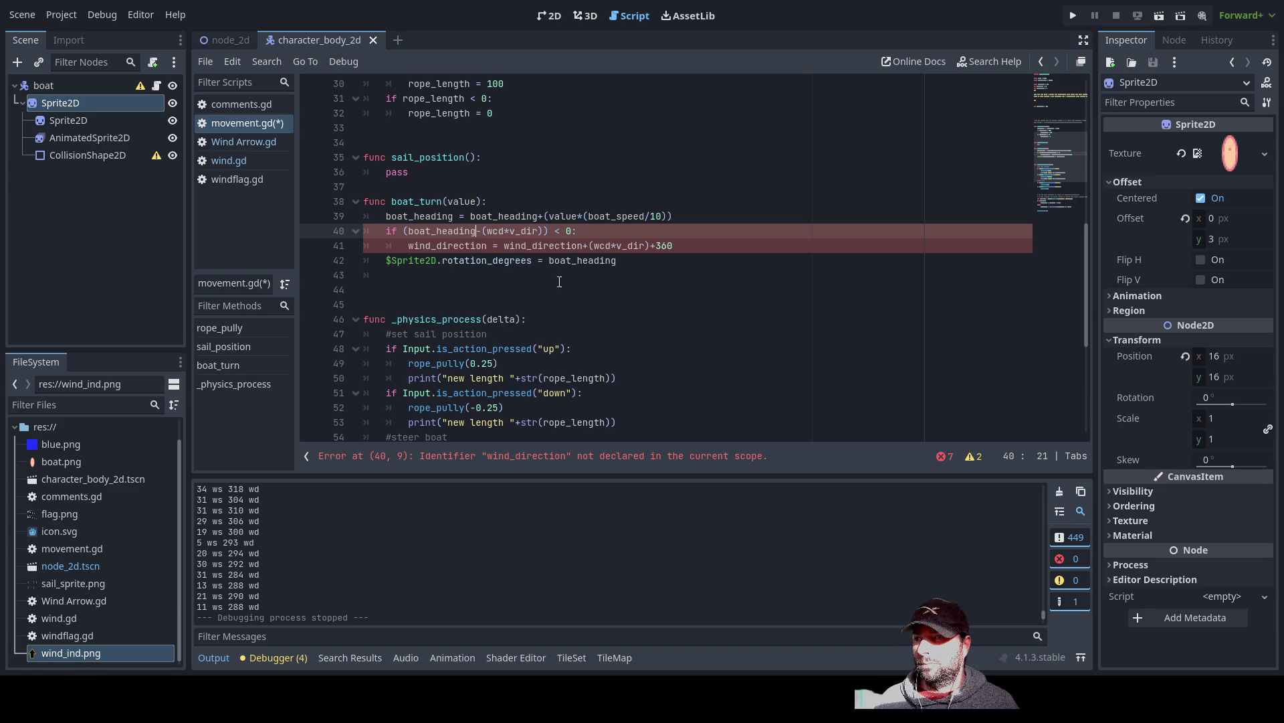
key("shift+Right")
key("shift+Right")
key("shift+Right")
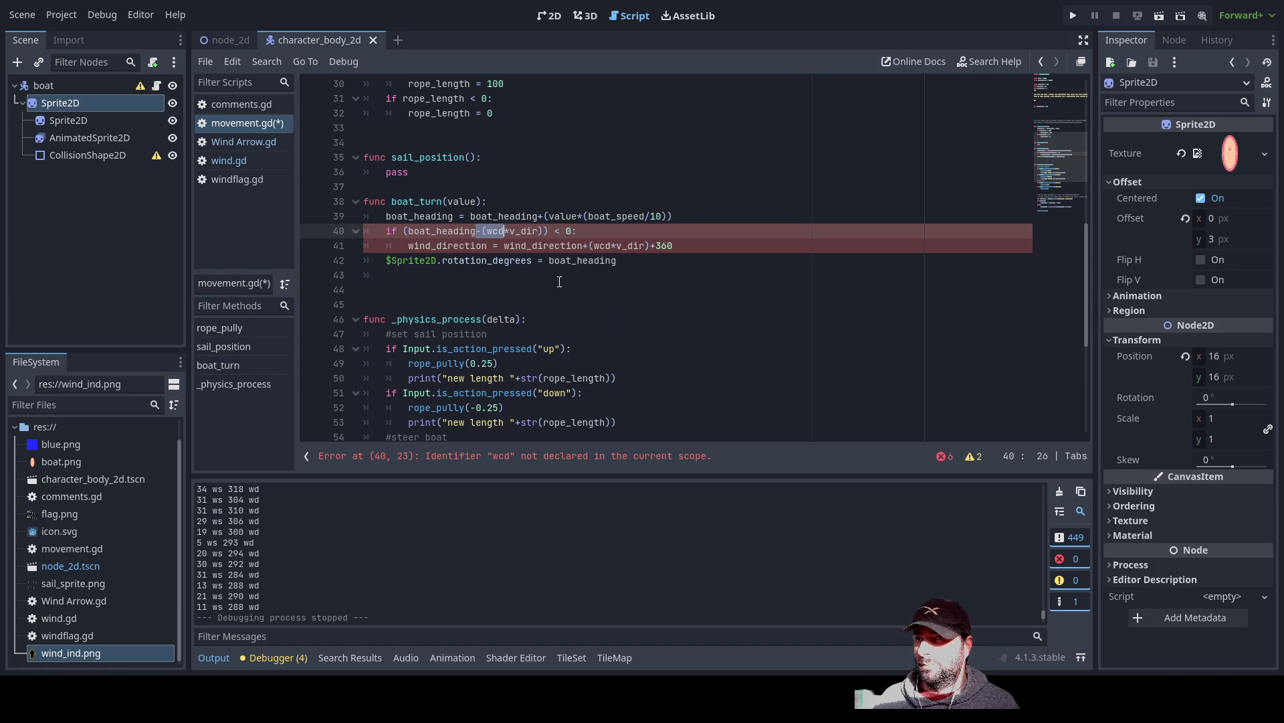
key("BackSpace")
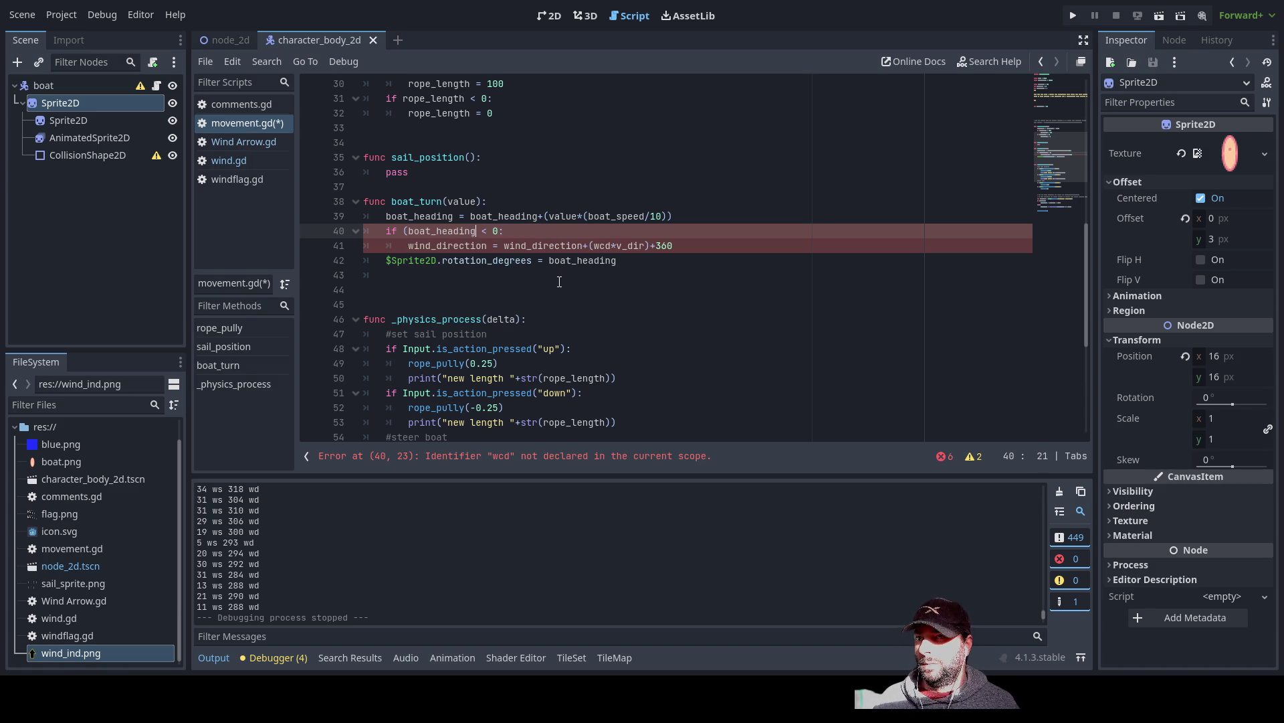
- Replace wind_direction with boat_heading on the +360 assignment line
key("Down")
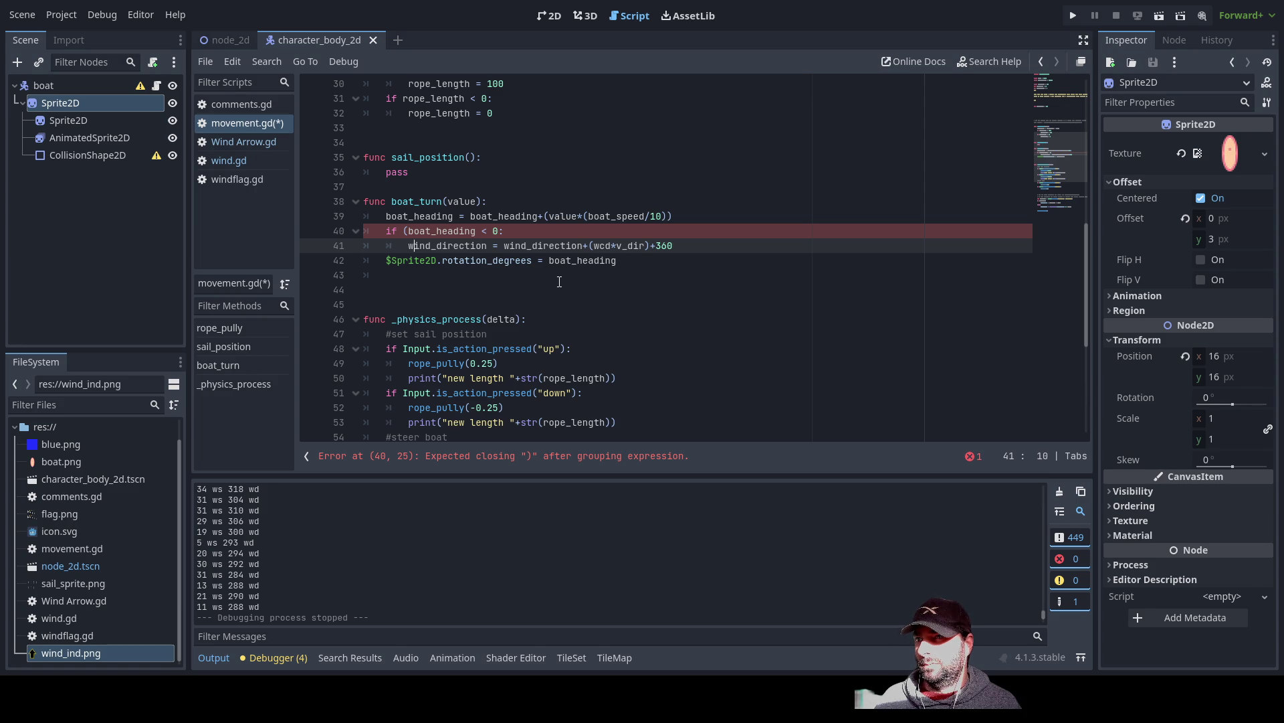
key("shift+Right")
key("shift+Right")
key("shift+Right")
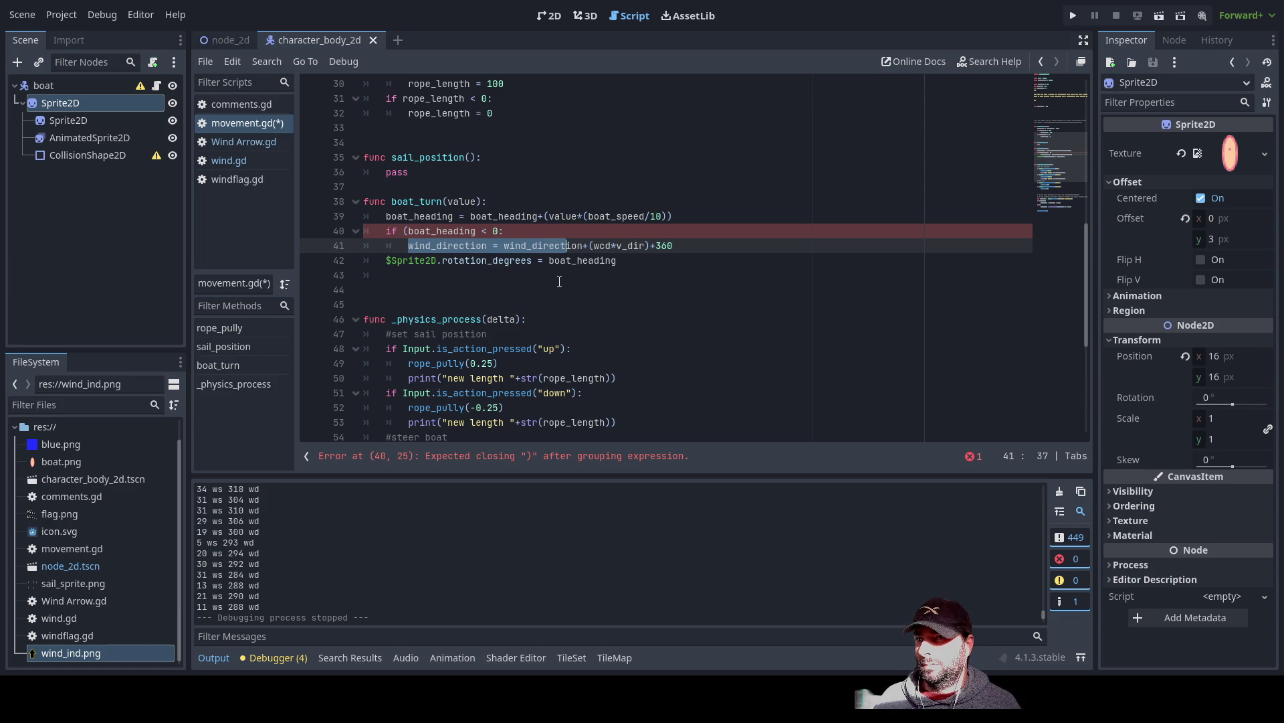
key("shift+Left")
key("shift+Left")
key("shift+Left")
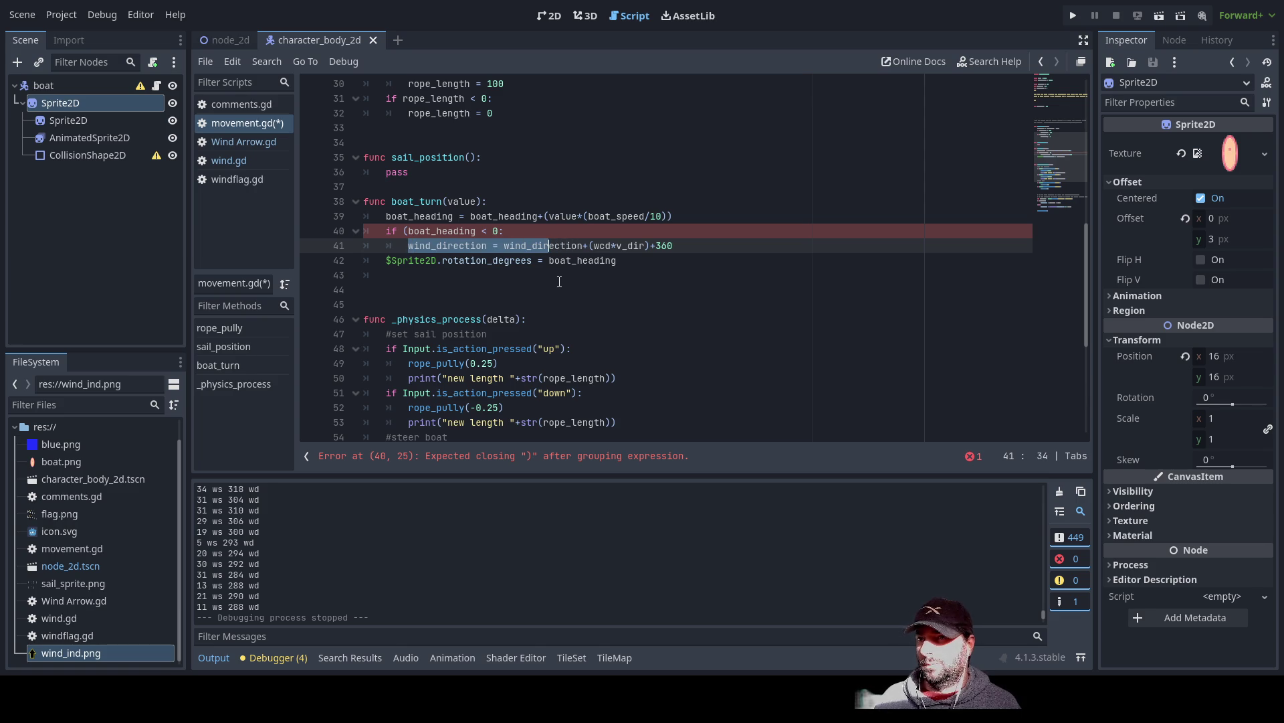
key("shift+Left")
key("shift+Left")
key("shift+Left")
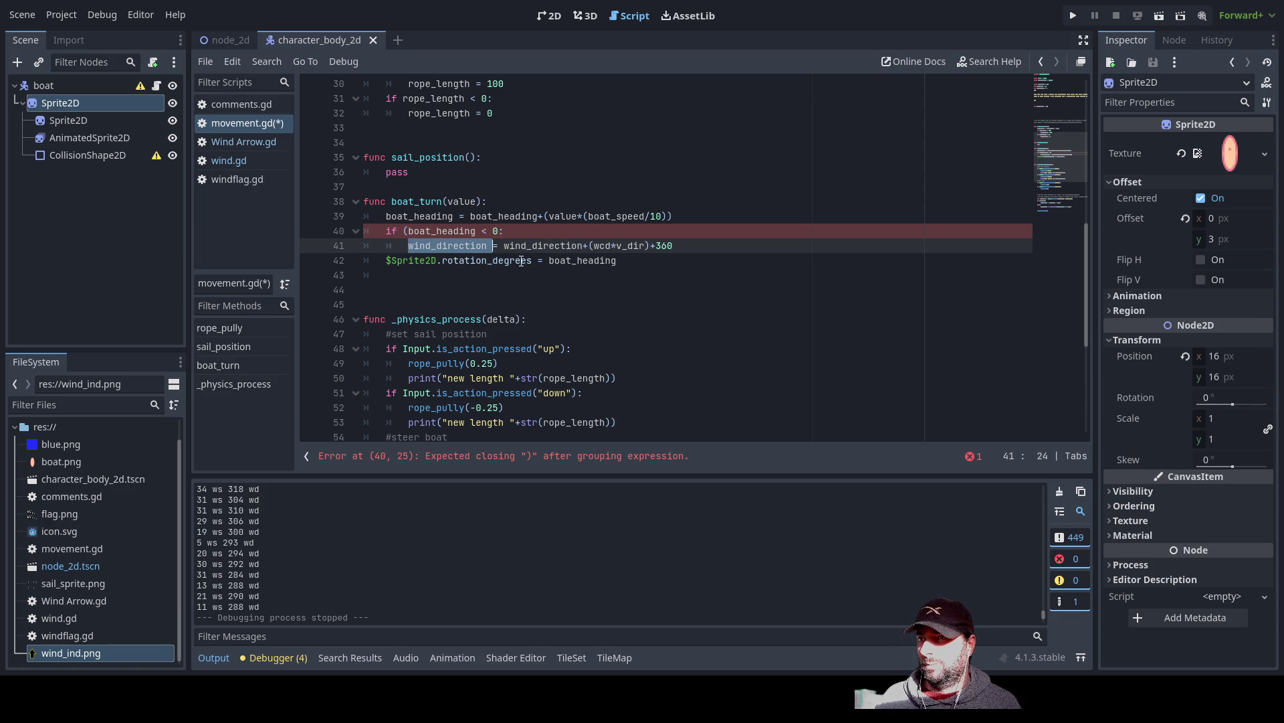
key("Up")
key("ctrl+Left")
key("ctrl+Left")
key("ctrl+shift+Right")
key("ctrl+c")
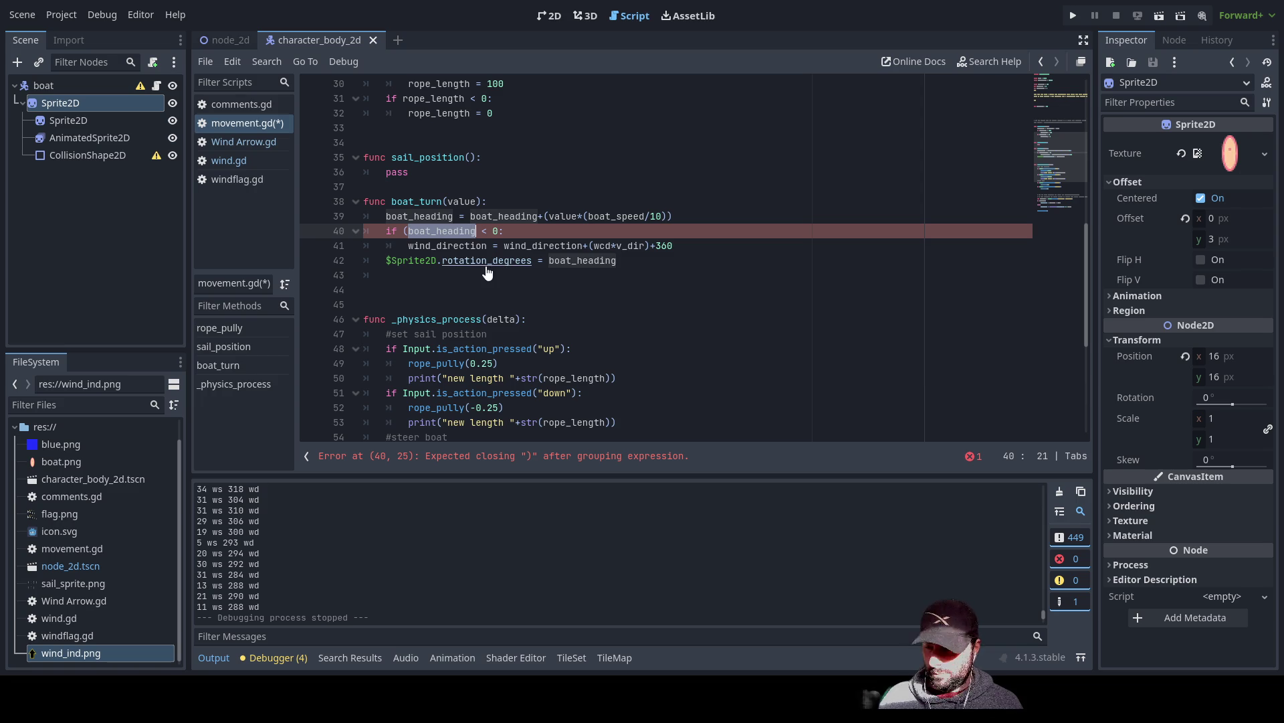
left_click_drag(408, 245, 639, 245)
key("ctrl+v")
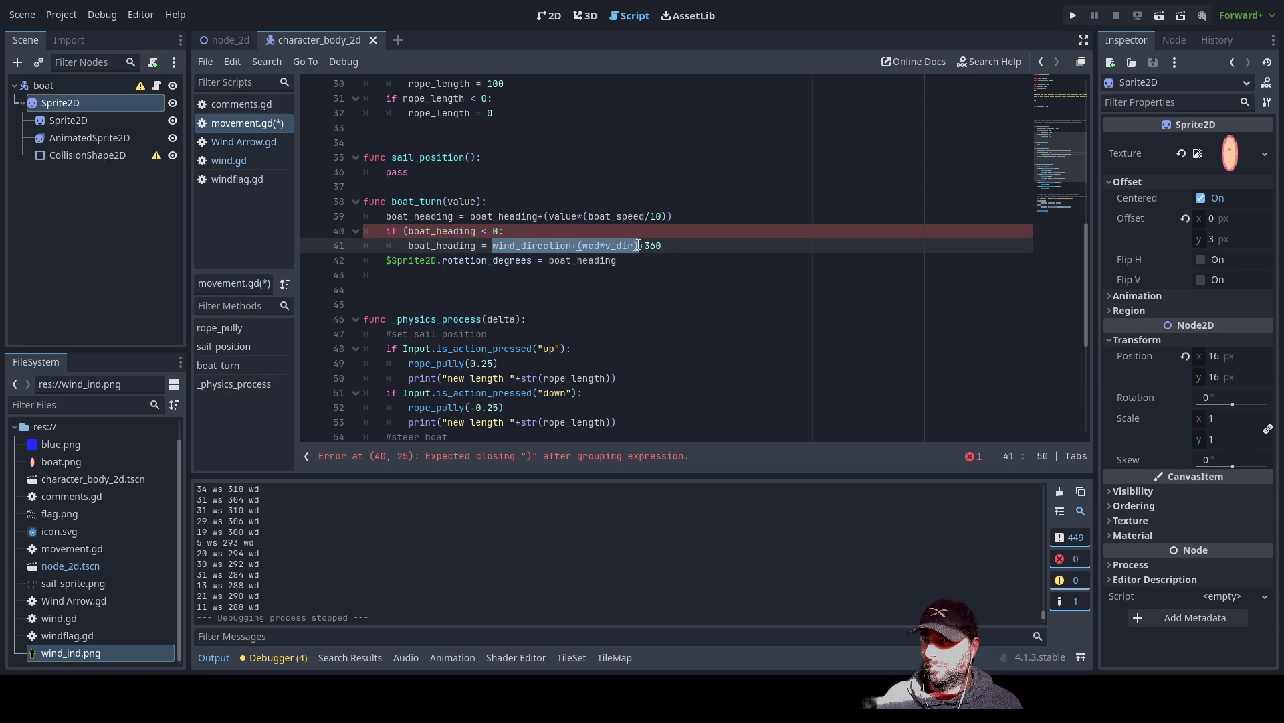
key("ctrl+v")
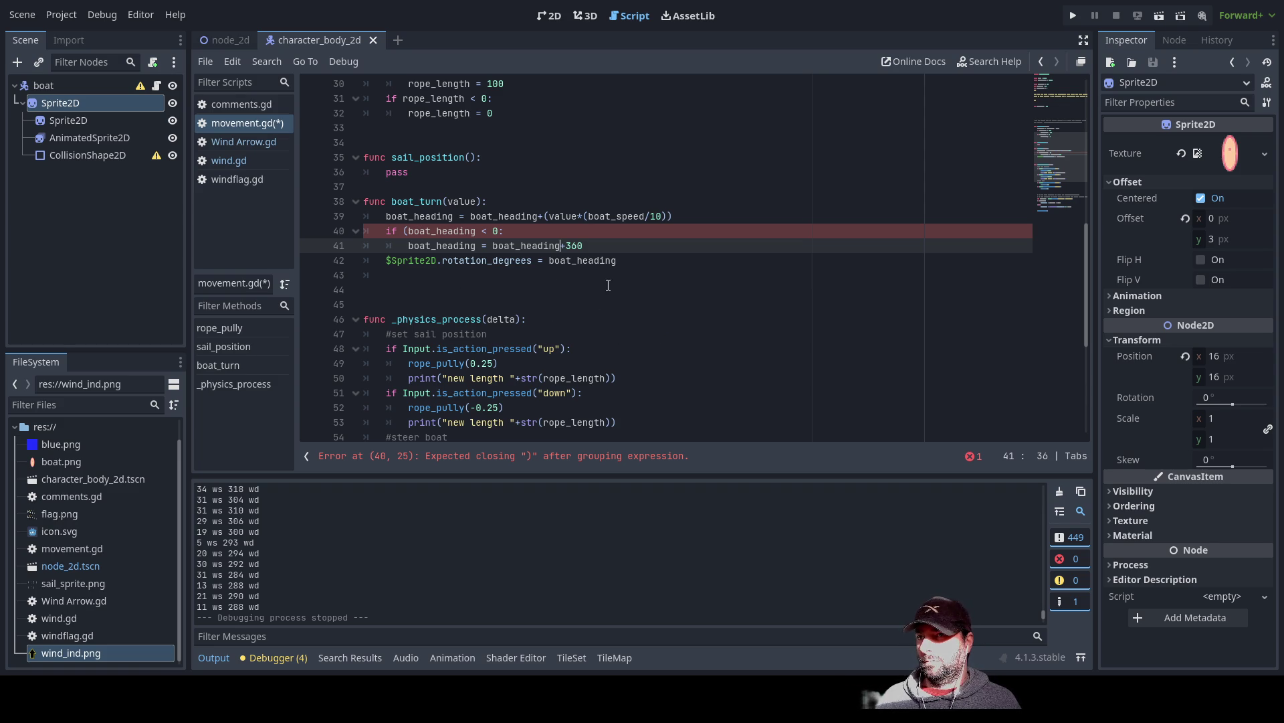
- Delete the stray opening parenthesis and start a new boat line above the negative check
left_click(568, 230)
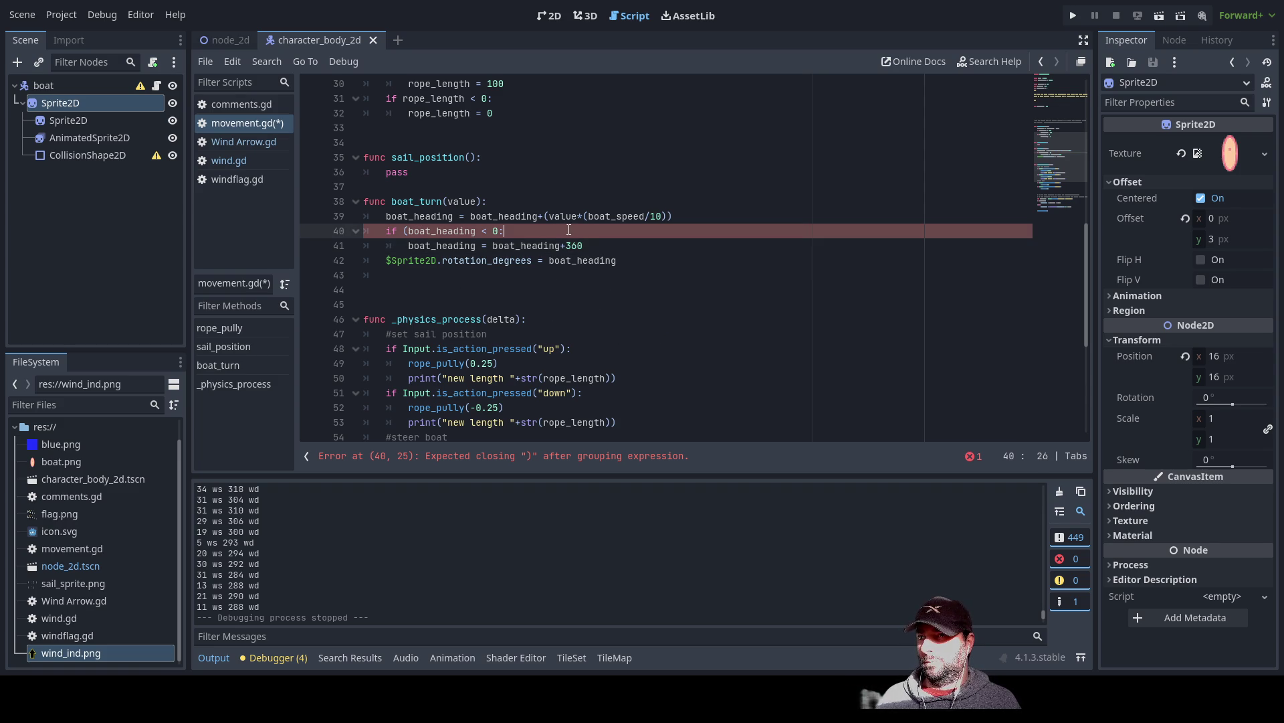
left_click(584, 246)
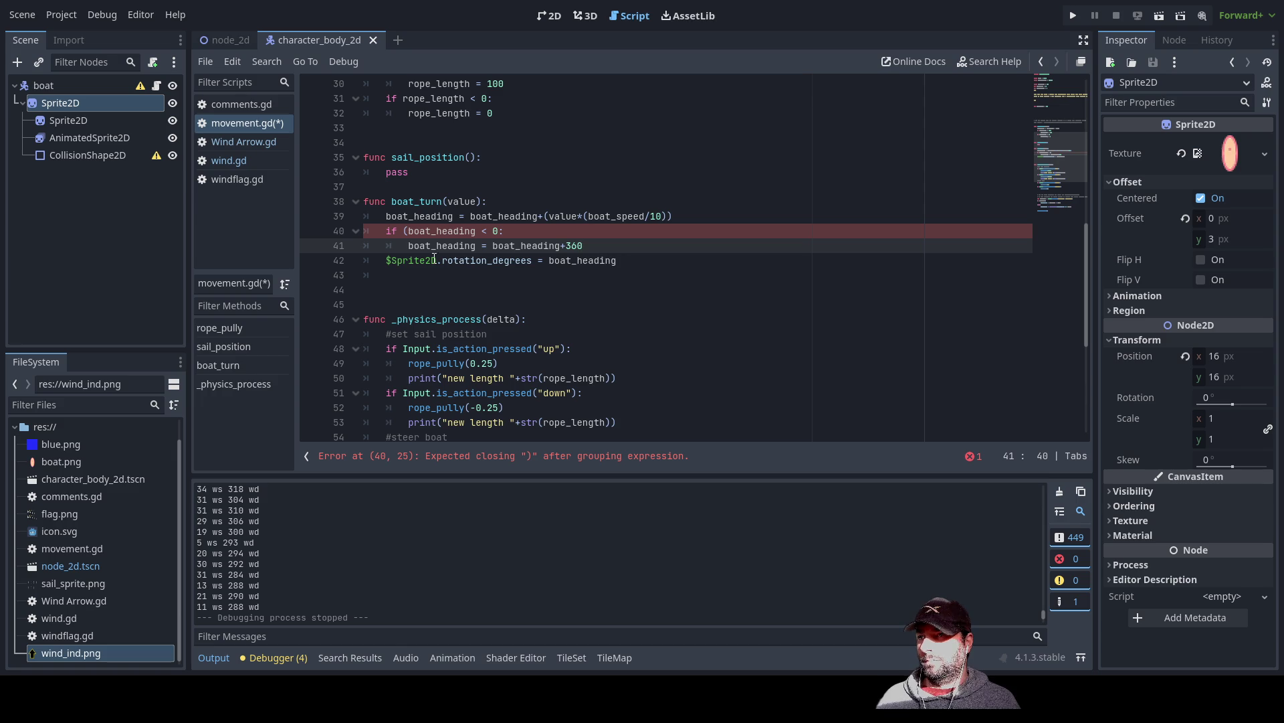
left_click(405, 231)
key("Delete")
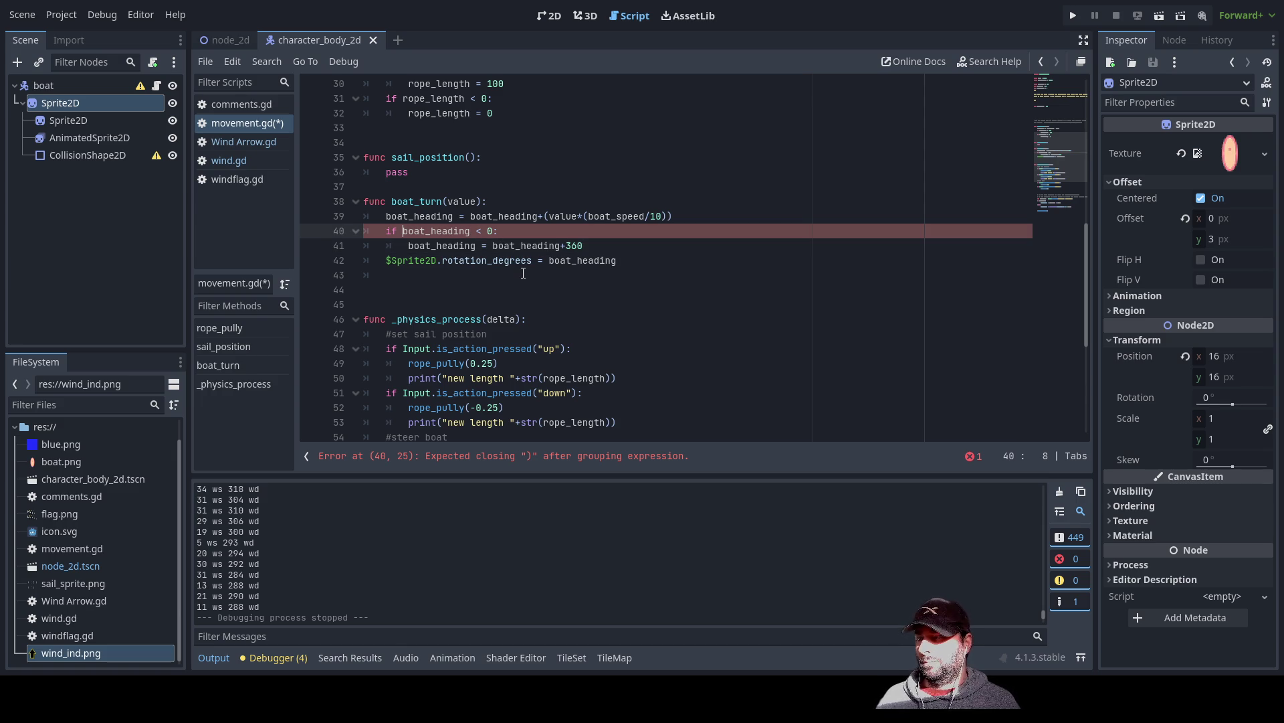
key("Return")
key("Up")
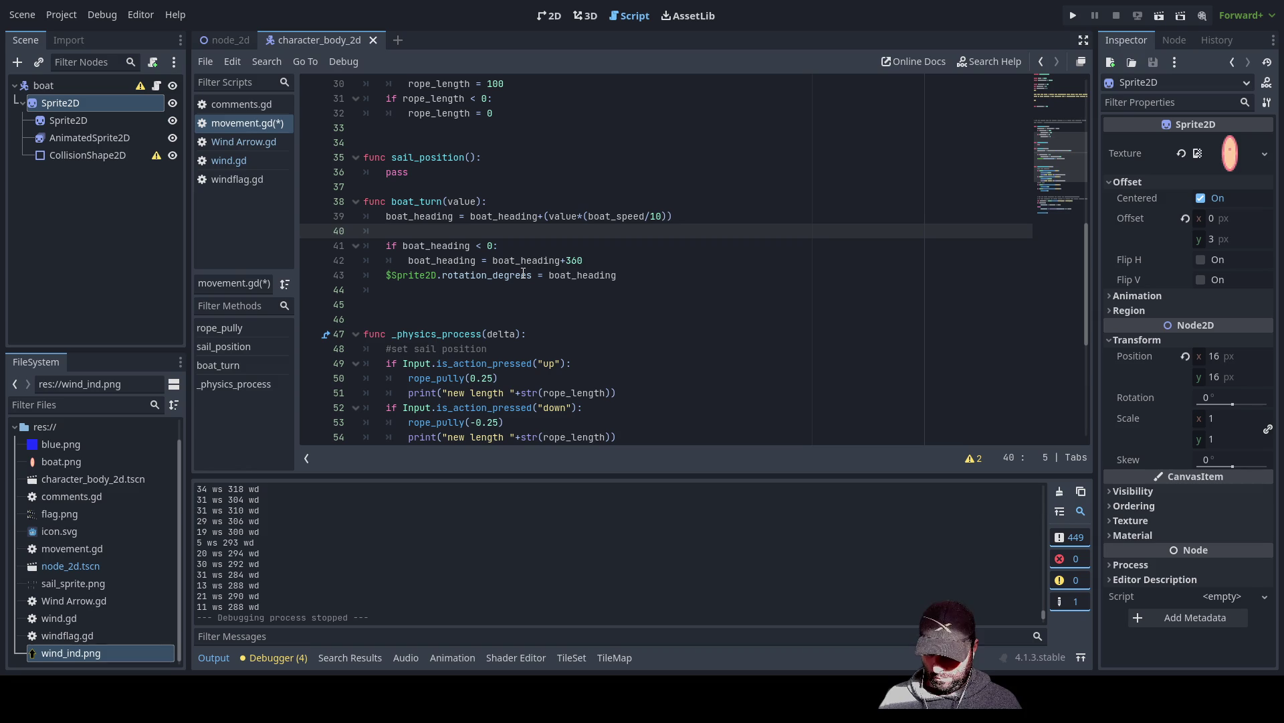
type("b")
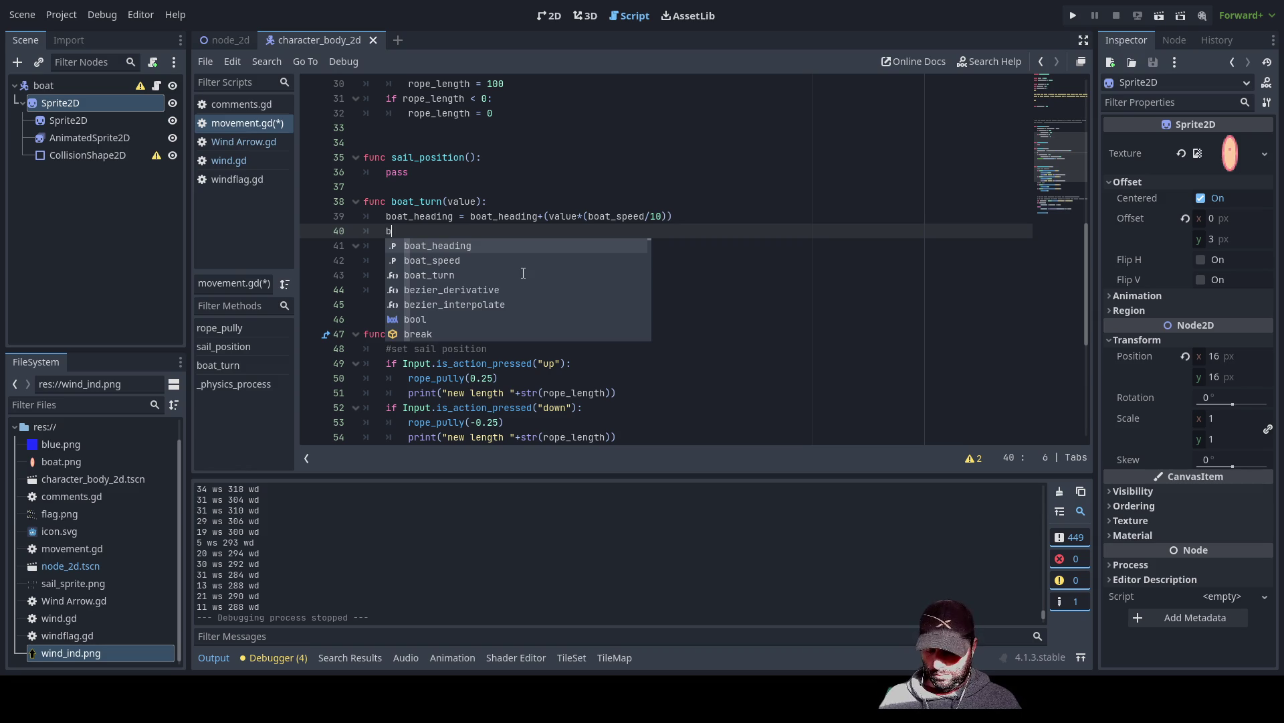
type("oat")
- Write boat_heading = fmod(boat_heading,360) on line 40
key("Return")
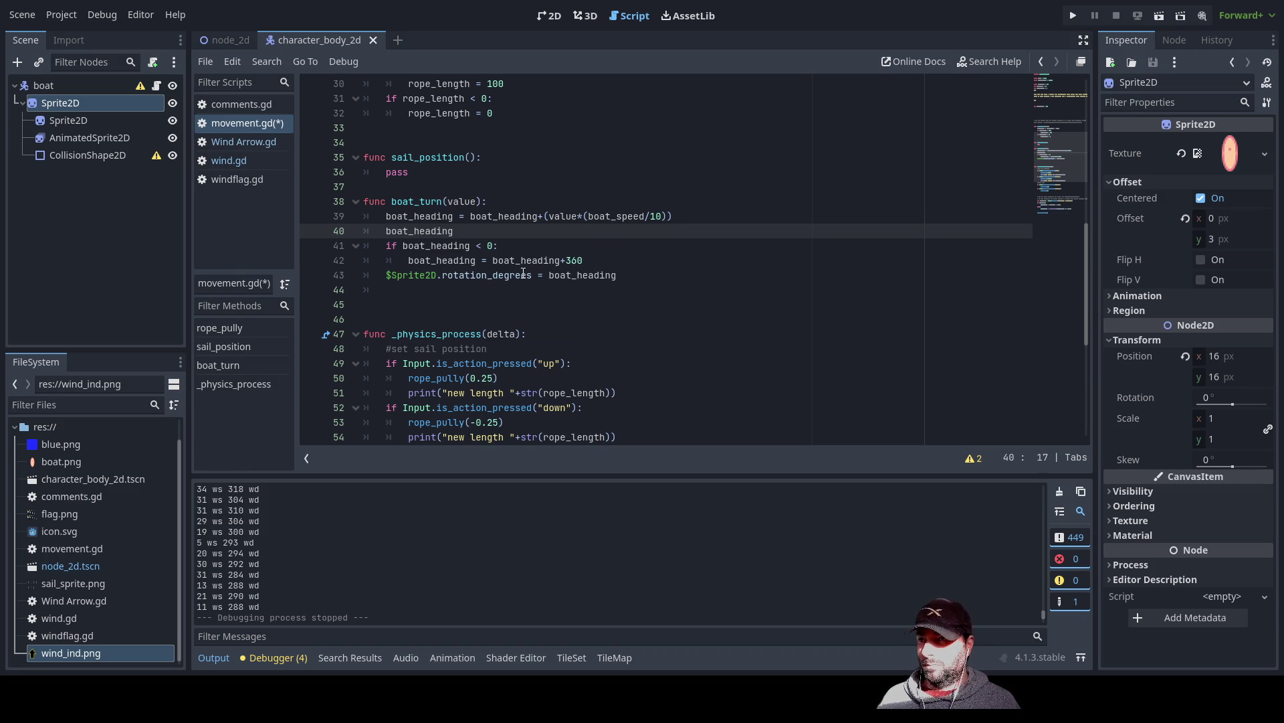
type(" = ")
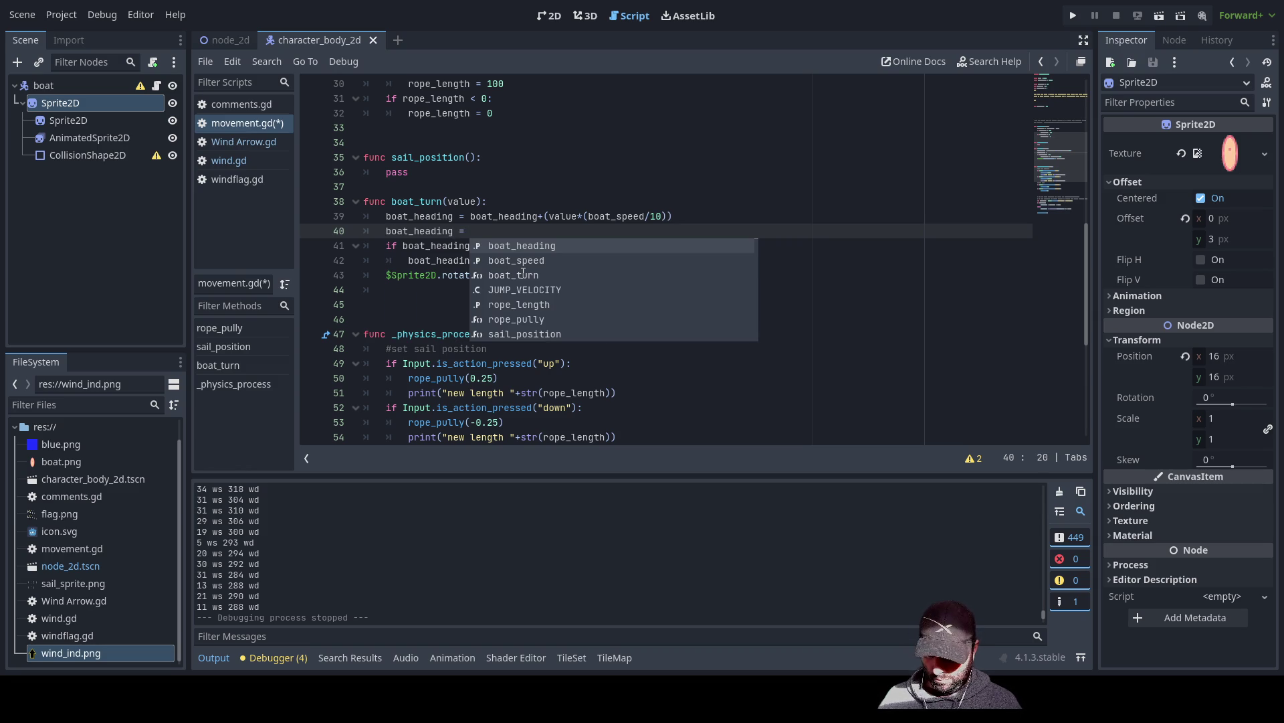
type("fmod")
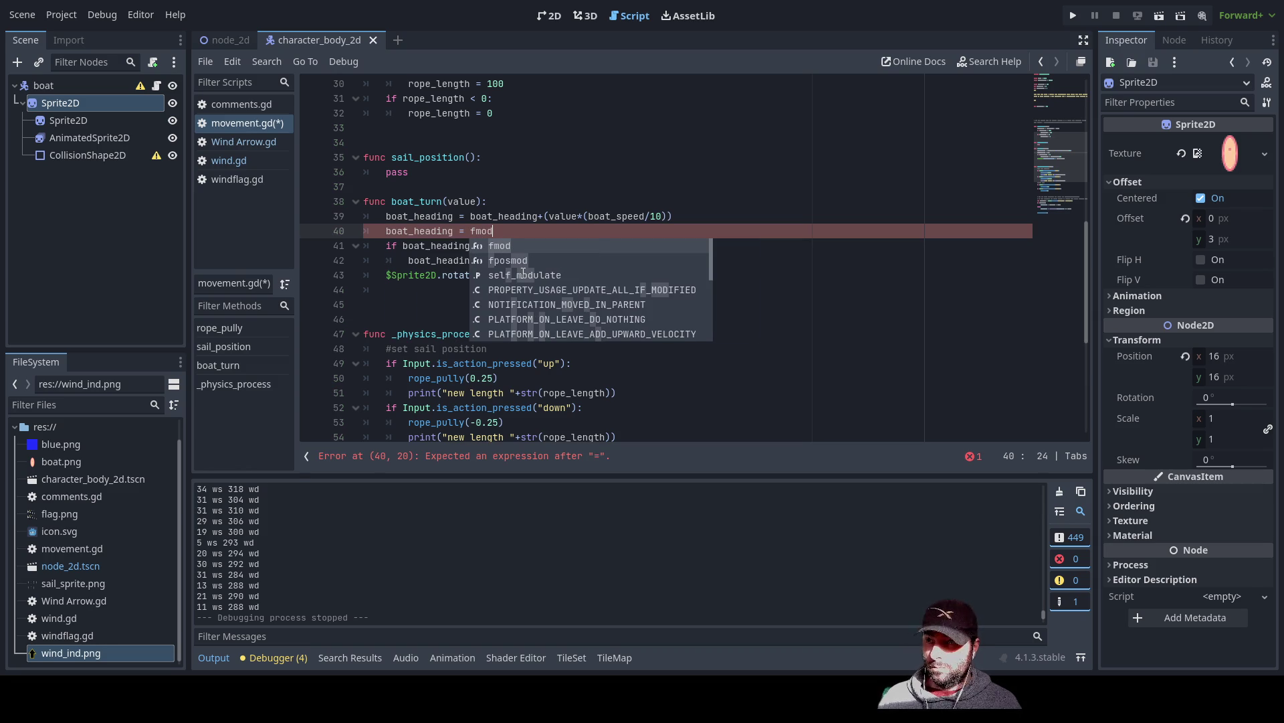
type("(boat_heading")
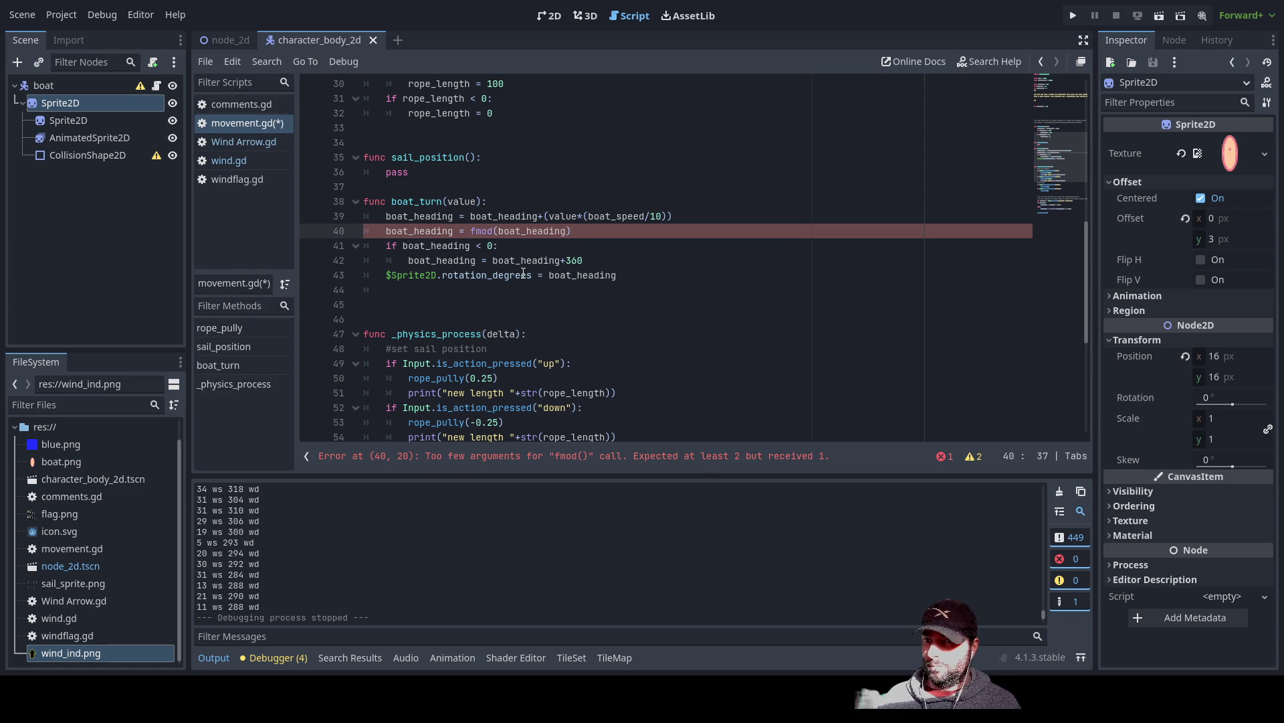
type(",360")
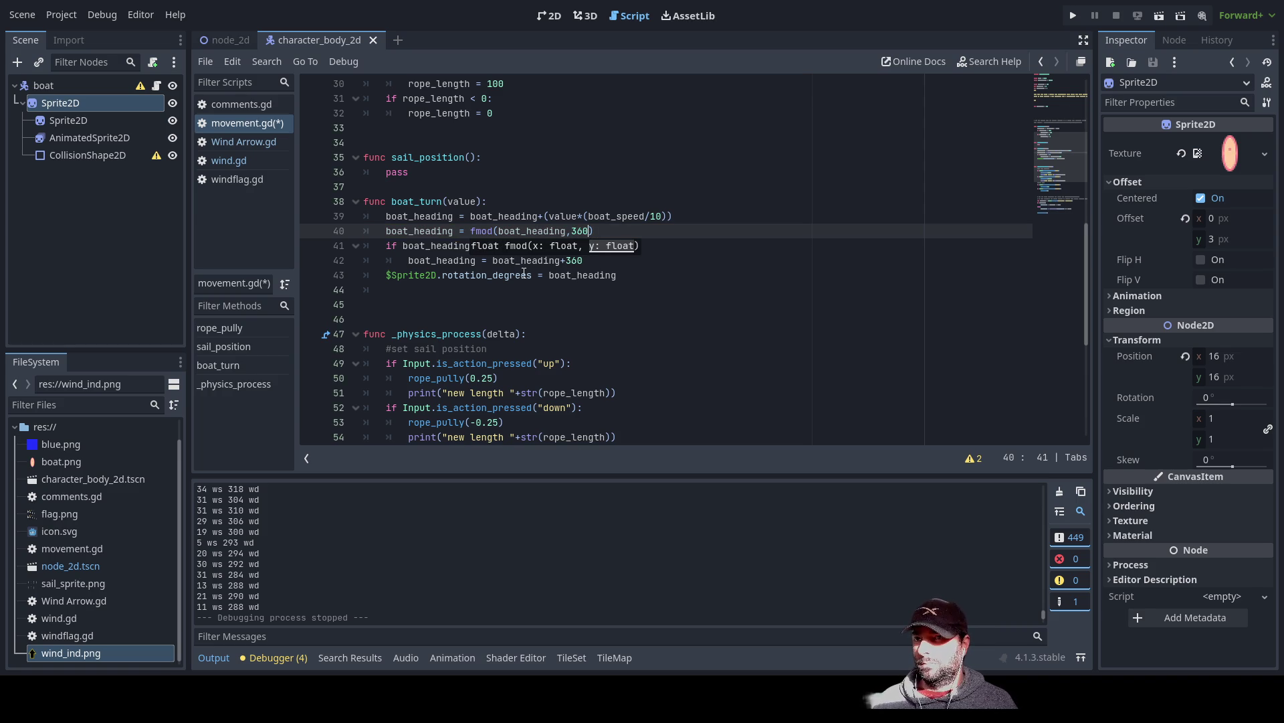
left_click(692, 273)
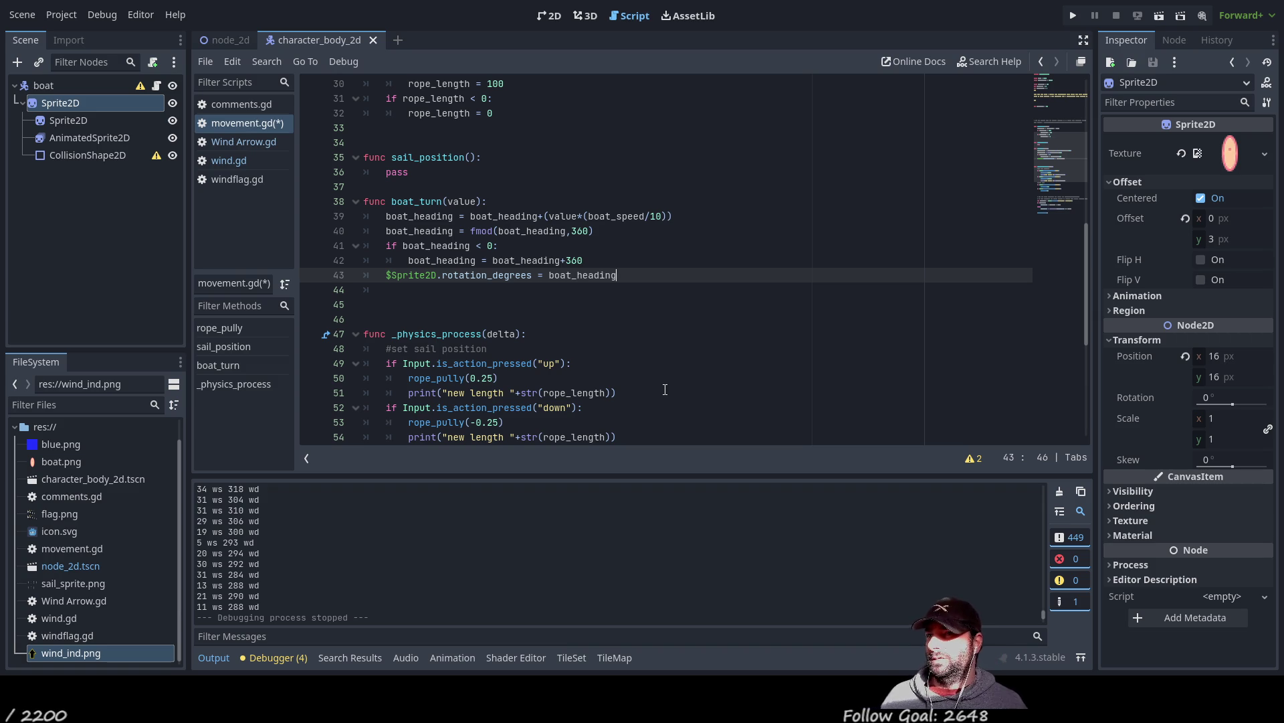
- Add an unfinished 'if boat' line at function level after the +360 line
key("Up")
key("Up")
key("Down")
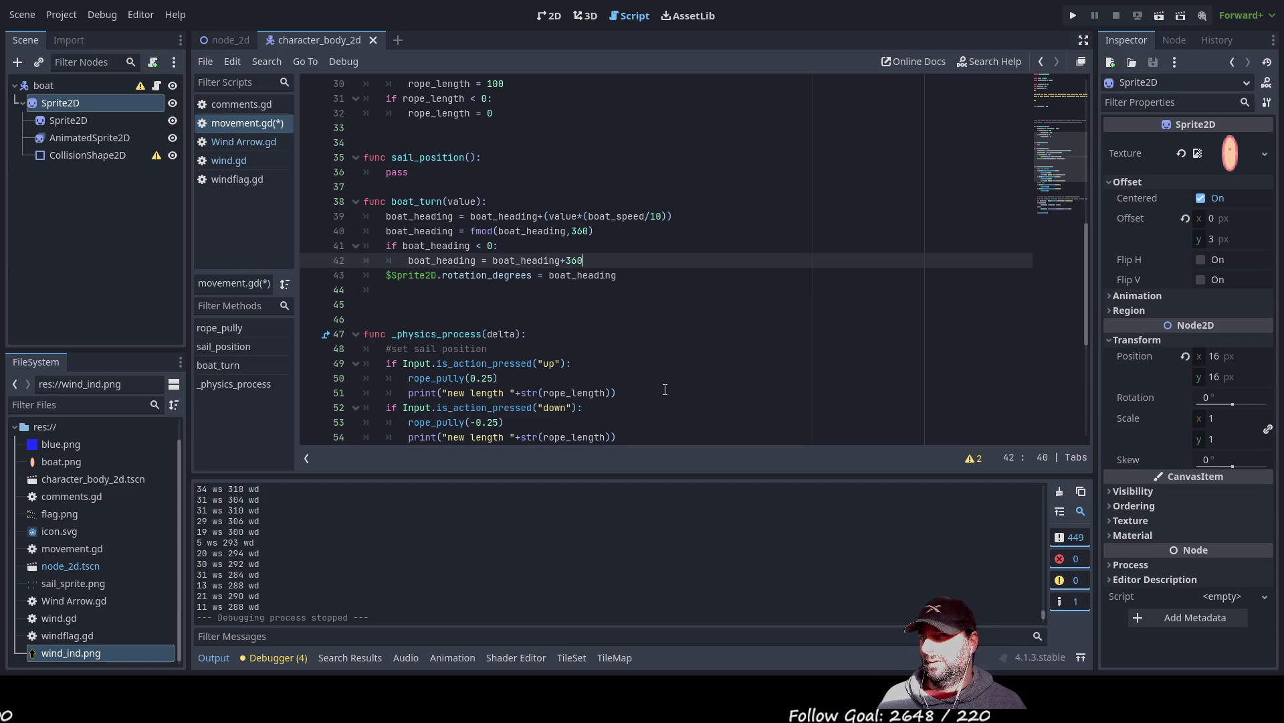
key("Return")
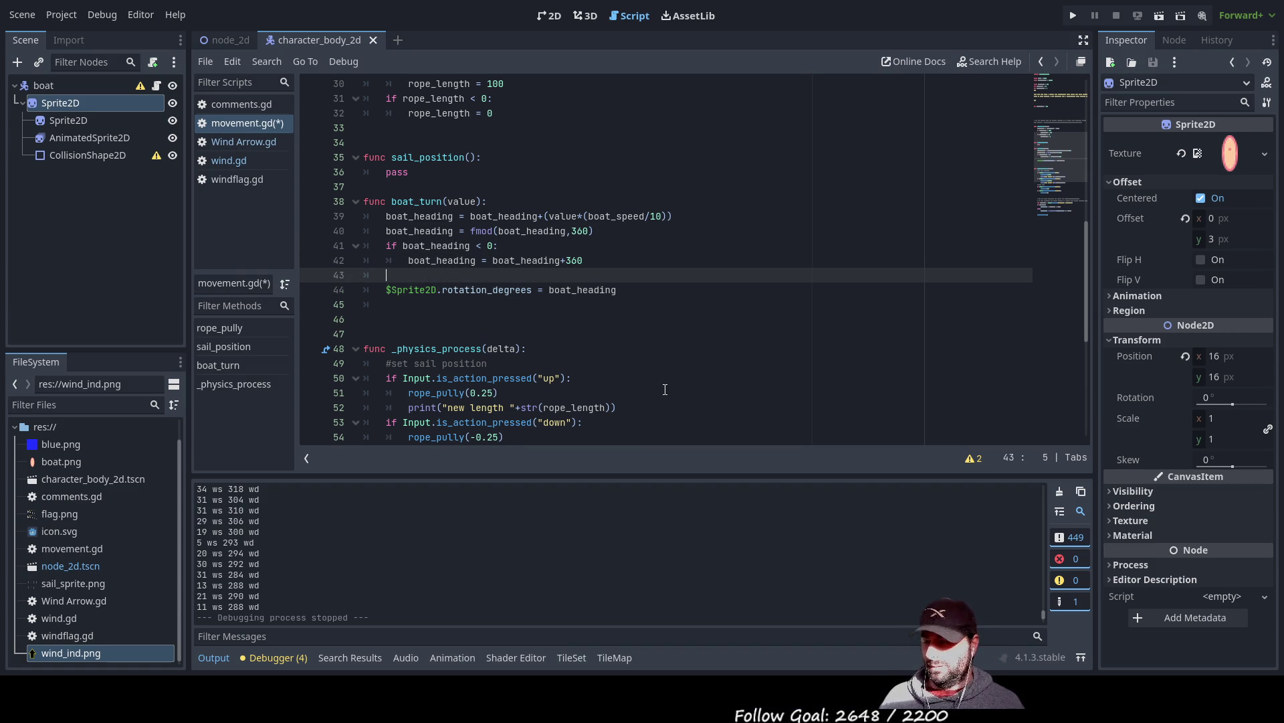
key("BackSpace")
type("if boat")
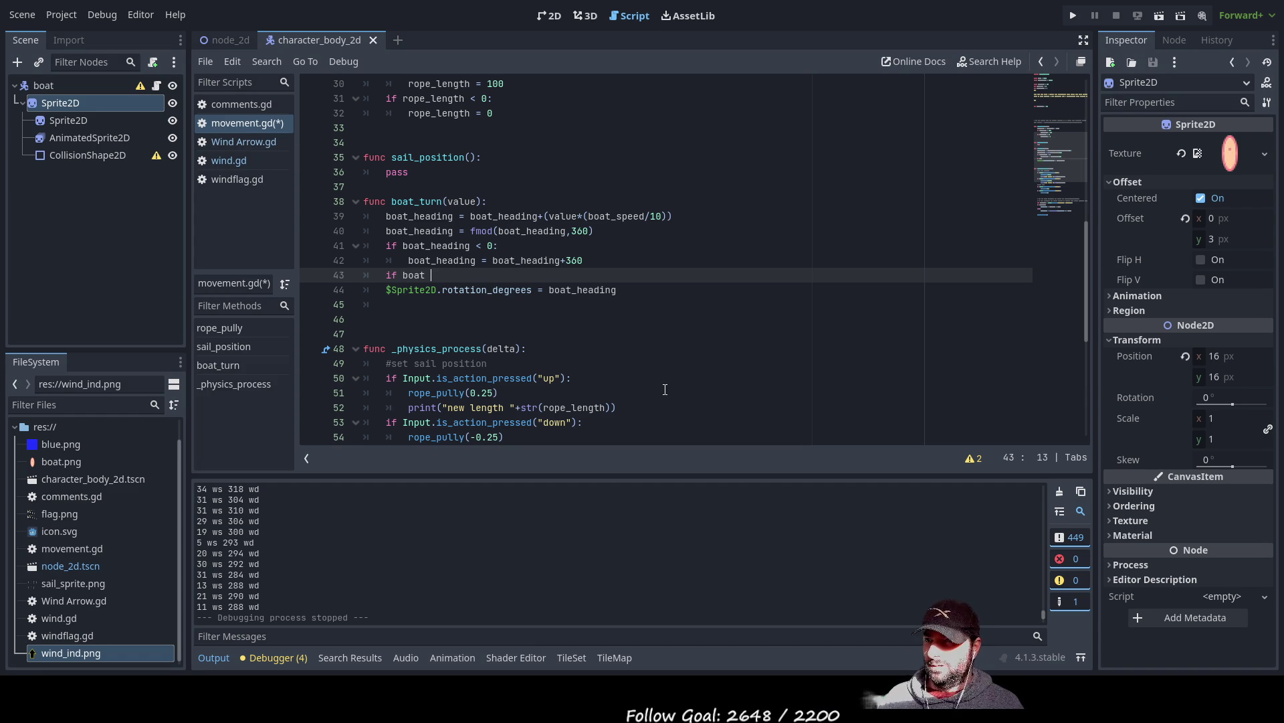
- Remove the fmod(boat_heading,360) line from boat_turn
key("Up")
key("Up")
key("Up")
key("Home")
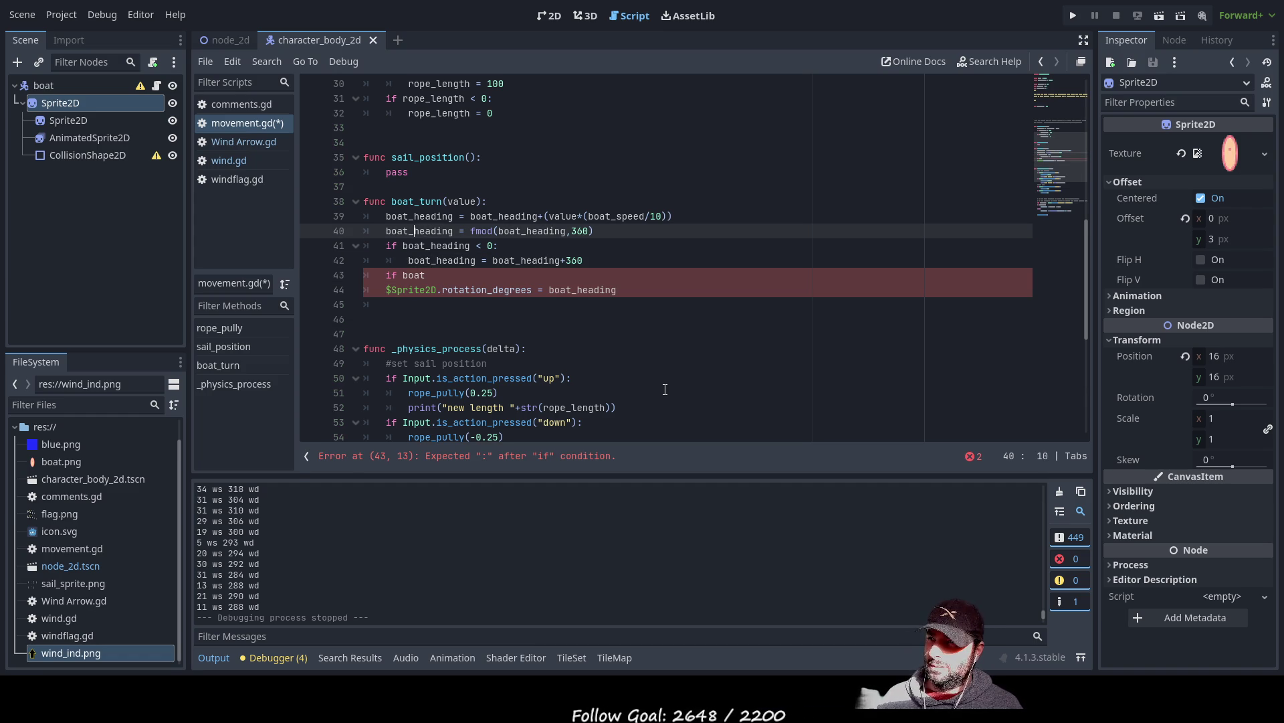
key("shift+Right")
key("shift+Right")
key("shift+Right")
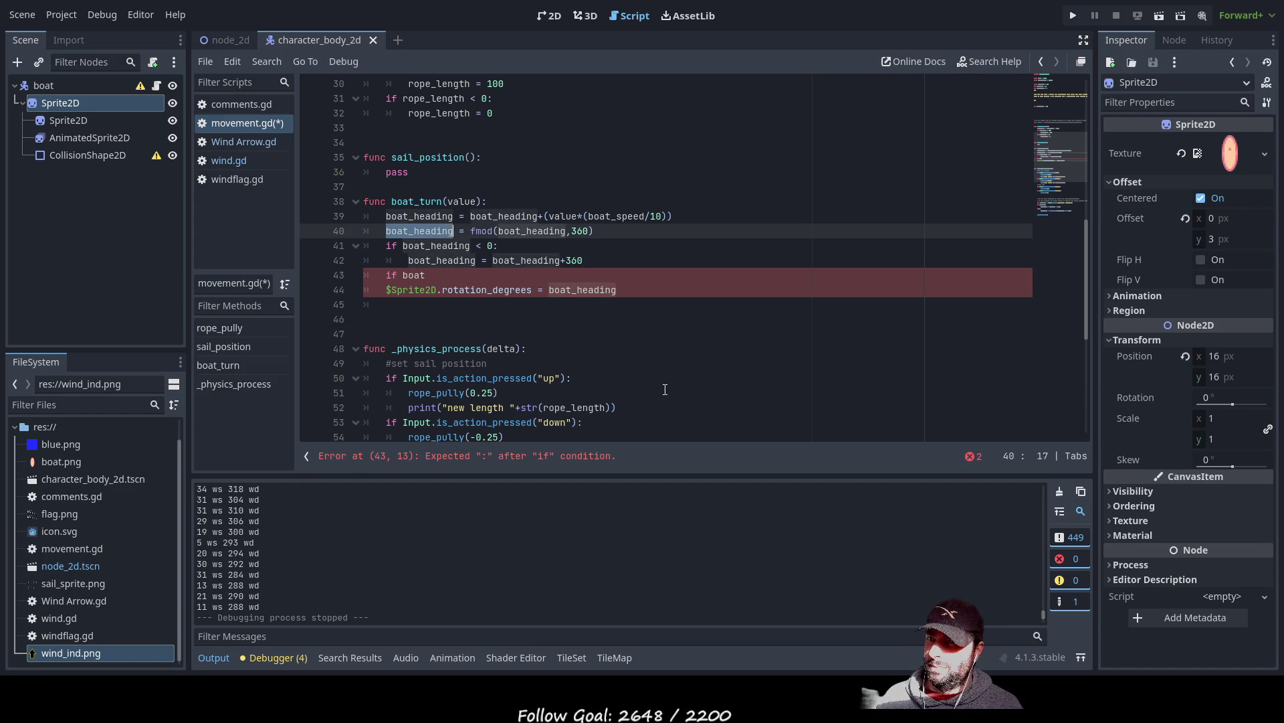
key("shift+Right")
key("BackSpace")
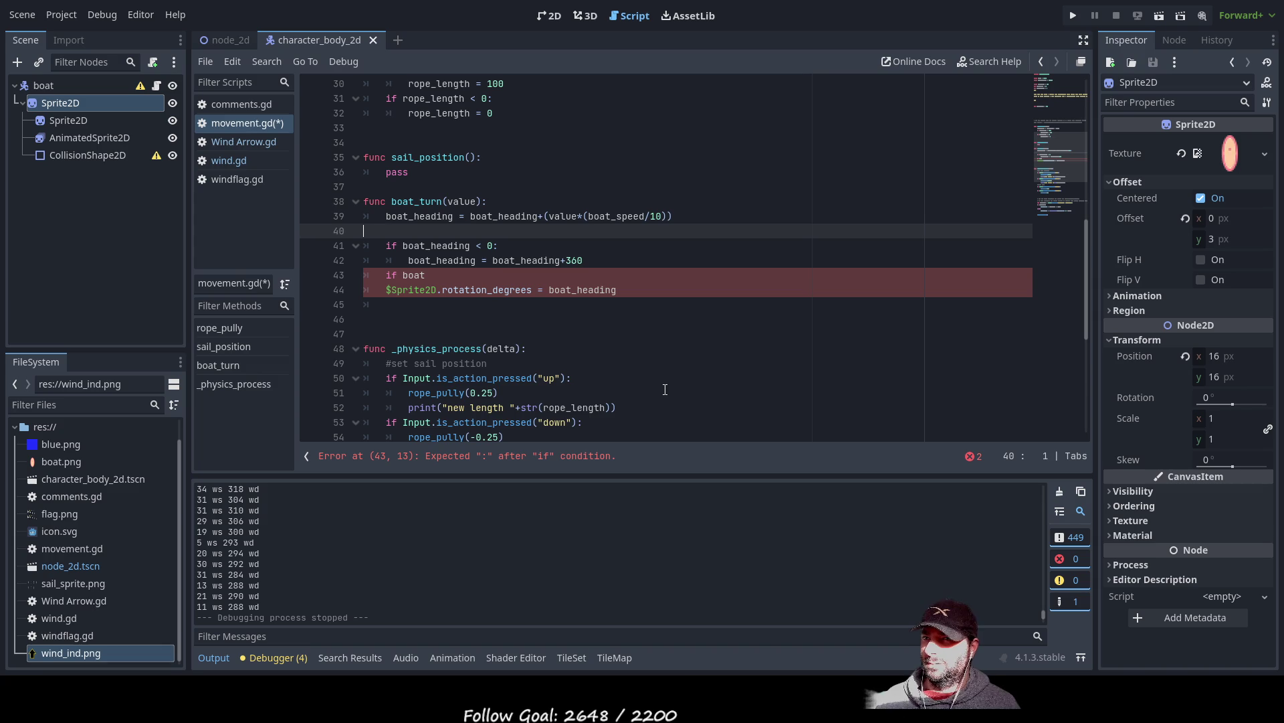